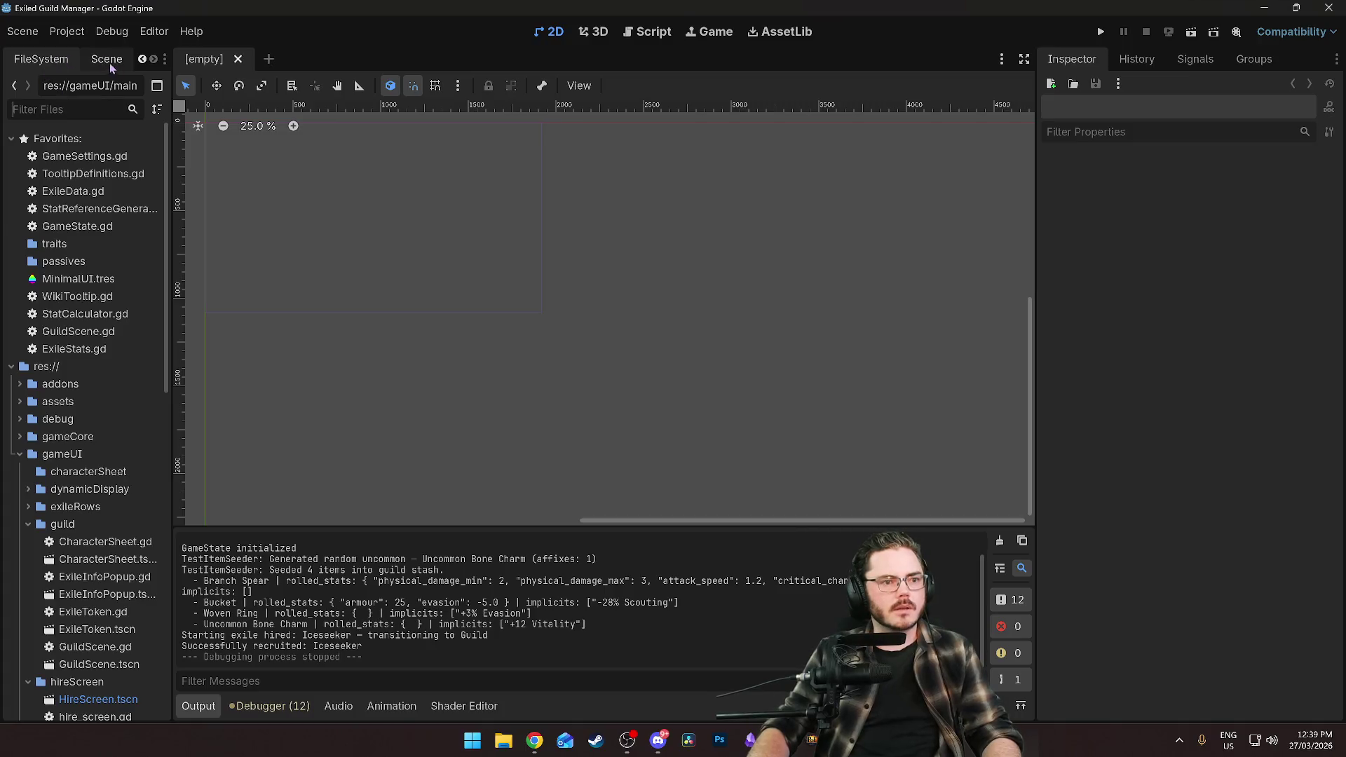
# Filter the FileSystem for 'monst' and open MonsterData.gd in the Script editor.
pyautogui.click(42, 59)
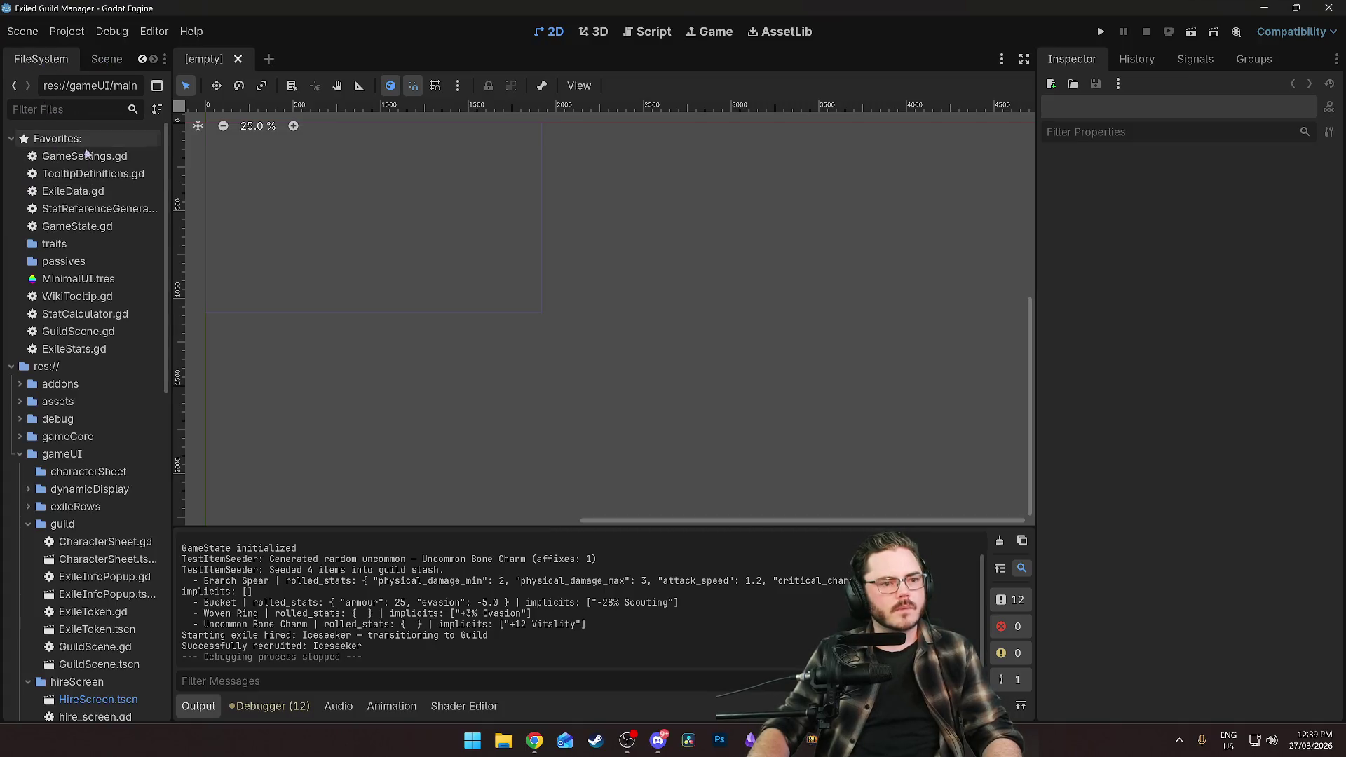
pyautogui.click(71, 104)
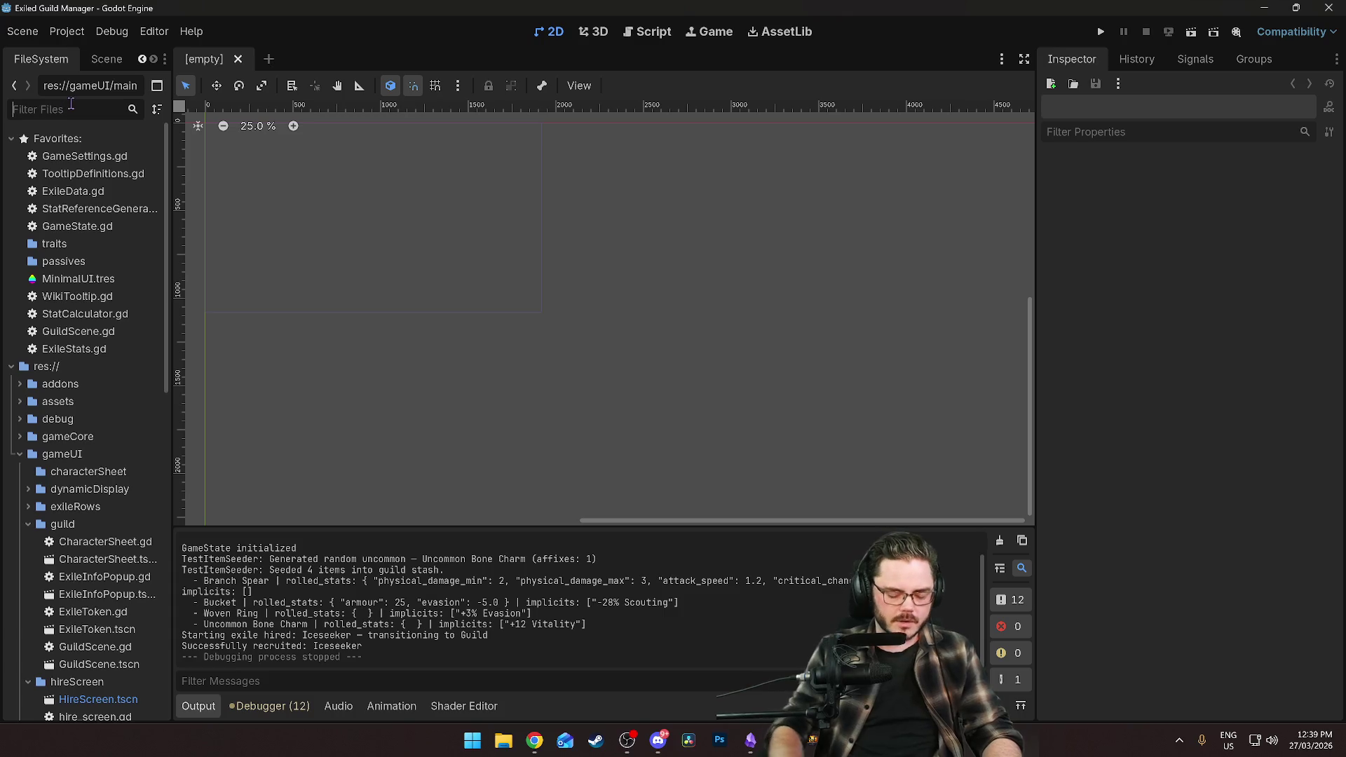
pyautogui.write('monst')
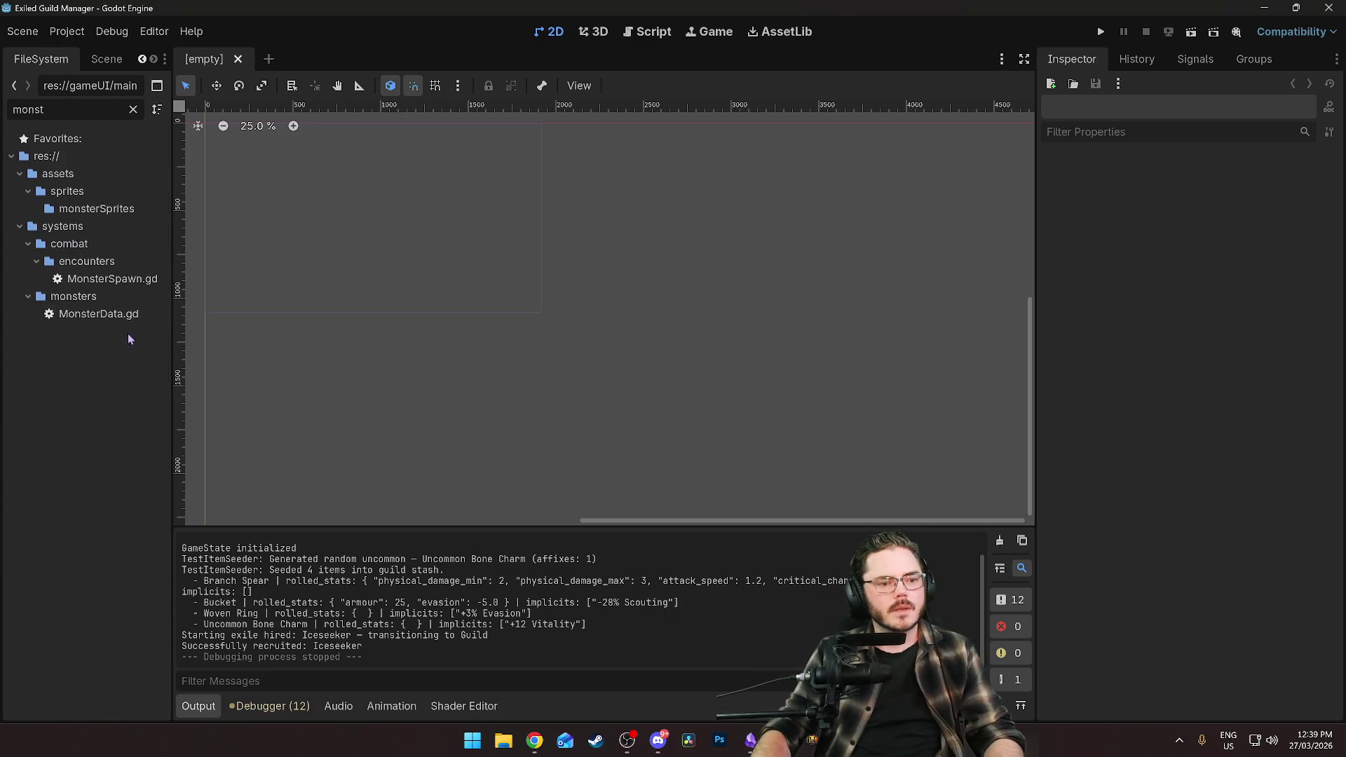
pyautogui.doubleClick(105, 315)
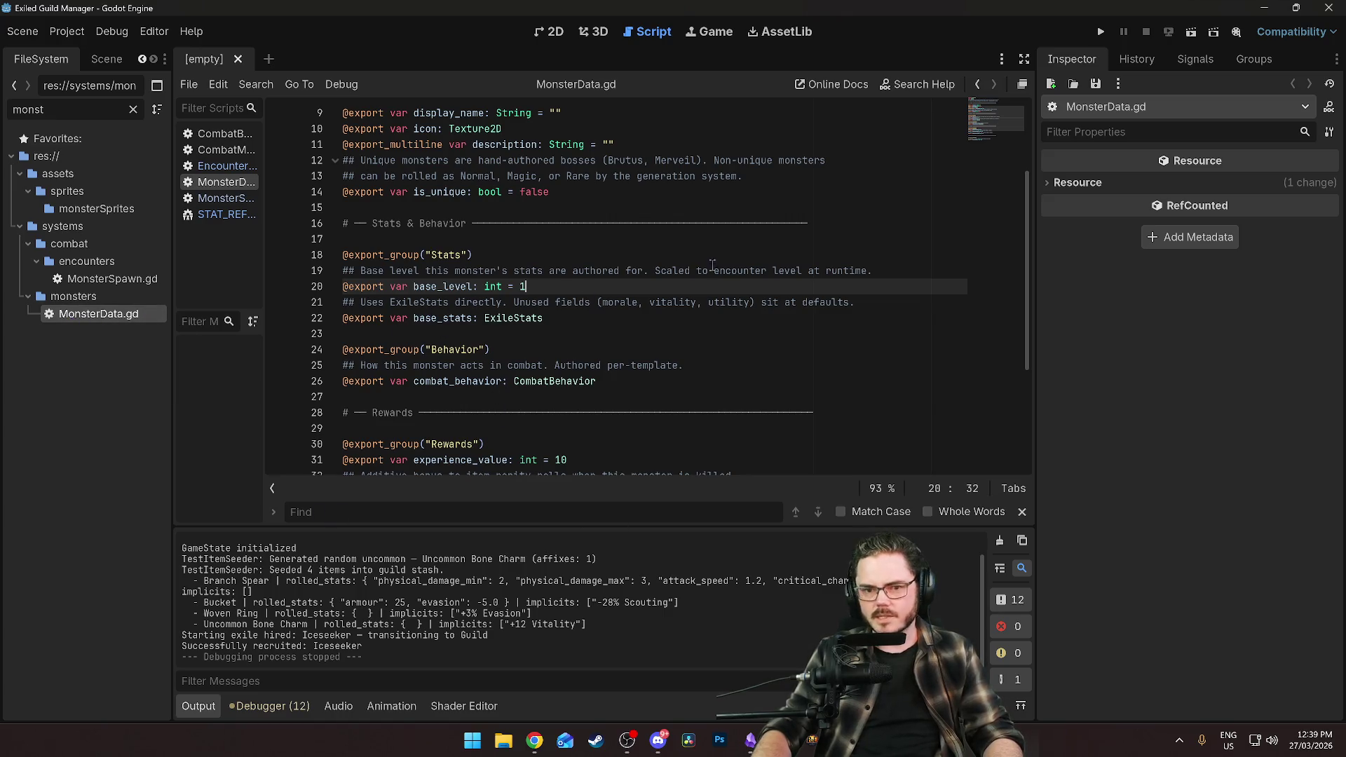
# Look over the top of MonsterData.gd: the Resource base and the monster_id and display lines.
pyautogui.scroll(3, 700, 276)
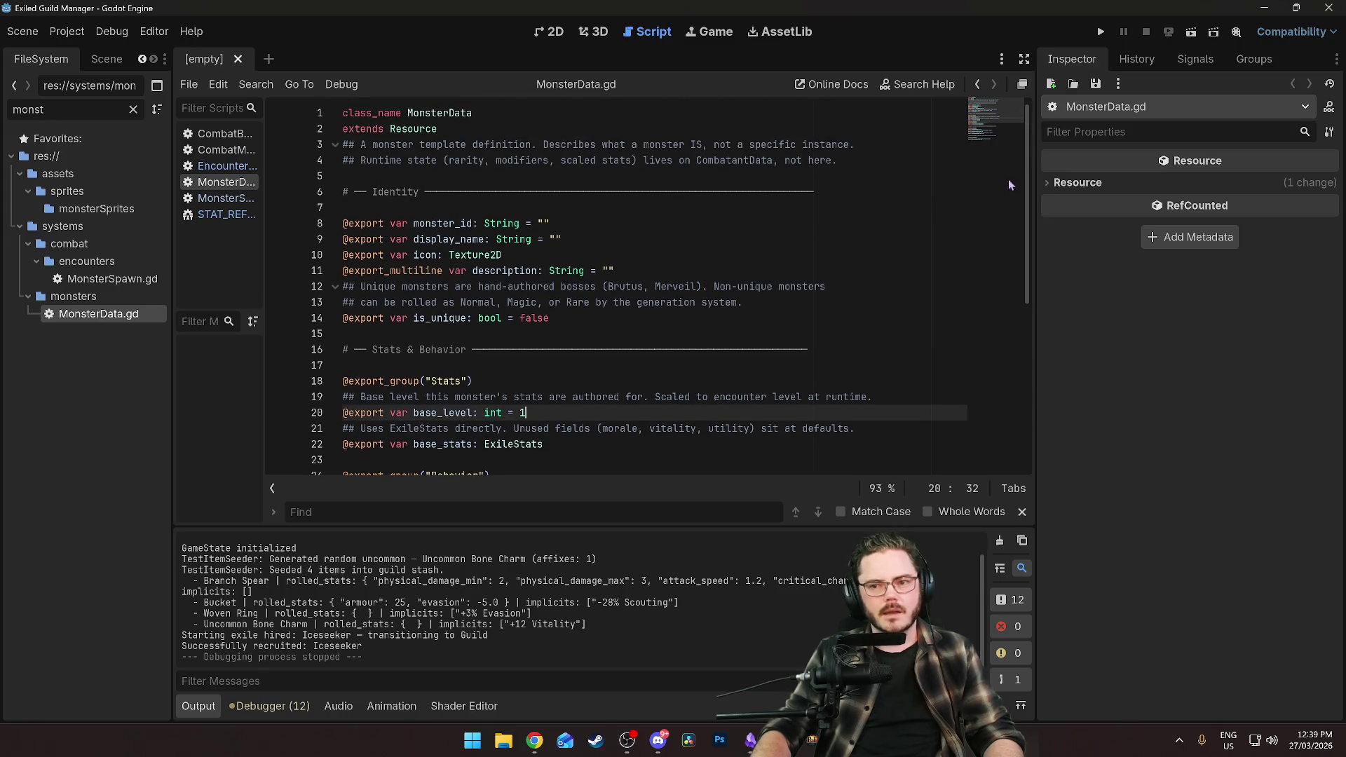
pyautogui.moveTo(1024, 171)
pyautogui.mouseDown()
pyautogui.moveTo(1025, 363)
pyautogui.moveTo(1025, 171)
pyautogui.mouseUp()
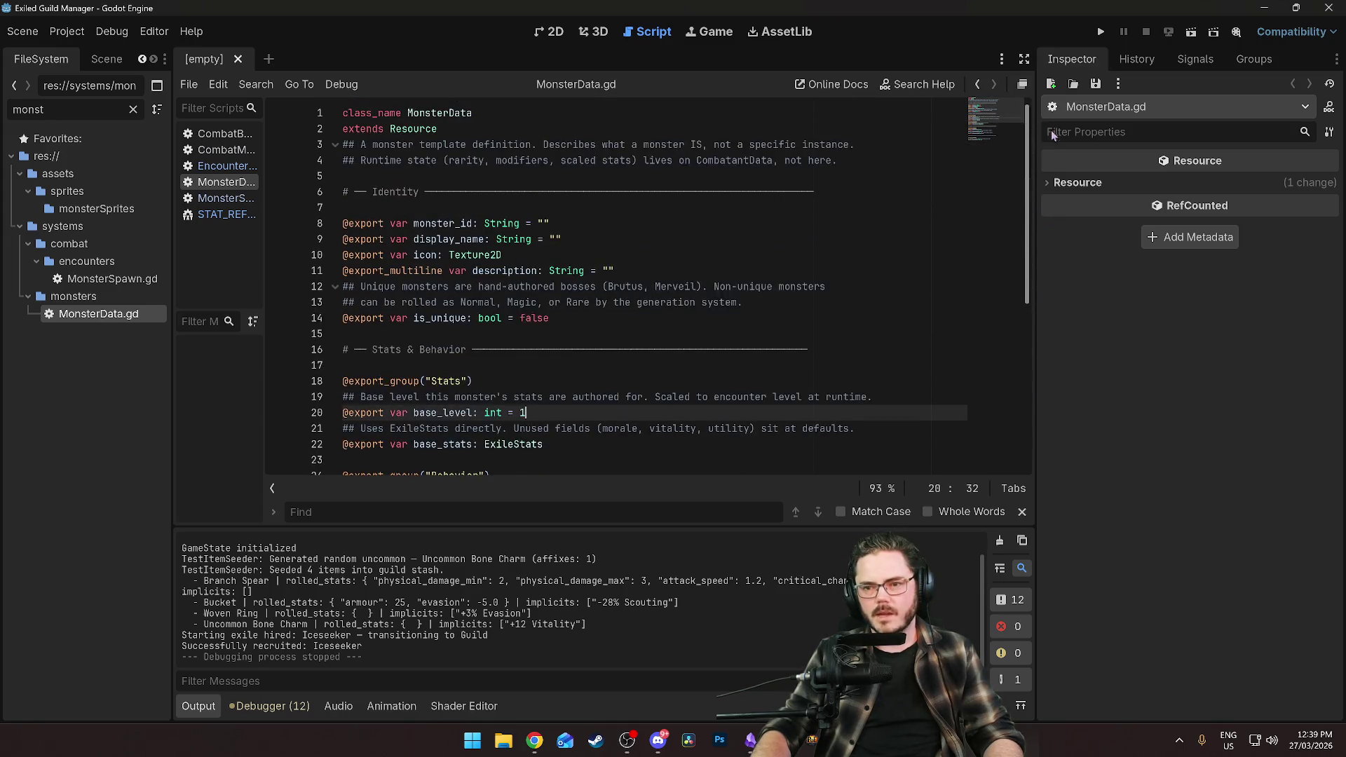
pyautogui.click(421, 128)
pyautogui.doubleClick(421, 128)
pyautogui.click(701, 239)
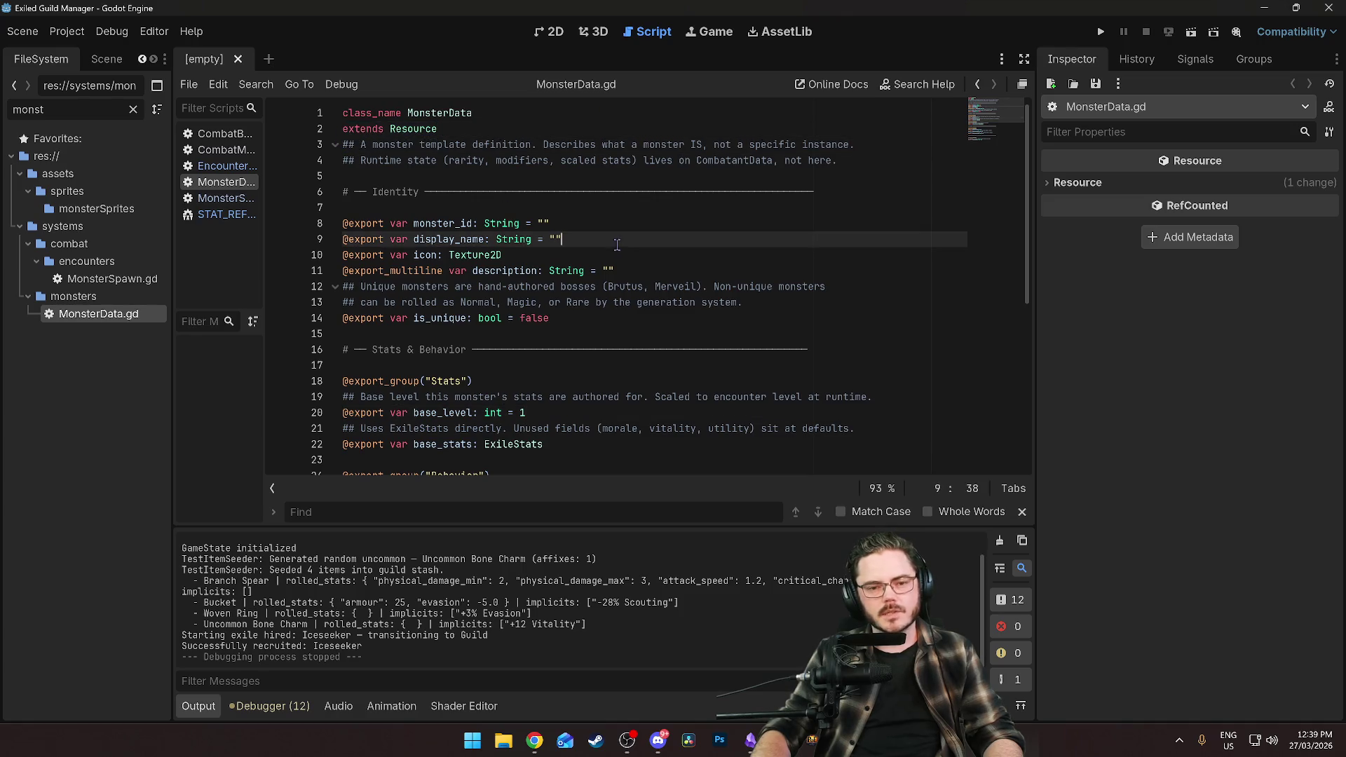
pyautogui.moveTo(1029, 193)
pyautogui.mouseDown()
pyautogui.moveTo(1029, 365)
pyautogui.moveTo(1011, 208)
pyautogui.mouseUp()
pyautogui.scroll(1, 1010, 204)
pyautogui.click(460, 239)
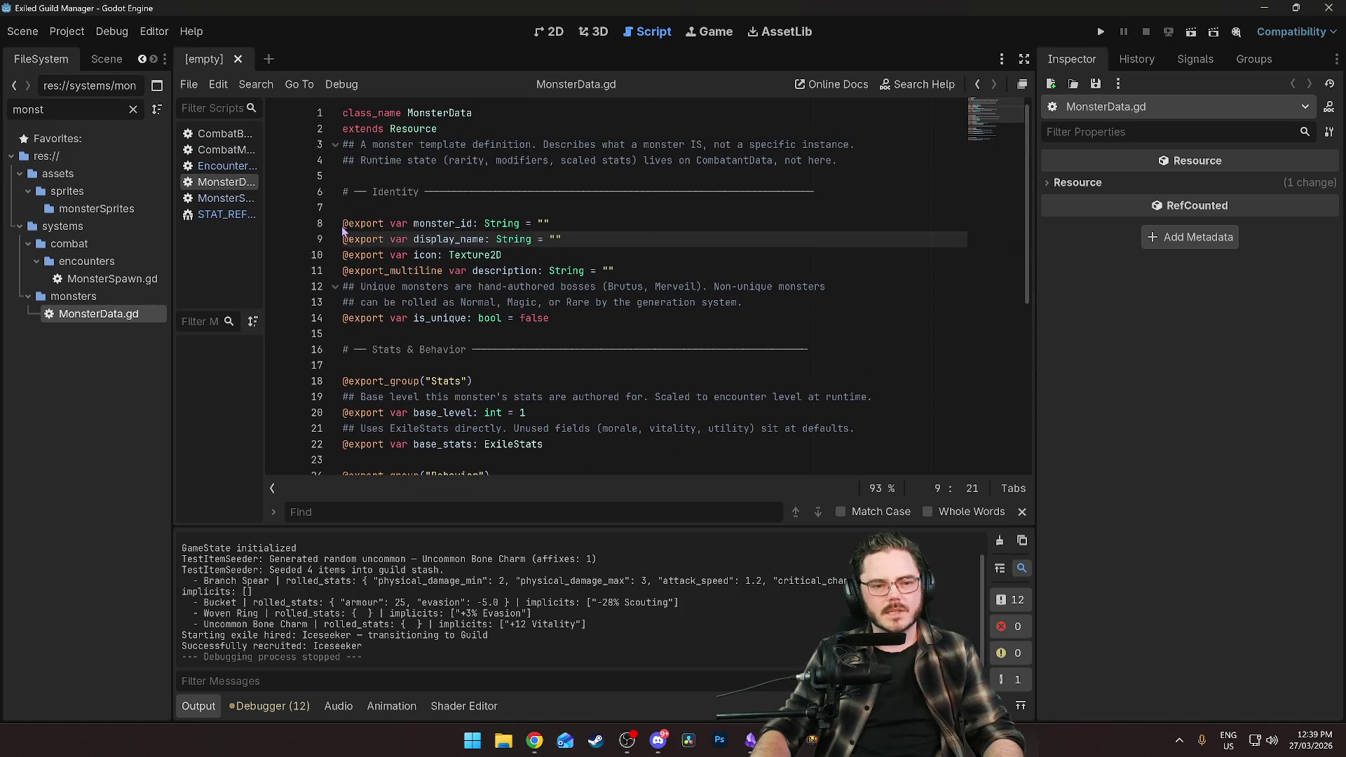
pyautogui.moveTo(343, 223); pyautogui.dragTo(554, 223)
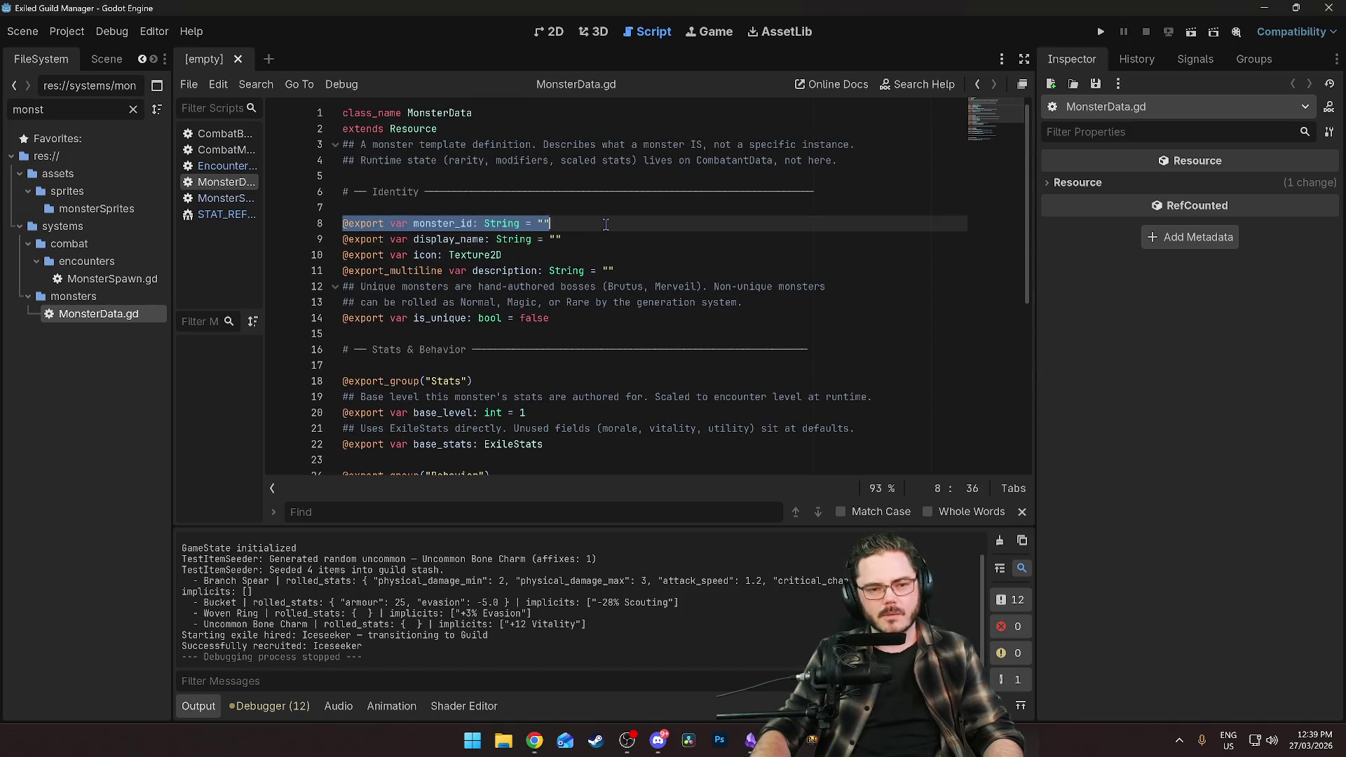
pyautogui.click(647, 255)
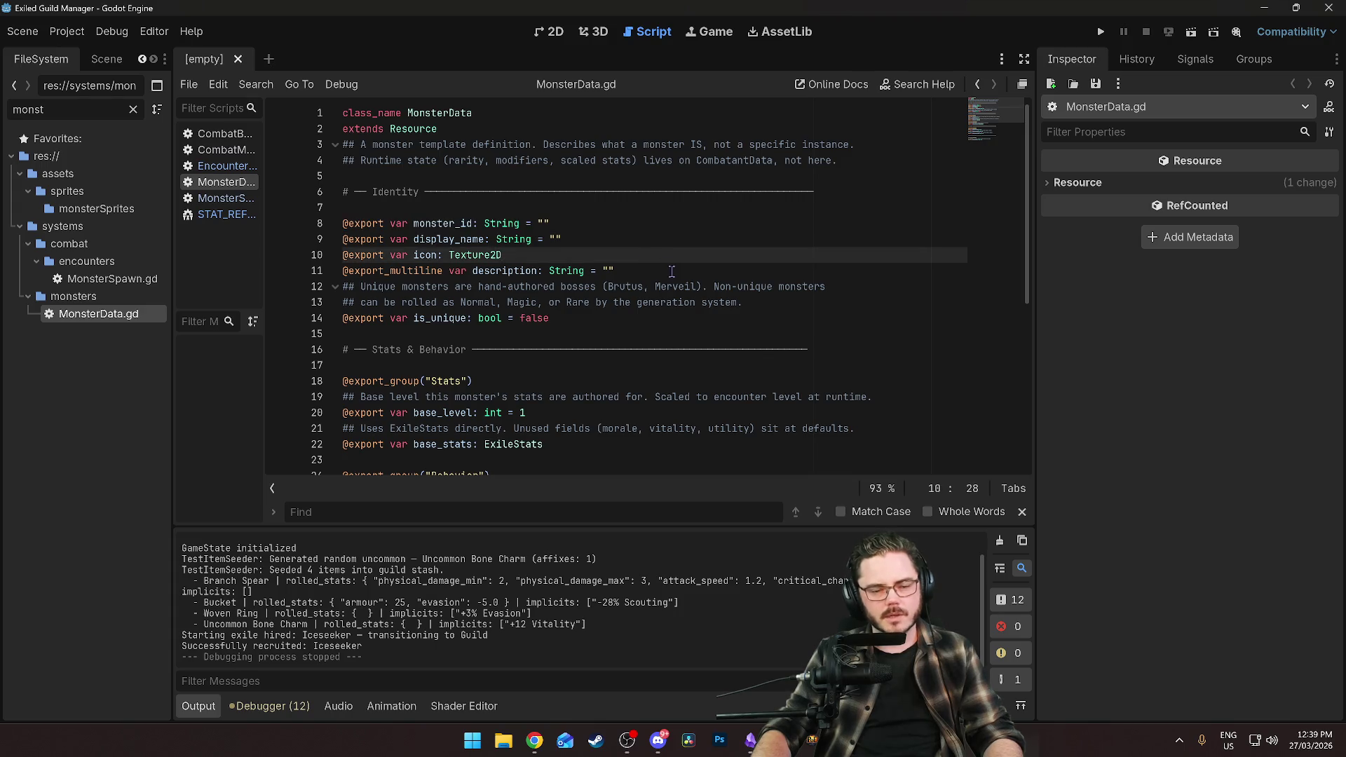
pyautogui.scroll(-6, 722, 281)
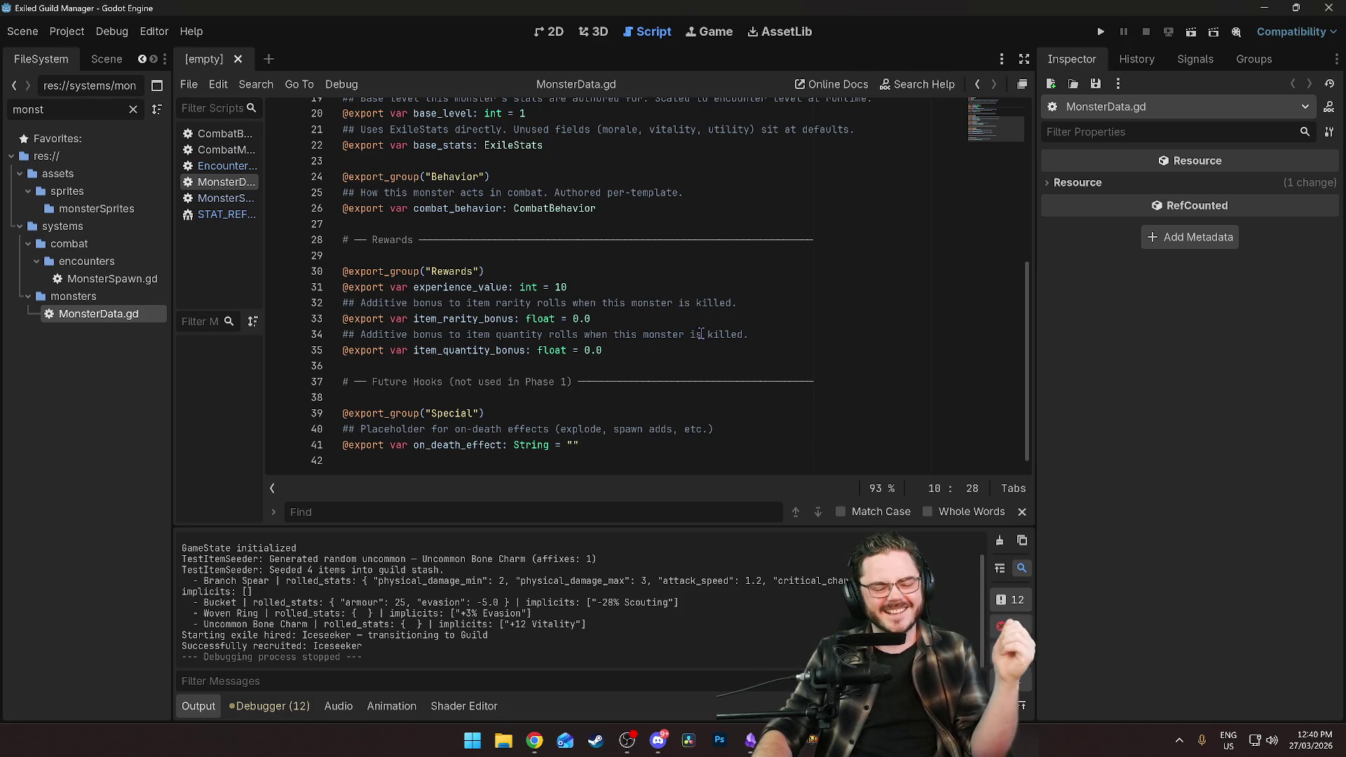
# Scroll through the description, rarity rolls and Stats & Behavior sections of MonsterData.gd.
pyautogui.scroll(4, 672, 355)
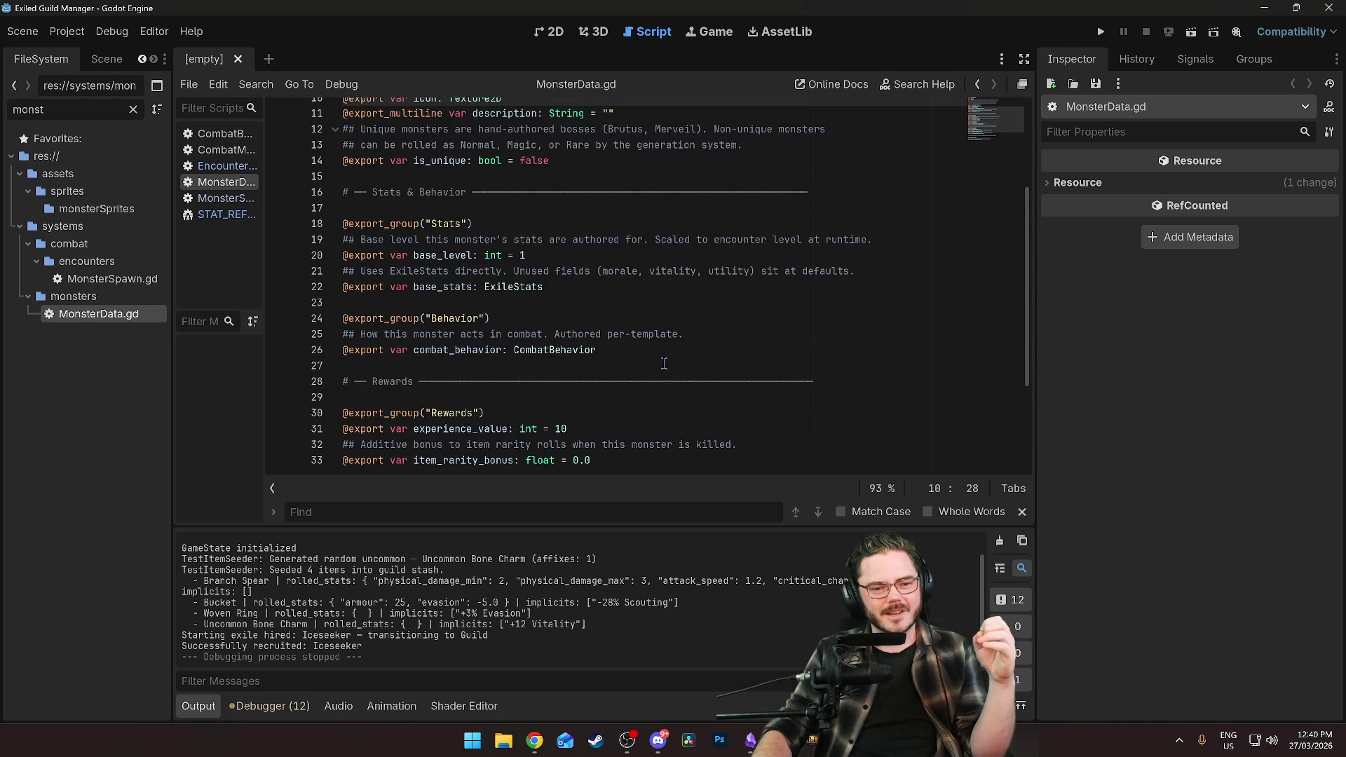
pyautogui.scroll(2, 661, 363)
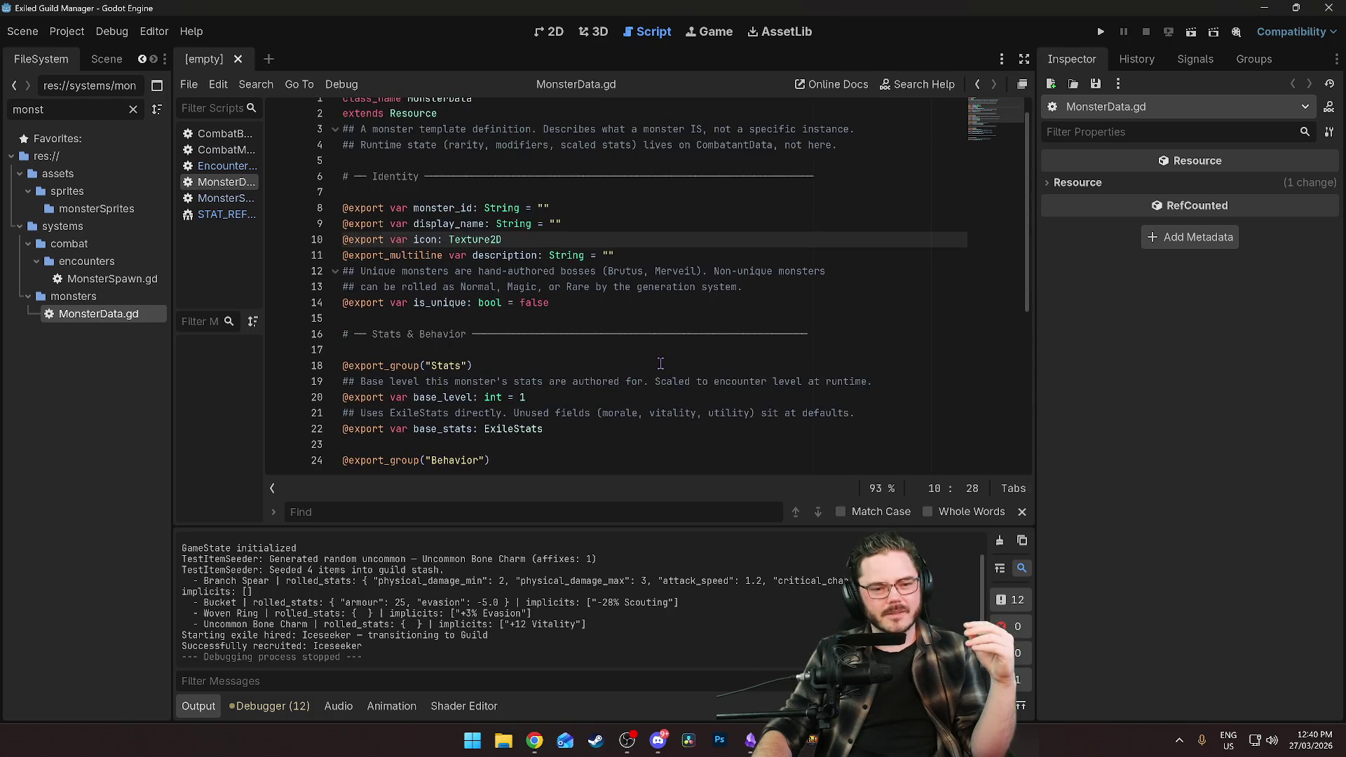
pyautogui.scroll(-2, 641, 379)
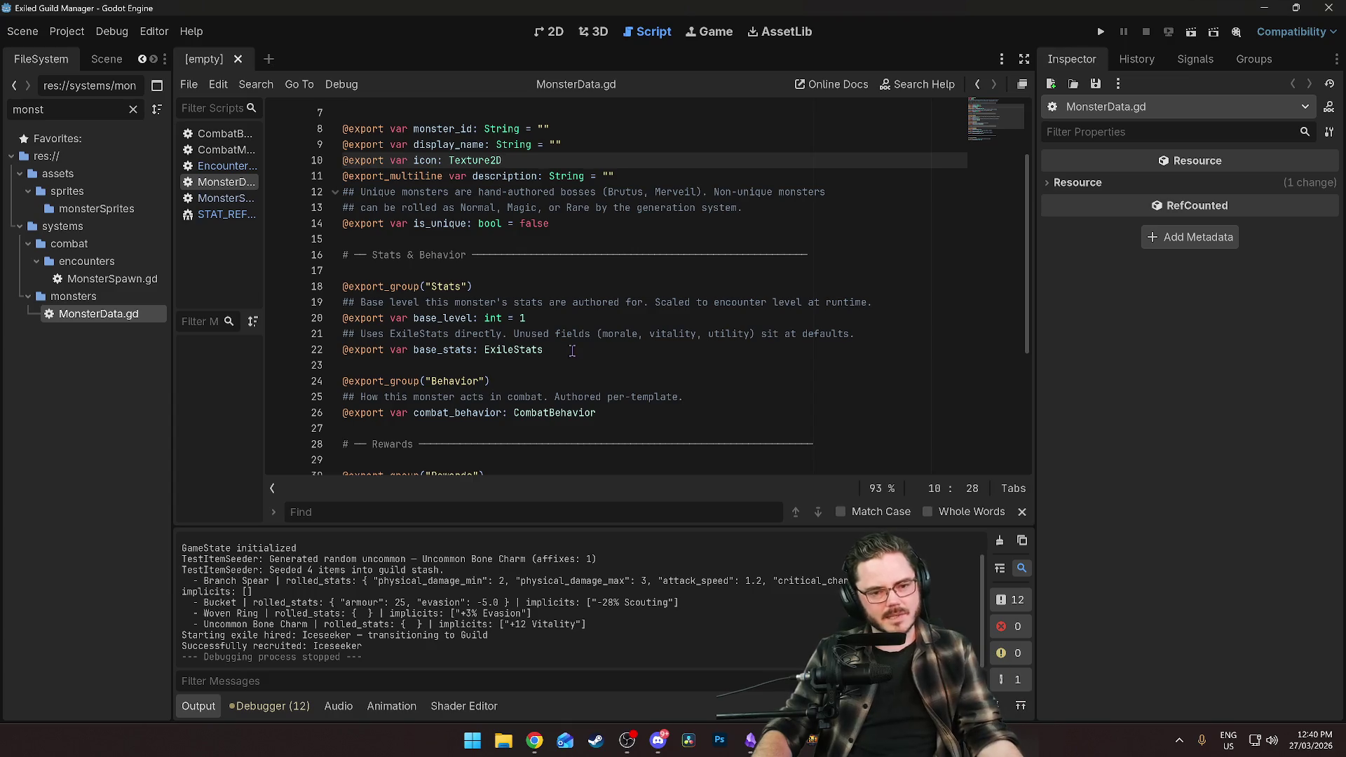
pyautogui.scroll(1, 571, 364)
pyautogui.scroll(1, 570, 335)
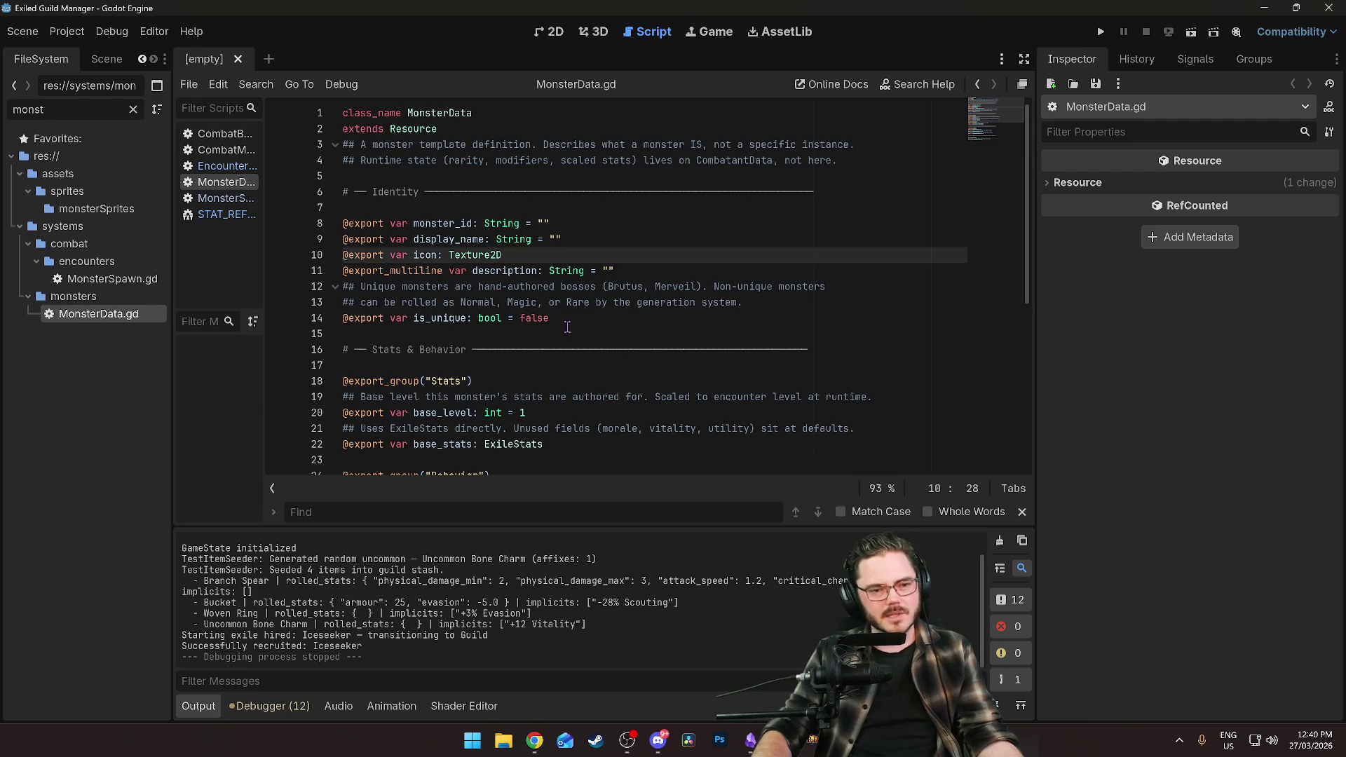
pyautogui.click(584, 272)
pyautogui.click(622, 303)
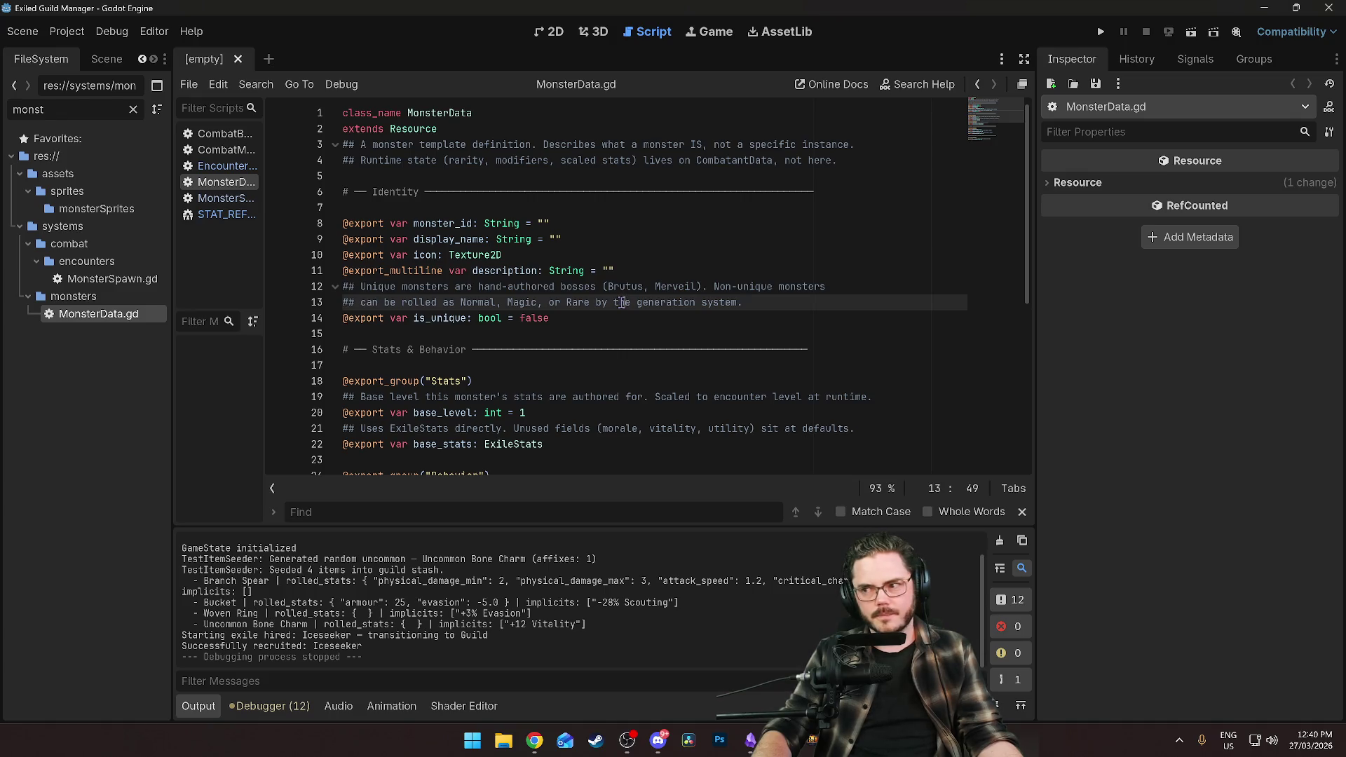
pyautogui.scroll(-3, 520, 304)
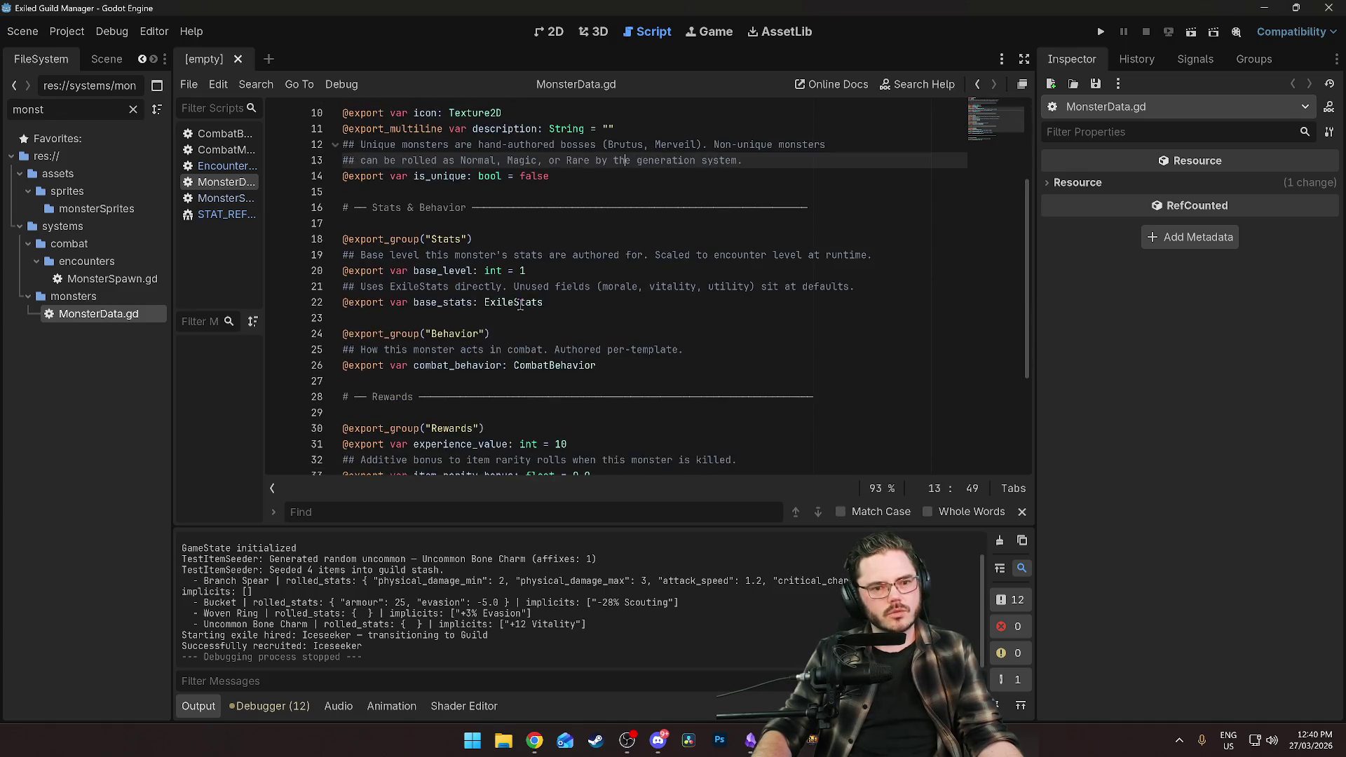
pyautogui.scroll(-3, 520, 304)
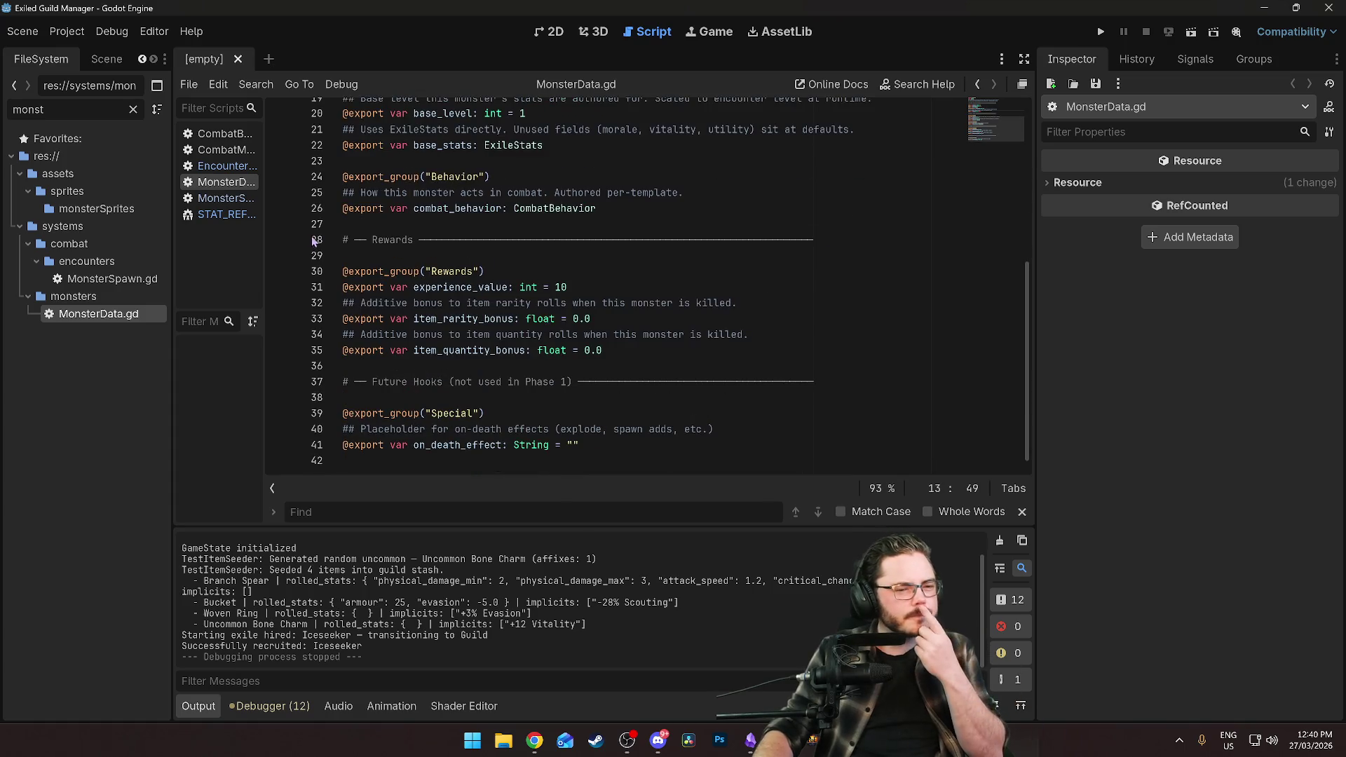
pyautogui.scroll(3, 605, 298)
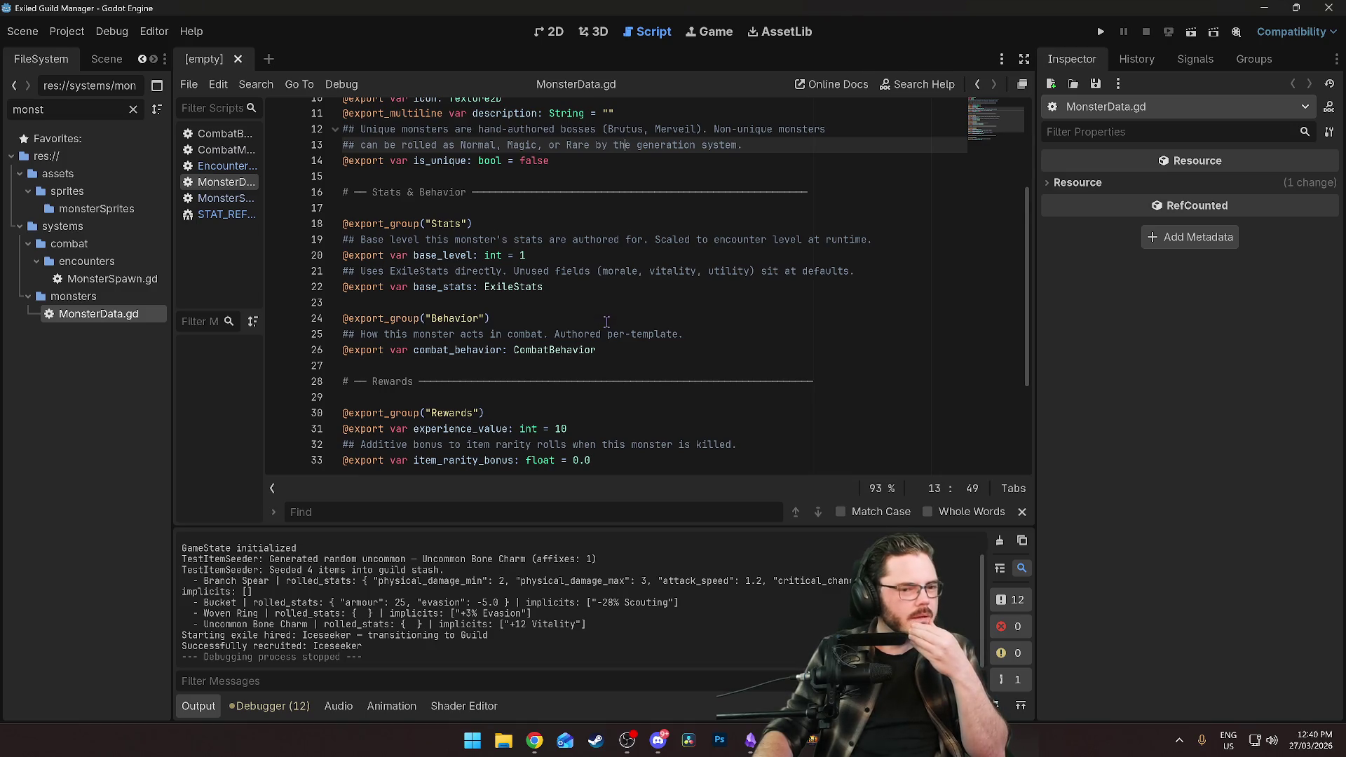
pyautogui.scroll(3, 577, 327)
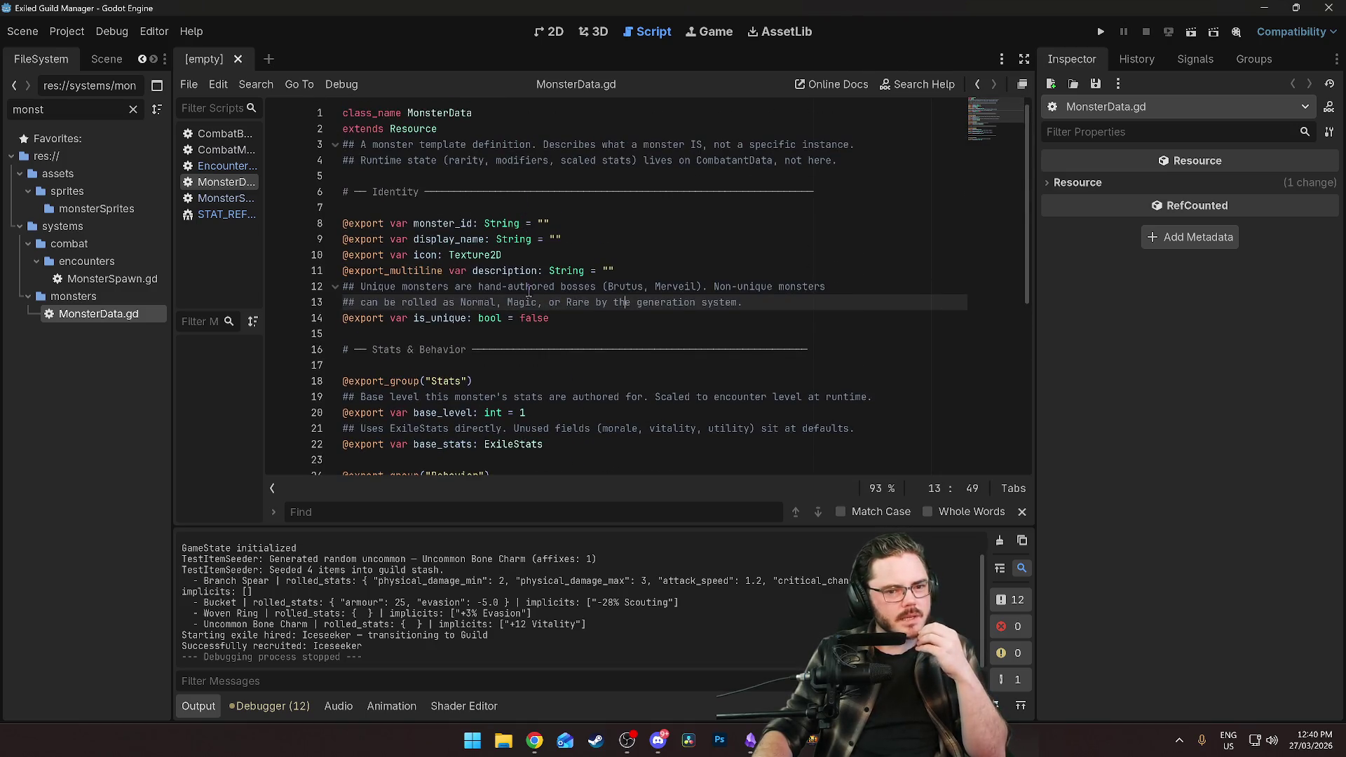
pyautogui.click(531, 351)
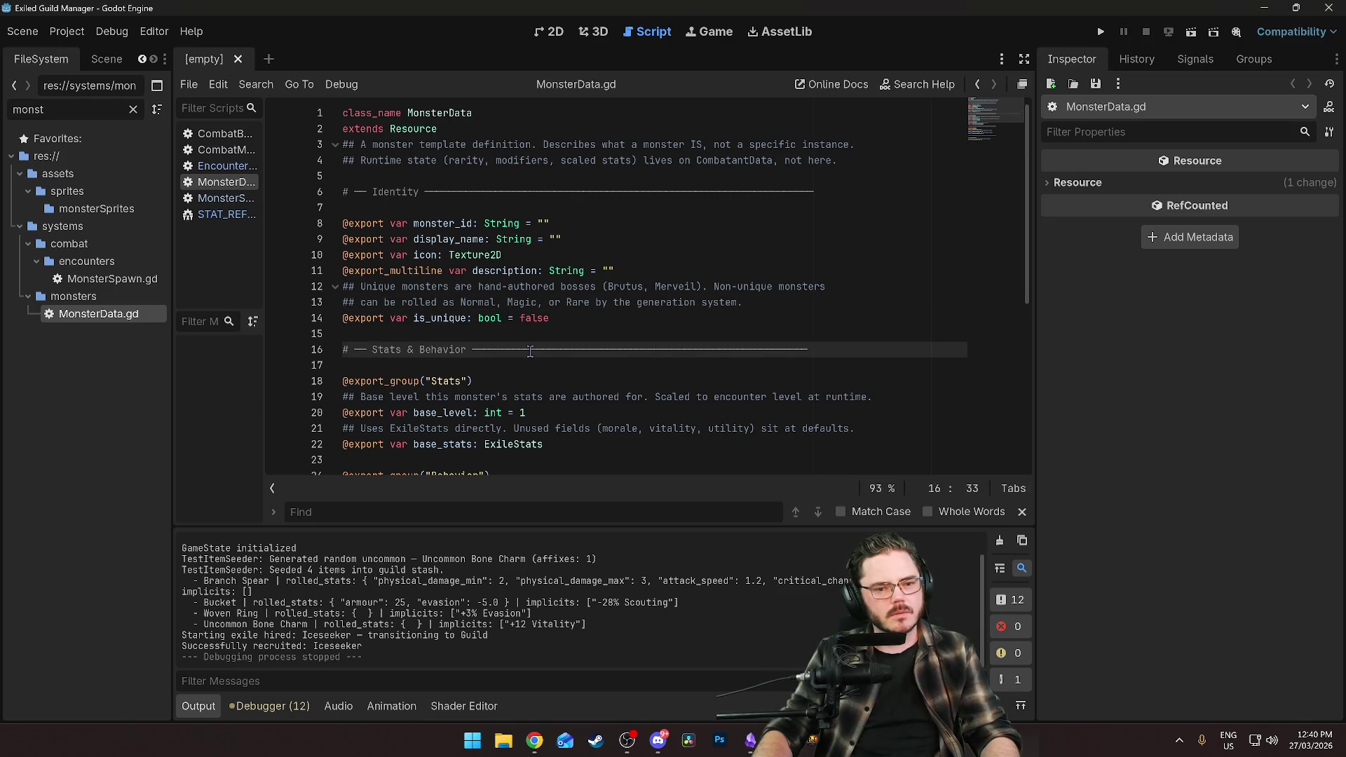
pyautogui.scroll(-6, 531, 350)
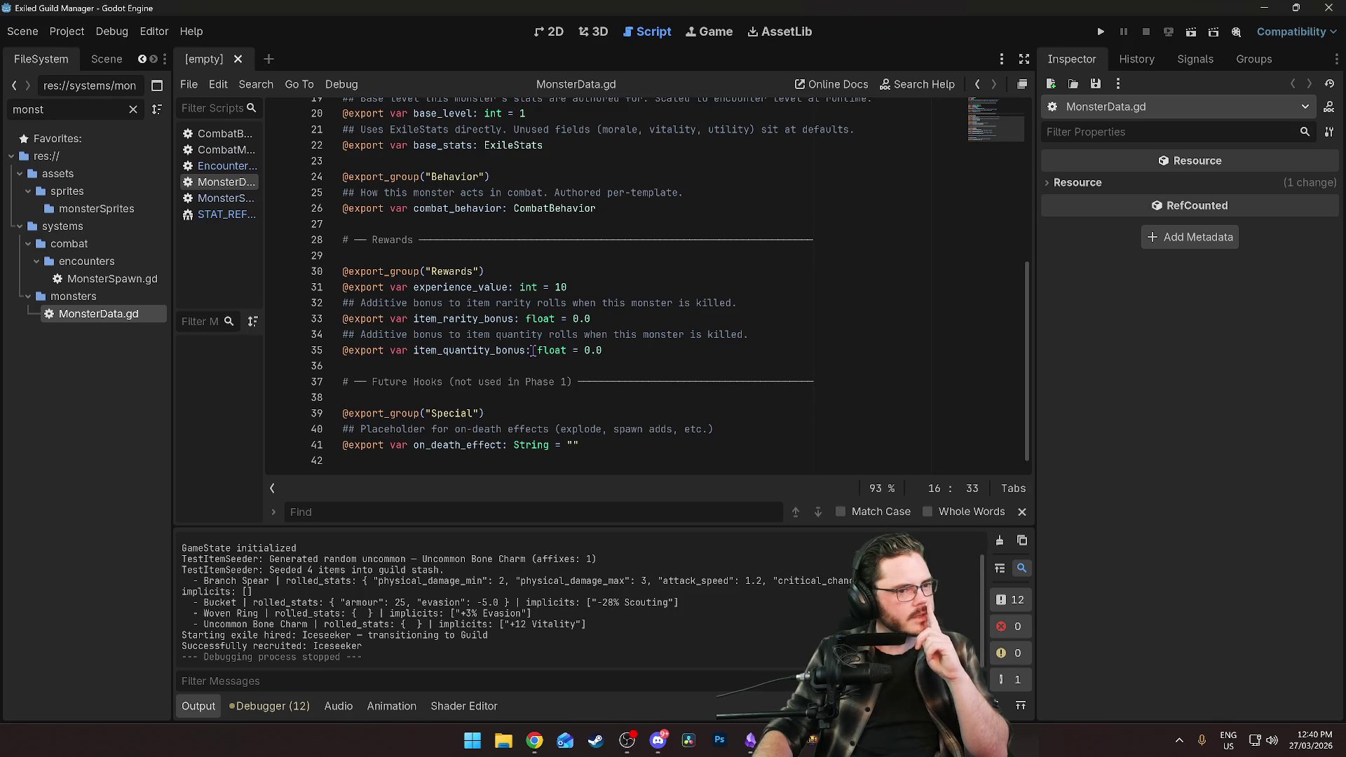
pyautogui.click(223, 167)
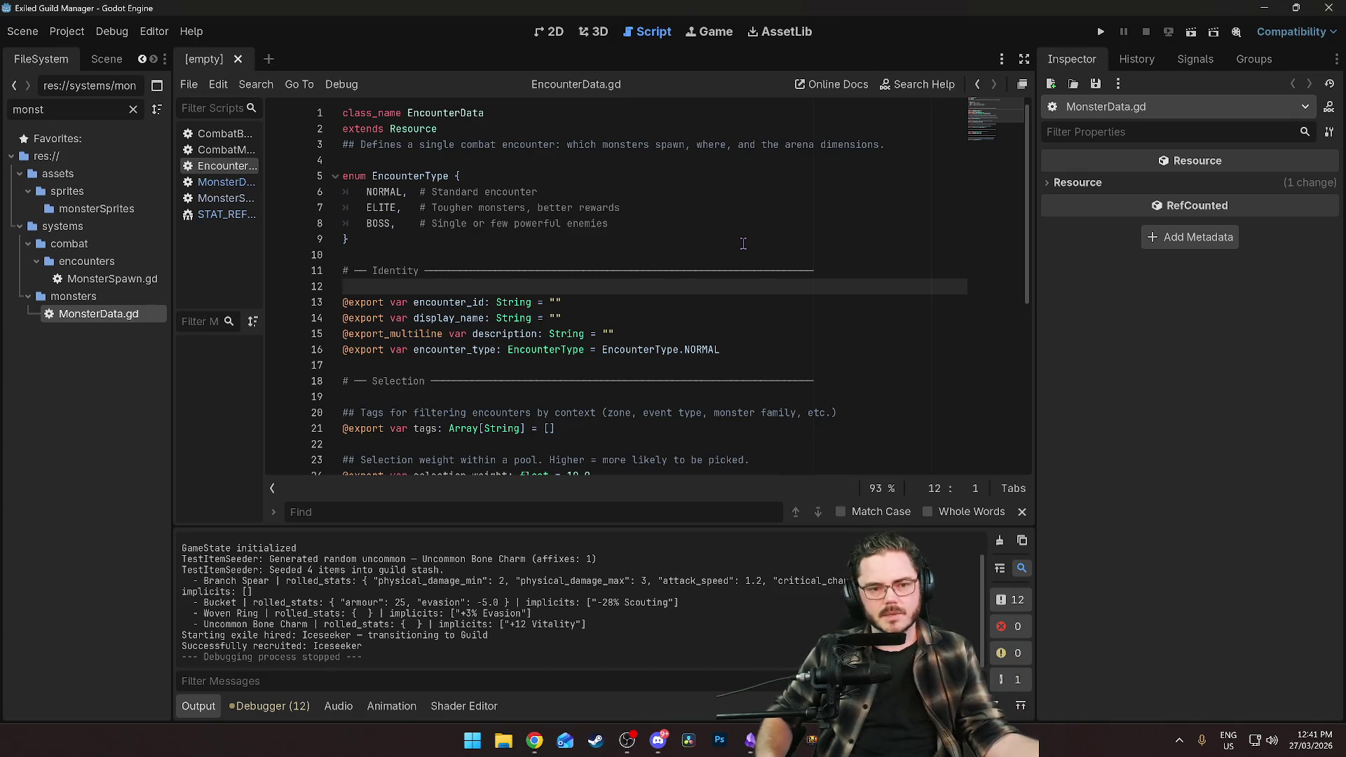
# Step through EncounterData.gd's EncounterType enum and Identity section lines.
pyautogui.click(650, 274)
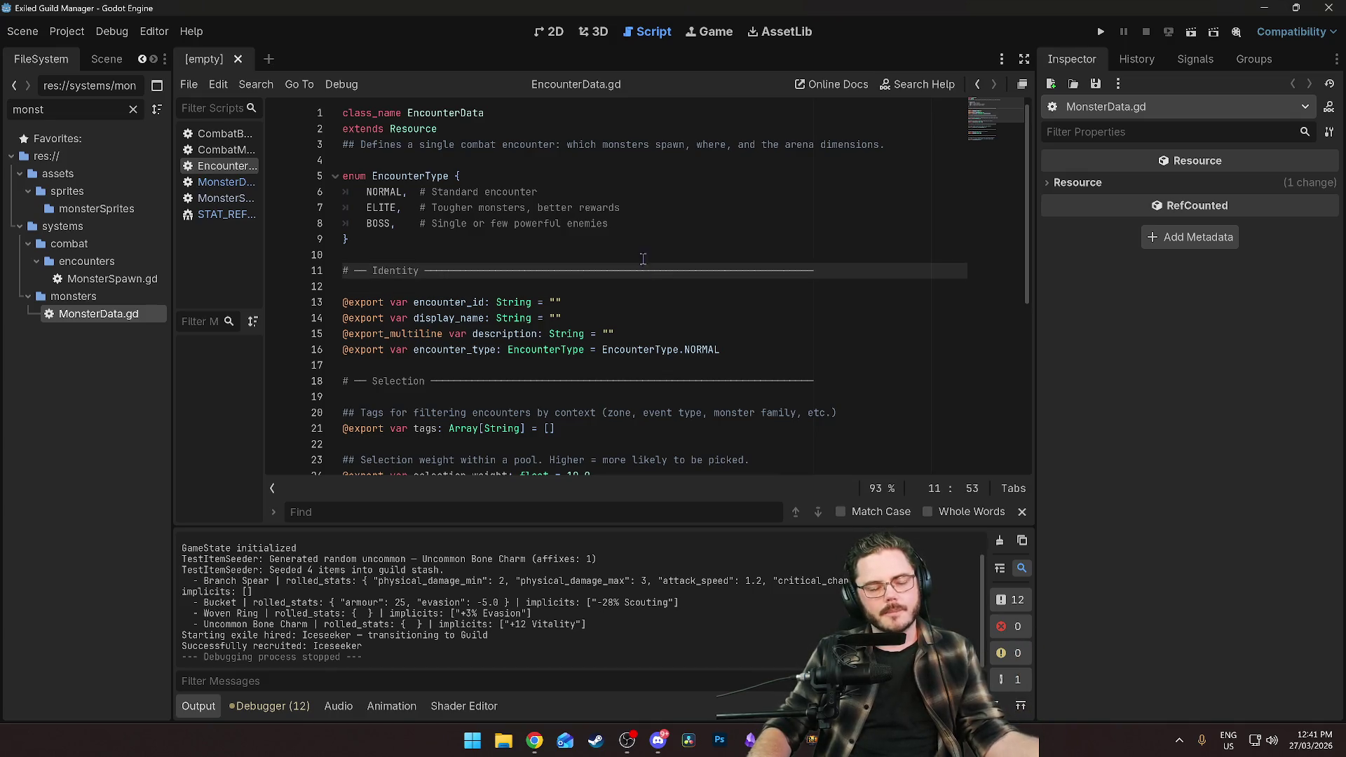
pyautogui.click(630, 240)
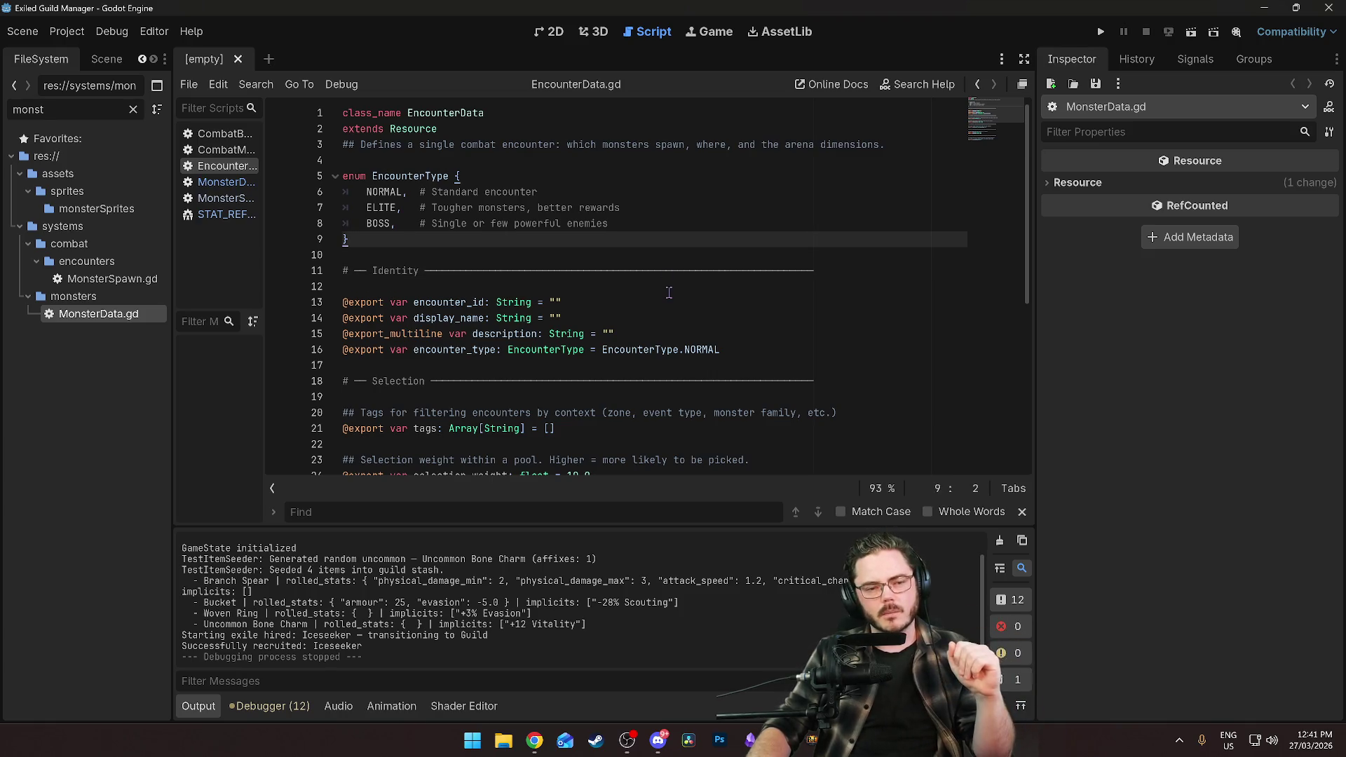
pyautogui.click(449, 262)
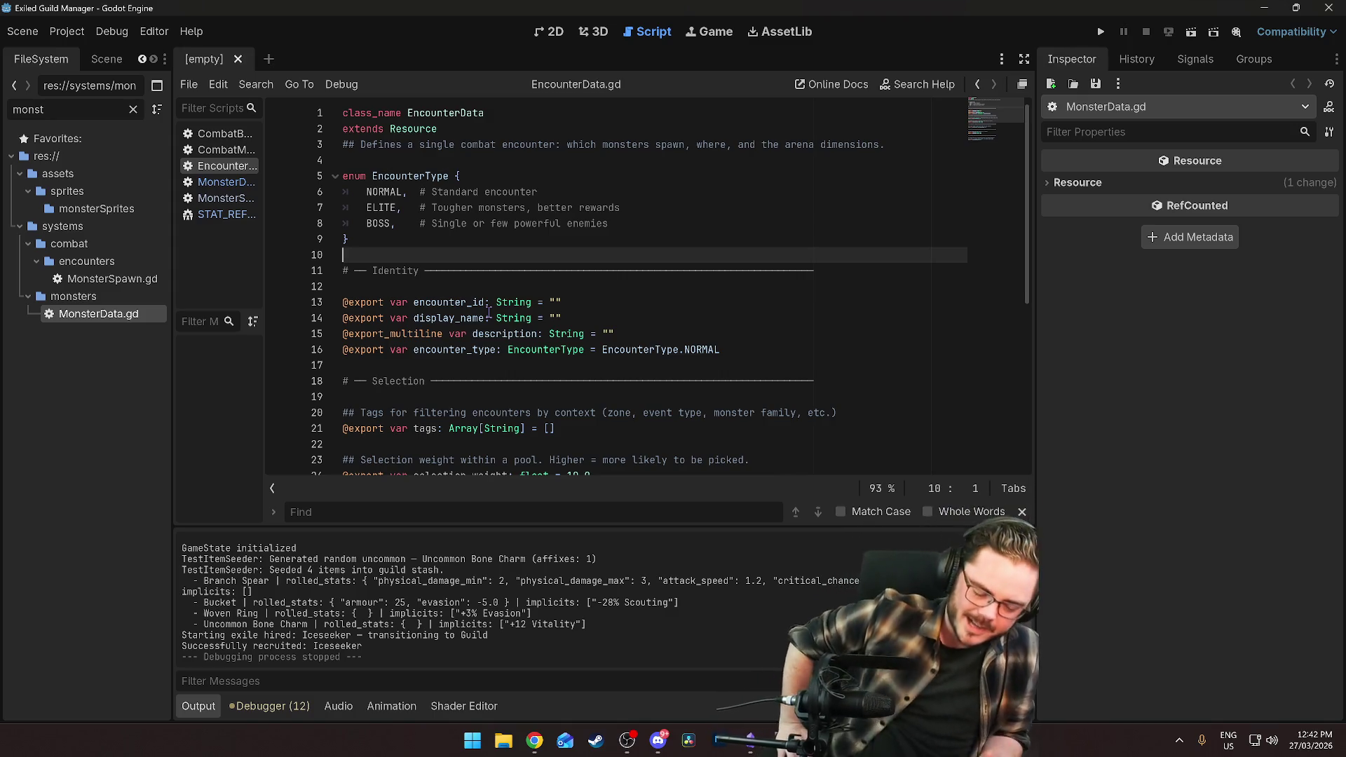
pyautogui.click(504, 238)
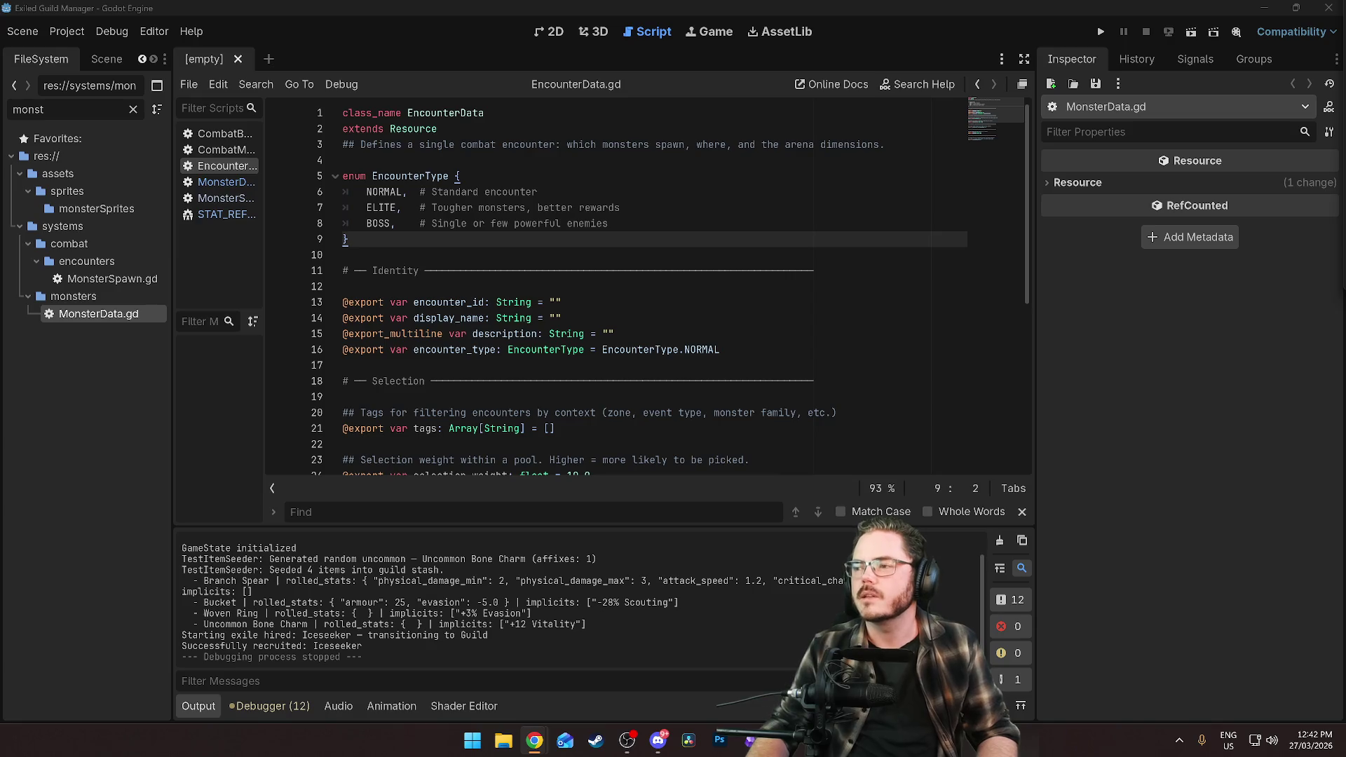
pyautogui.hotkey('alt', 'Tab')
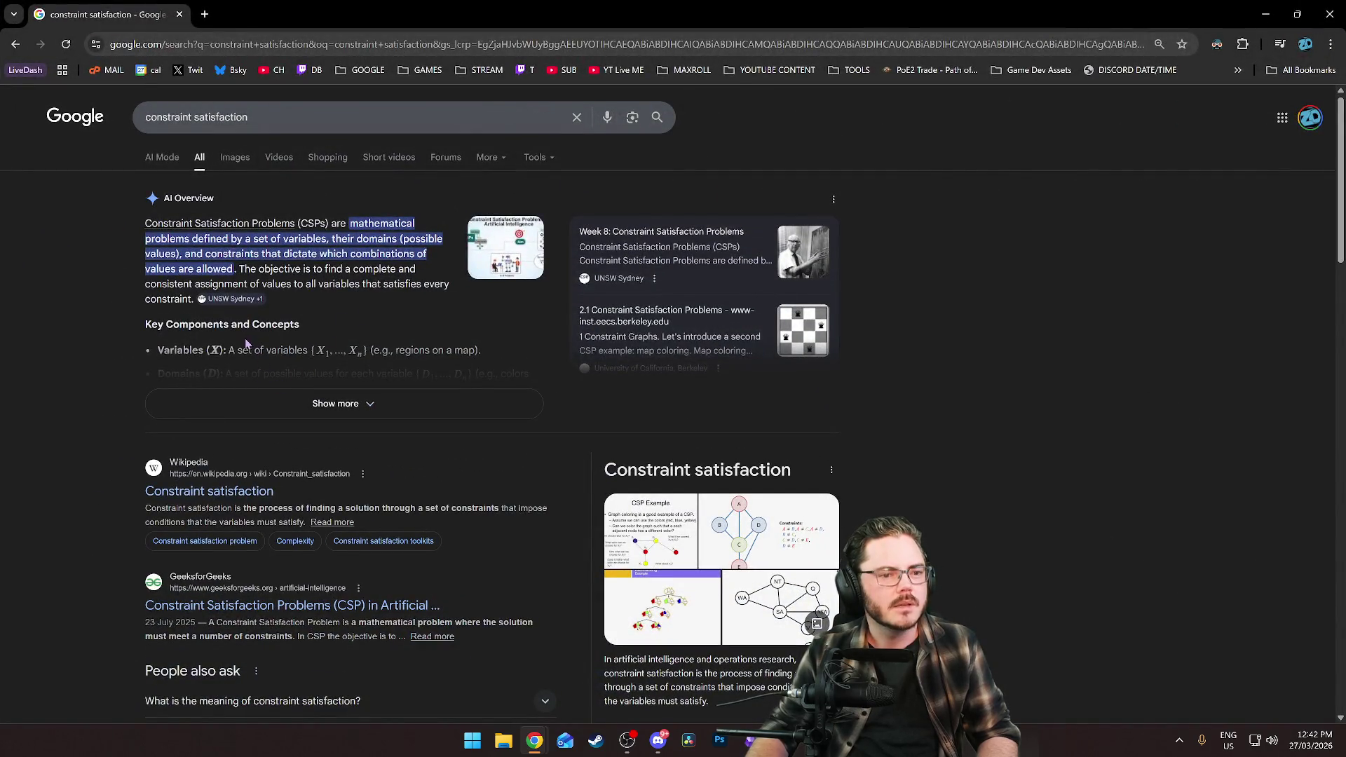
# Open the Wikipedia Constraint satisfaction article and scroll through it.
pyautogui.click(210, 491)
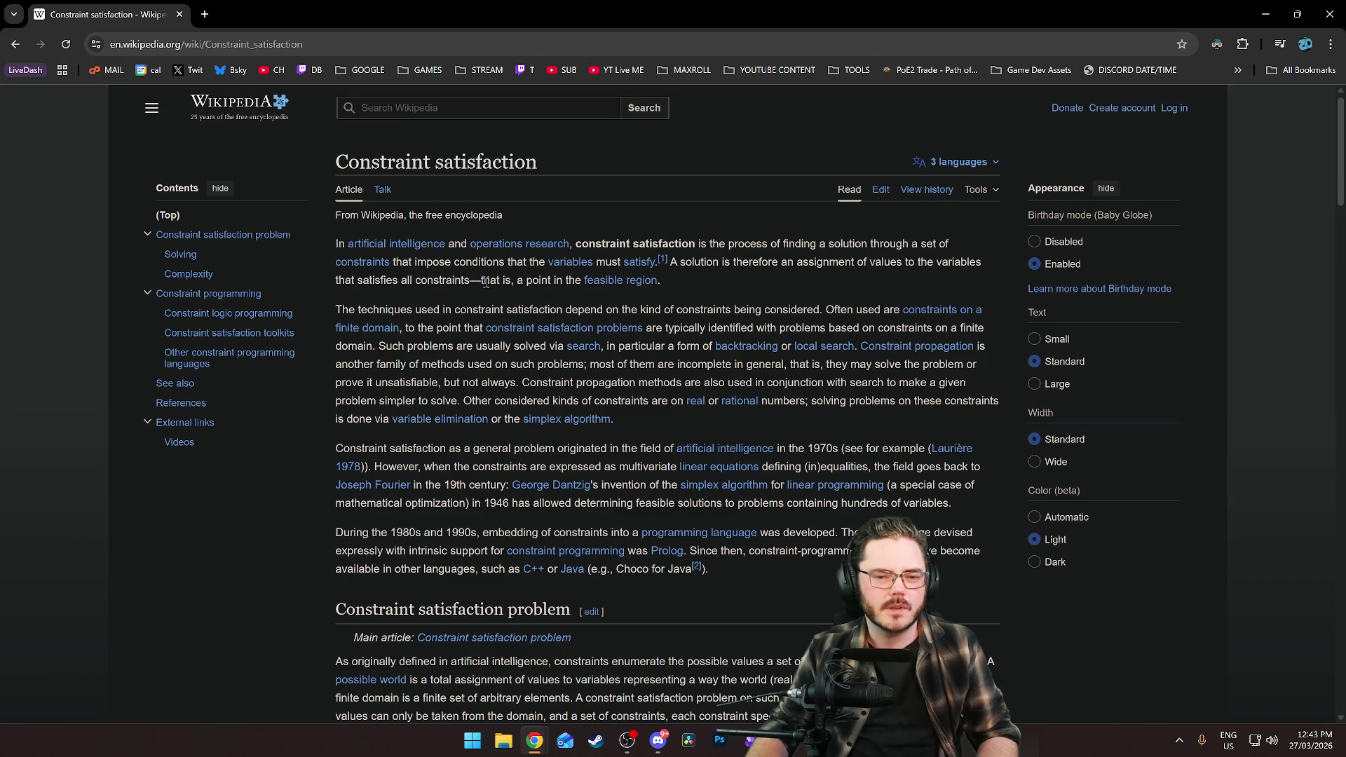
pyautogui.scroll(-4, 656, 300)
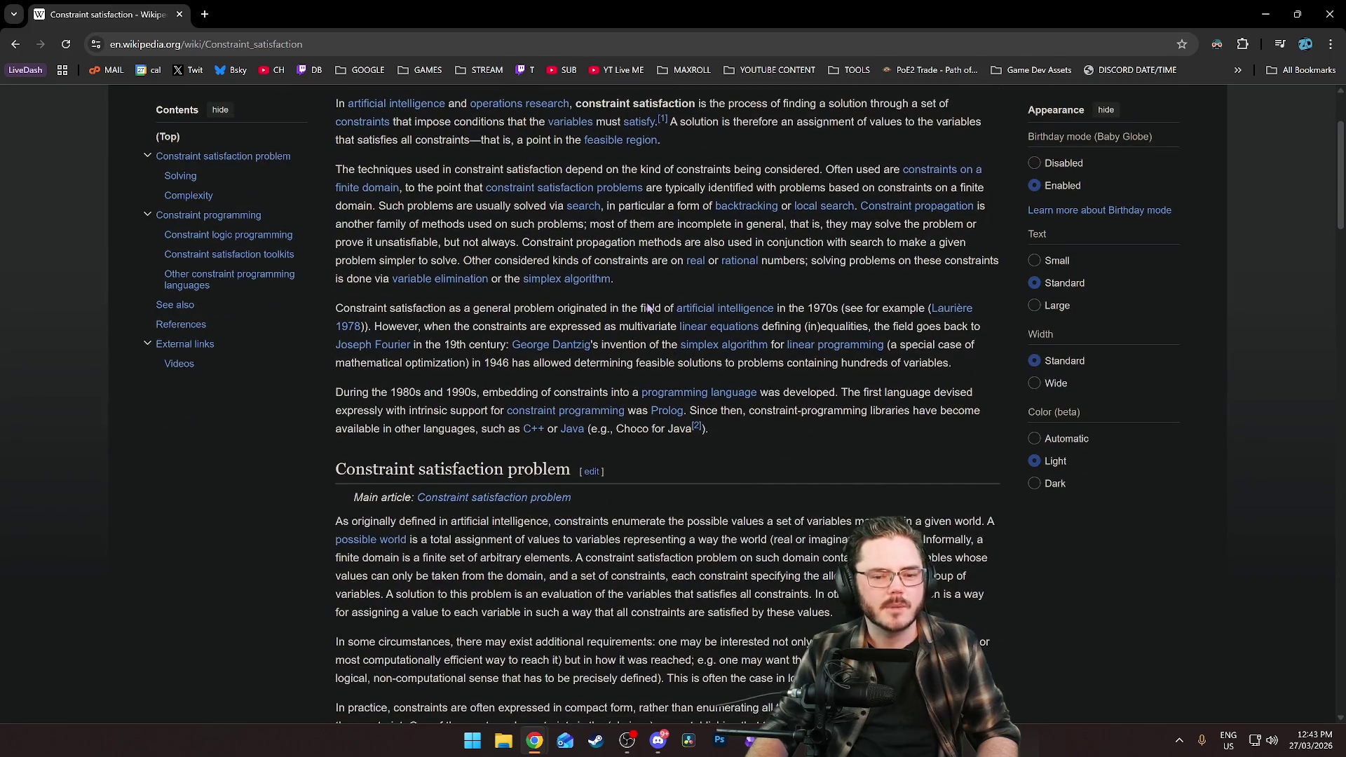
pyautogui.scroll(-4, 647, 302)
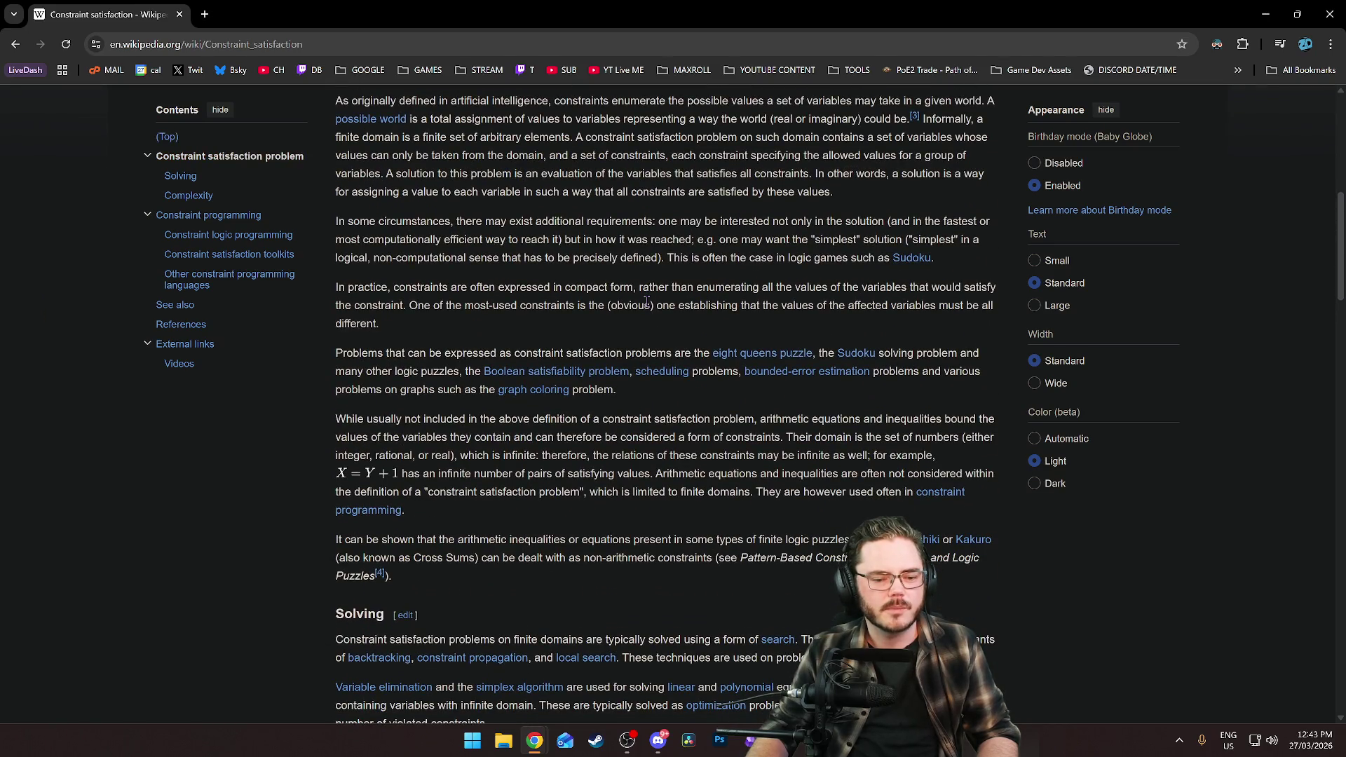
pyautogui.scroll(-8, 649, 305)
pyautogui.scroll(1, 665, 337)
pyautogui.scroll(2, 666, 339)
pyautogui.scroll(-5, 654, 366)
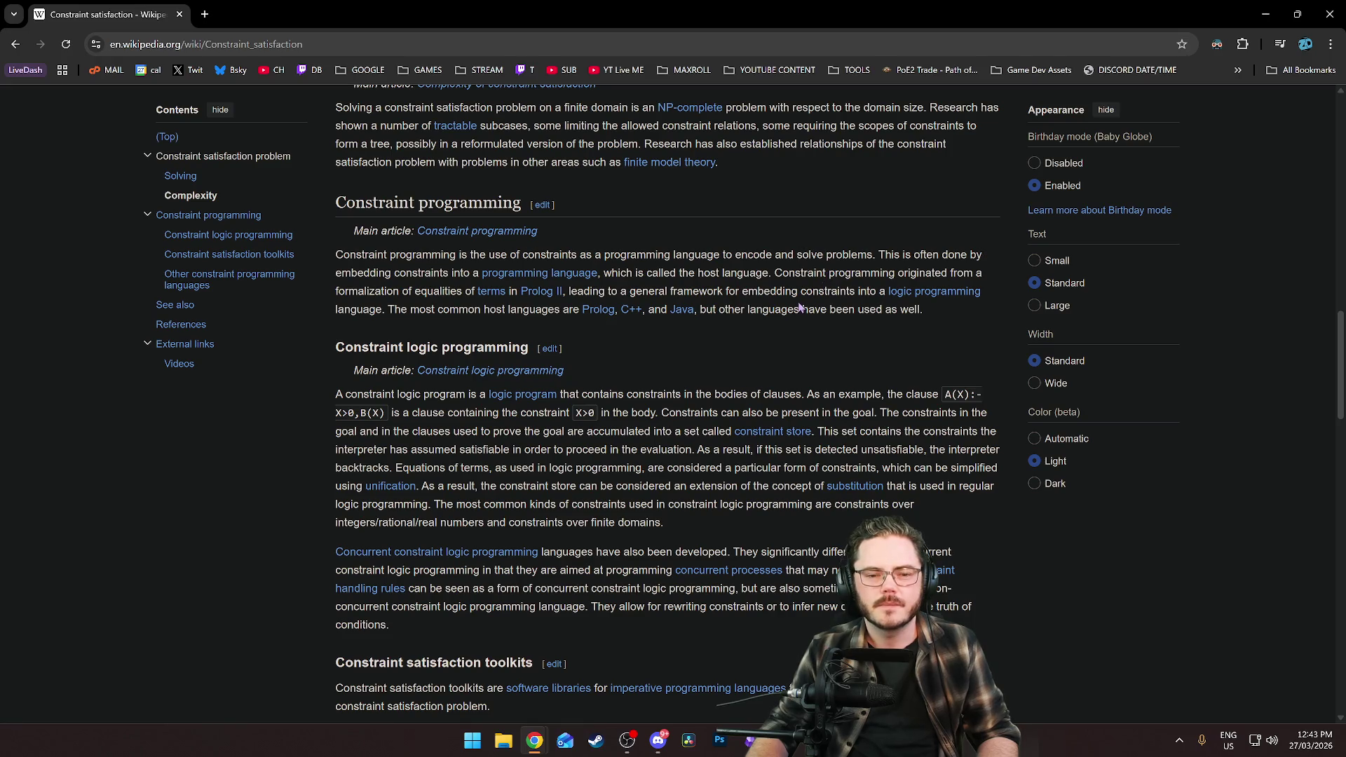
# Scroll back to the top and restore Chrome to a smaller window.
pyautogui.scroll(-2, 799, 306)
pyautogui.scroll(4, 818, 306)
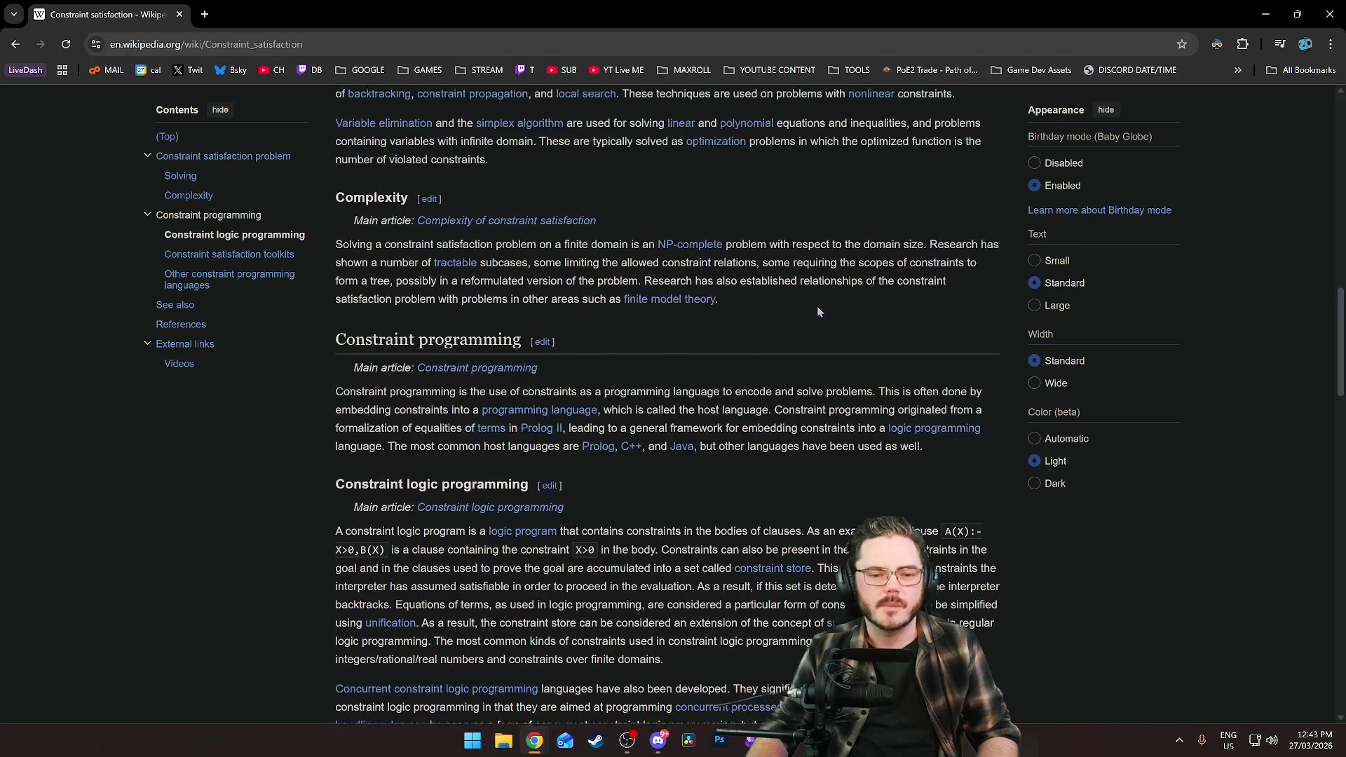
pyautogui.scroll(4, 818, 309)
pyautogui.scroll(15, 820, 312)
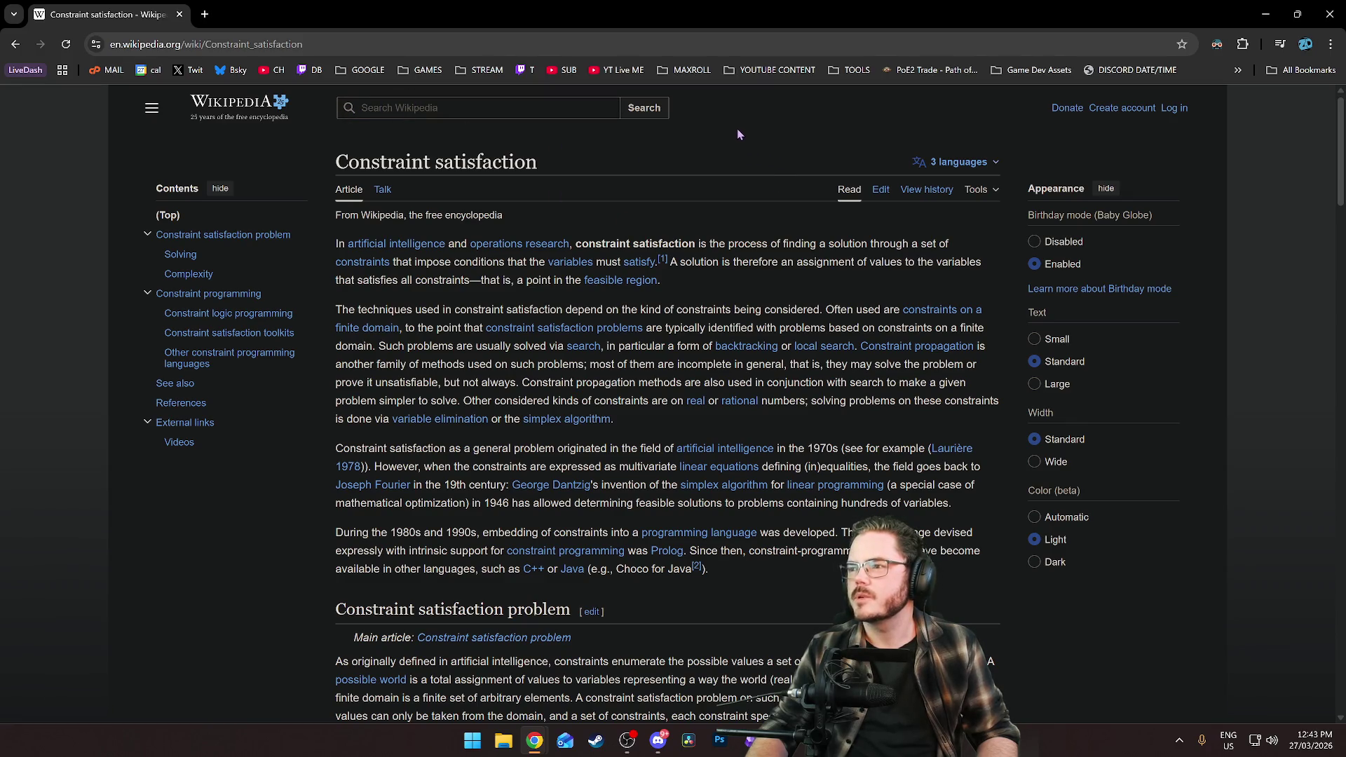
pyautogui.moveTo(663, 10)
pyautogui.mouseDown()
pyautogui.moveTo(684, 191)
pyautogui.moveTo(674, 187)
pyautogui.mouseUp()
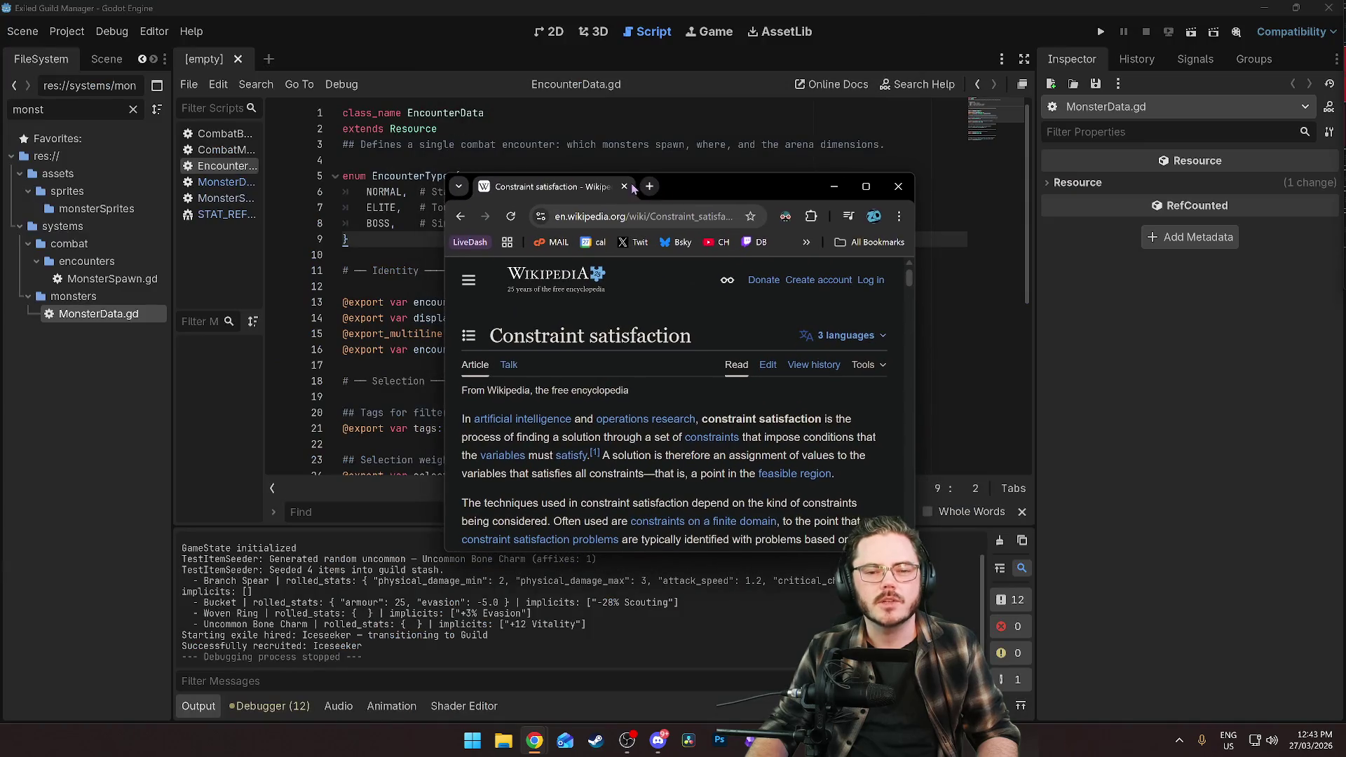
# Close the Wikipedia browser window and return to the EncounterData.gd script.
pyautogui.click(624, 186)
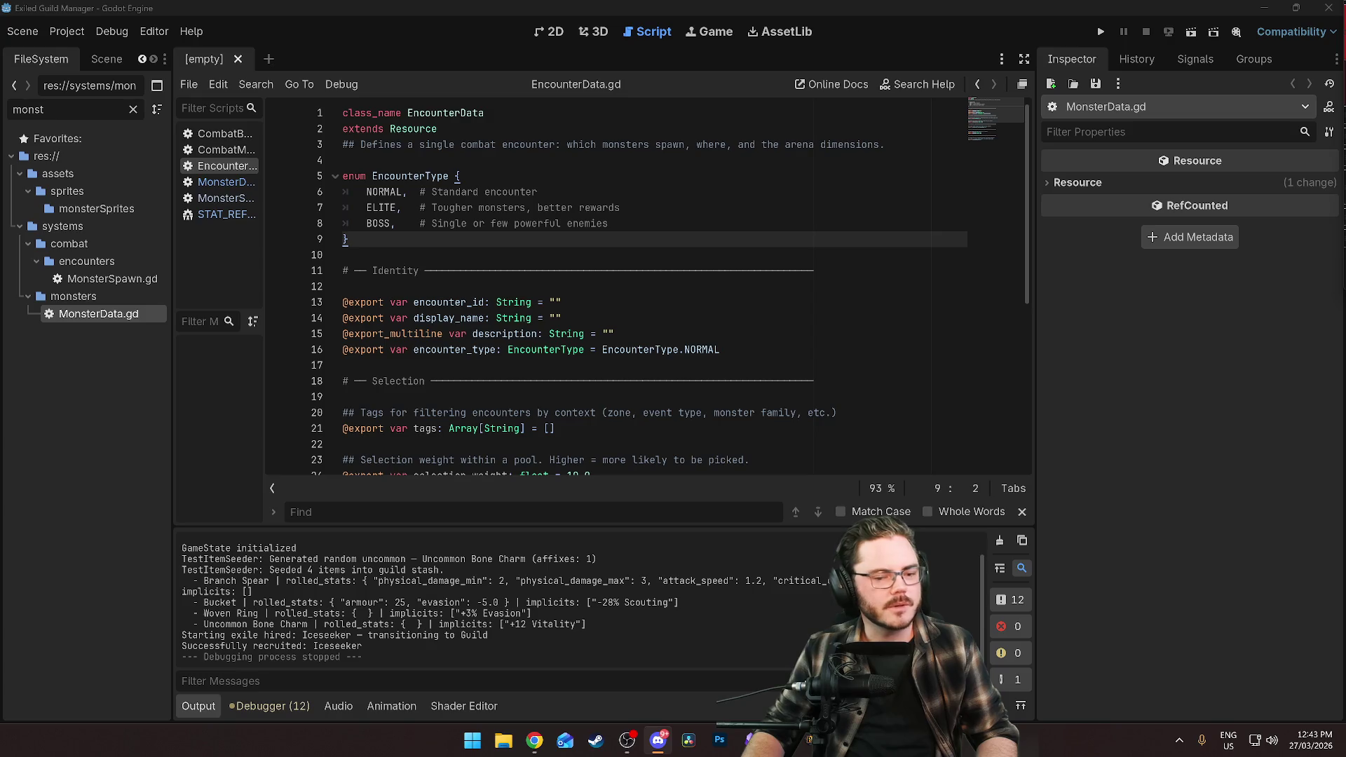
pyautogui.click(786, 348)
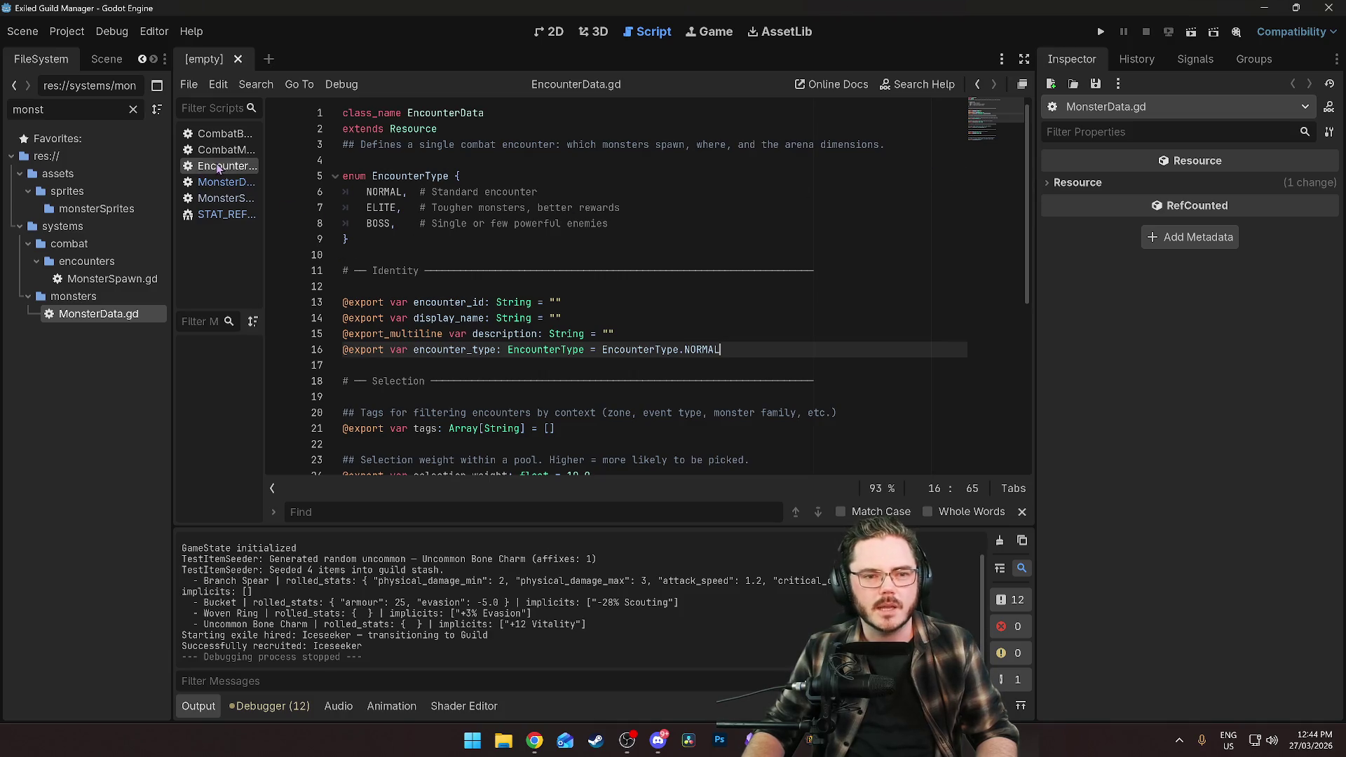
pyautogui.click(701, 275)
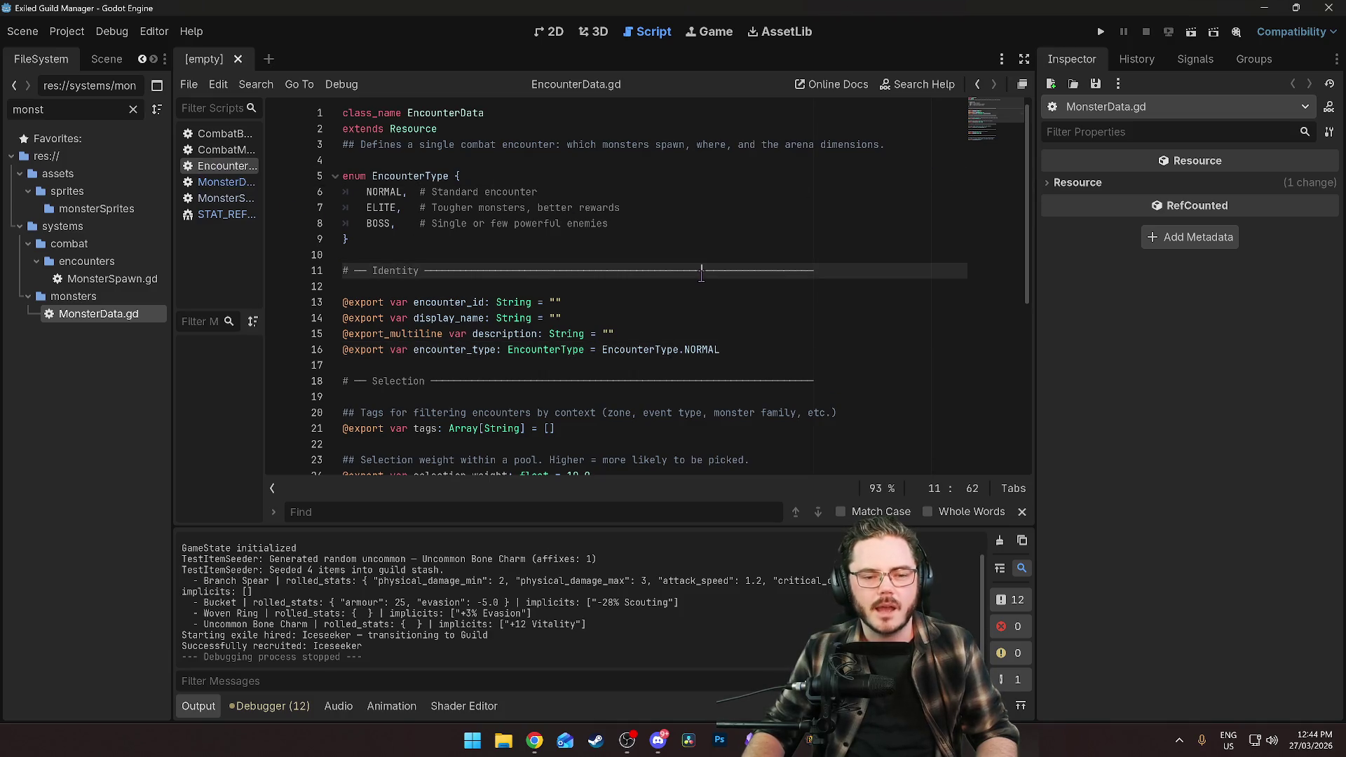
pyautogui.click(820, 288)
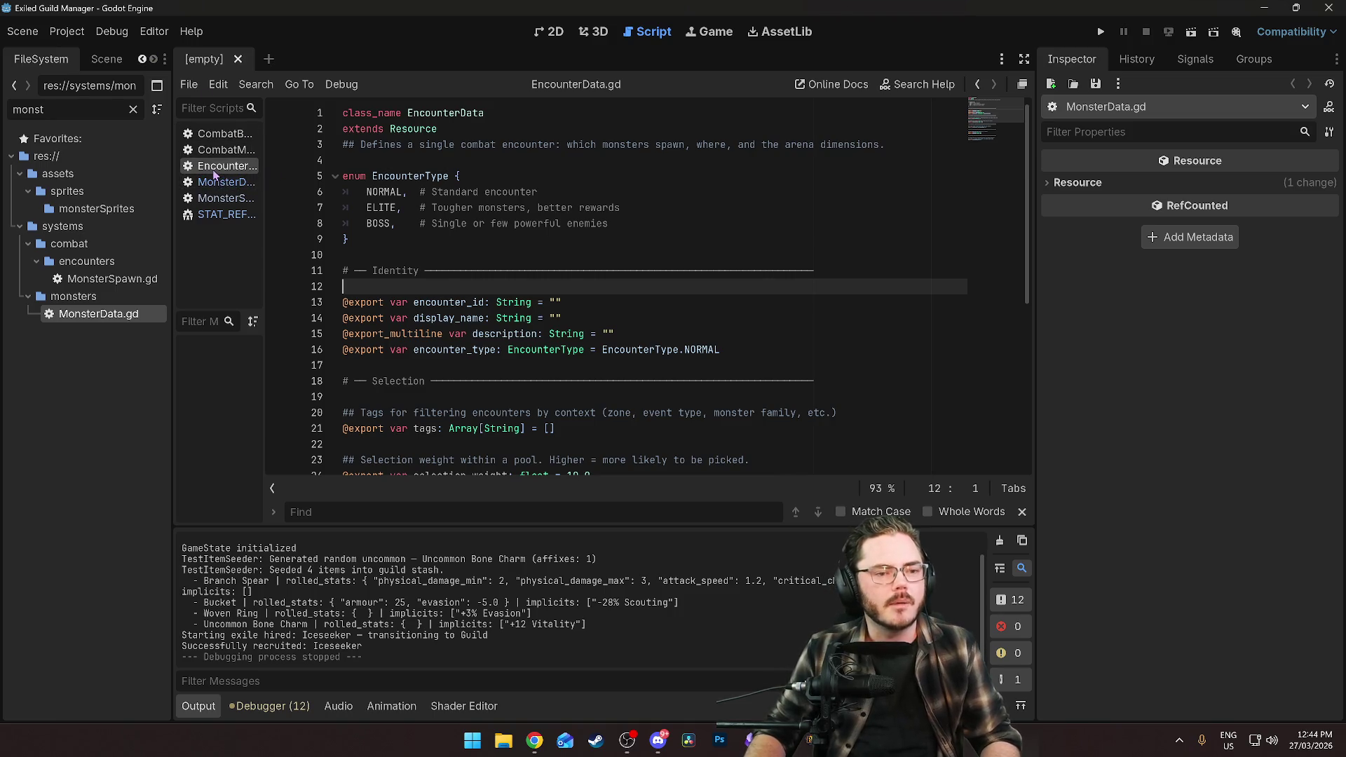
# Clear the 'monst' filter, filter for 'encoun' to find the encounters folder, then show the full tree.
pyautogui.click(133, 109)
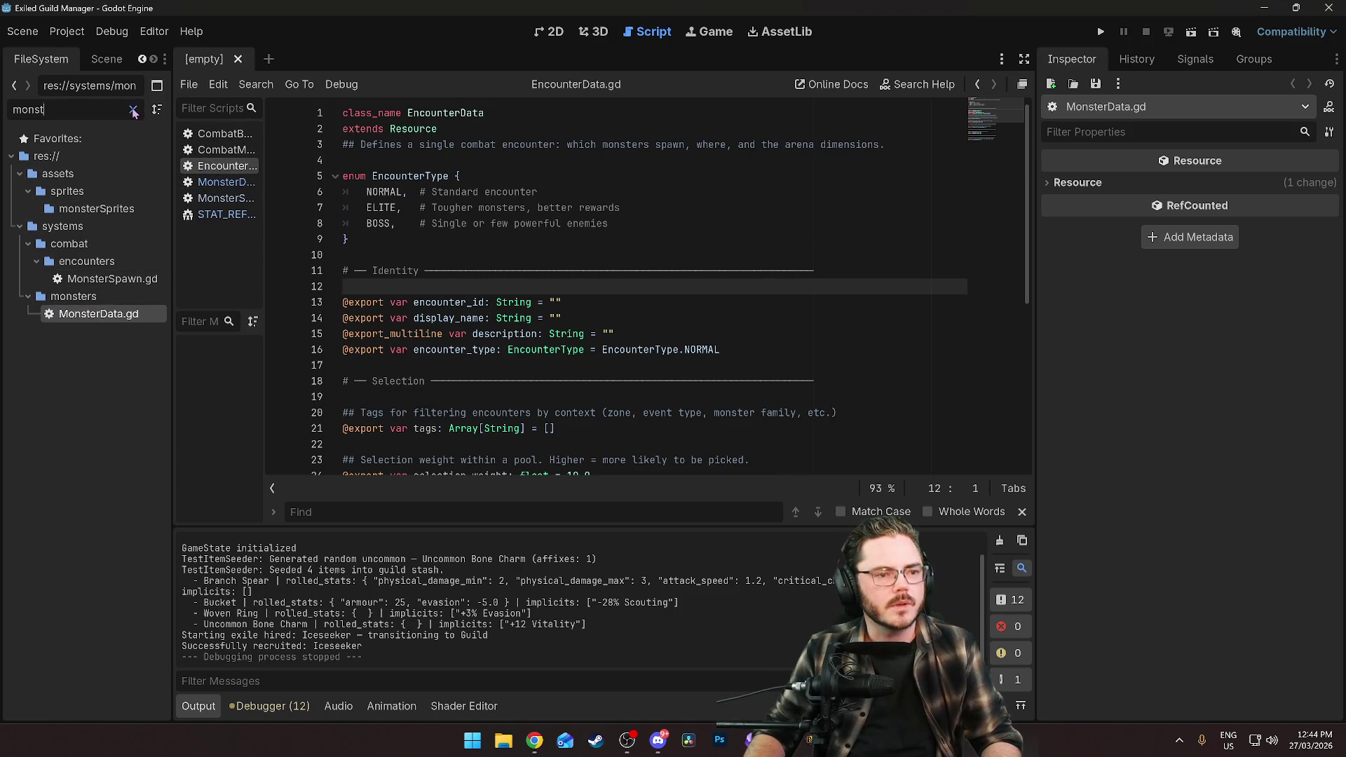
pyautogui.scroll(-3, 91, 365)
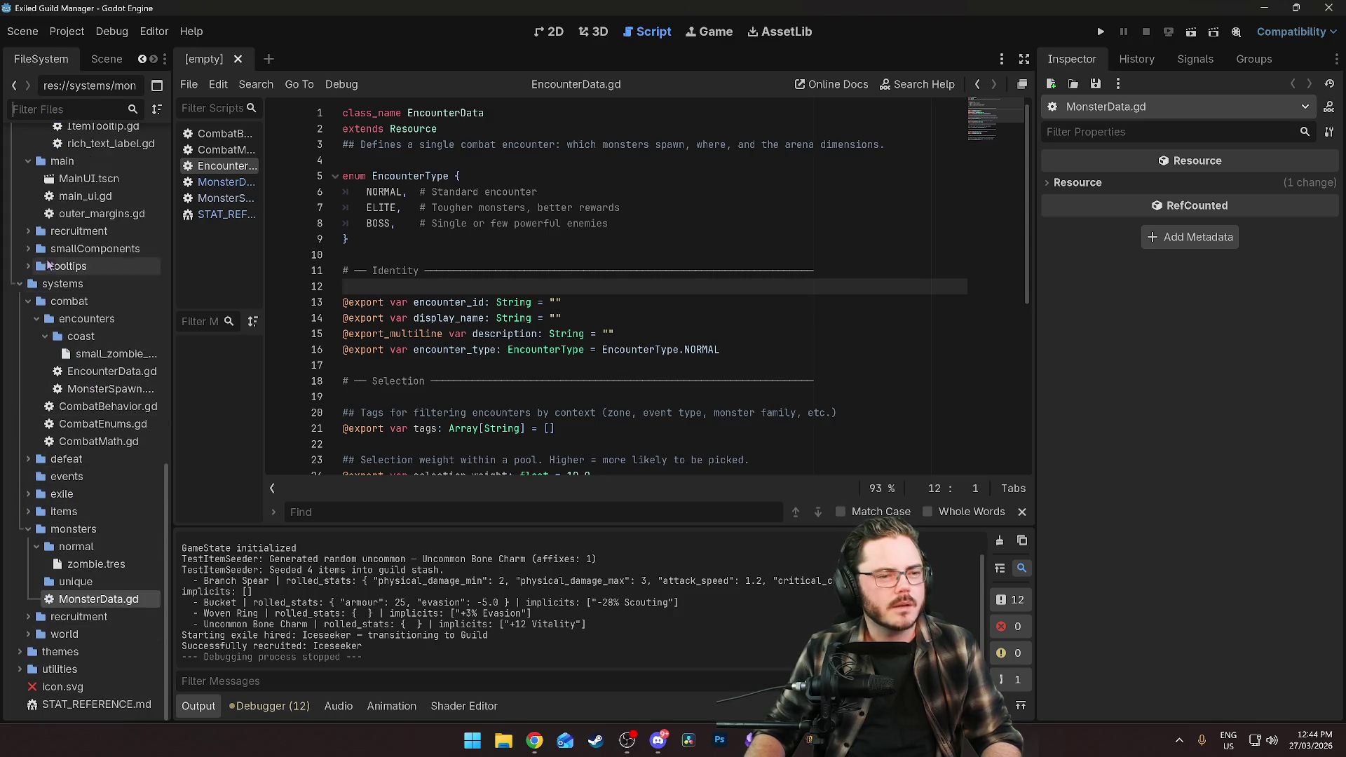
pyautogui.scroll(8, 84, 397)
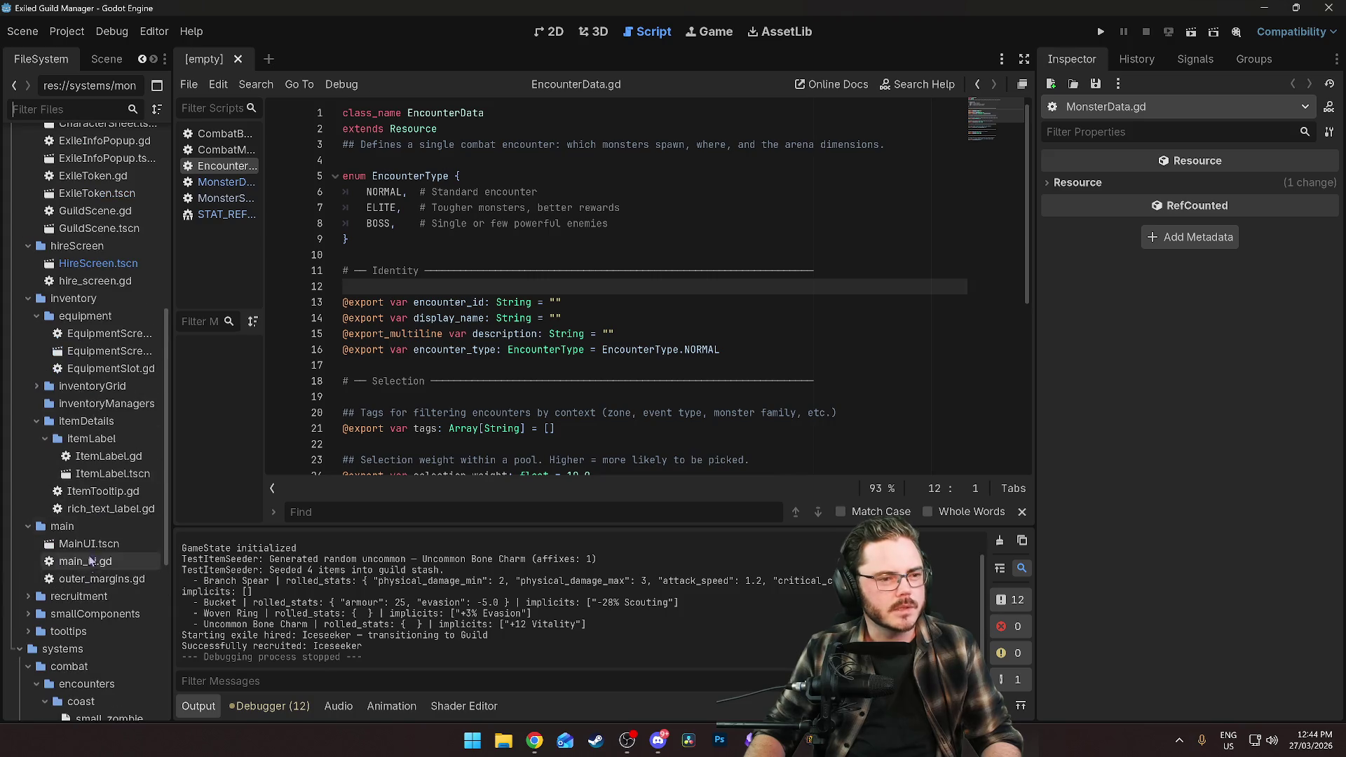
pyautogui.scroll(-8, 87, 421)
pyautogui.click(62, 108)
pyautogui.write('encoun')
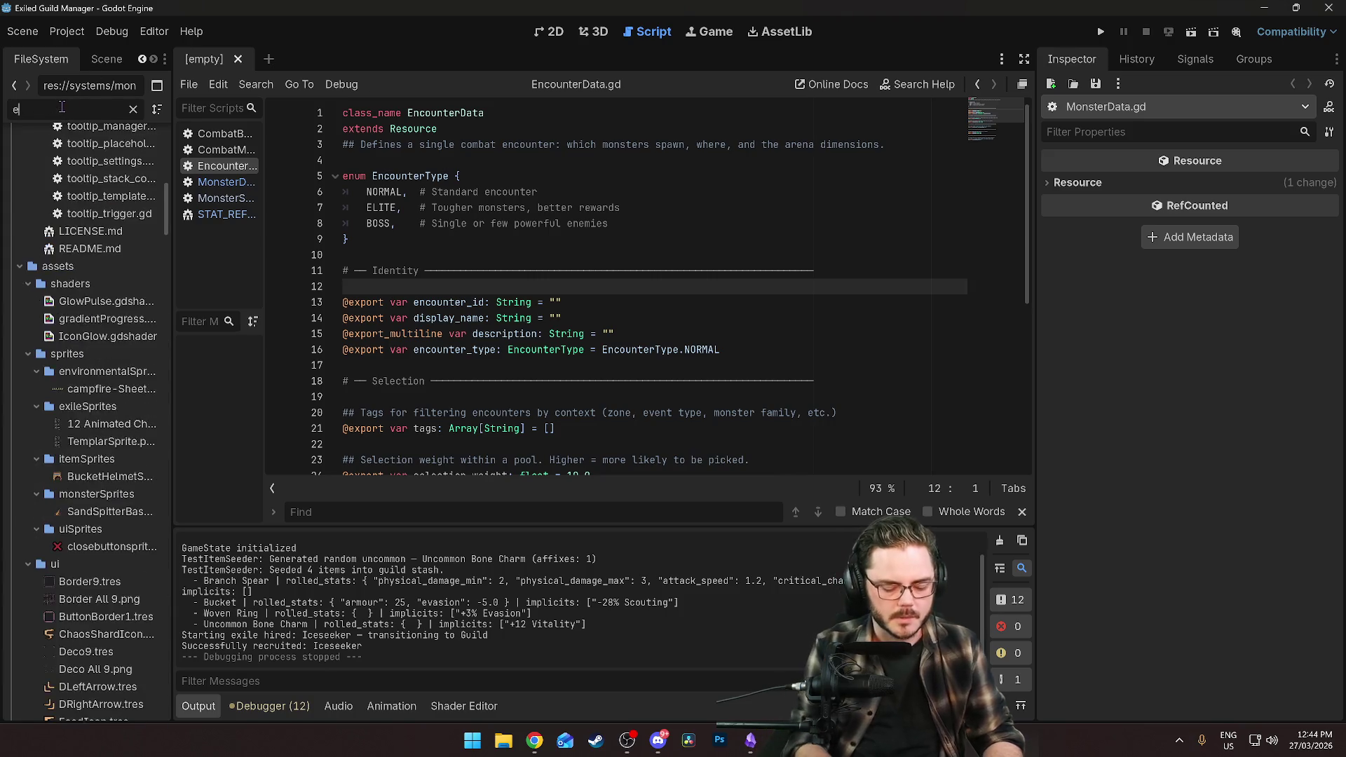
pyautogui.click(77, 208)
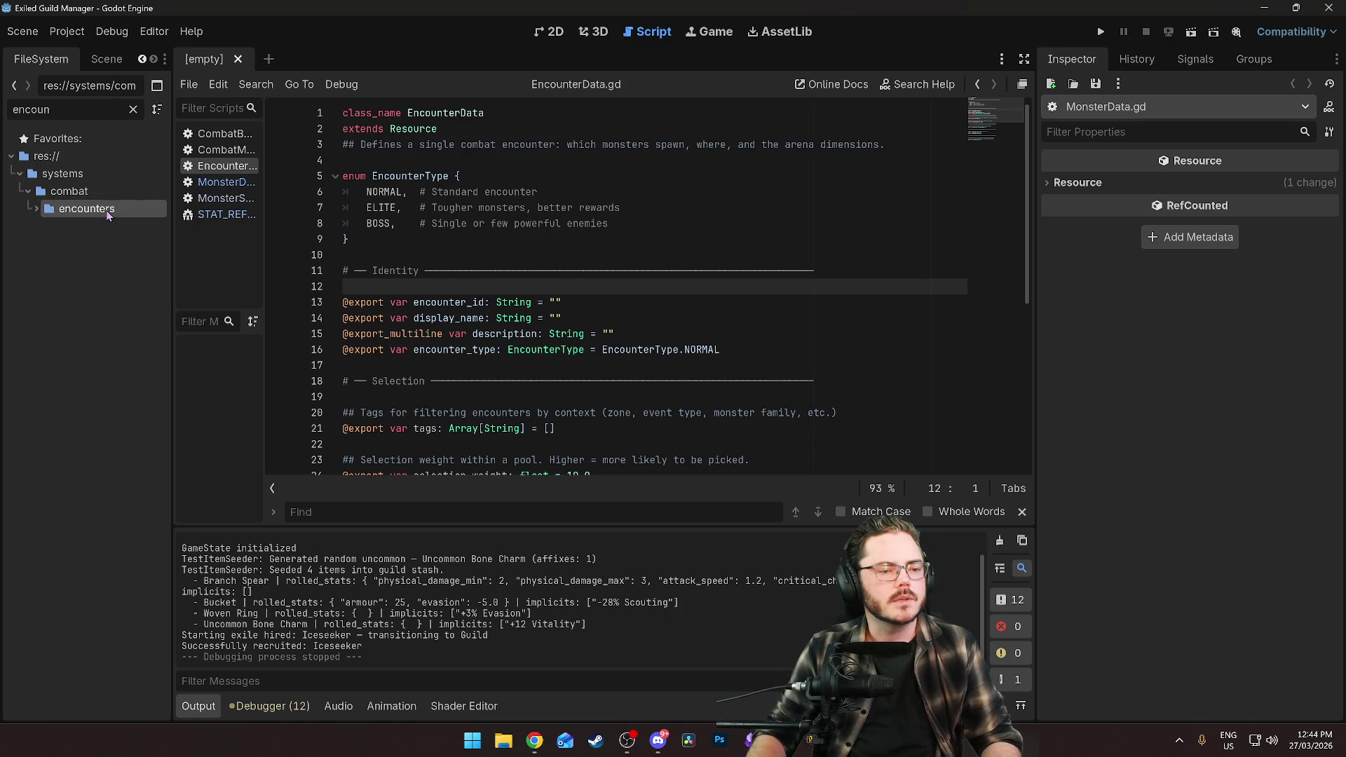
pyautogui.click(133, 108)
pyautogui.scroll(-6, 102, 337)
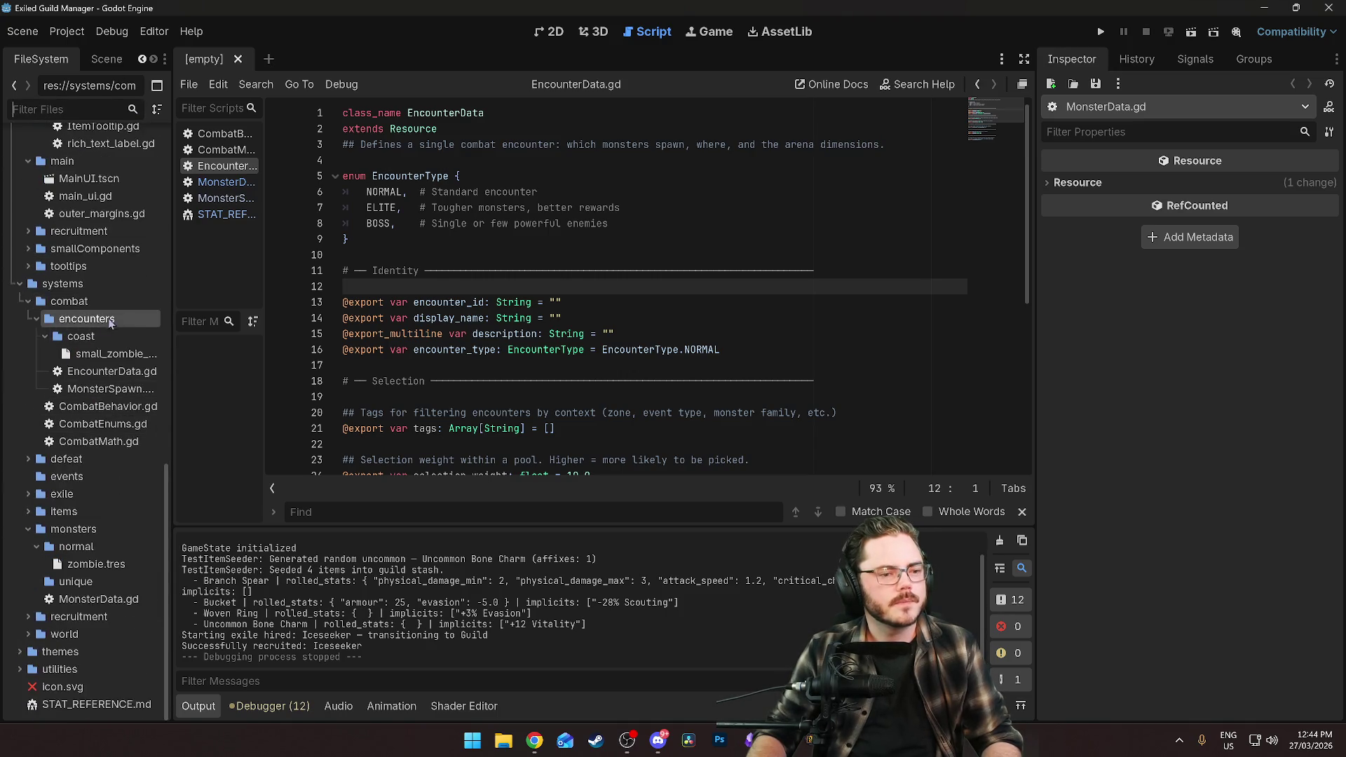
pyautogui.rightClick(81, 338)
# Create a new EncounterData resource in coast saved as small_zombie_ambush.tres.
pyautogui.moveTo(140, 352)
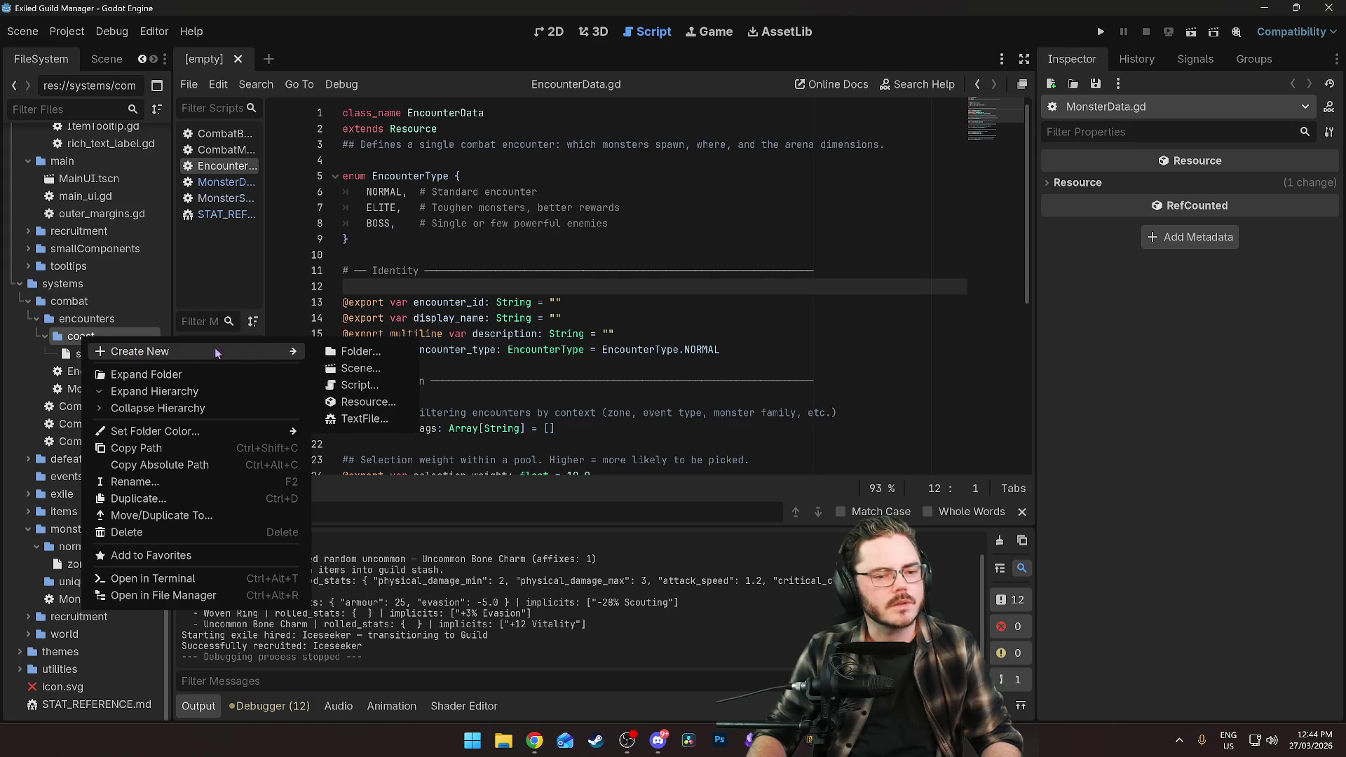
pyautogui.click(370, 408)
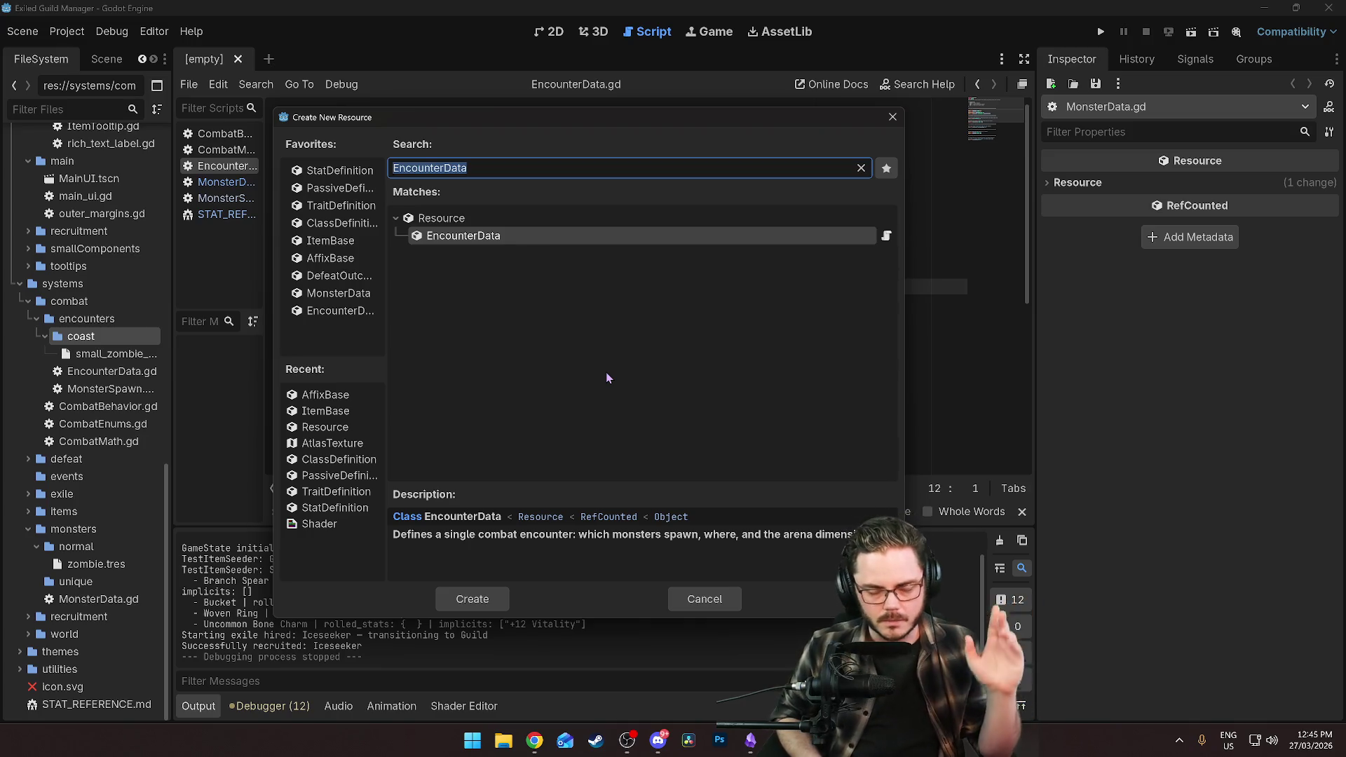
pyautogui.click(473, 242)
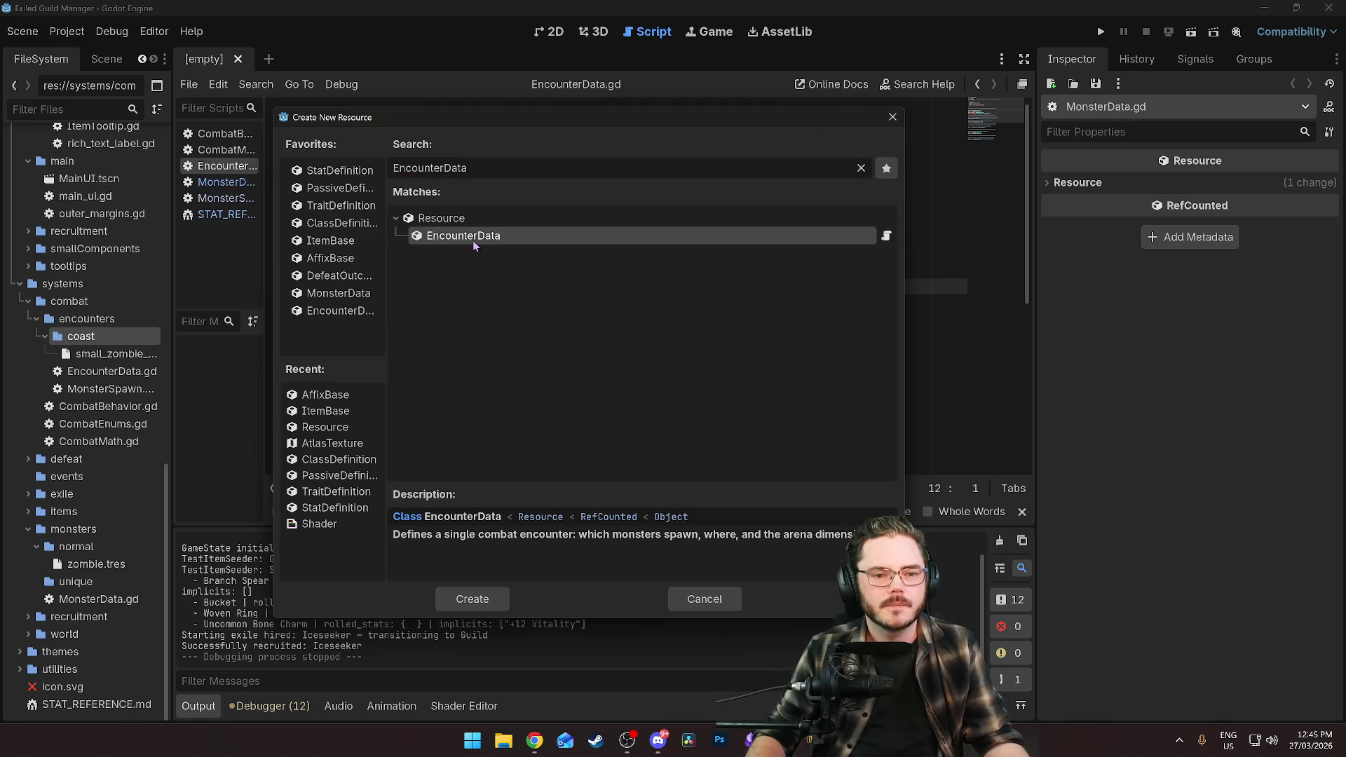
pyautogui.click(484, 616)
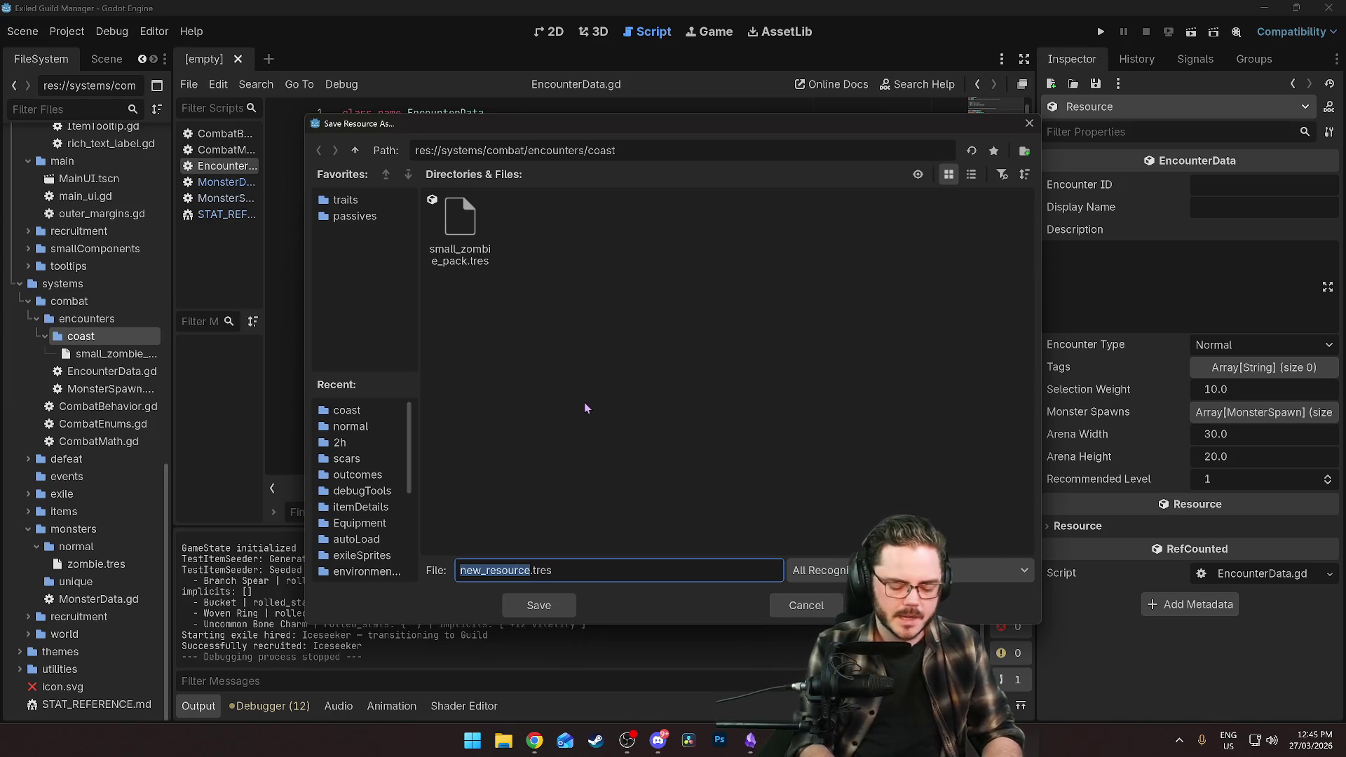
pyautogui.write('zombie_am')
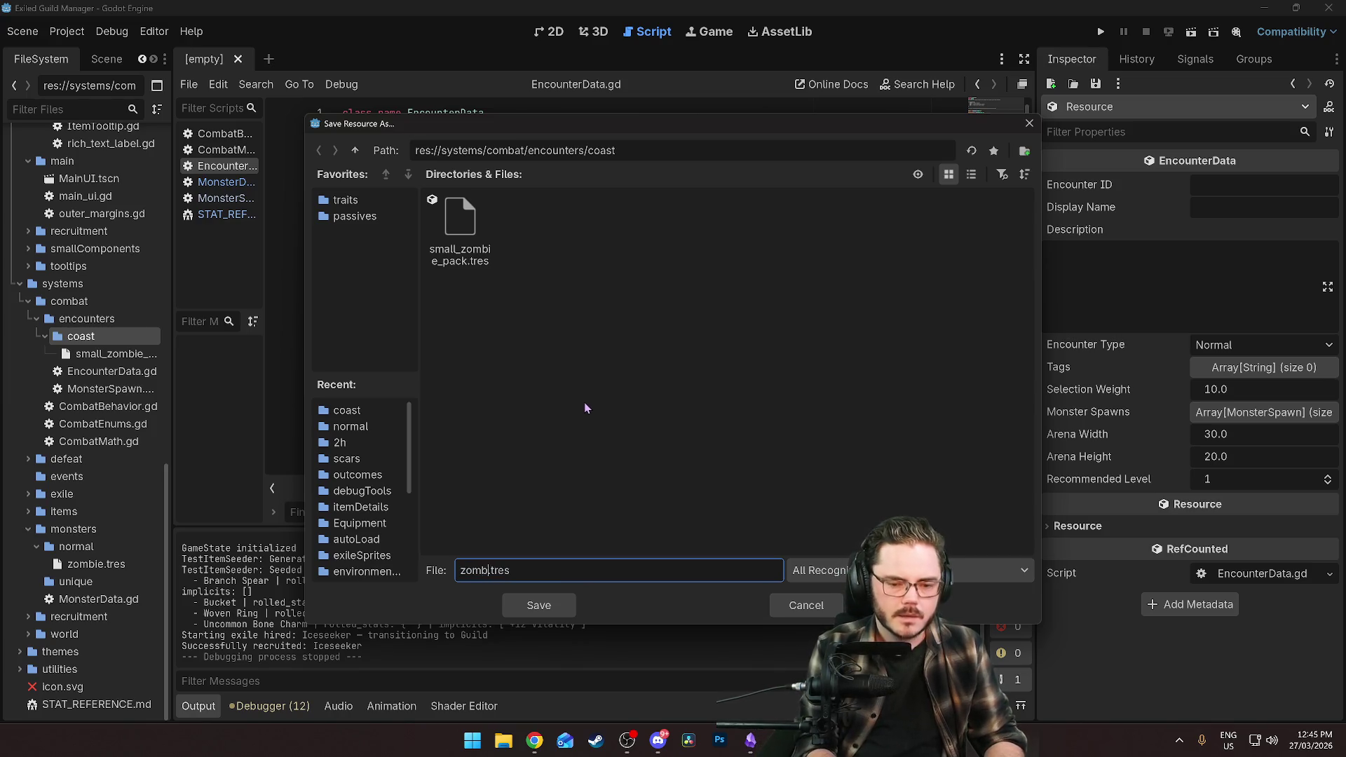
pyautogui.write('bush')
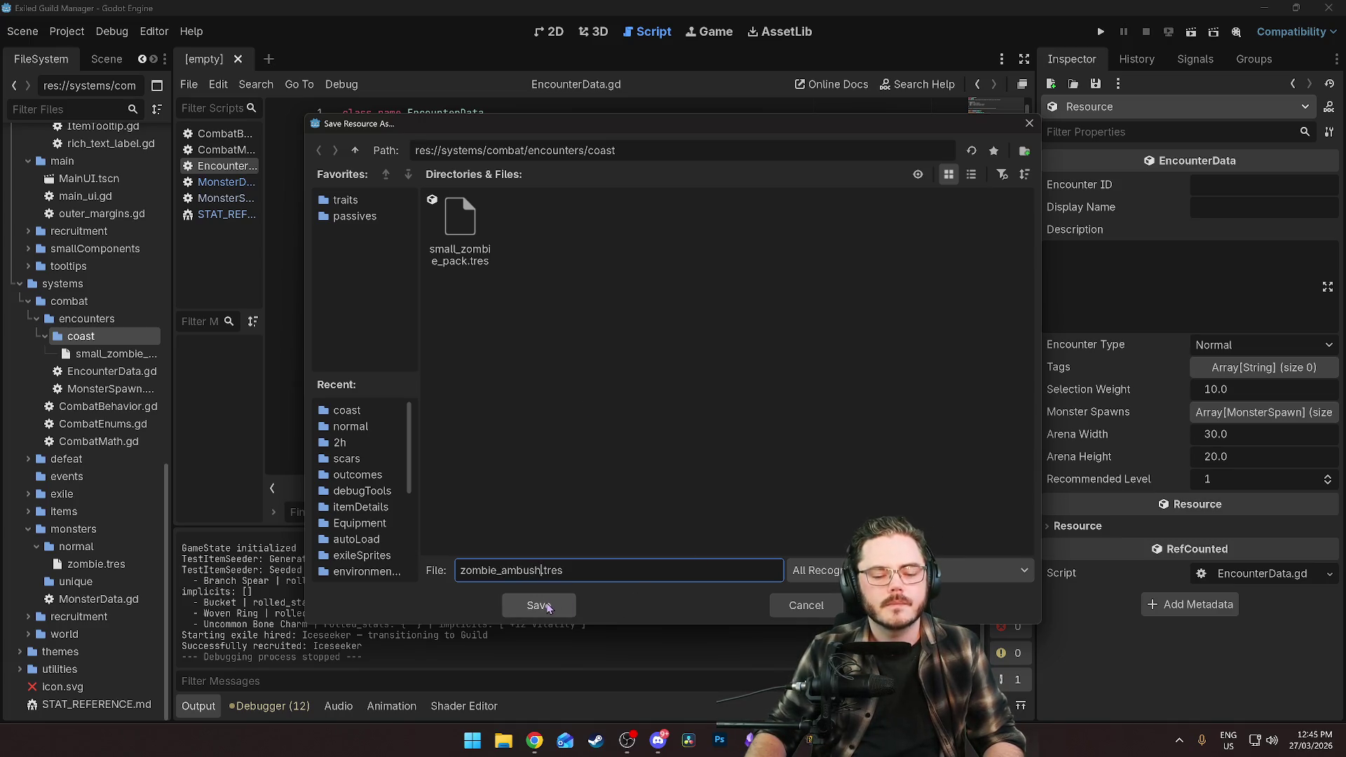
pyautogui.click(476, 576)
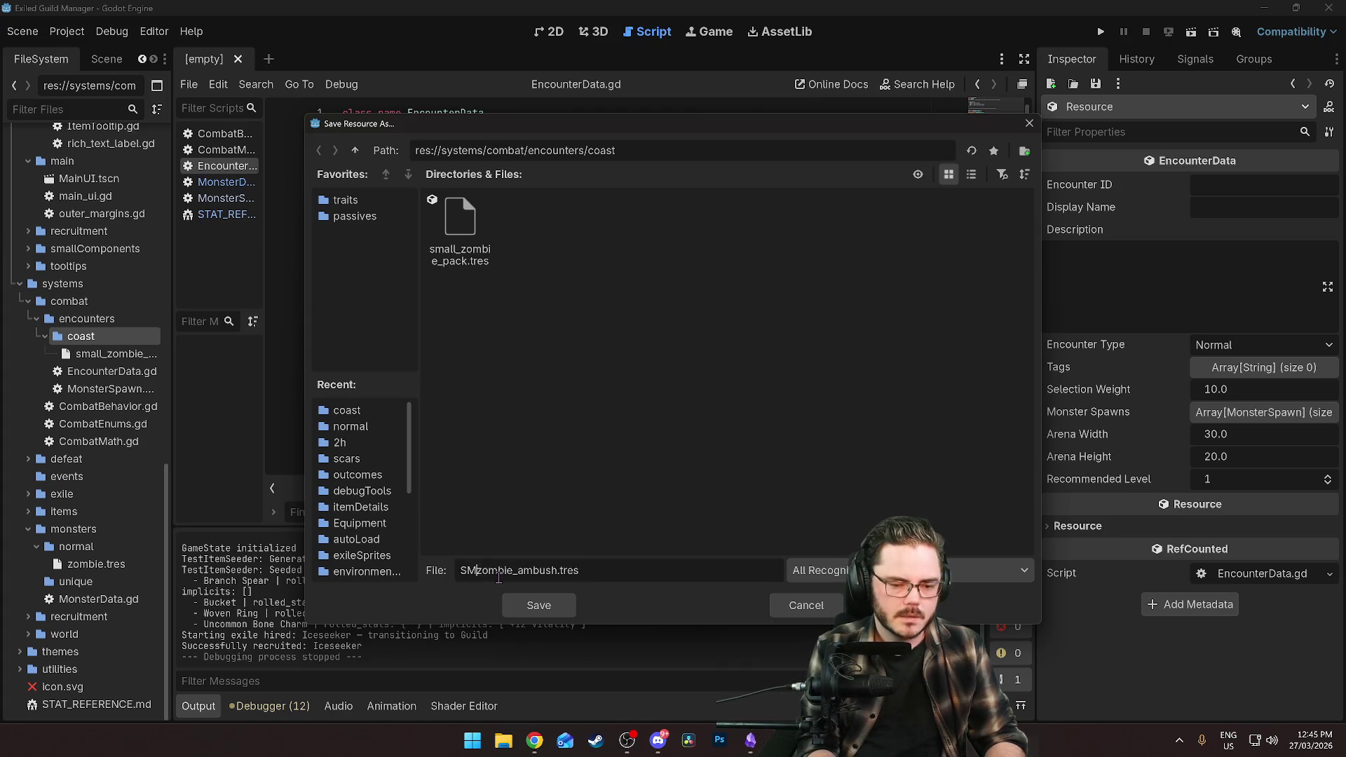
pyautogui.write('small_')
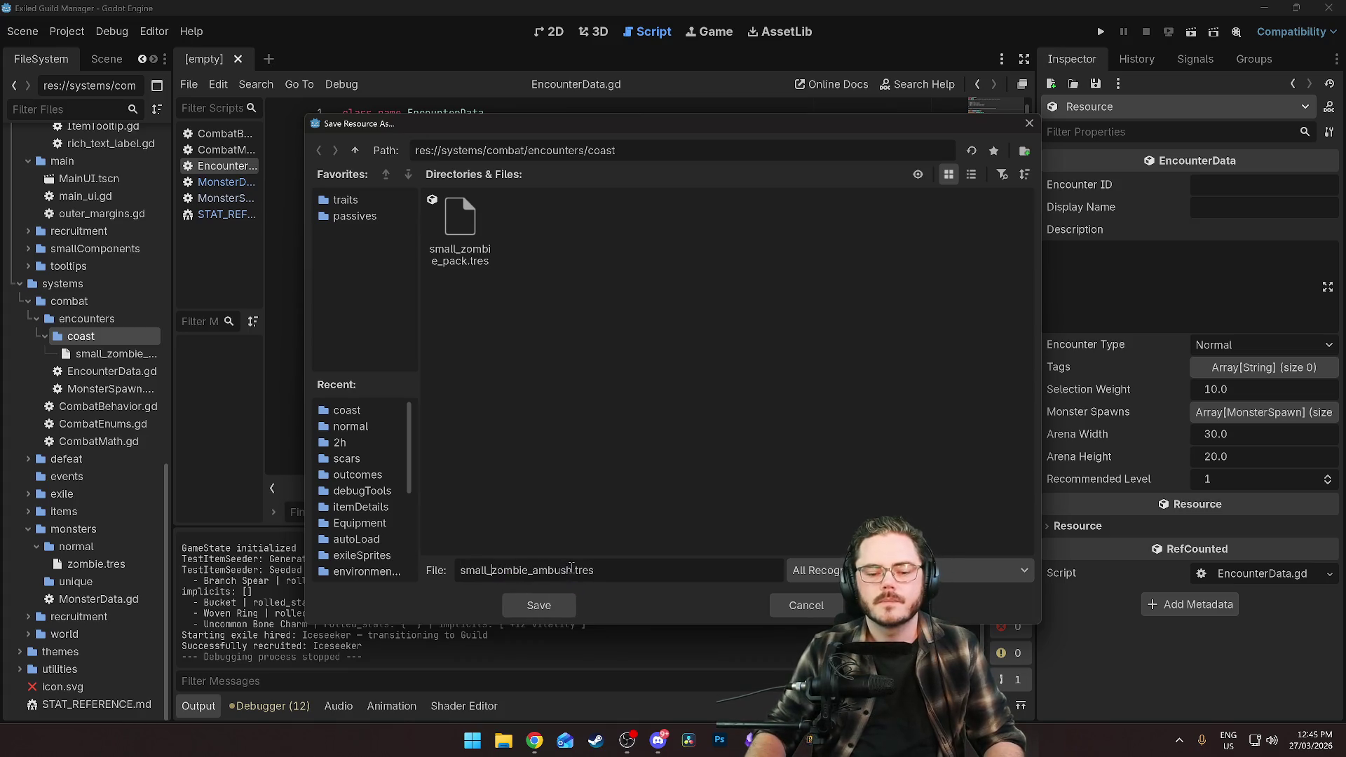
pyautogui.click(561, 606)
# Set the Encounter ID to small_zombie_ambush.
pyautogui.click(1226, 188)
pyautogui.write('small_zombie_ambush')
pyautogui.press('Tab')
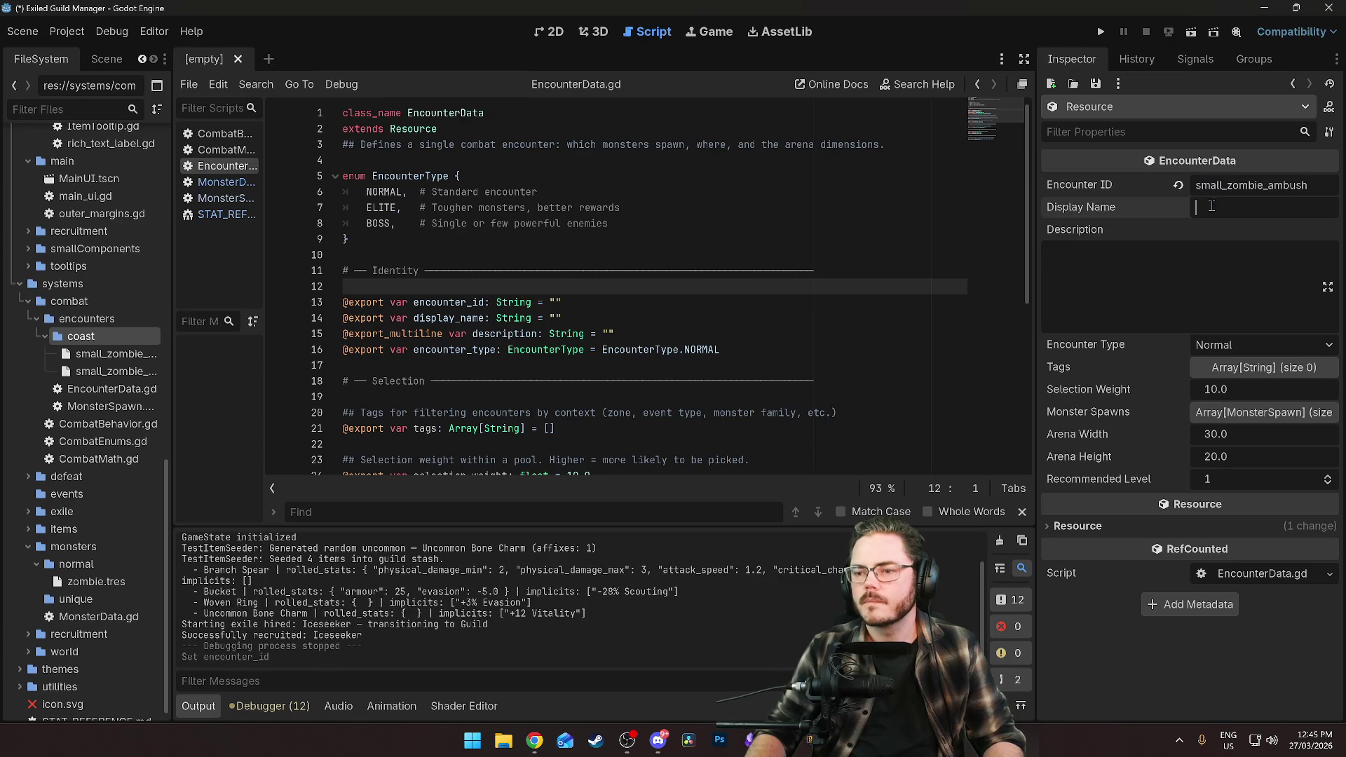
# Set the Display Name to 'Small Zombie Ambush'.
pyautogui.write('Small')
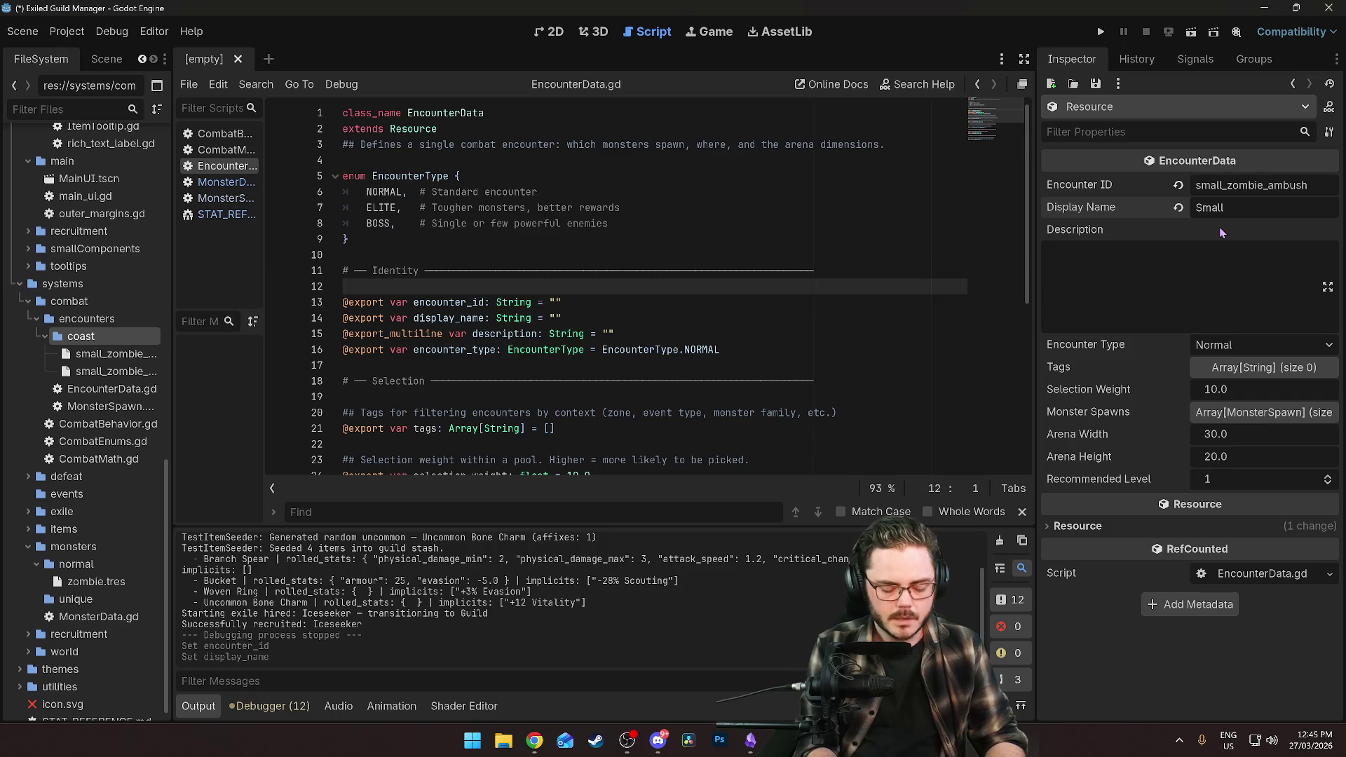
pyautogui.write(' Encou')
pyautogui.press('BackSpace')
pyautogui.press('BackSpace')
pyautogui.press('BackSpace')
pyautogui.write('Zombie ')
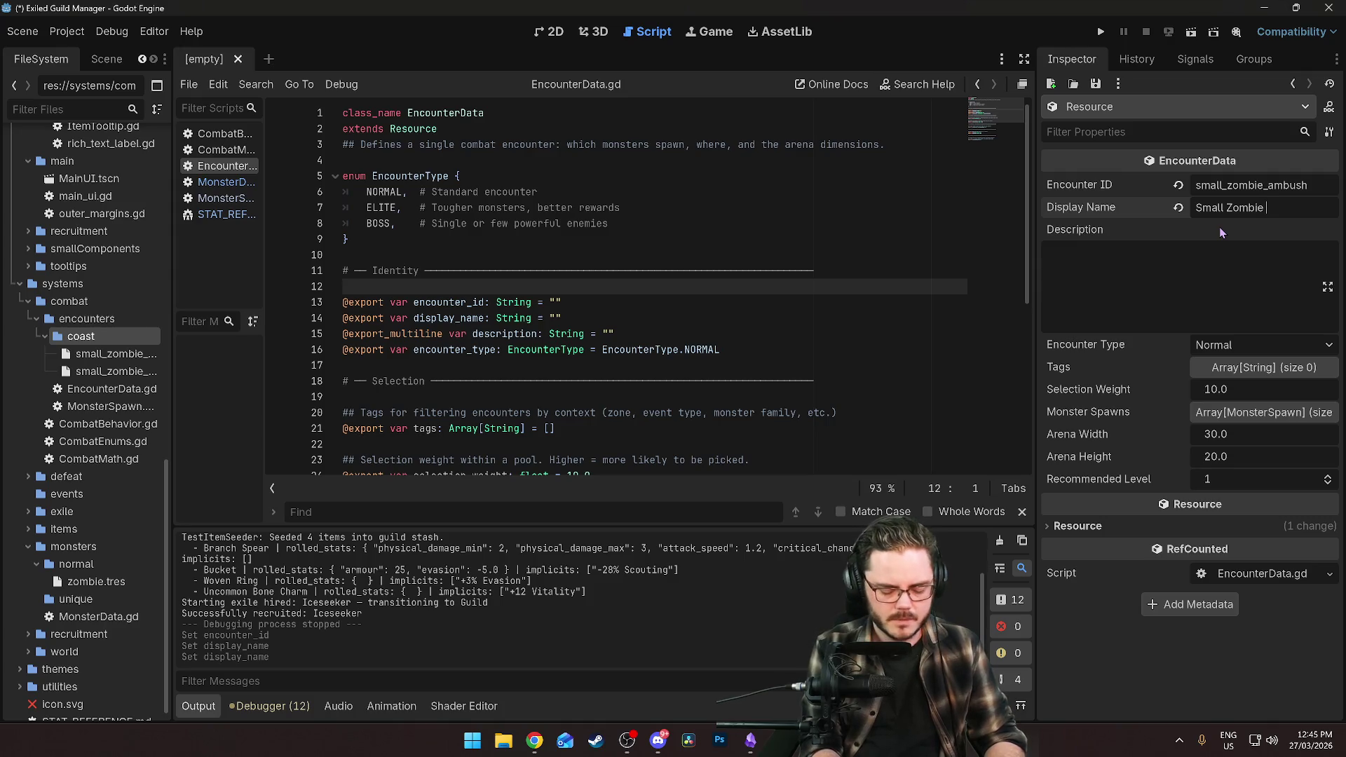
pyautogui.write('Ambush')
# Set the Description to 'Zombies got the drop on you... how?!'.
pyautogui.click(1148, 248)
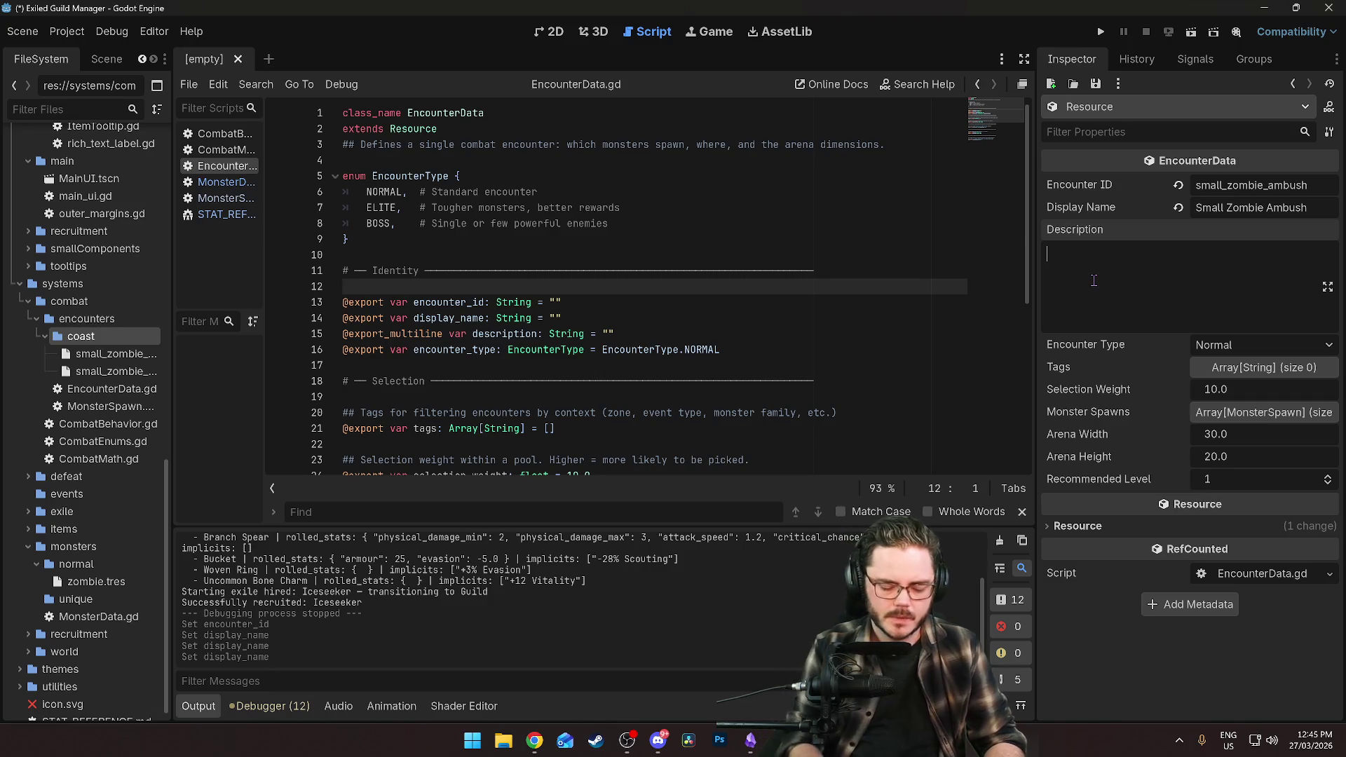
pyautogui.write('Zombi')
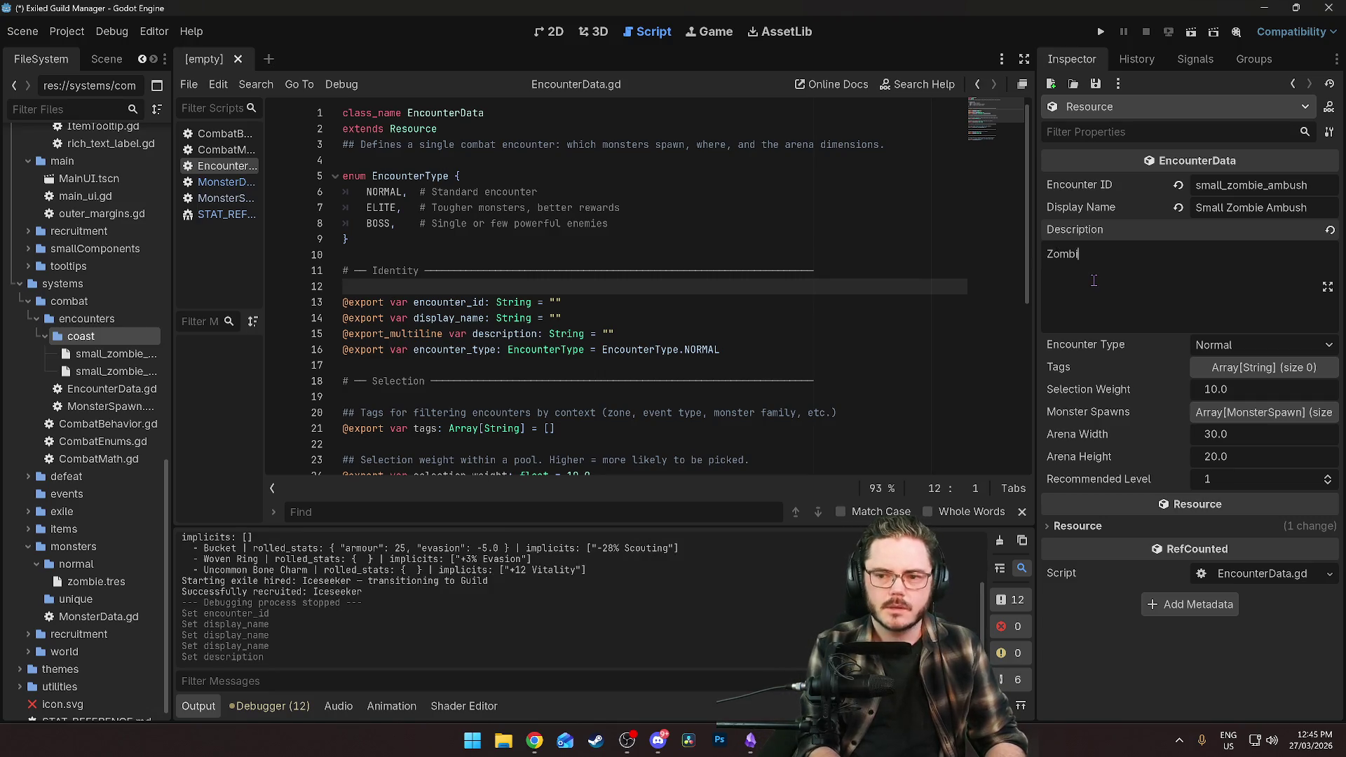
pyautogui.write('es got the drop')
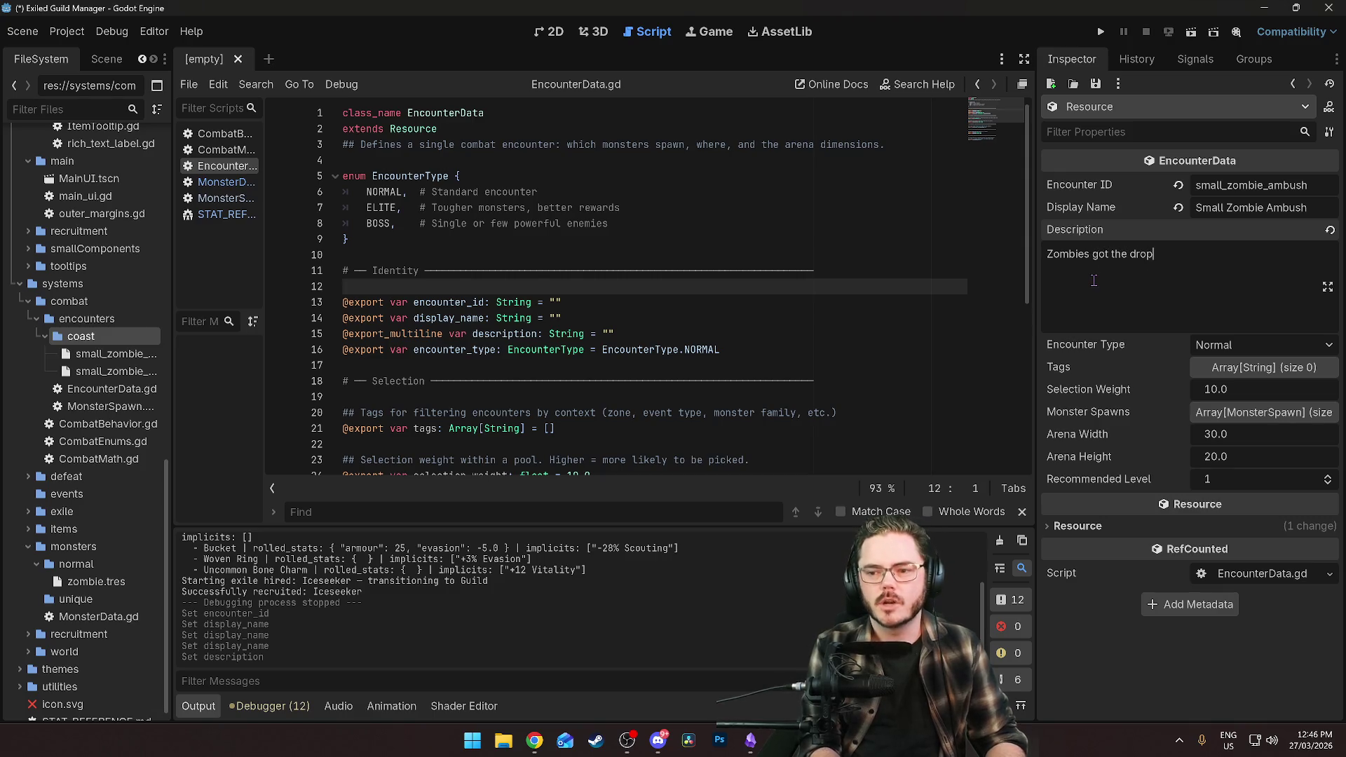
pyautogui.write(' on you... how?!')
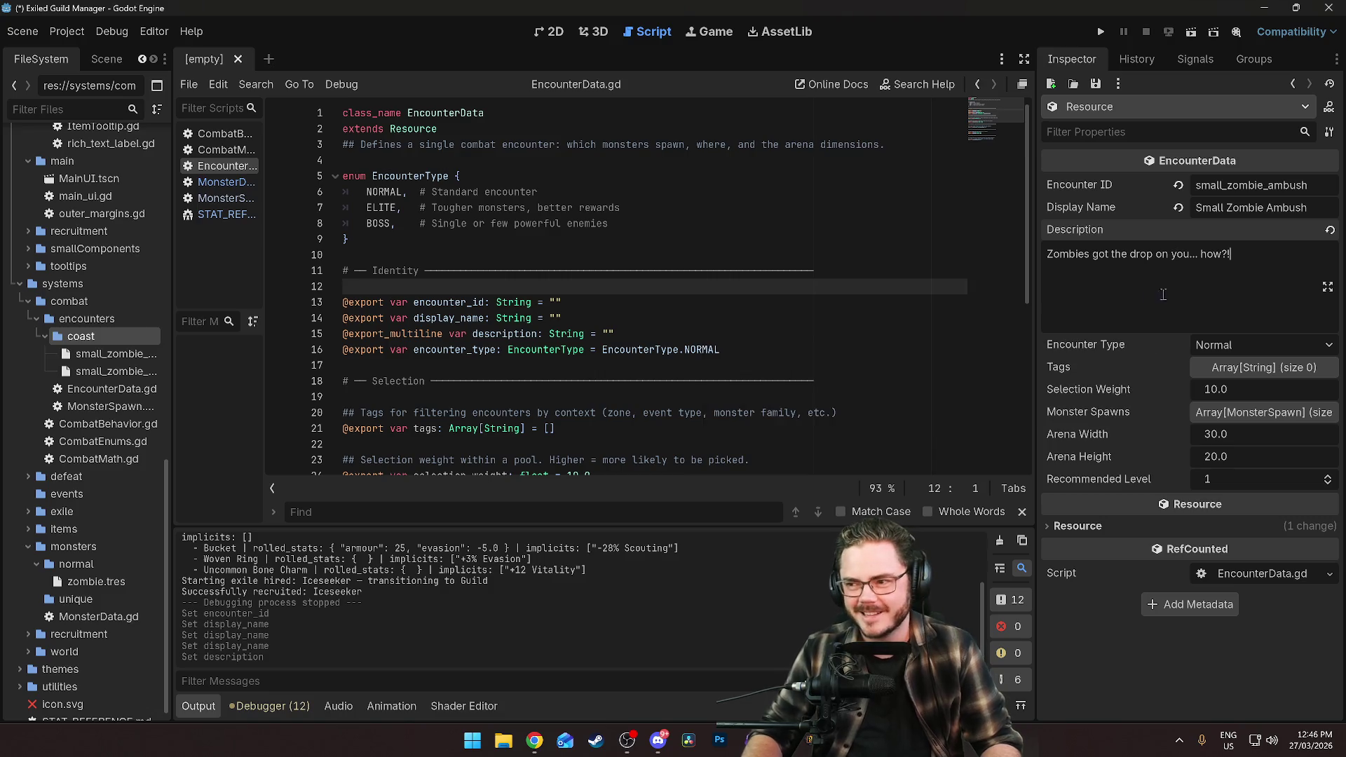
pyautogui.press('End')
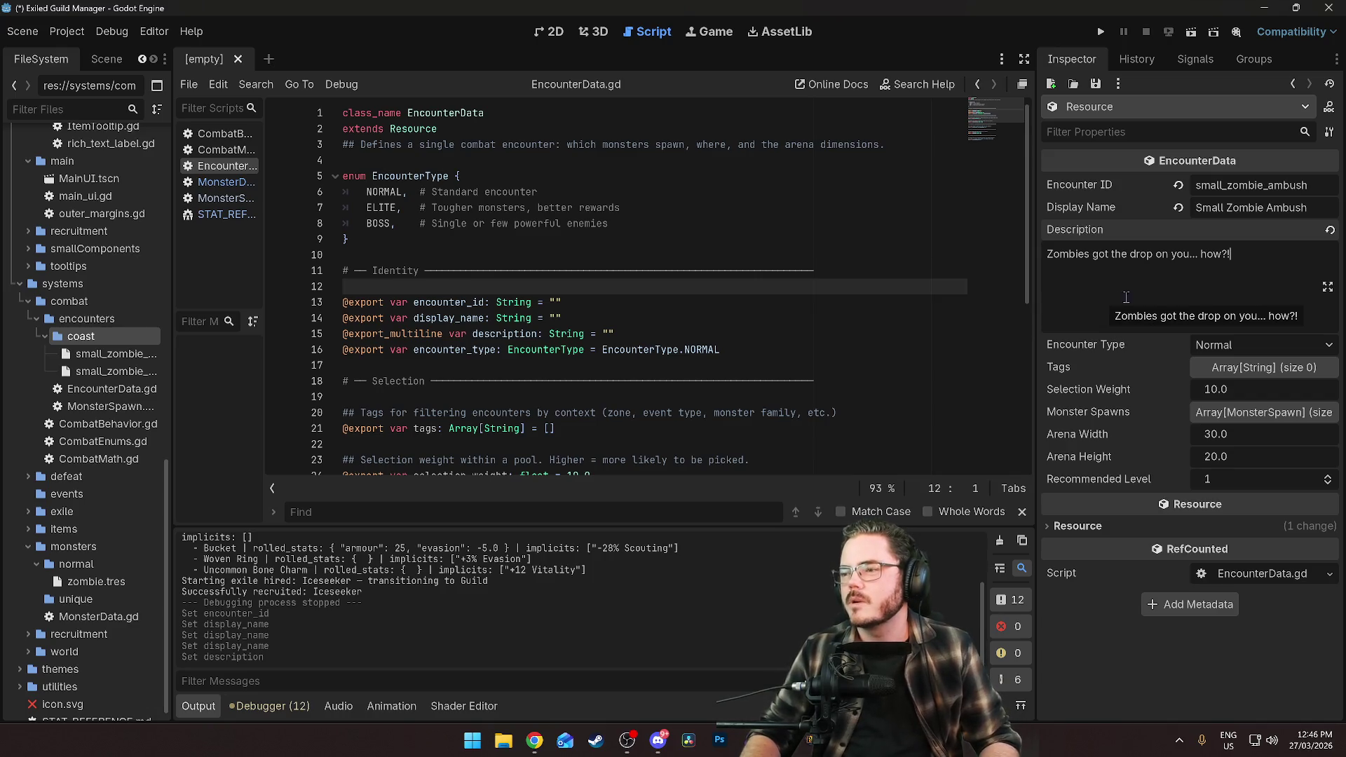
pyautogui.click(1191, 261)
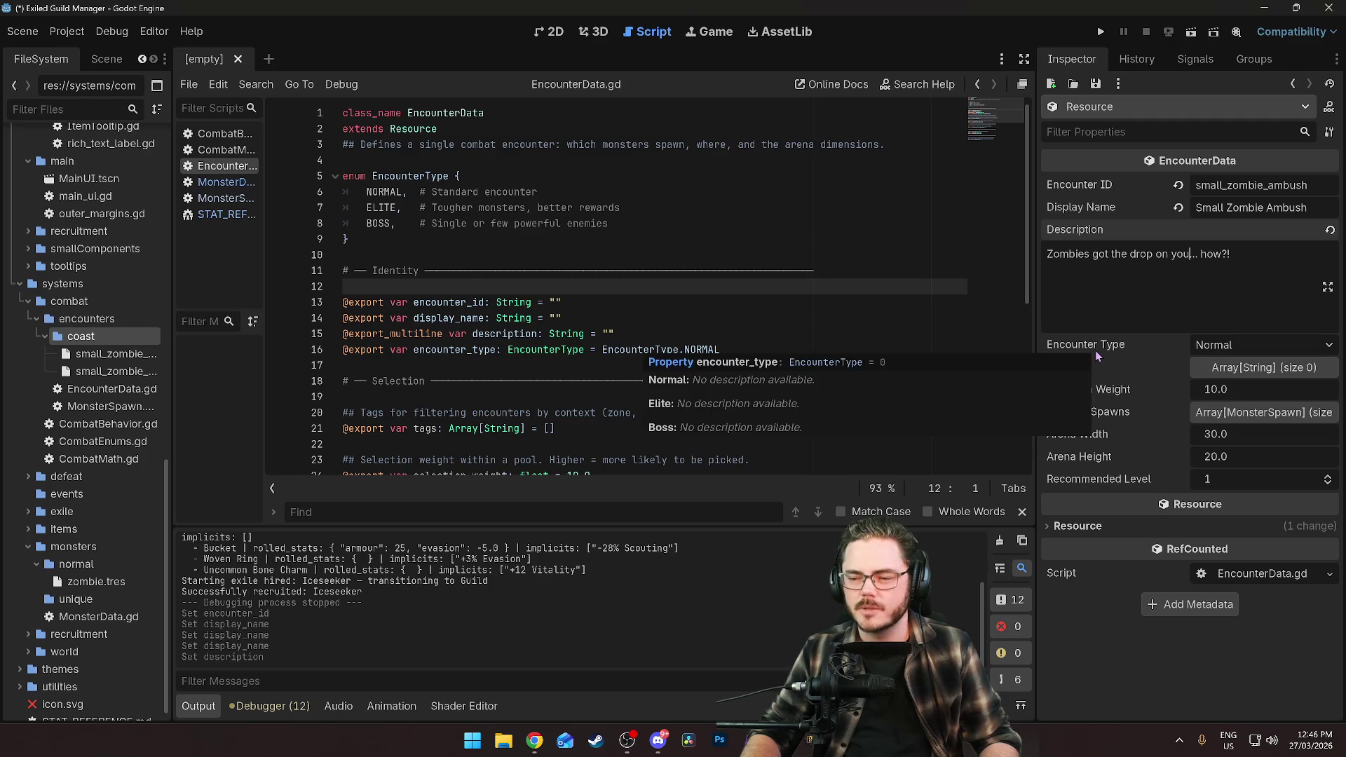
# Keep Encounter Type on Normal and add the tag 'ambush' to the Tags array.
pyautogui.click(1226, 344)
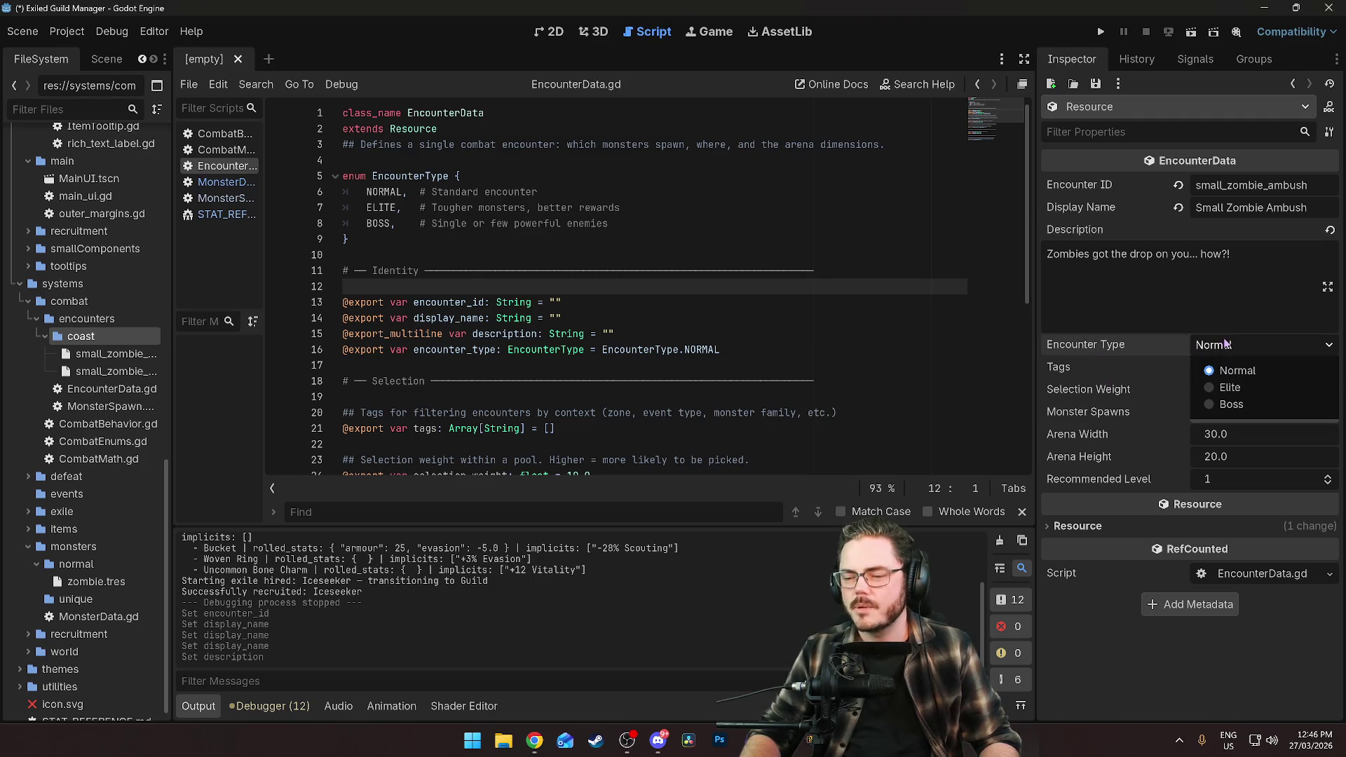
pyautogui.click(1225, 344)
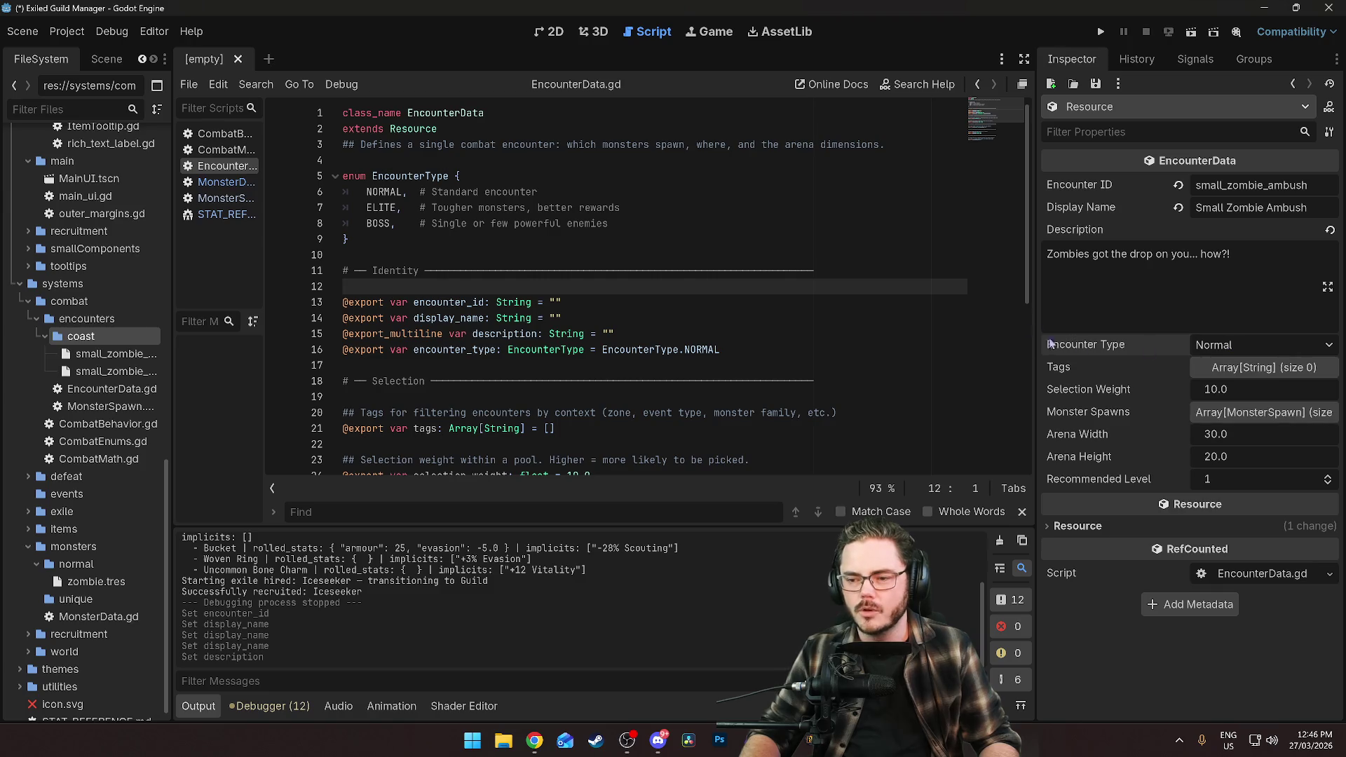
pyautogui.click(1203, 368)
pyautogui.click(1183, 414)
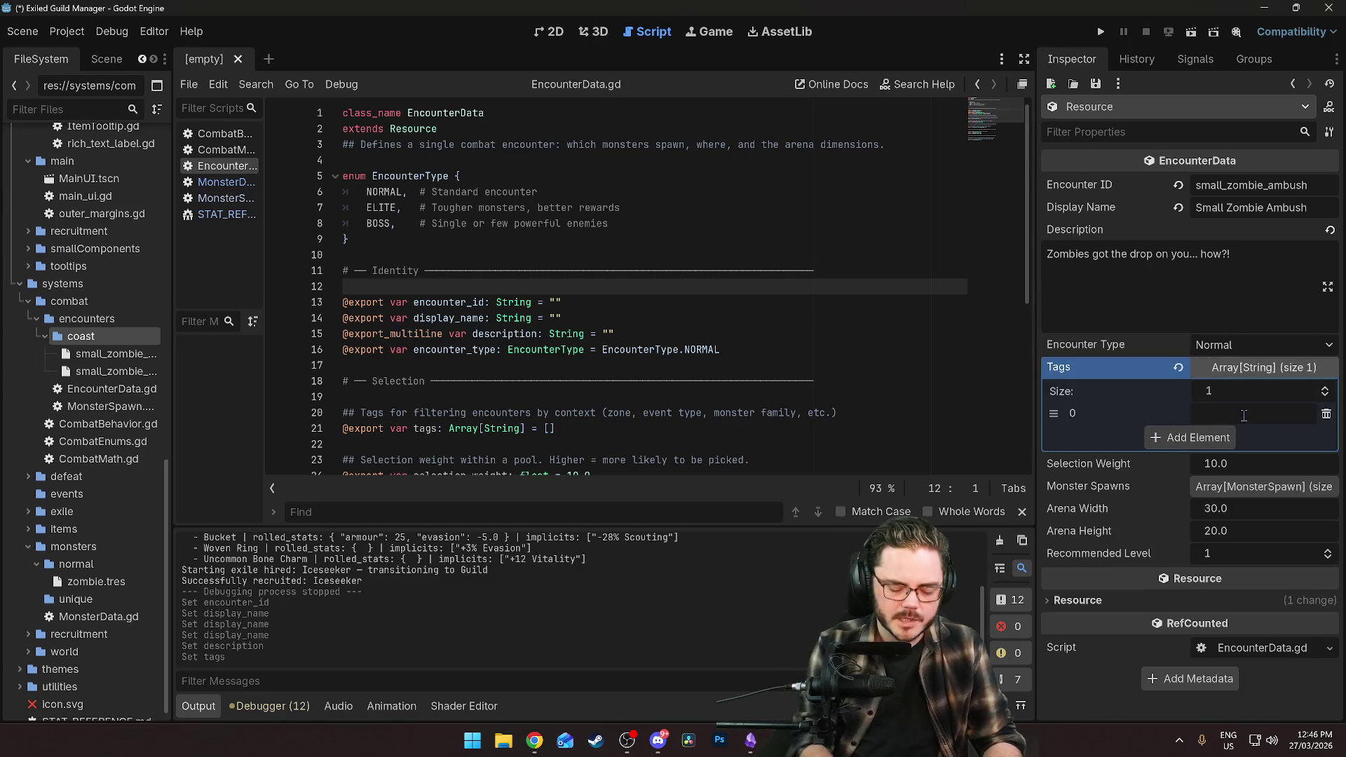
pyautogui.write('ambush')
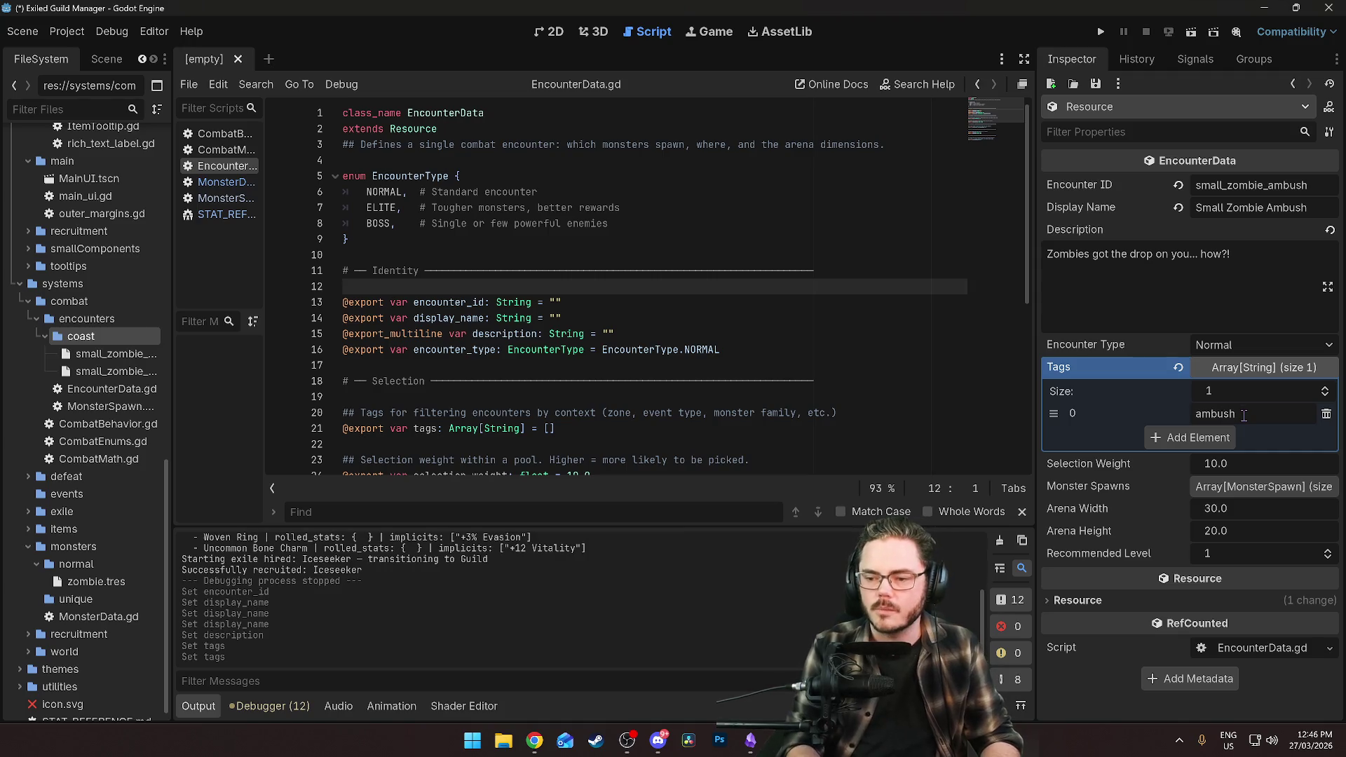
pyautogui.click(1139, 297)
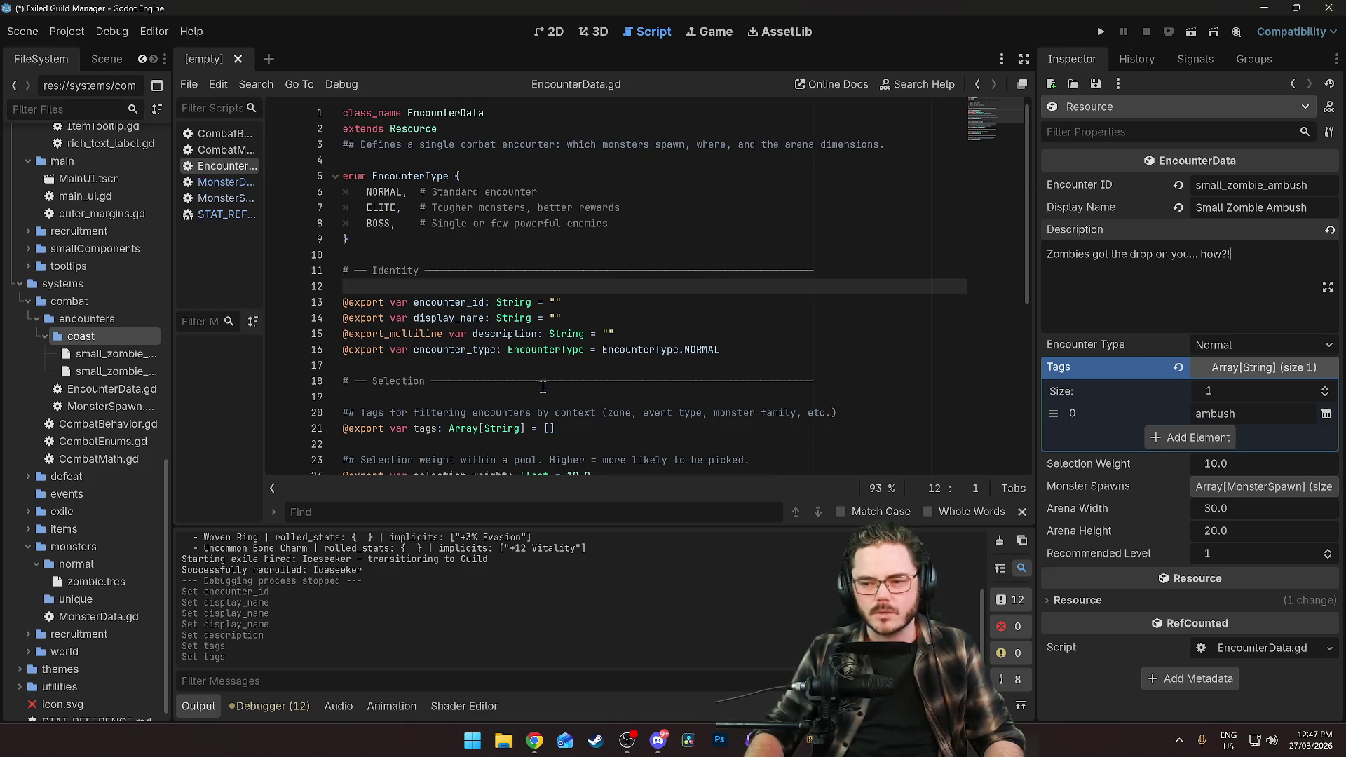
pyautogui.click(92, 356)
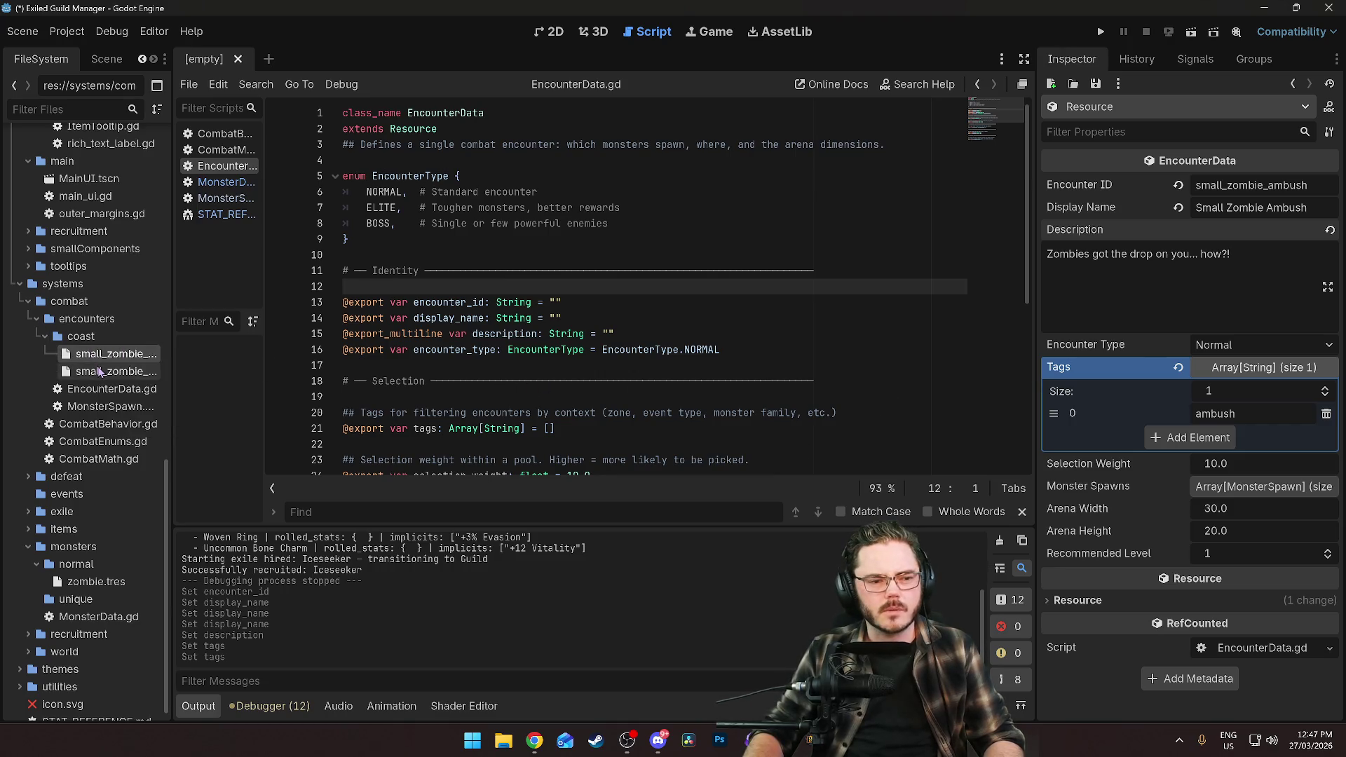
pyautogui.click(99, 371)
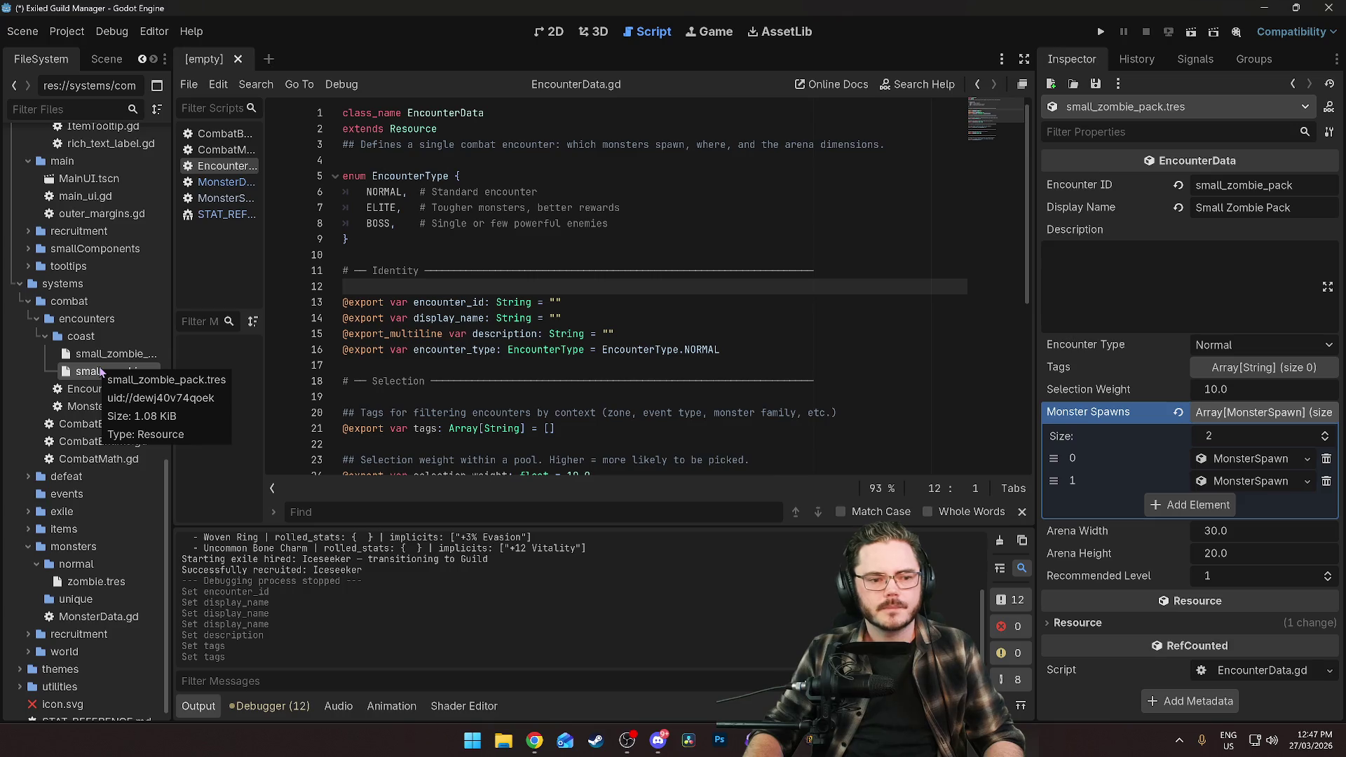
pyautogui.click(105, 354)
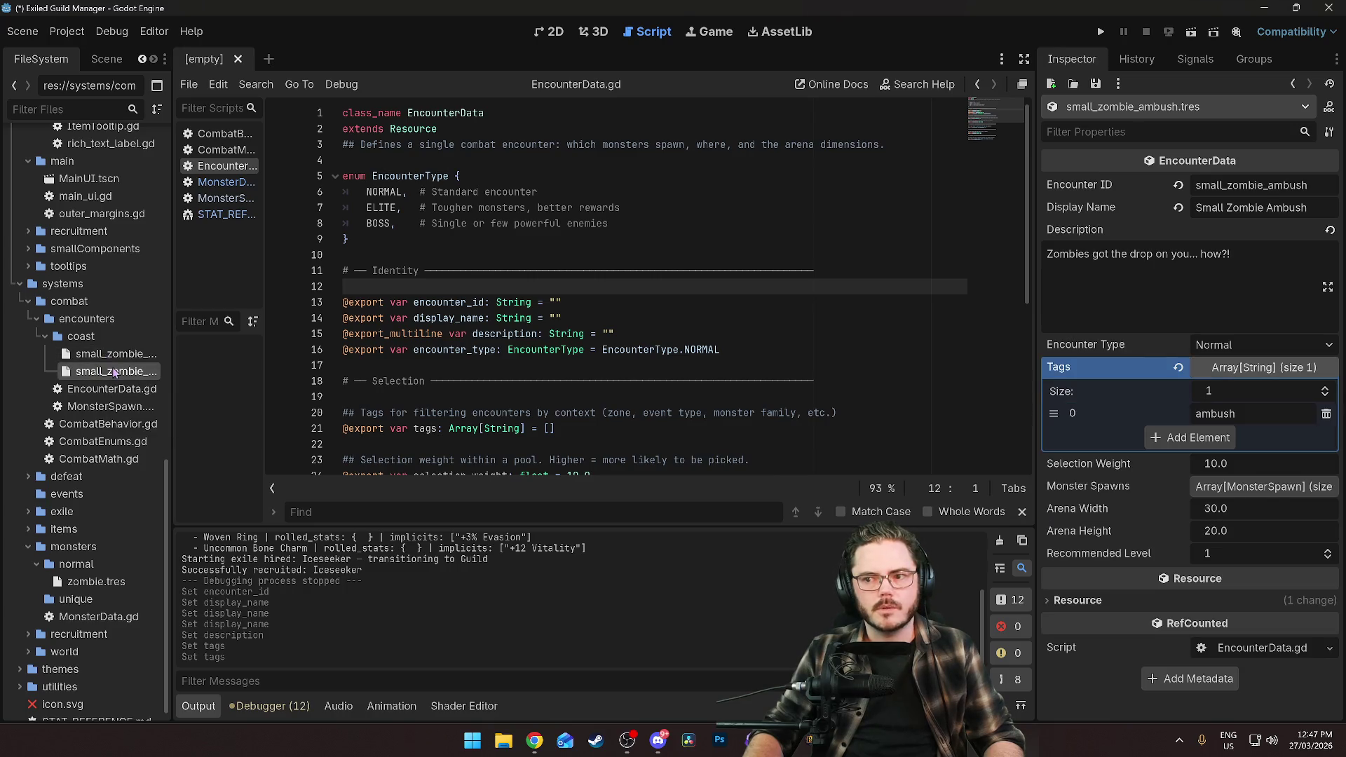
pyautogui.click(114, 372)
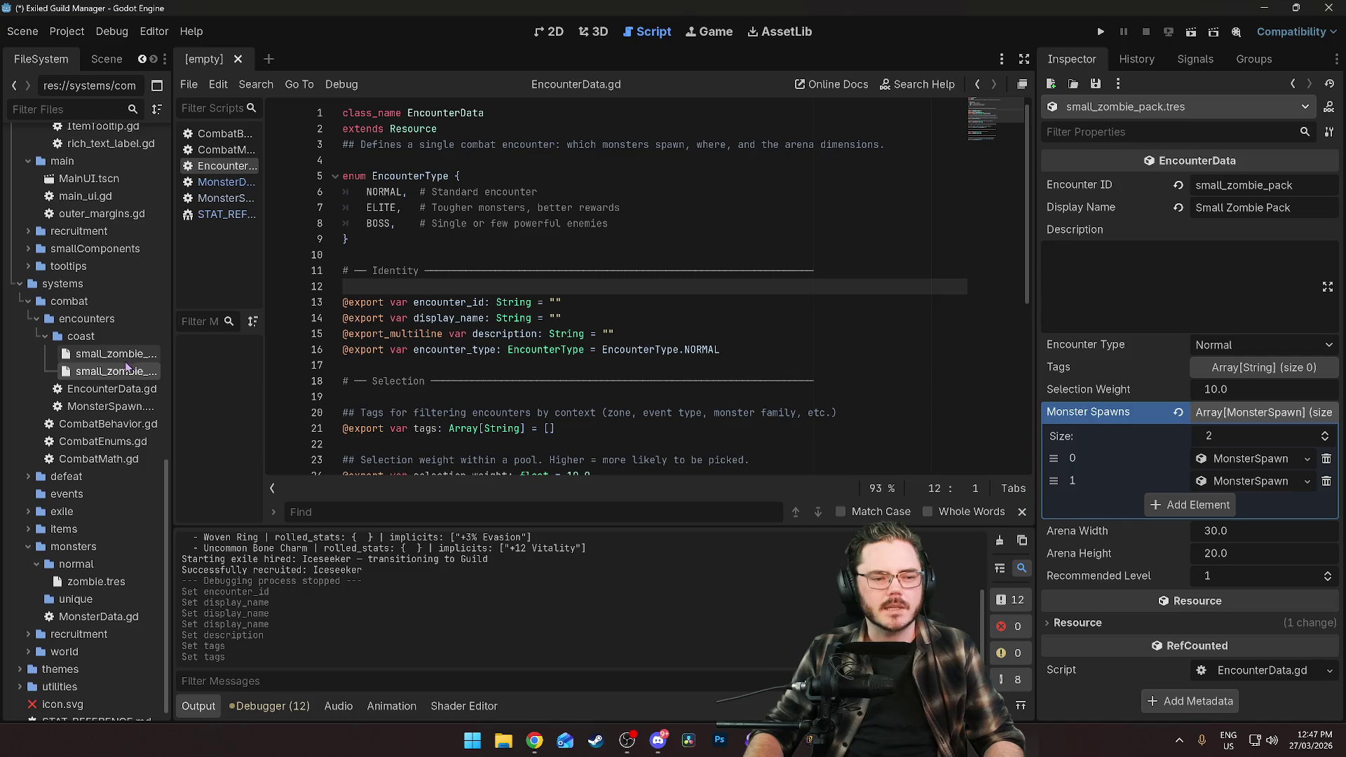
pyautogui.click(124, 357)
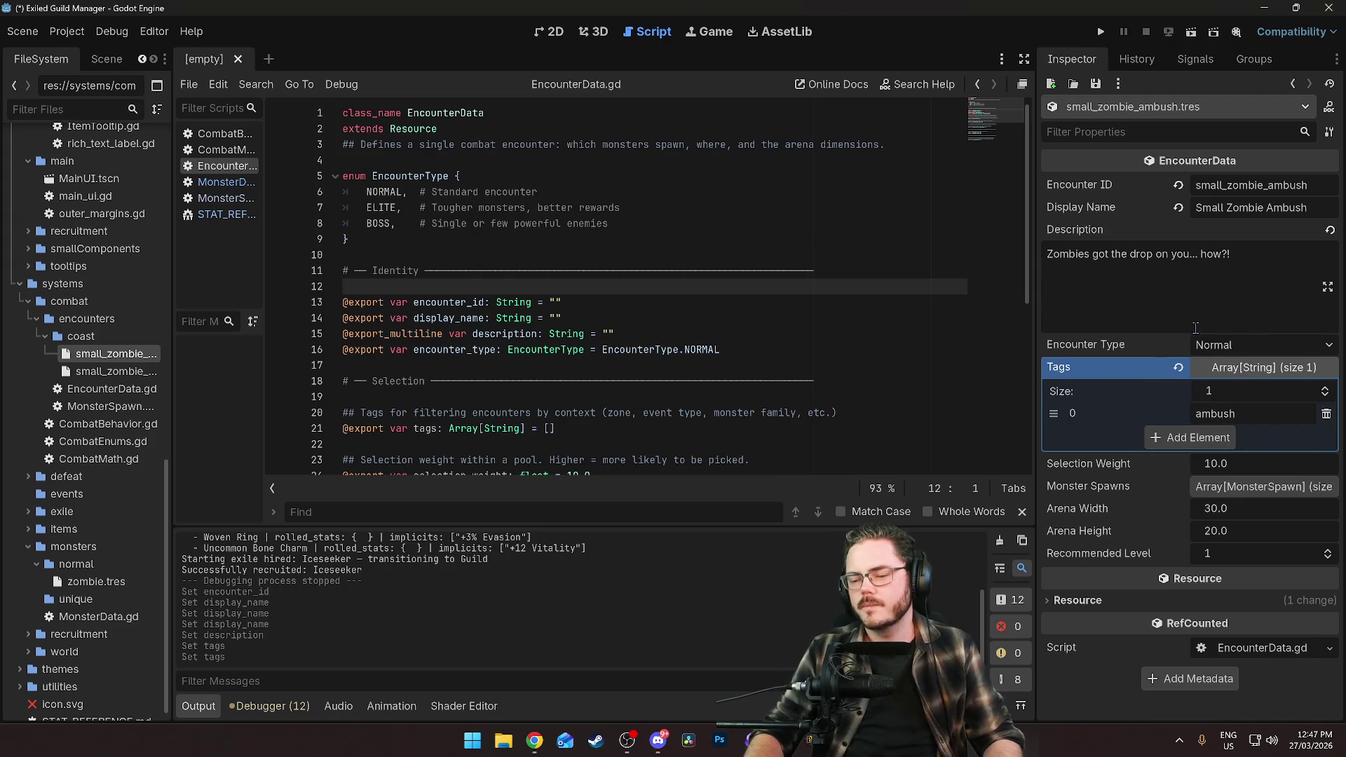
pyautogui.click(1240, 369)
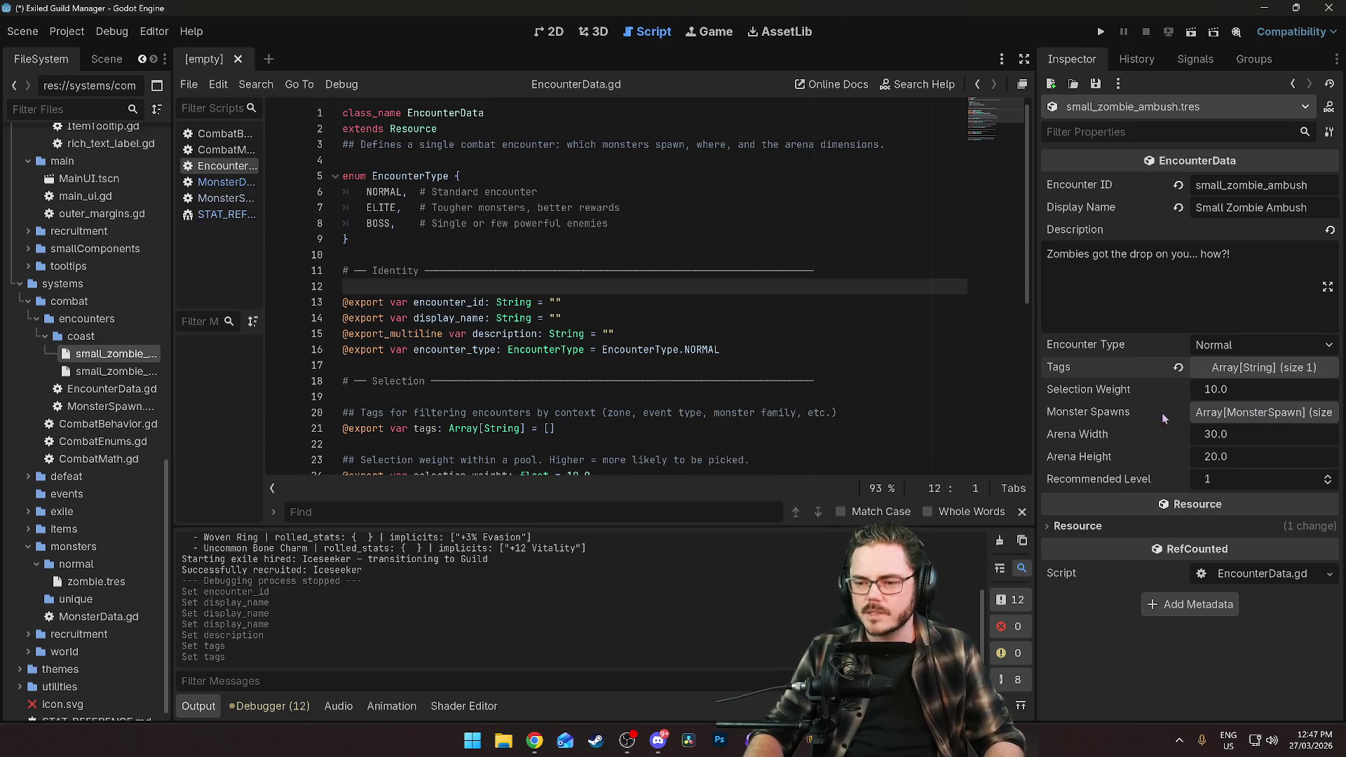
# Add a new MonsterSpawn element to the Monster Spawns list.
pyautogui.click(1196, 413)
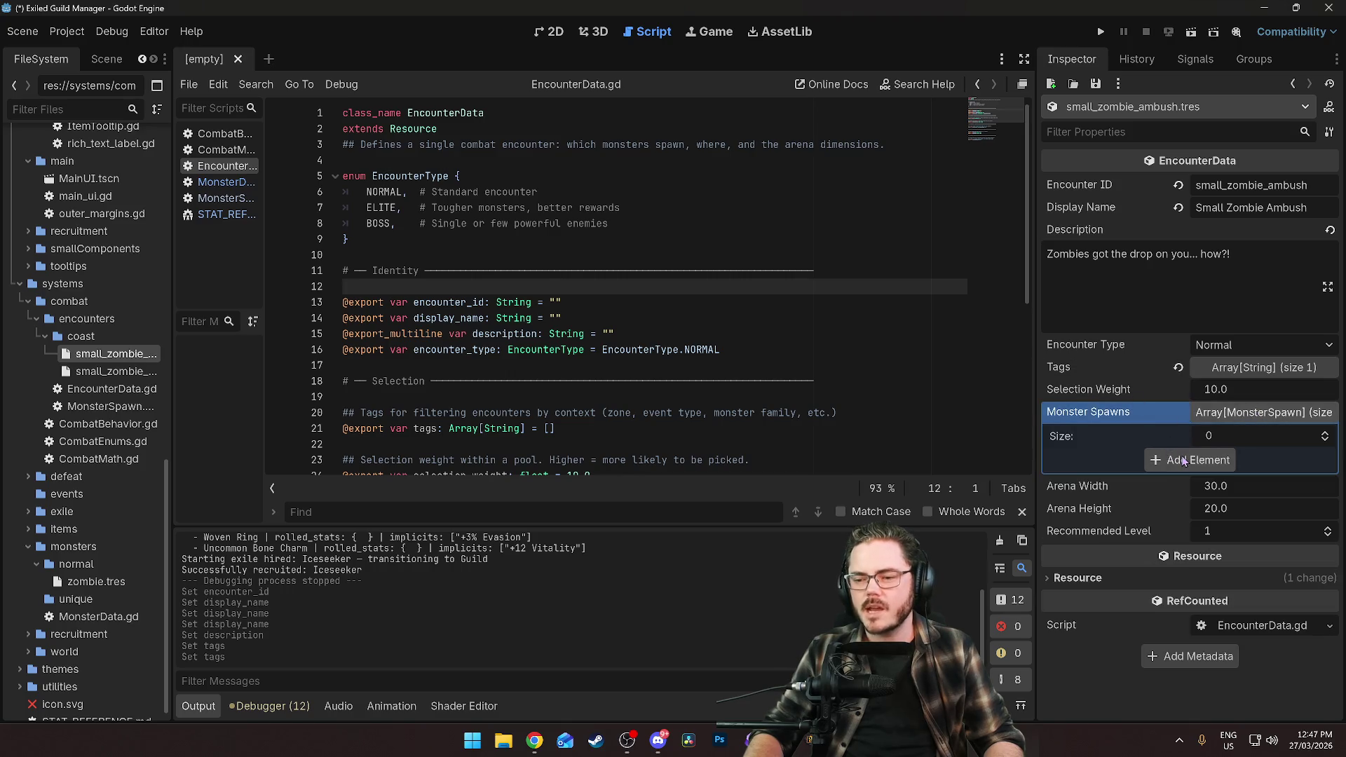
pyautogui.click(1182, 460)
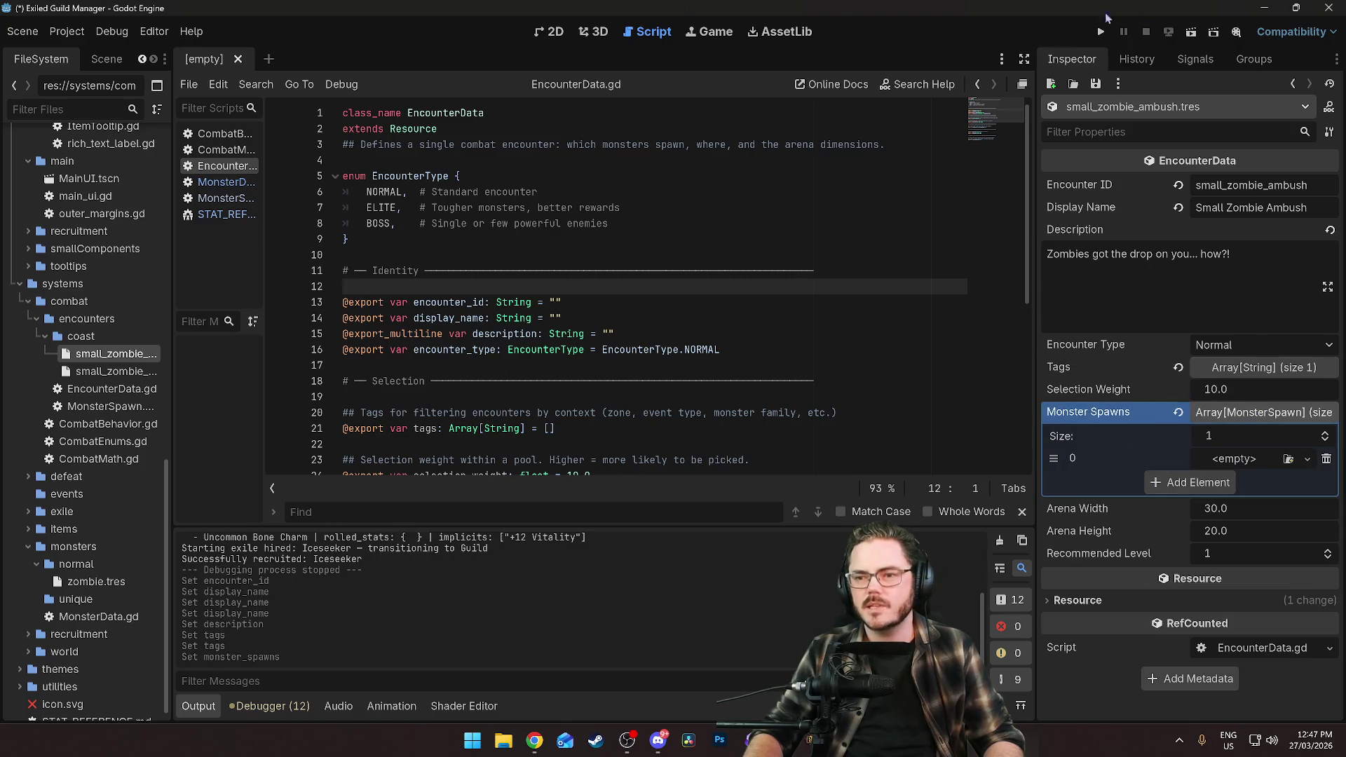
pyautogui.click(534, 740)
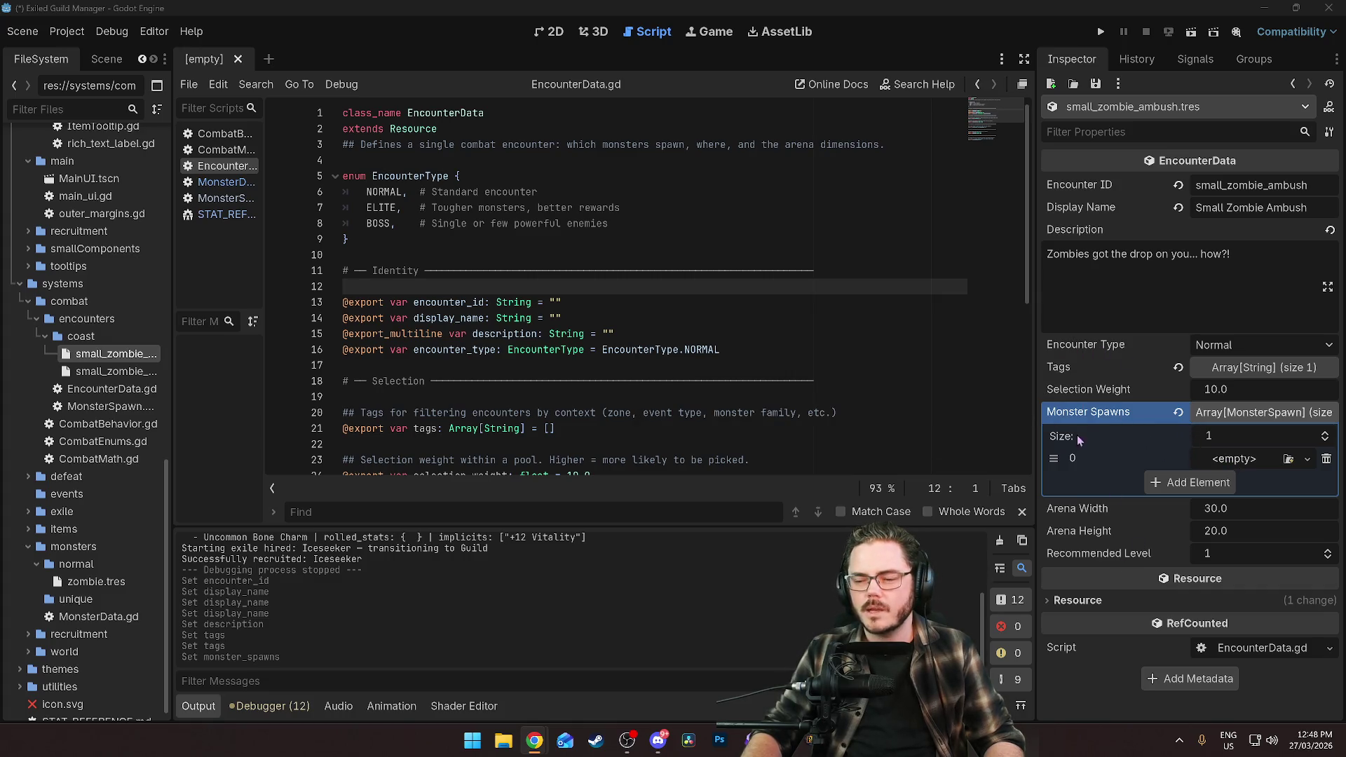
pyautogui.click(1232, 458)
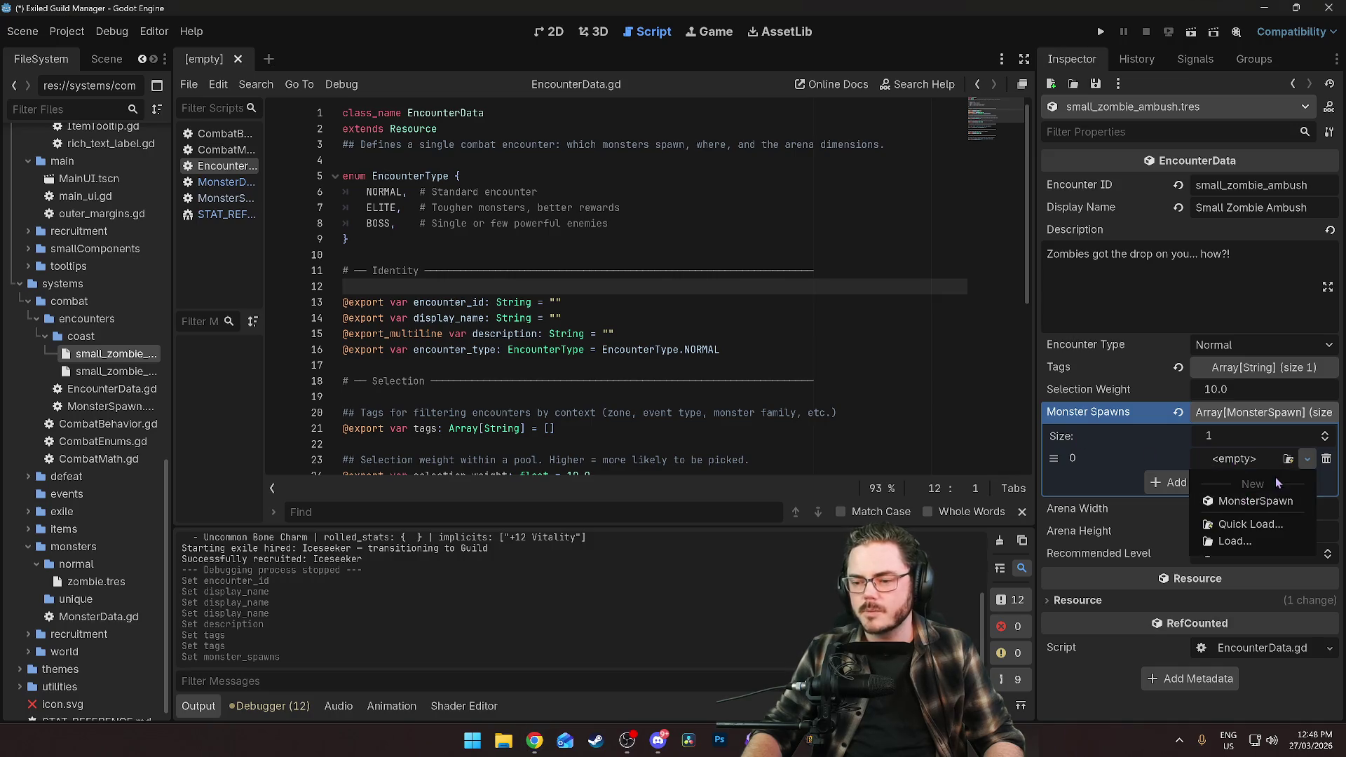
pyautogui.click(1255, 501)
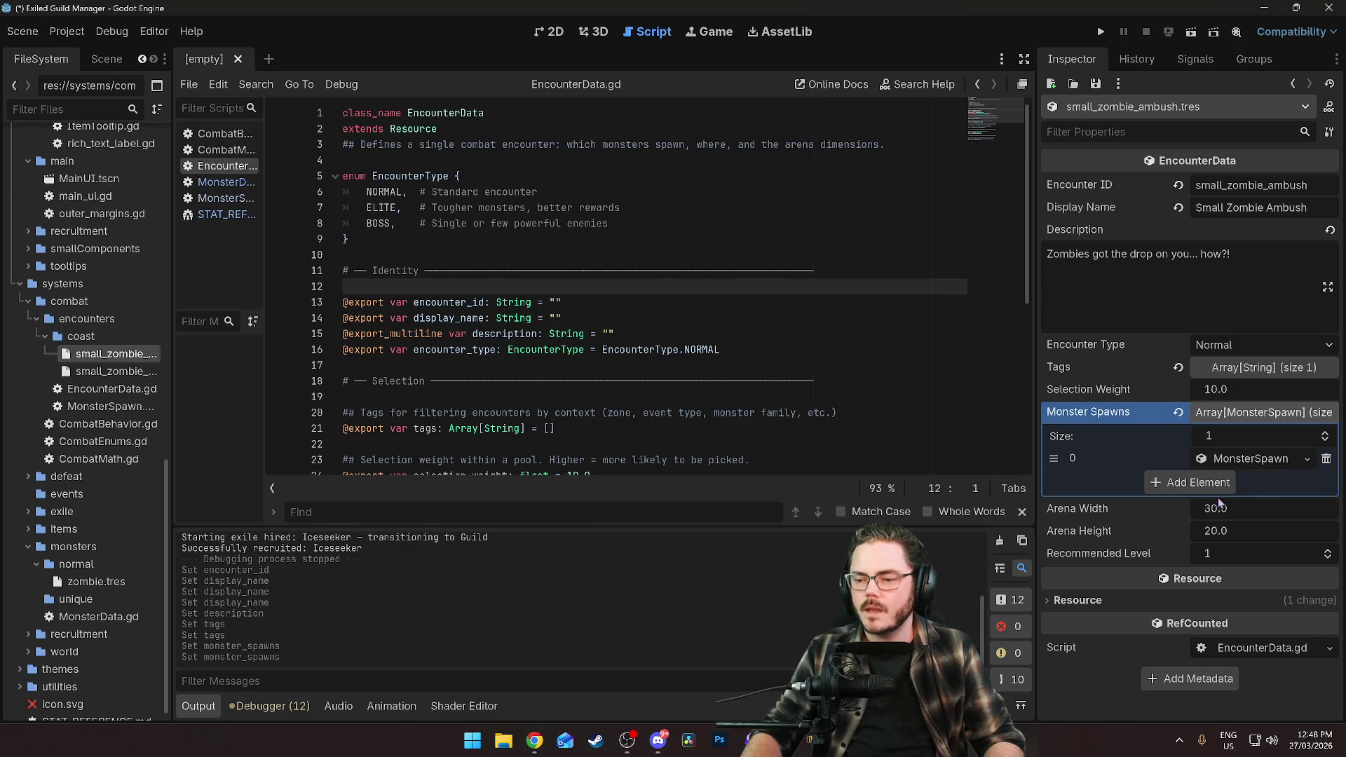
pyautogui.click(1252, 460)
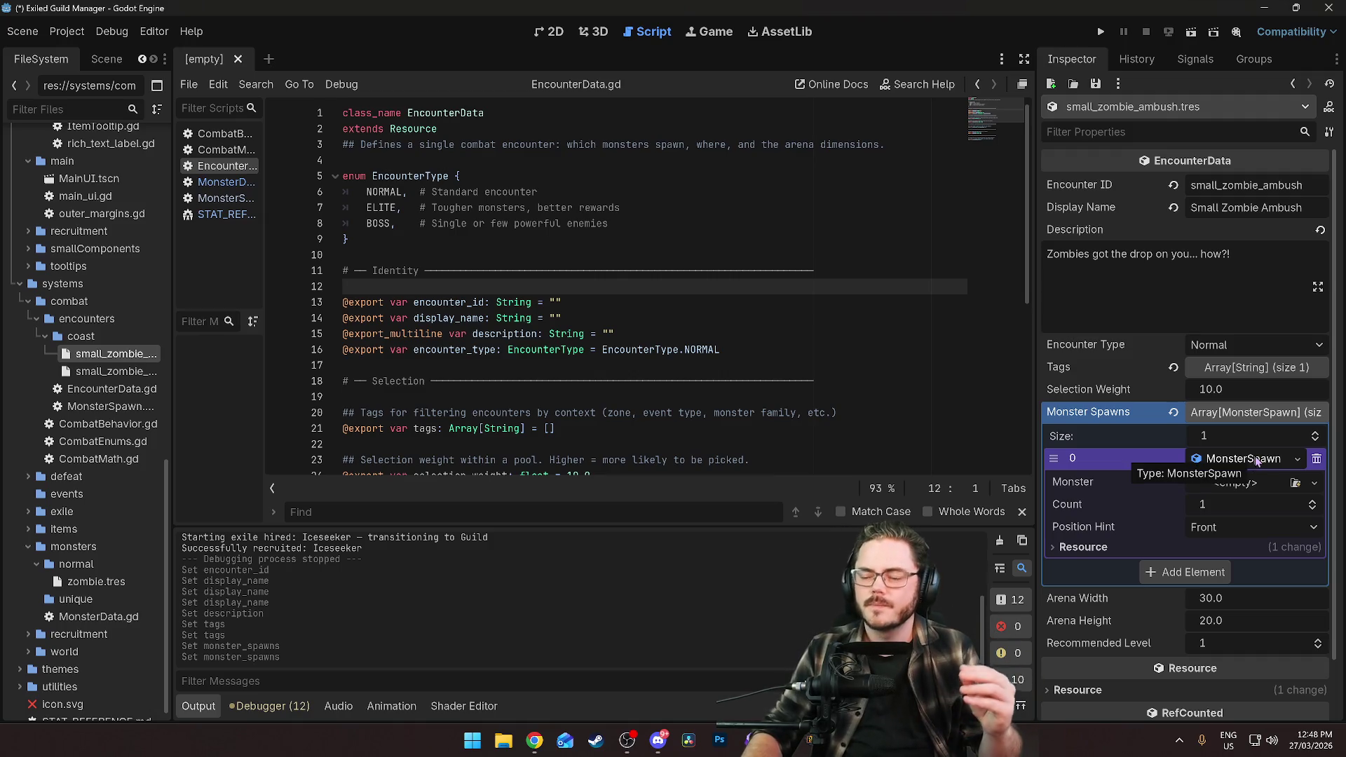
# Quick Load zombie.tres as the spawn's Monster.
pyautogui.scroll(-2, 1192, 459)
pyautogui.click(1236, 418)
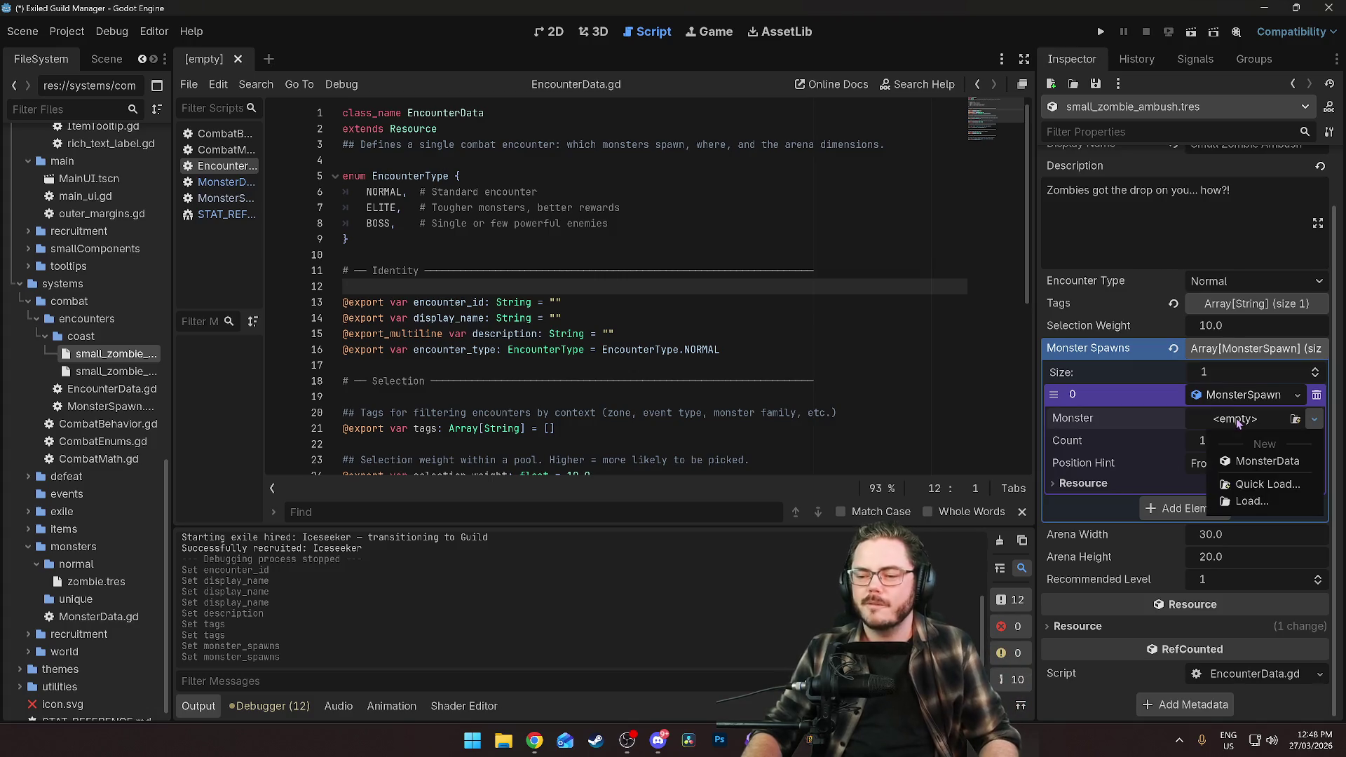
pyautogui.click(1280, 485)
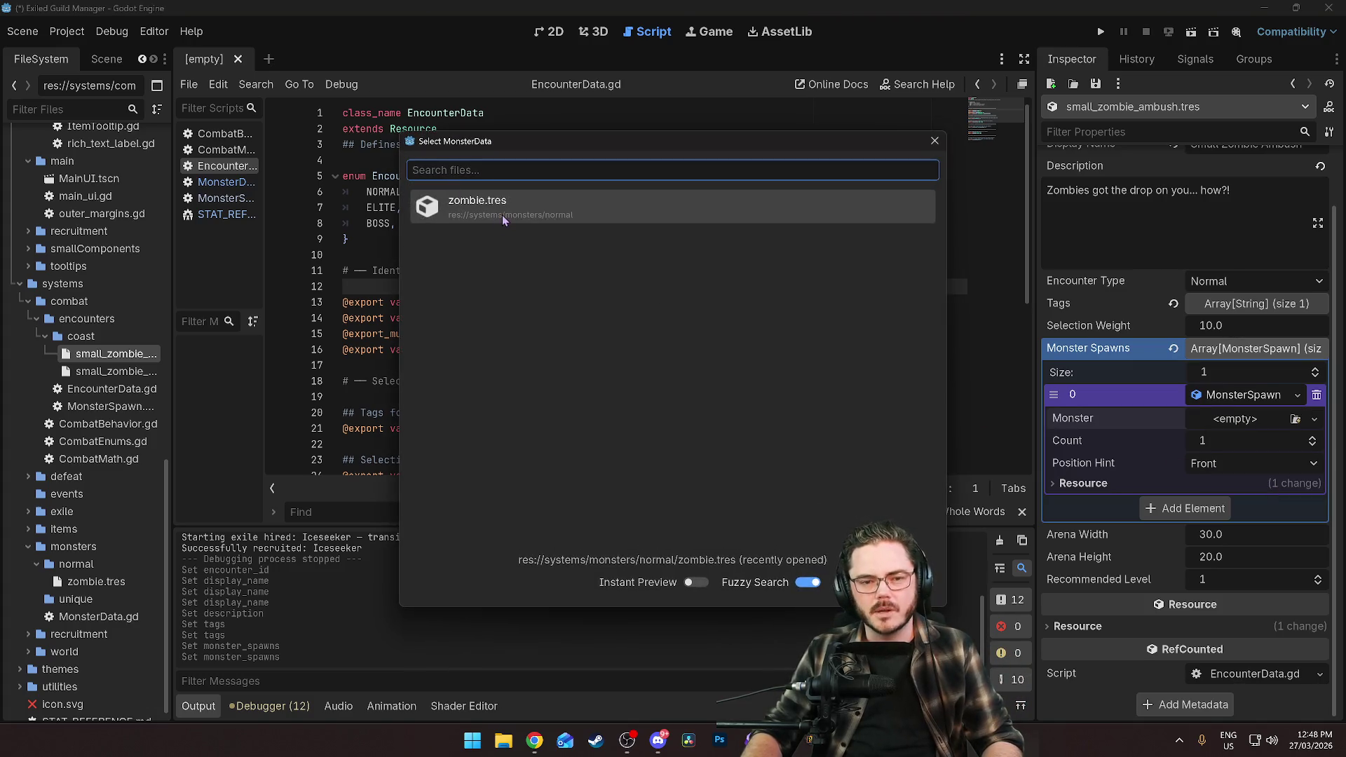
pyautogui.click(502, 208)
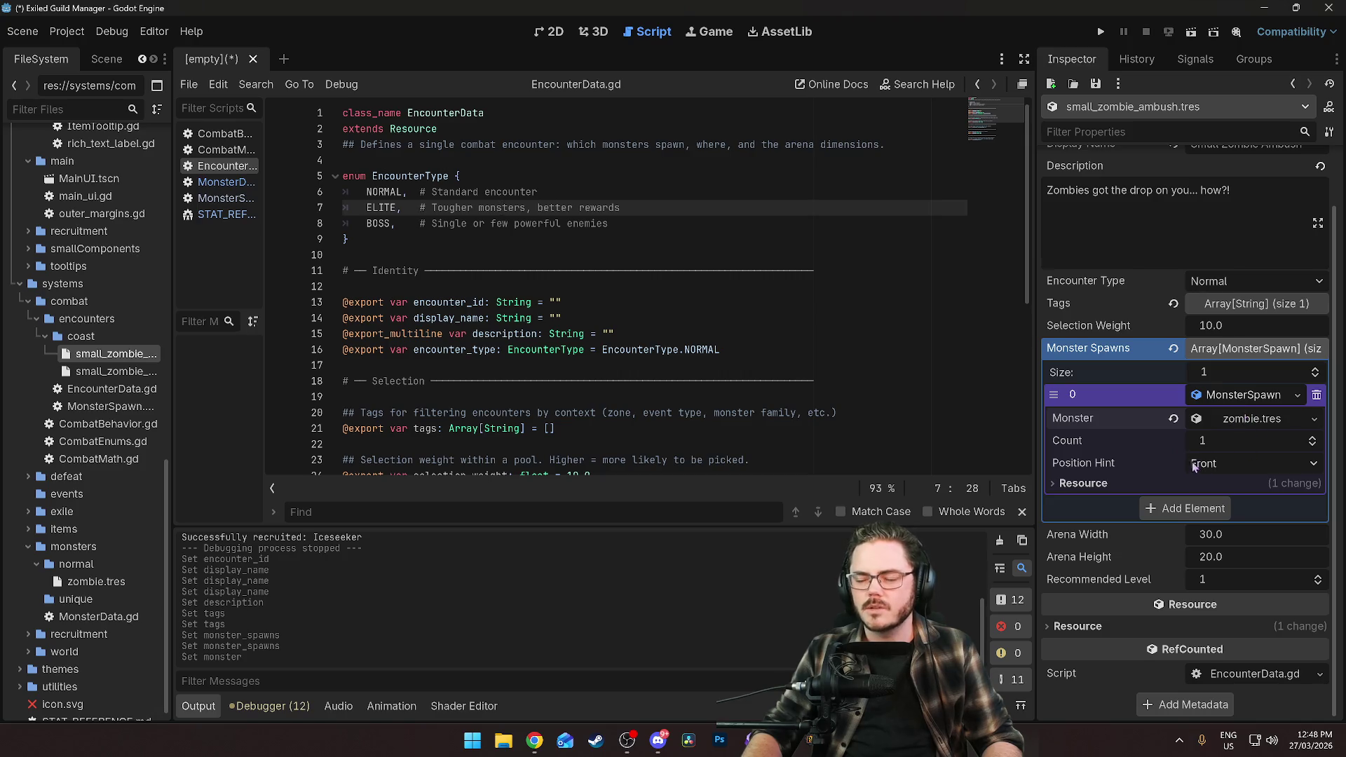
# Set the spawn's Position Hint to Flank and Count to 4.
pyautogui.click(1232, 462)
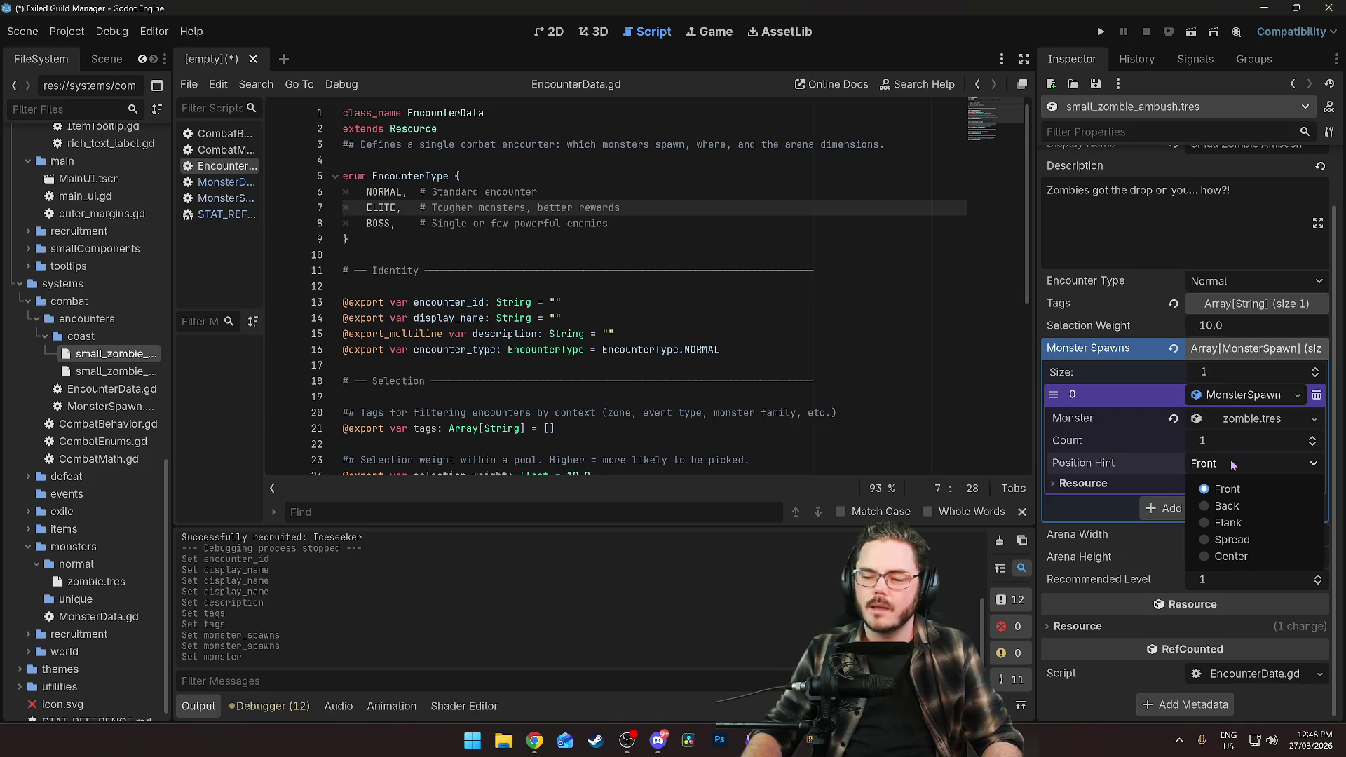
pyautogui.click(1244, 524)
pyautogui.click(1220, 440)
pyautogui.write('4')
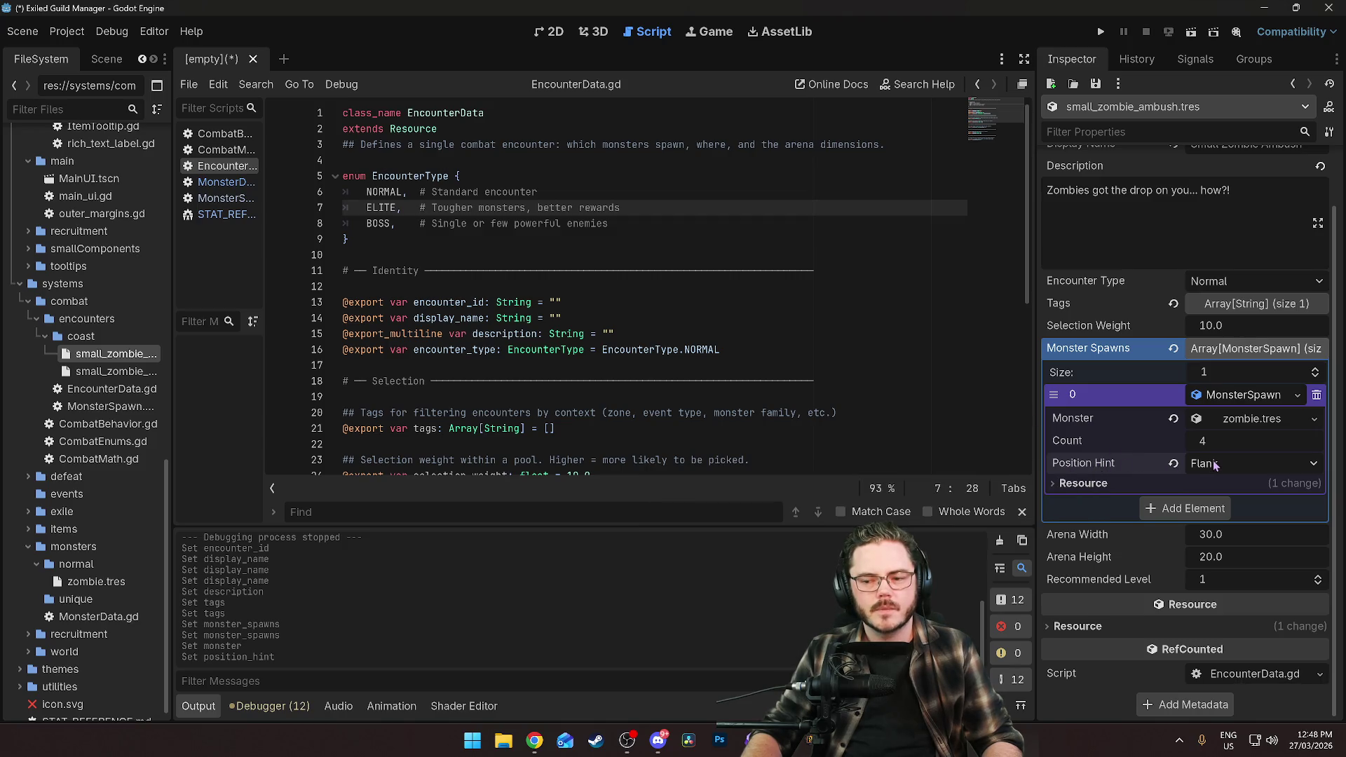
pyautogui.click(595, 239)
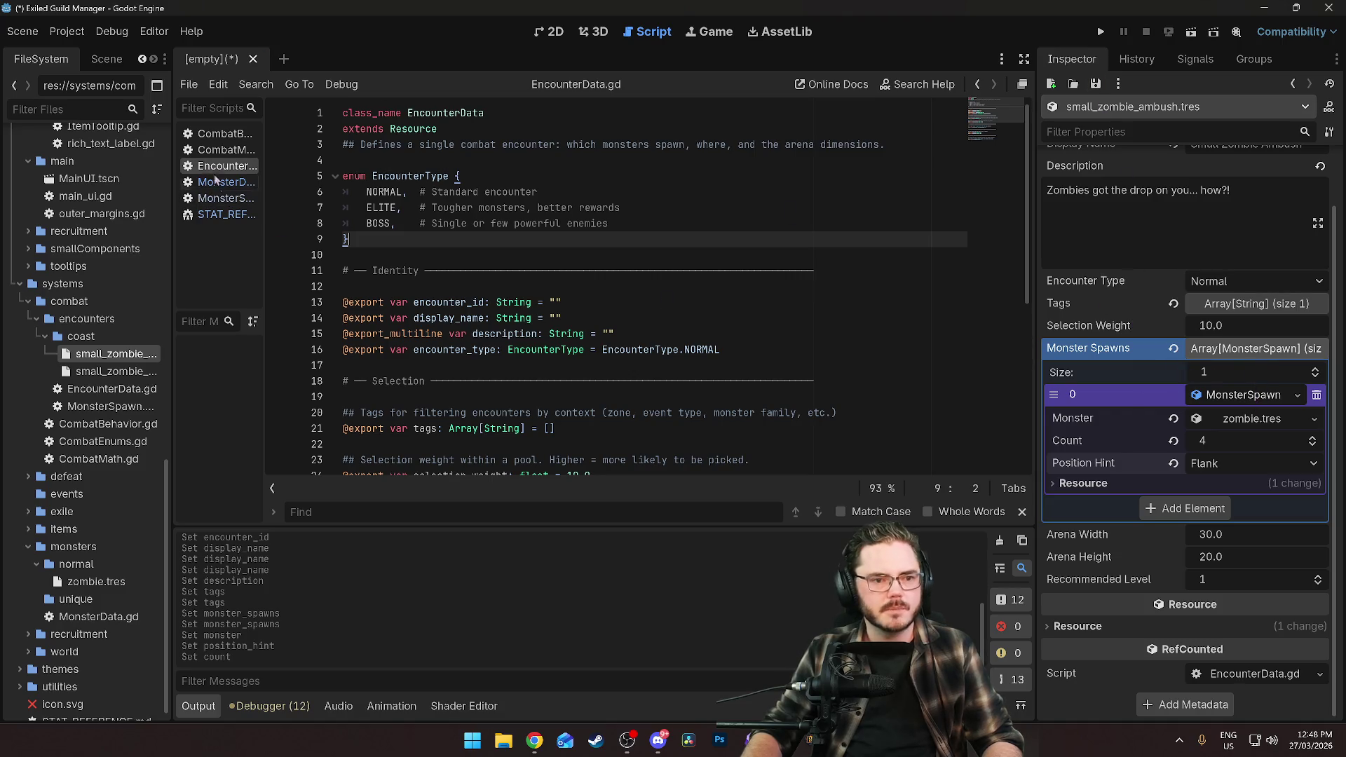
pyautogui.click(223, 202)
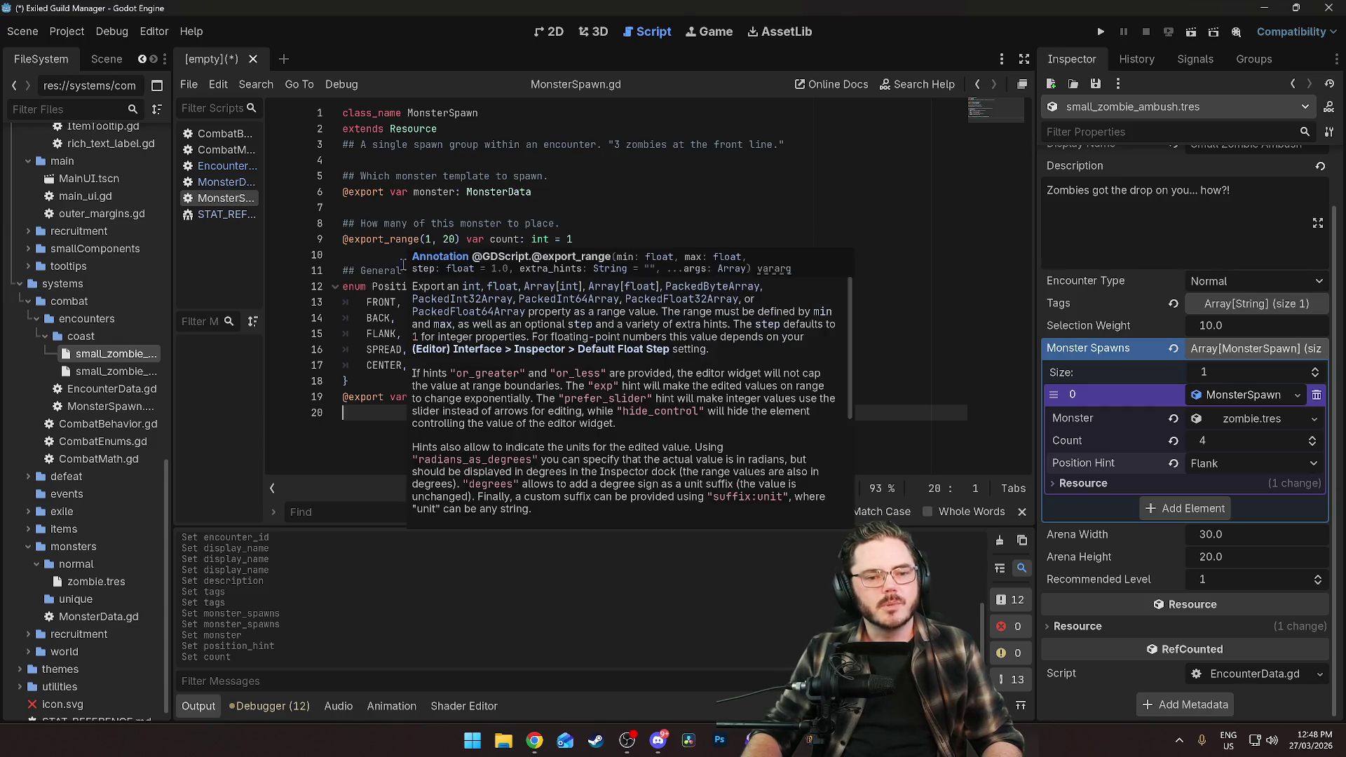
# Dismiss the documentation popup and review the PositionHint enum (FRONT, BACK, FLANK, SPREAD, CENTER).
pyautogui.click(386, 160)
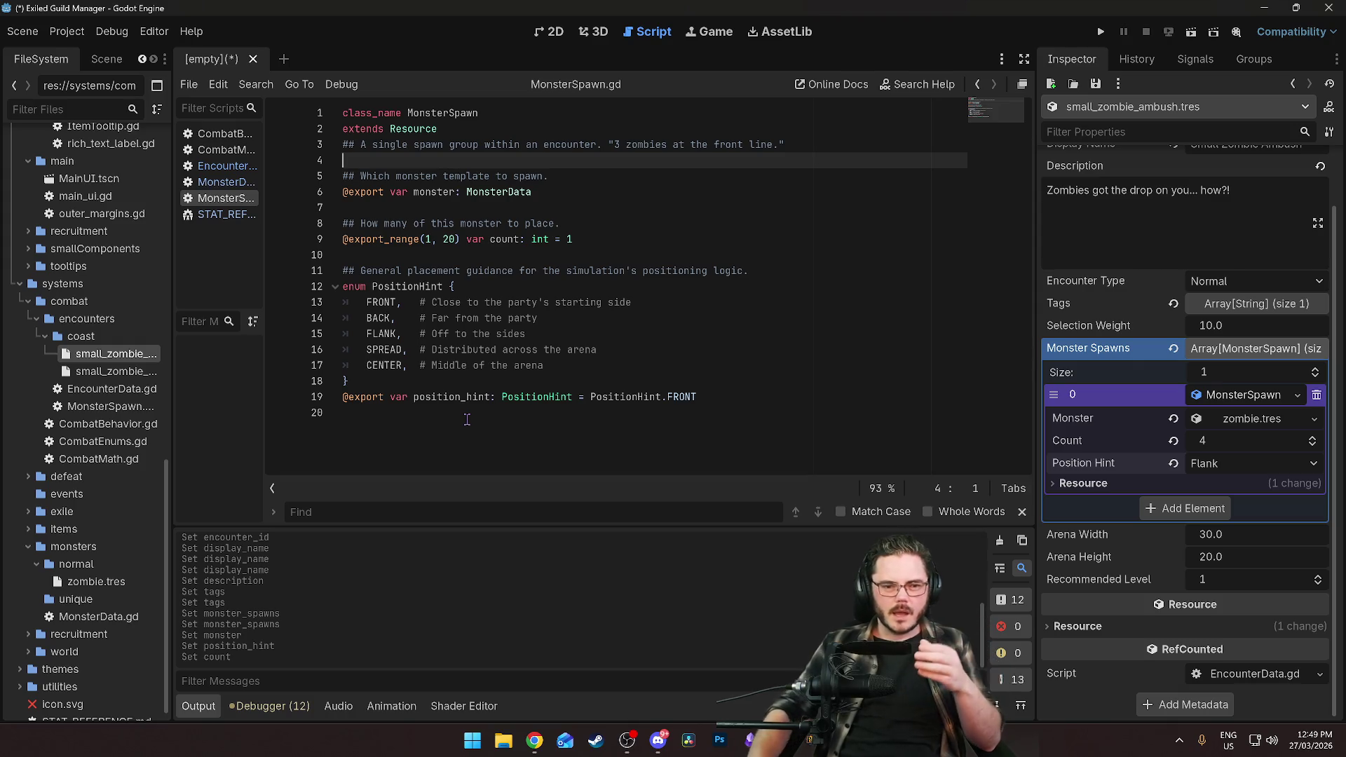
pyautogui.click(404, 318)
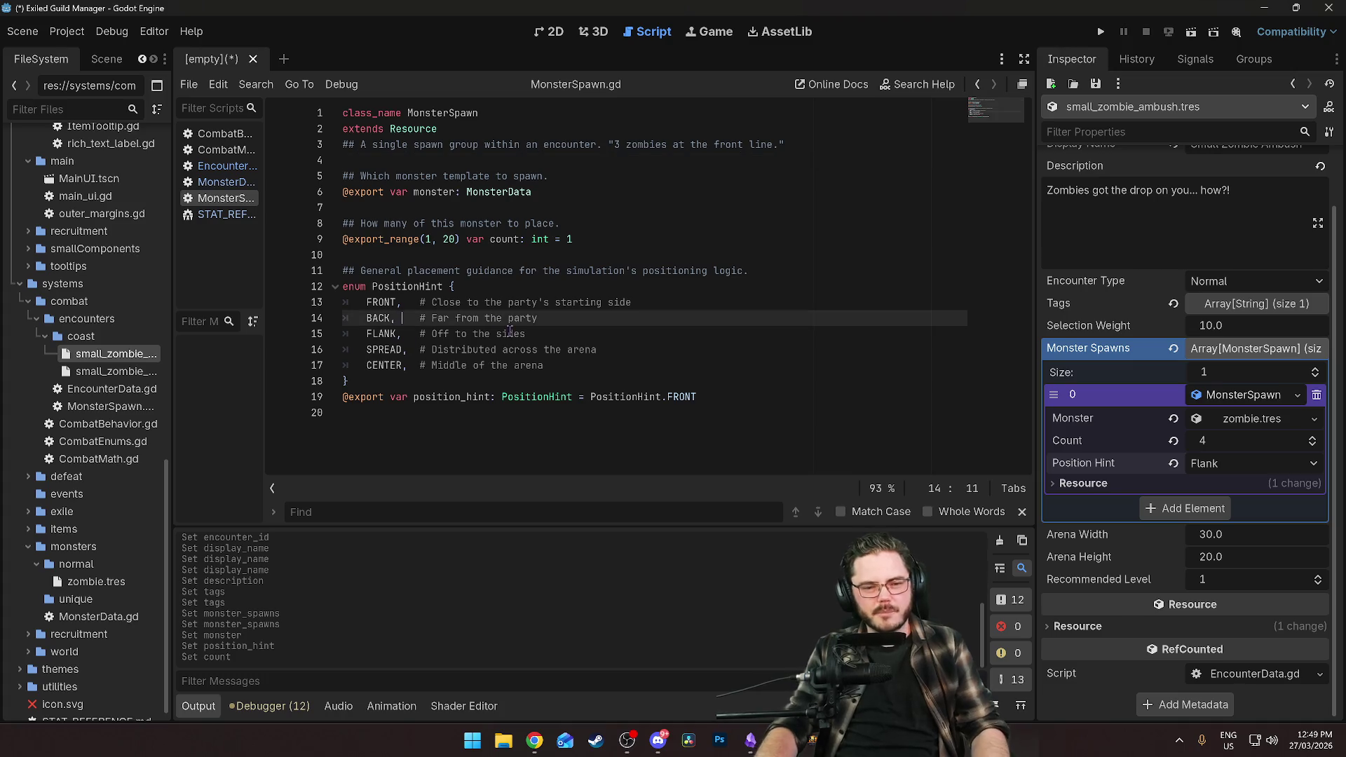
# Rename the BACK enum entry to BACKLINE, by way of REAR.
pyautogui.doubleClick(369, 318)
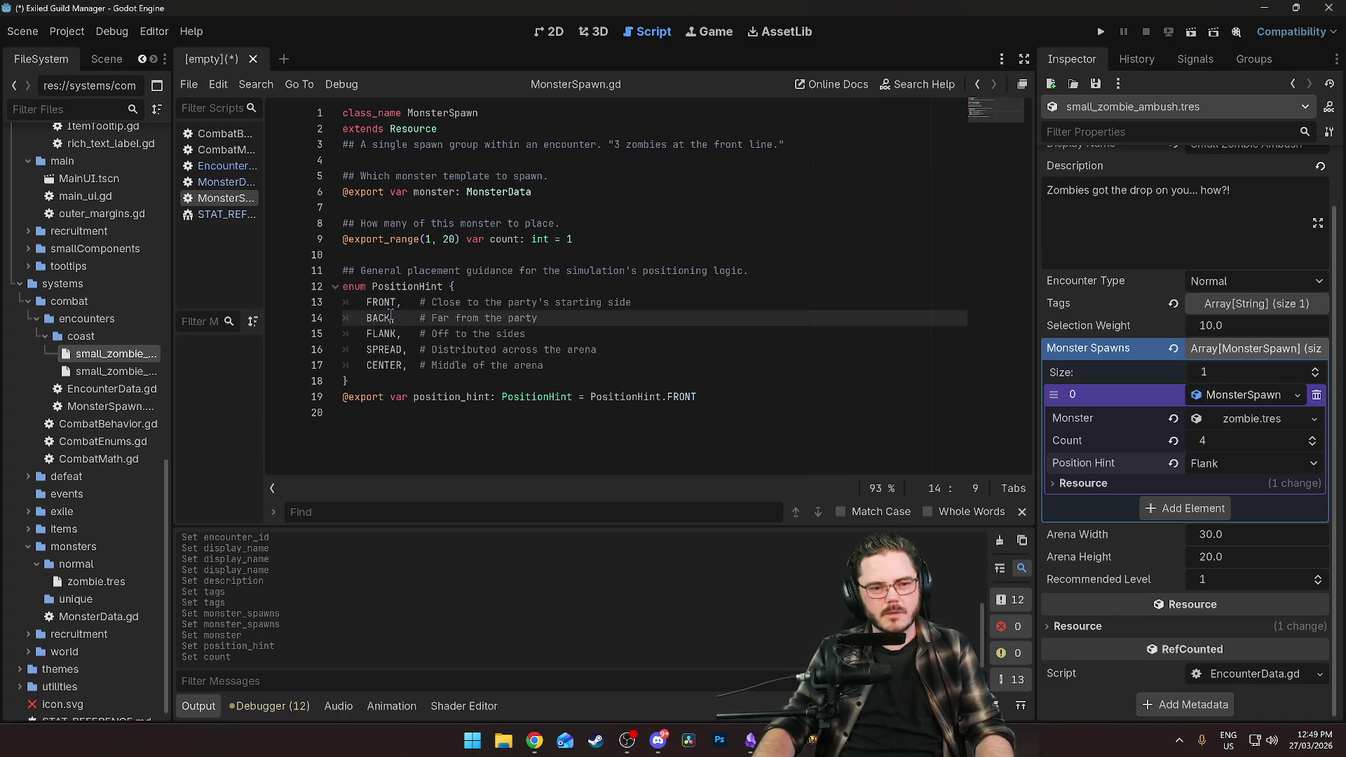
pyautogui.write('REAR')
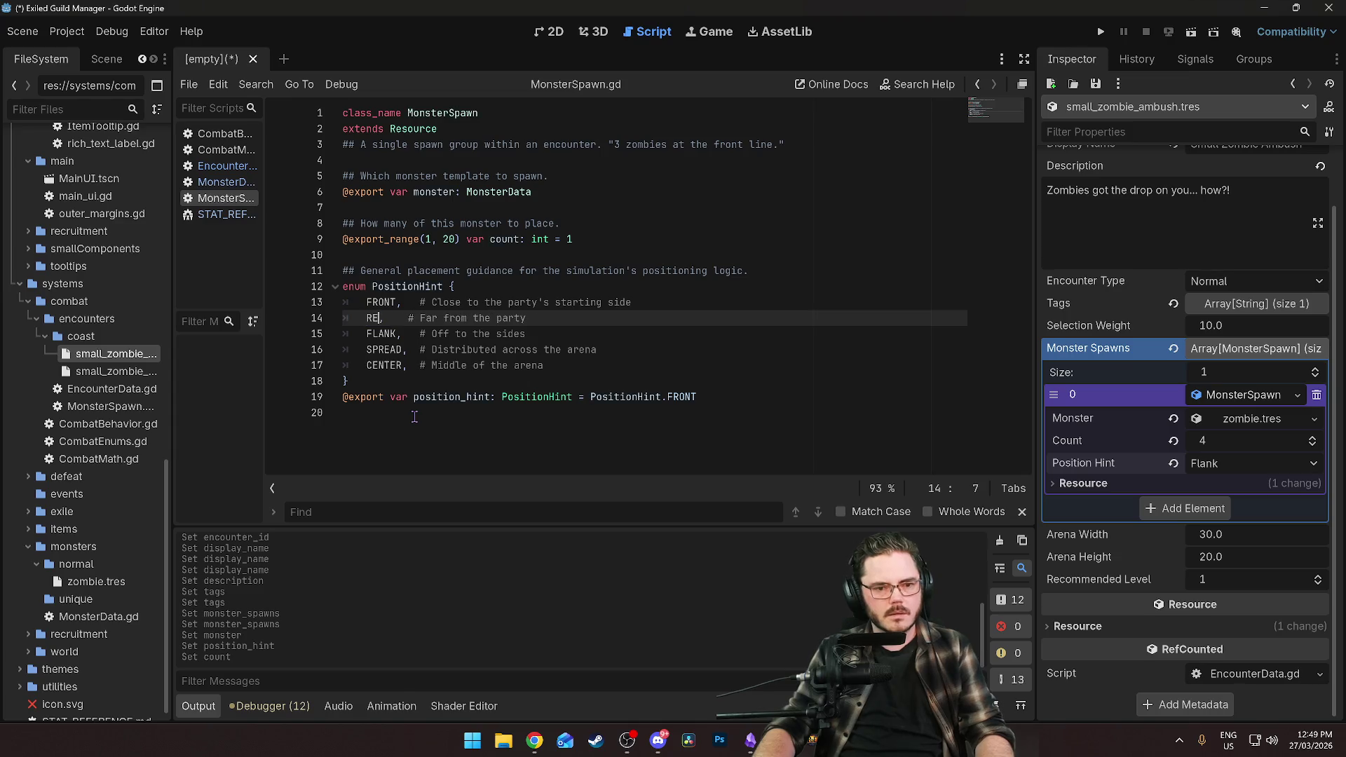
pyautogui.click(527, 334)
pyautogui.click(497, 286)
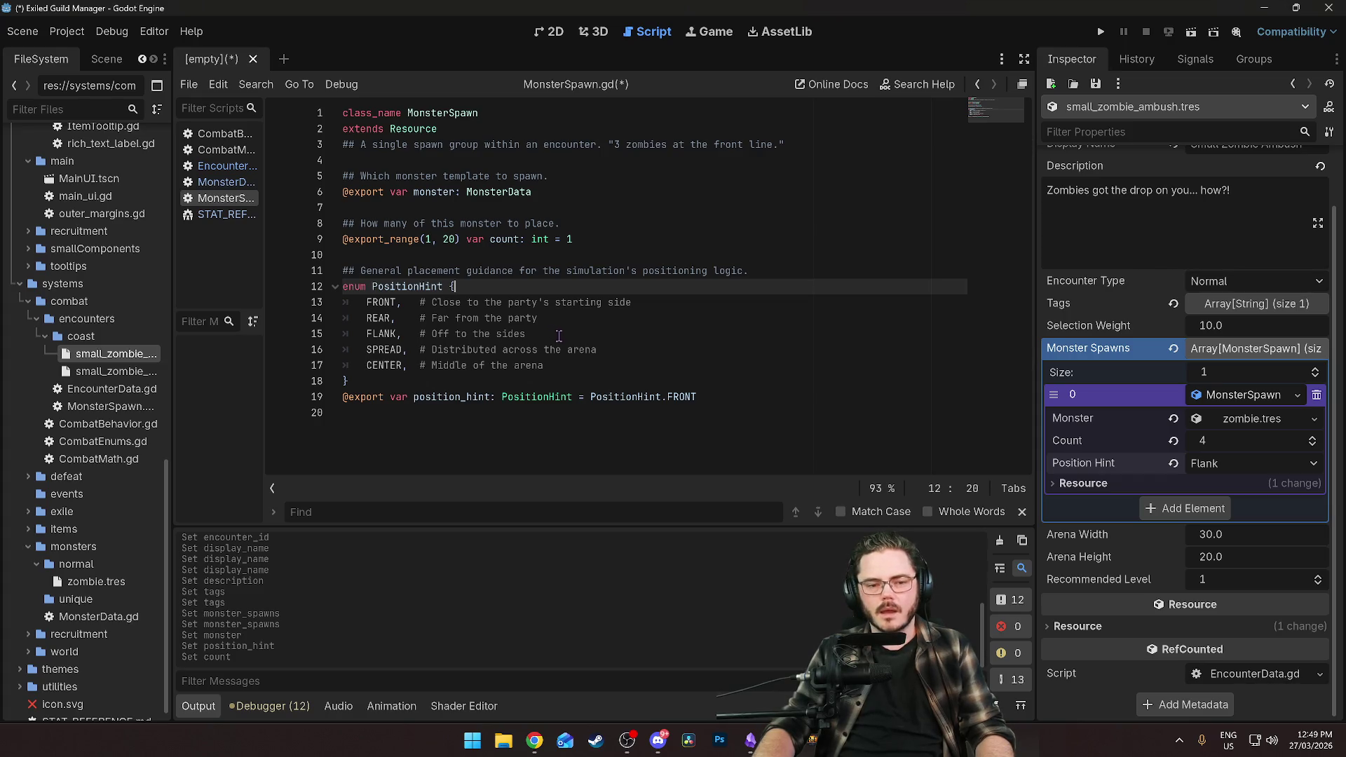
pyautogui.click(577, 364)
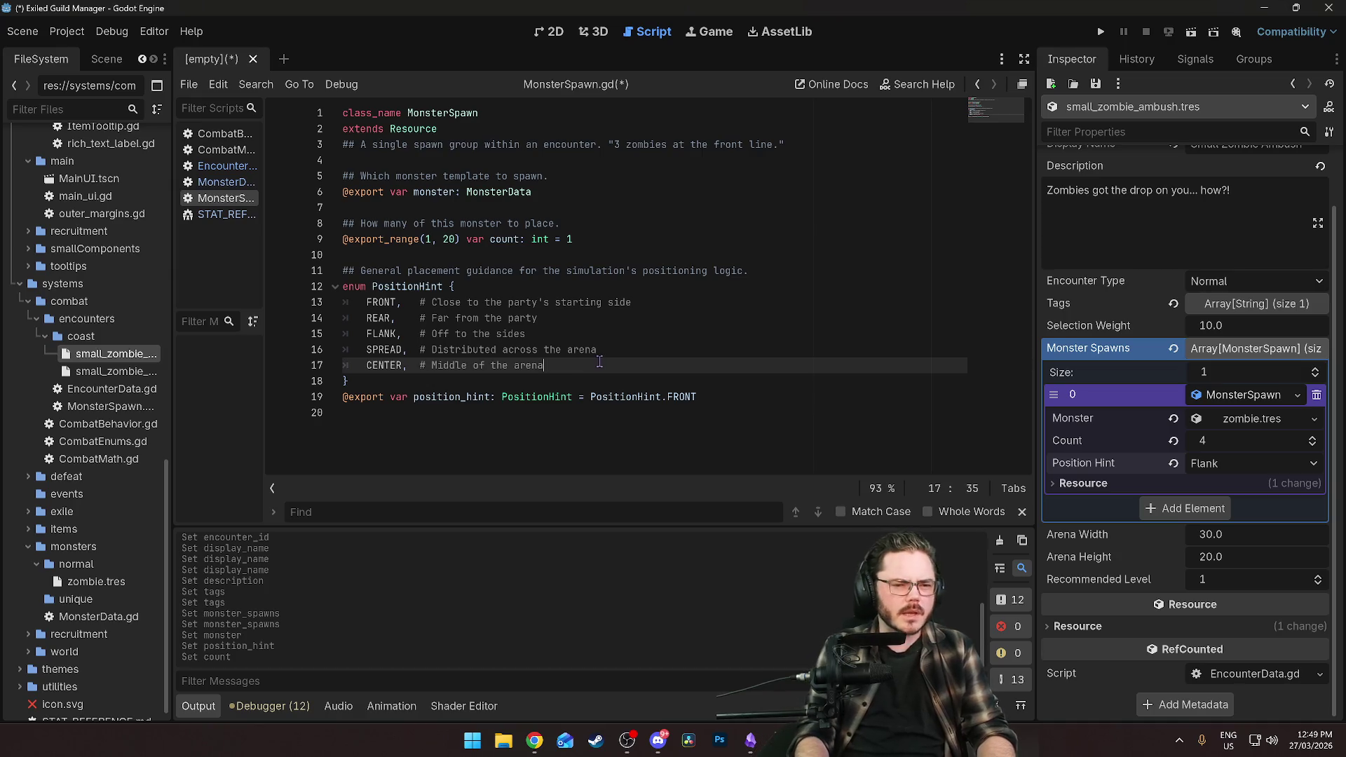
pyautogui.press('Return')
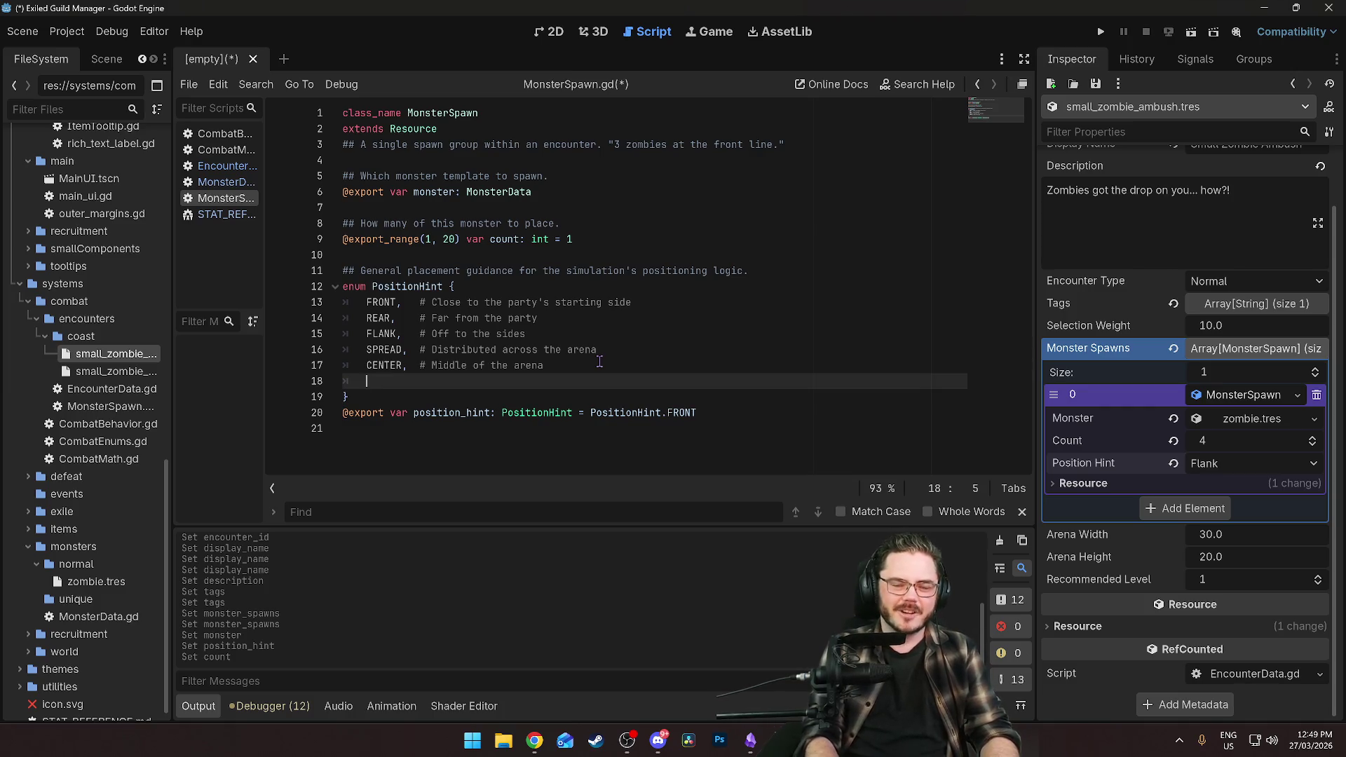
pyautogui.doubleClick(388, 320)
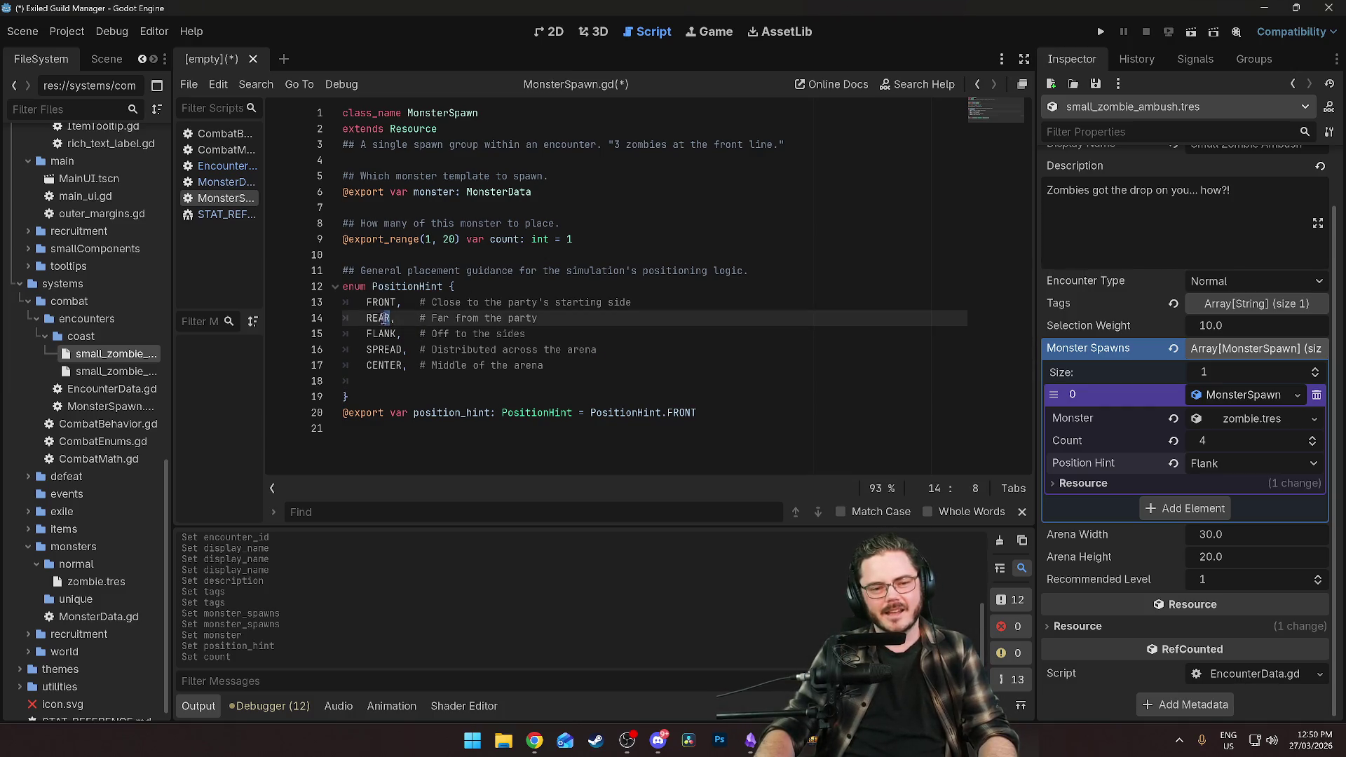
pyautogui.write('BACK')
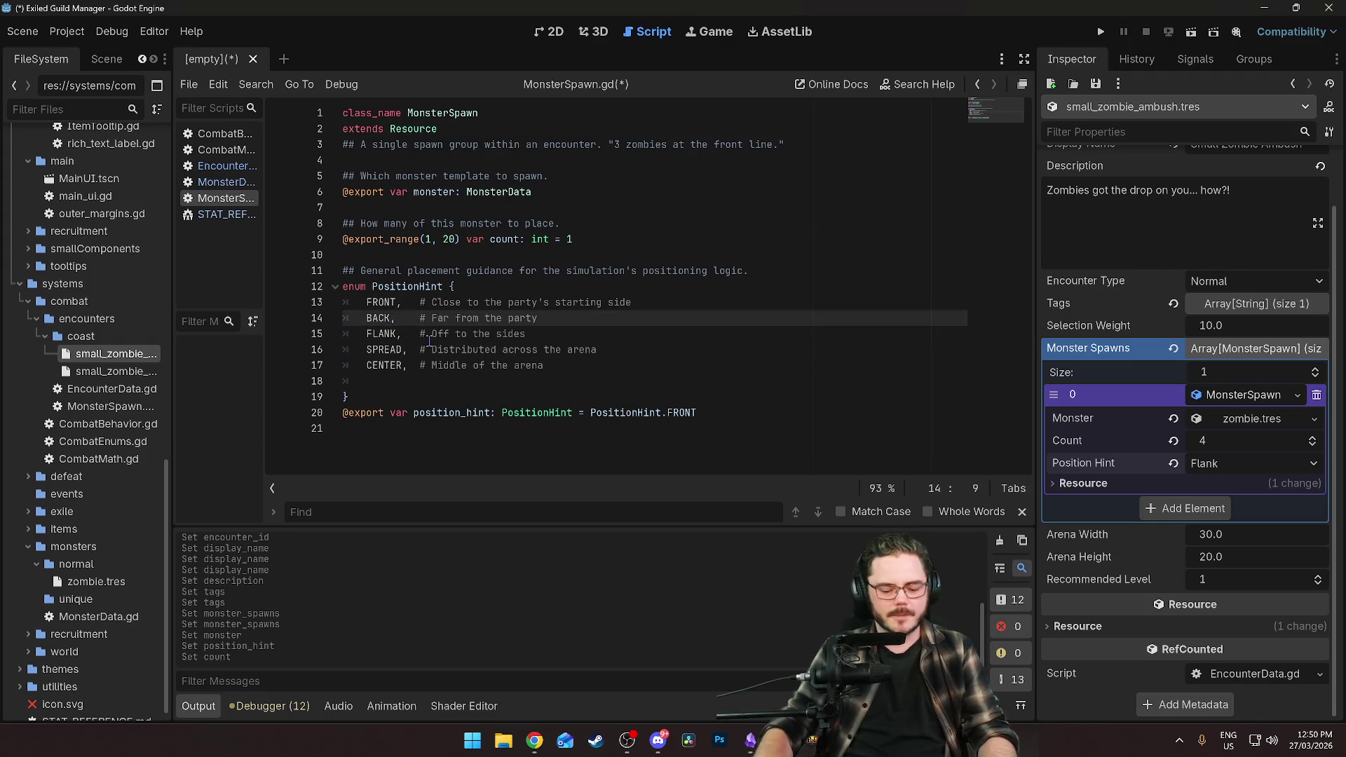
pyautogui.write('LINE')
pyautogui.click(427, 335)
pyautogui.click(468, 319)
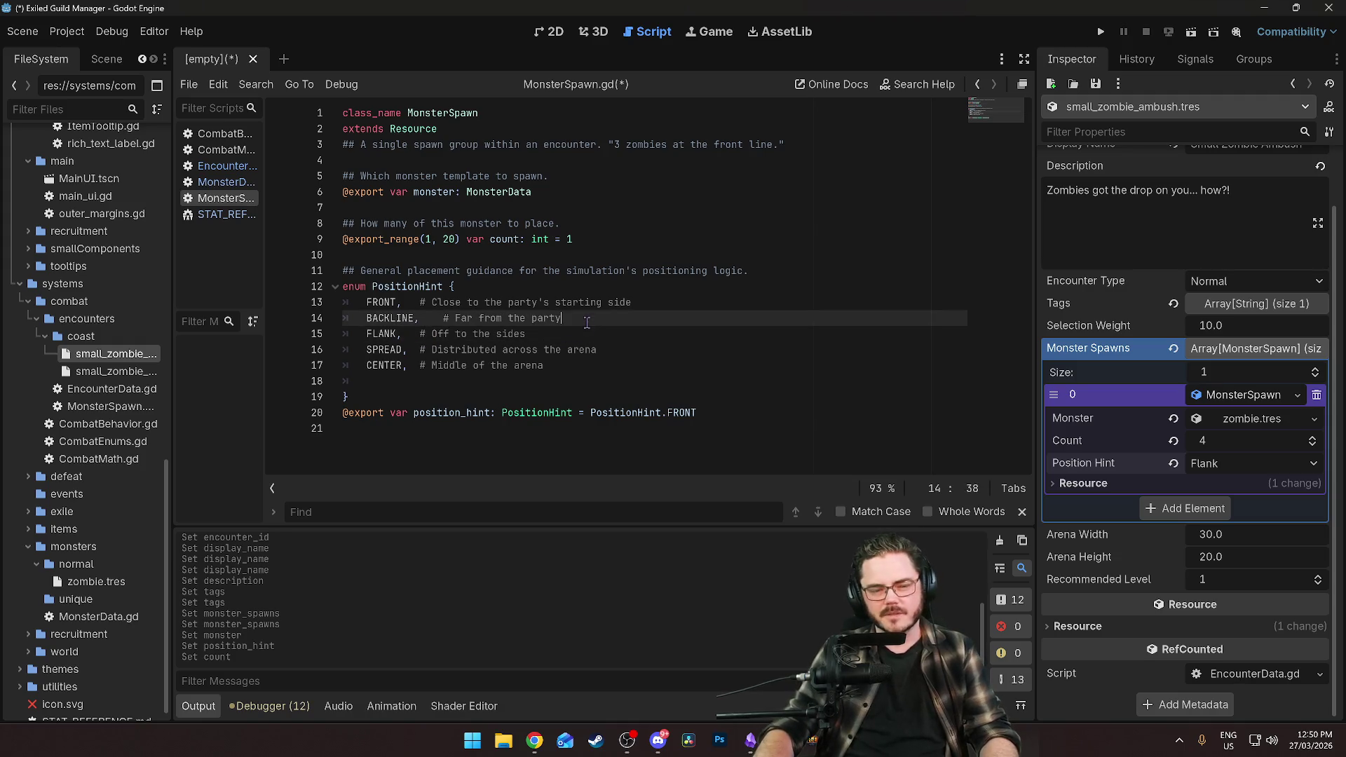
pyautogui.click(498, 350)
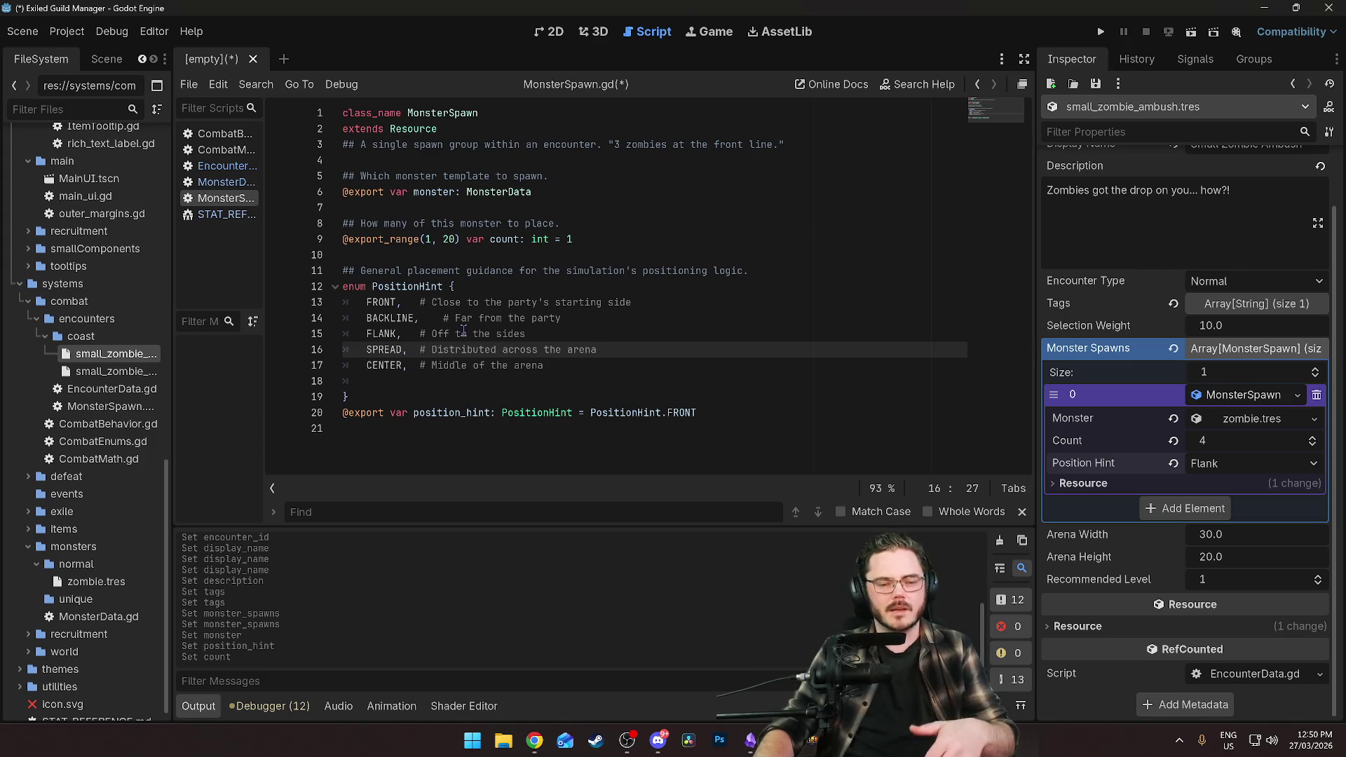
# Rename FRONT to FRONTLINE in the PositionHint enum.
pyautogui.click(397, 303)
pyautogui.write('LINE')
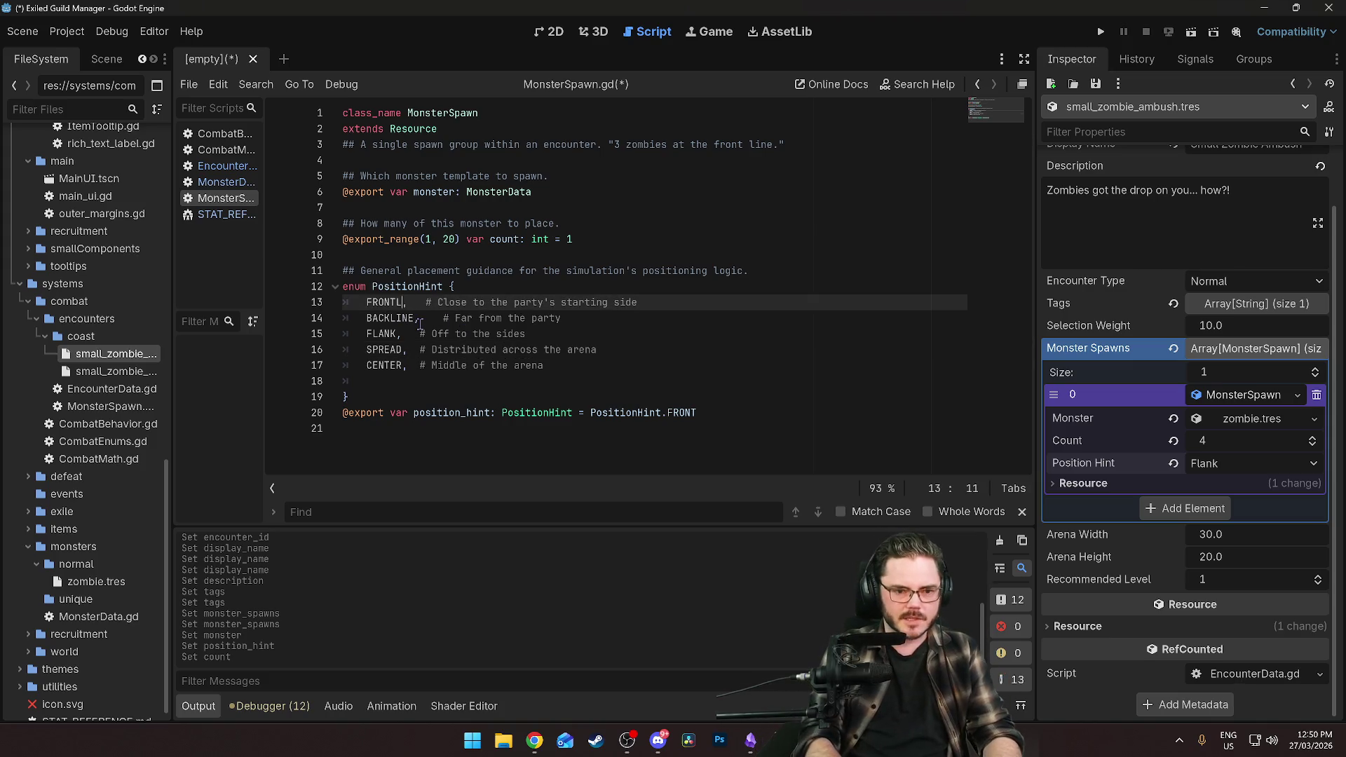
pyautogui.click(467, 333)
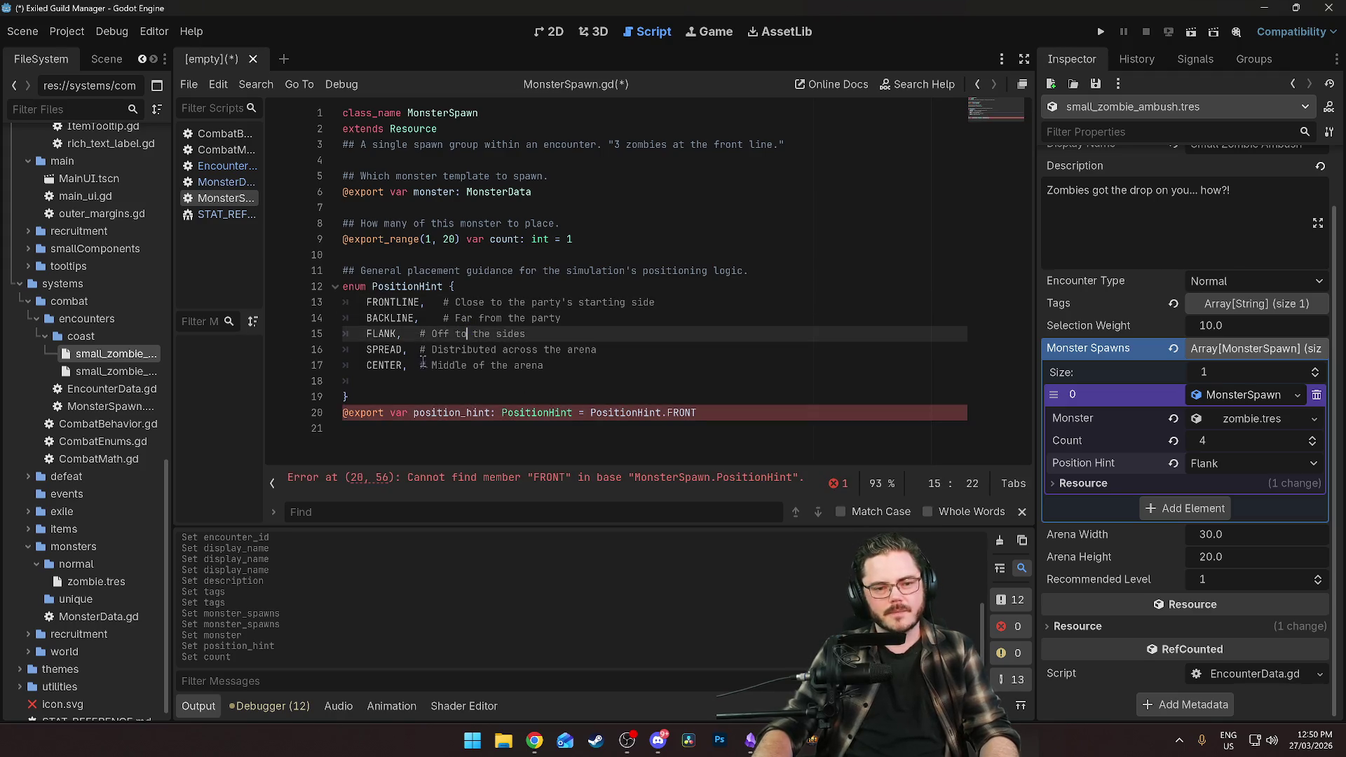
pyautogui.click(392, 334)
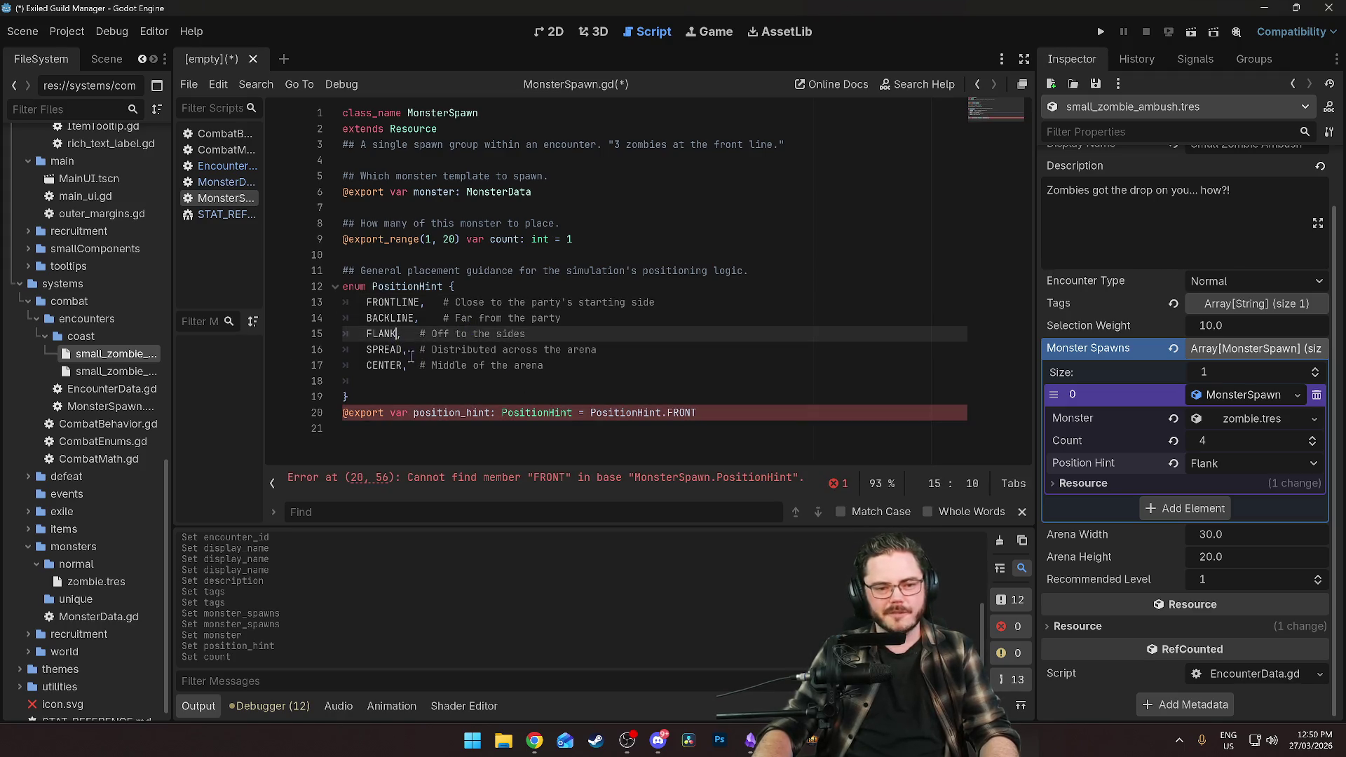
pyautogui.click(395, 350)
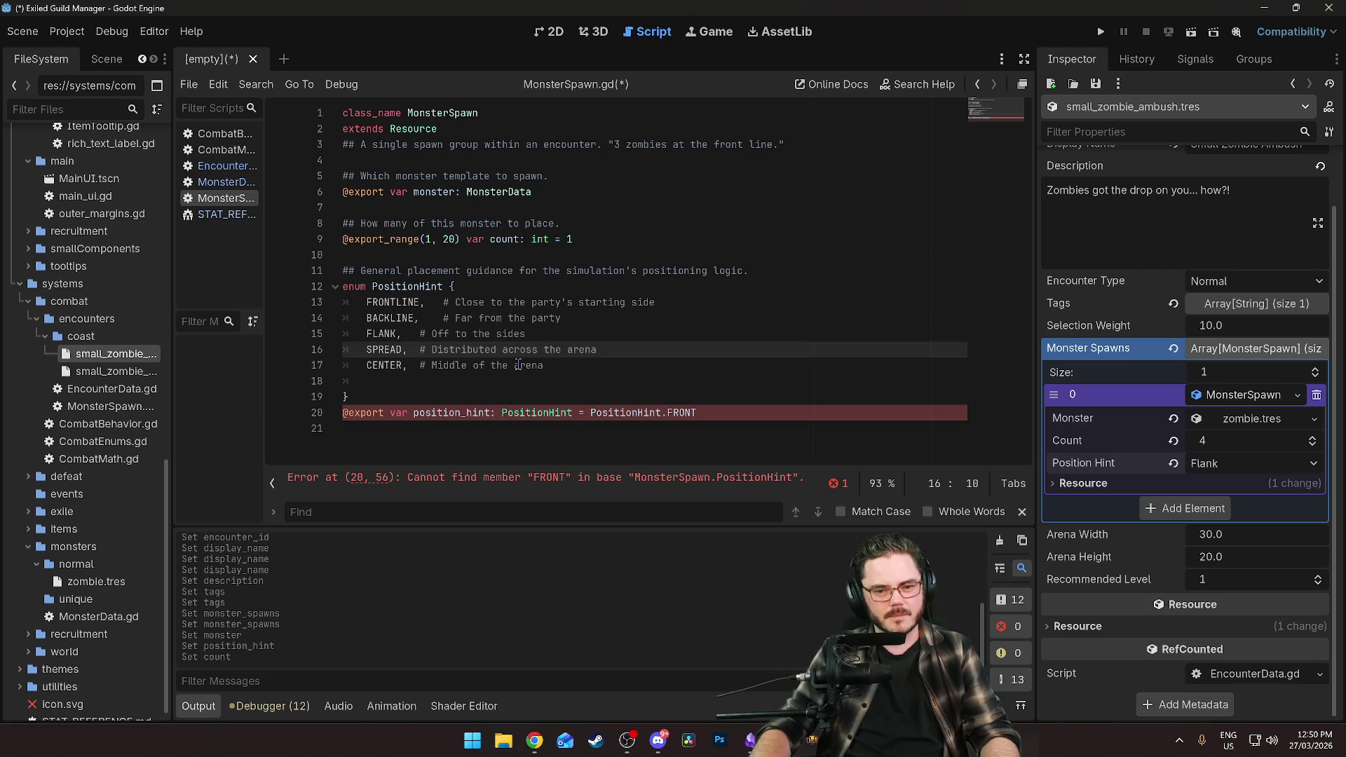
# Change the position_hint default from PositionHint.FRONT to PositionHint.FRONTLINE.
pyautogui.click(706, 413)
pyautogui.write('L')
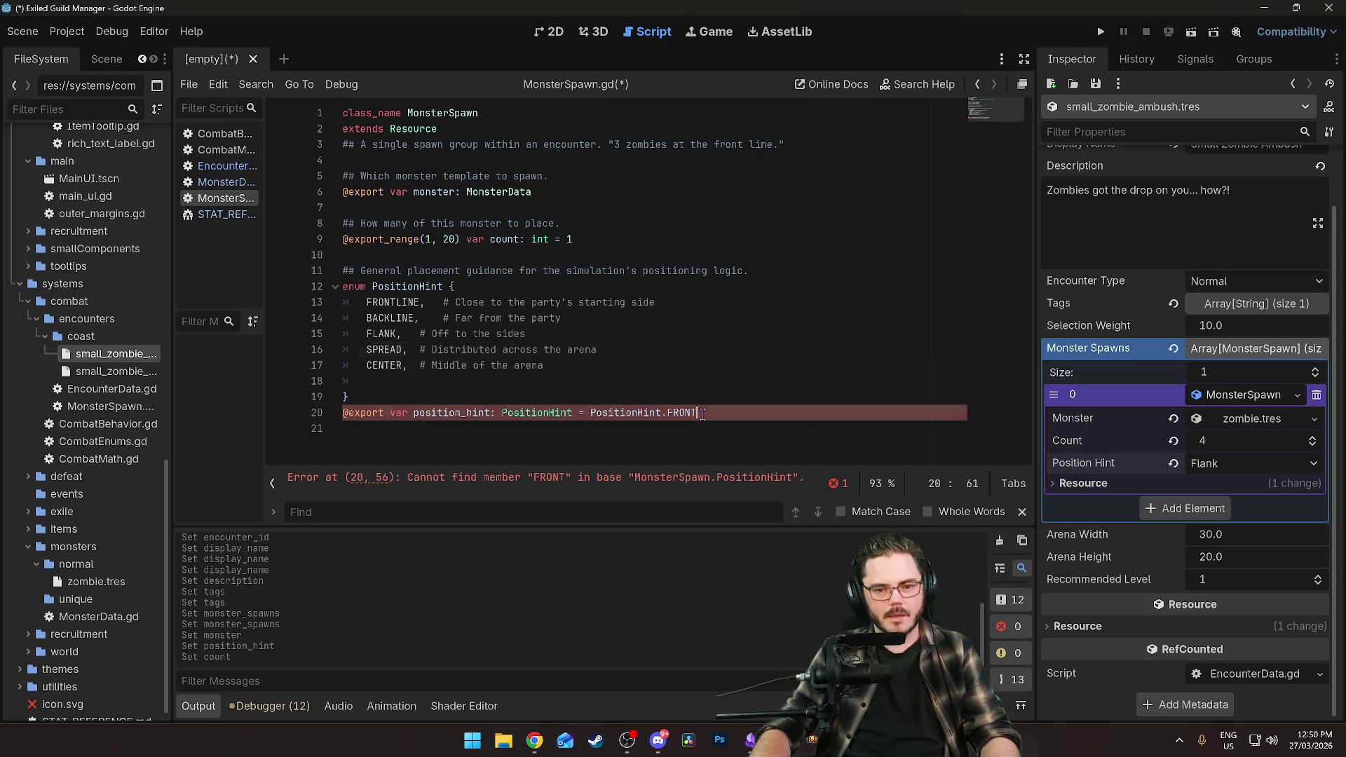
pyautogui.write('INE')
pyautogui.press('Up')
pyautogui.press('Up')
pyautogui.press('Up')
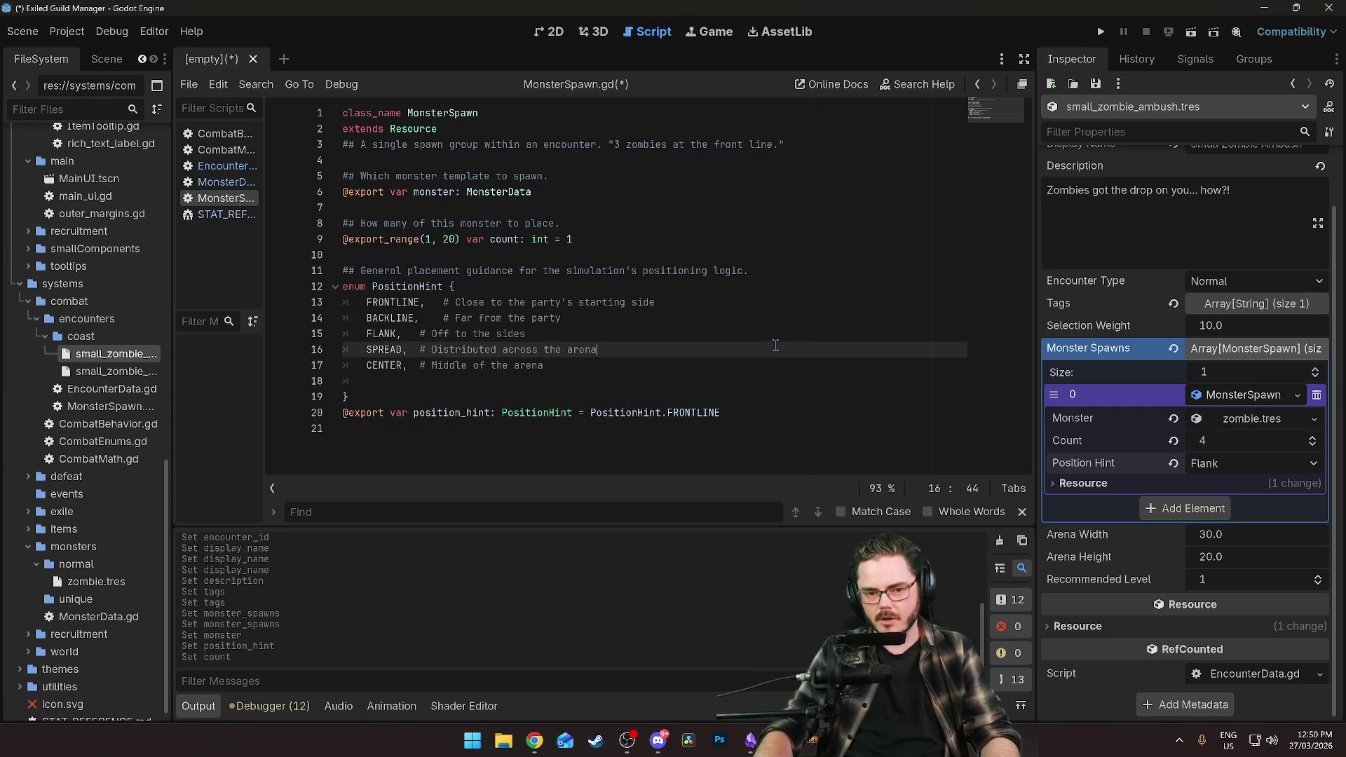
pyautogui.doubleClick(704, 413)
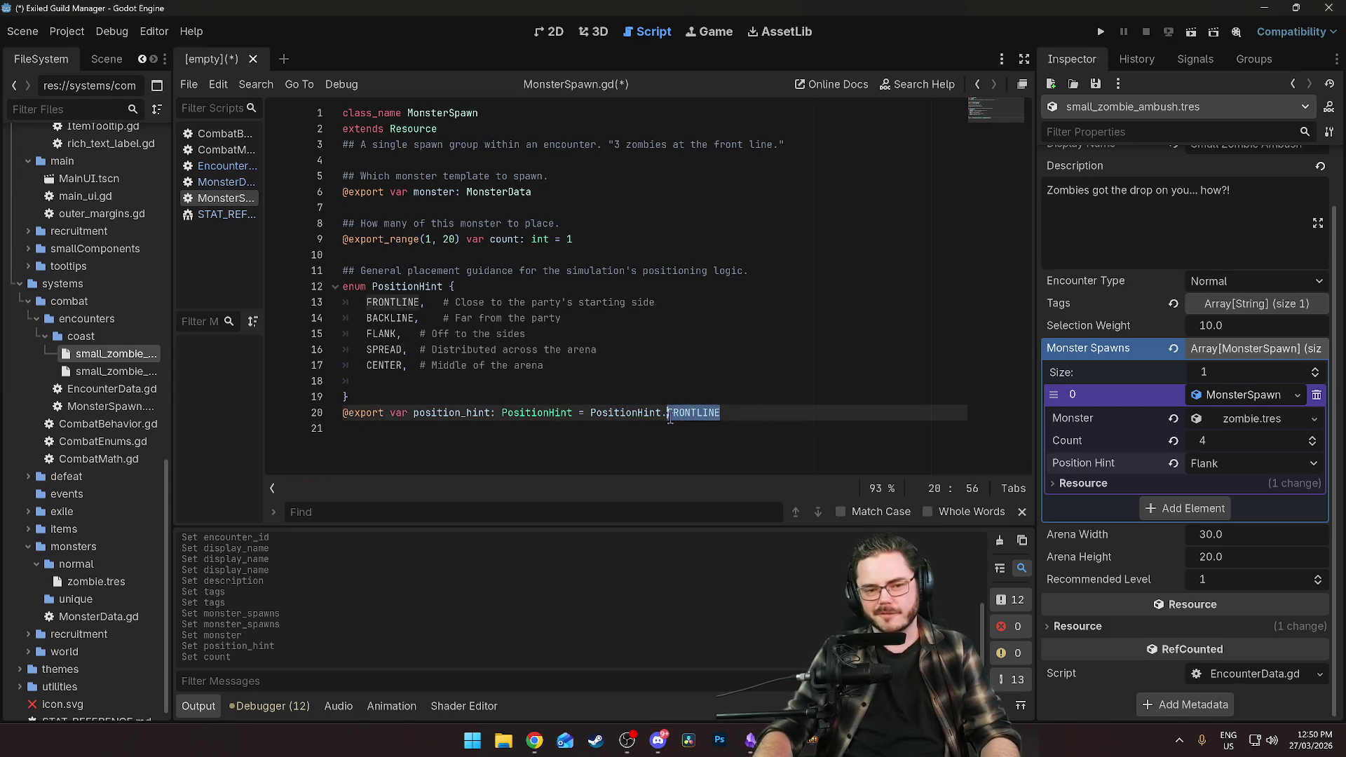
pyautogui.click(588, 350)
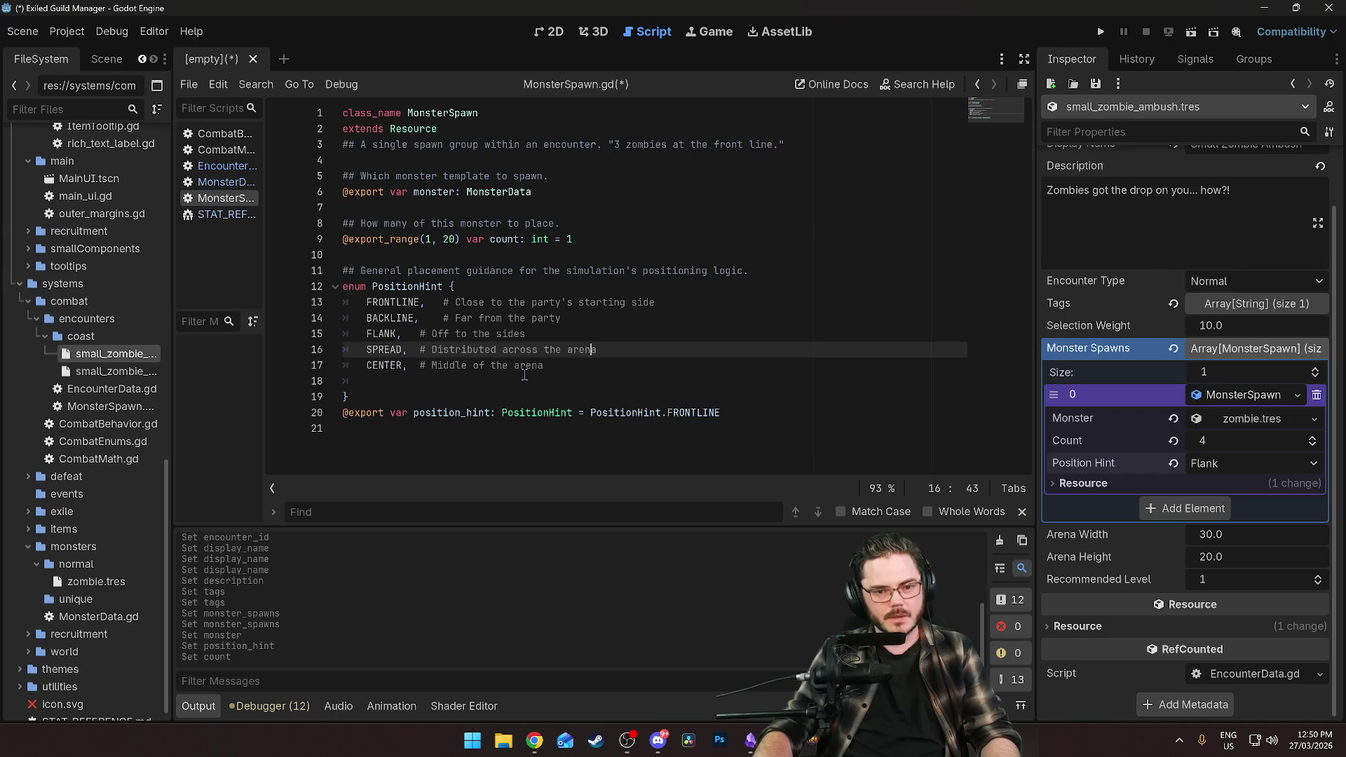
pyautogui.click(576, 361)
# Add REAR with comment '# Ambush behind the Exiles' after CENTER, align the comment, and save.
pyautogui.press('Return')
pyautogui.write('REAR,')
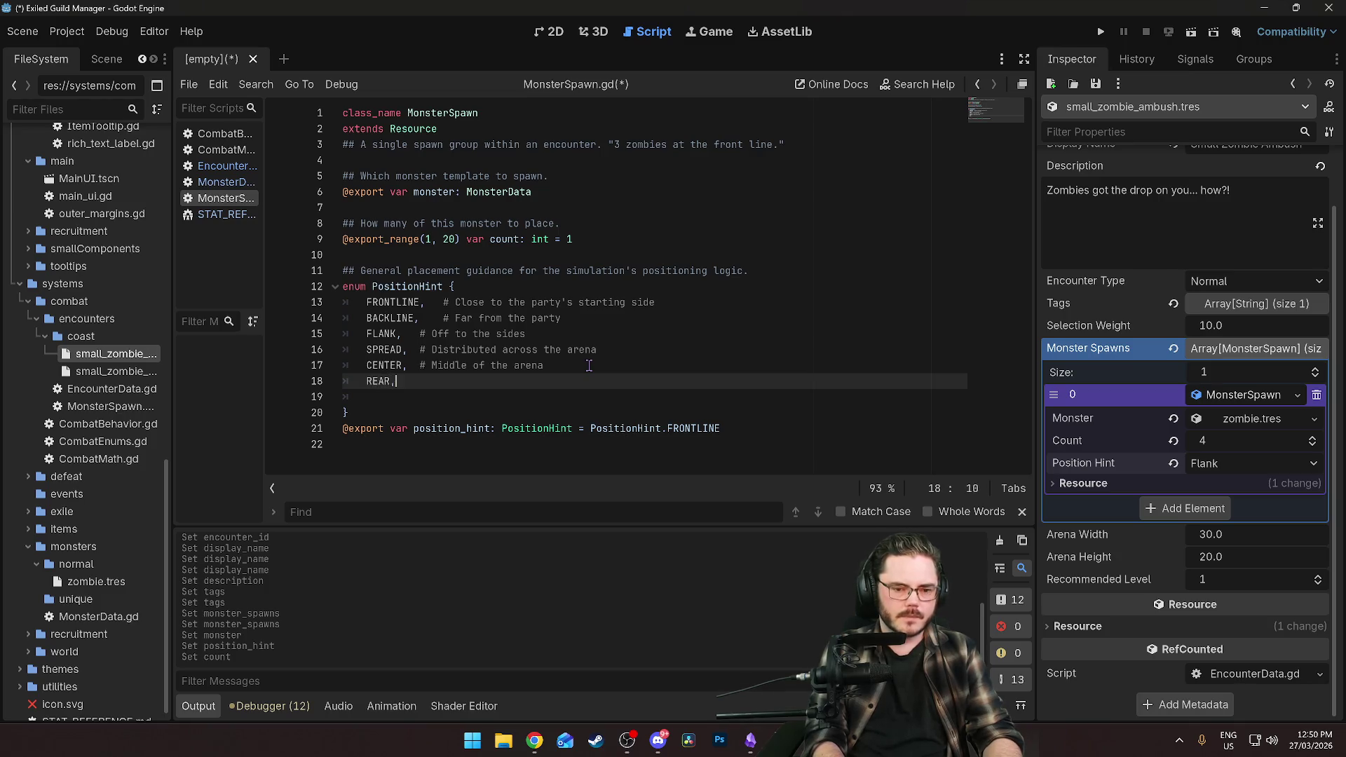
pyautogui.write(' # A')
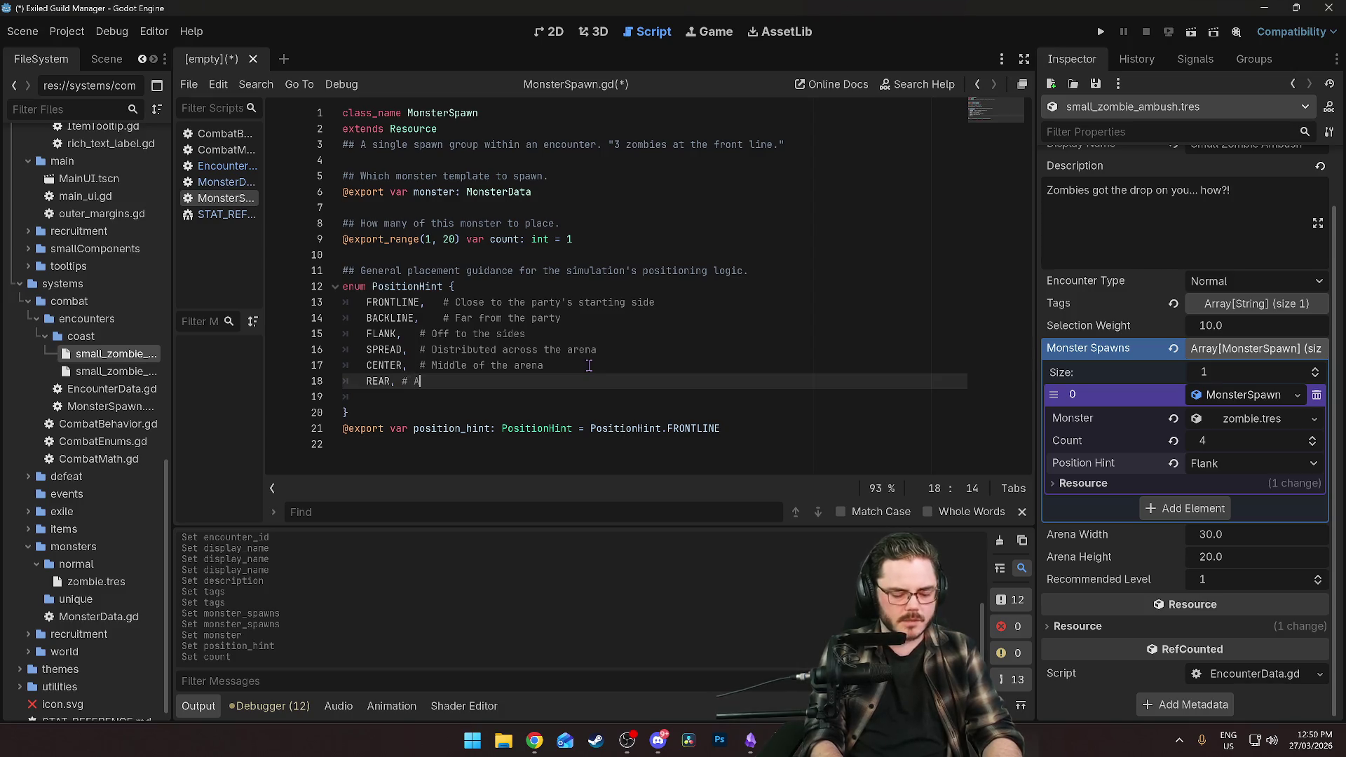
pyautogui.write('mbush')
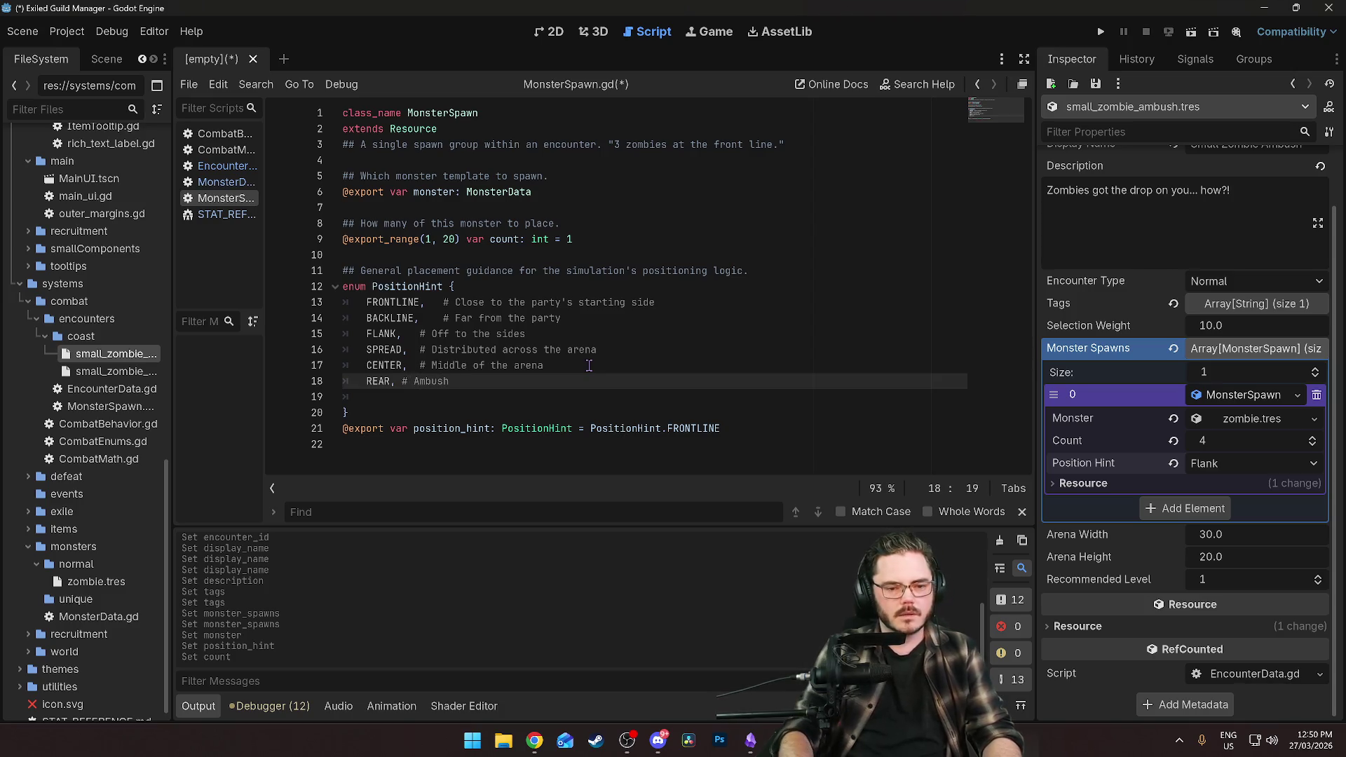
pyautogui.write(' behind th')
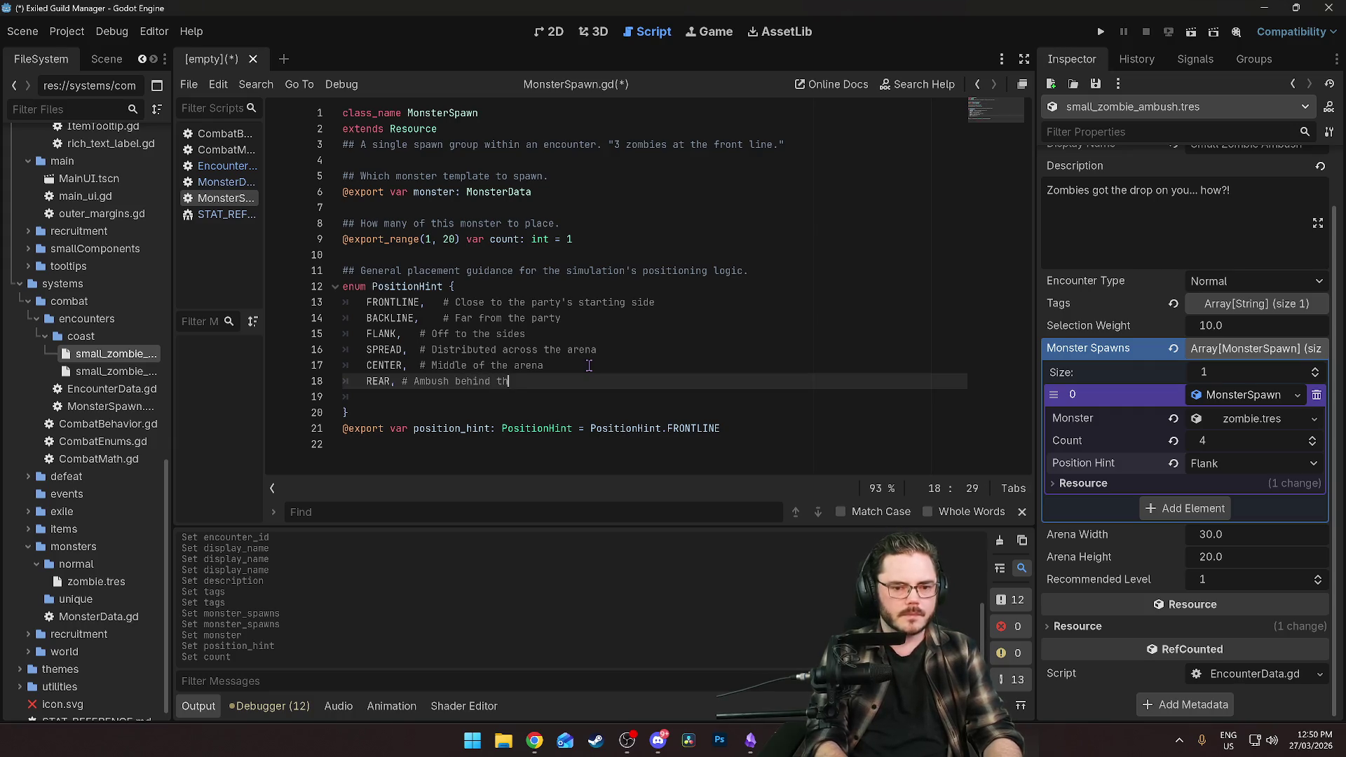
pyautogui.write('e Exiles')
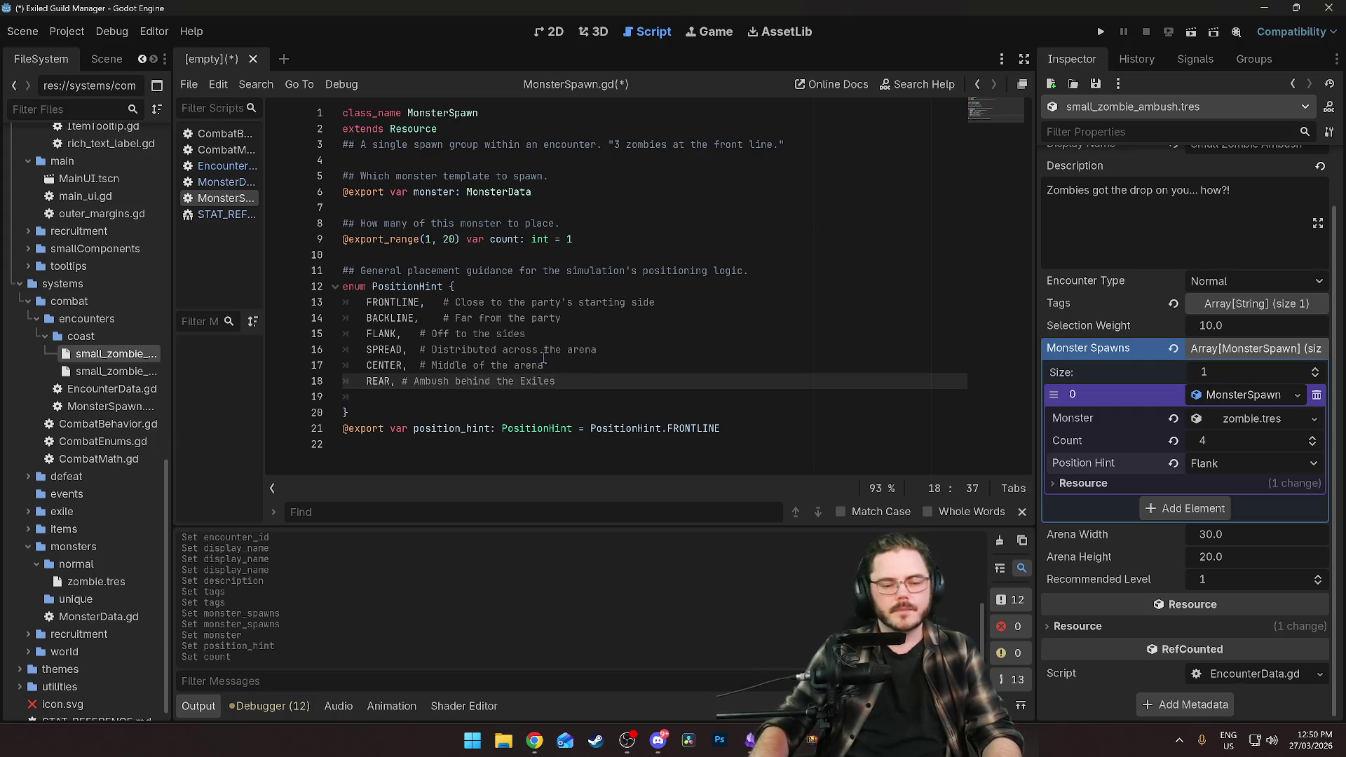
pyautogui.click(636, 310)
pyautogui.click(402, 381)
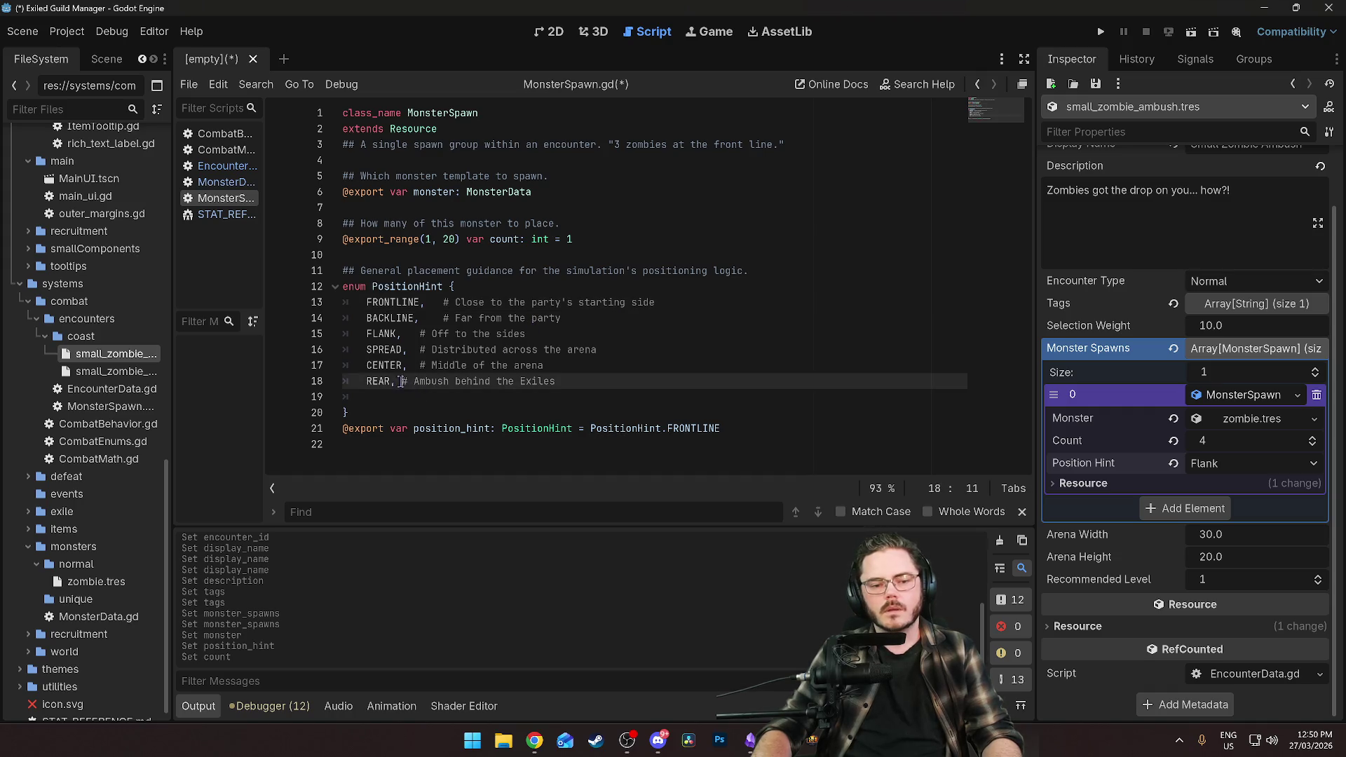
pyautogui.press('Tab')
pyautogui.click(539, 349)
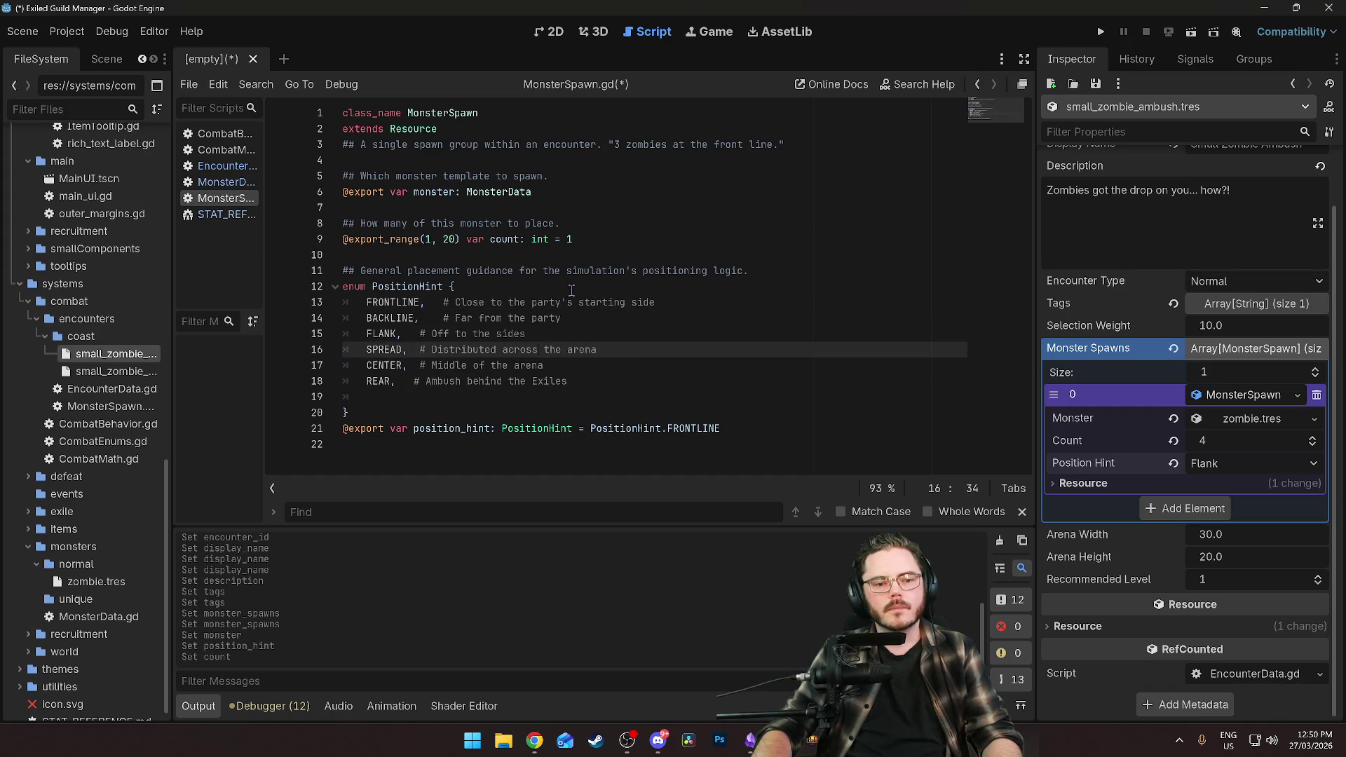
pyautogui.hotkey('ctrl', 's')
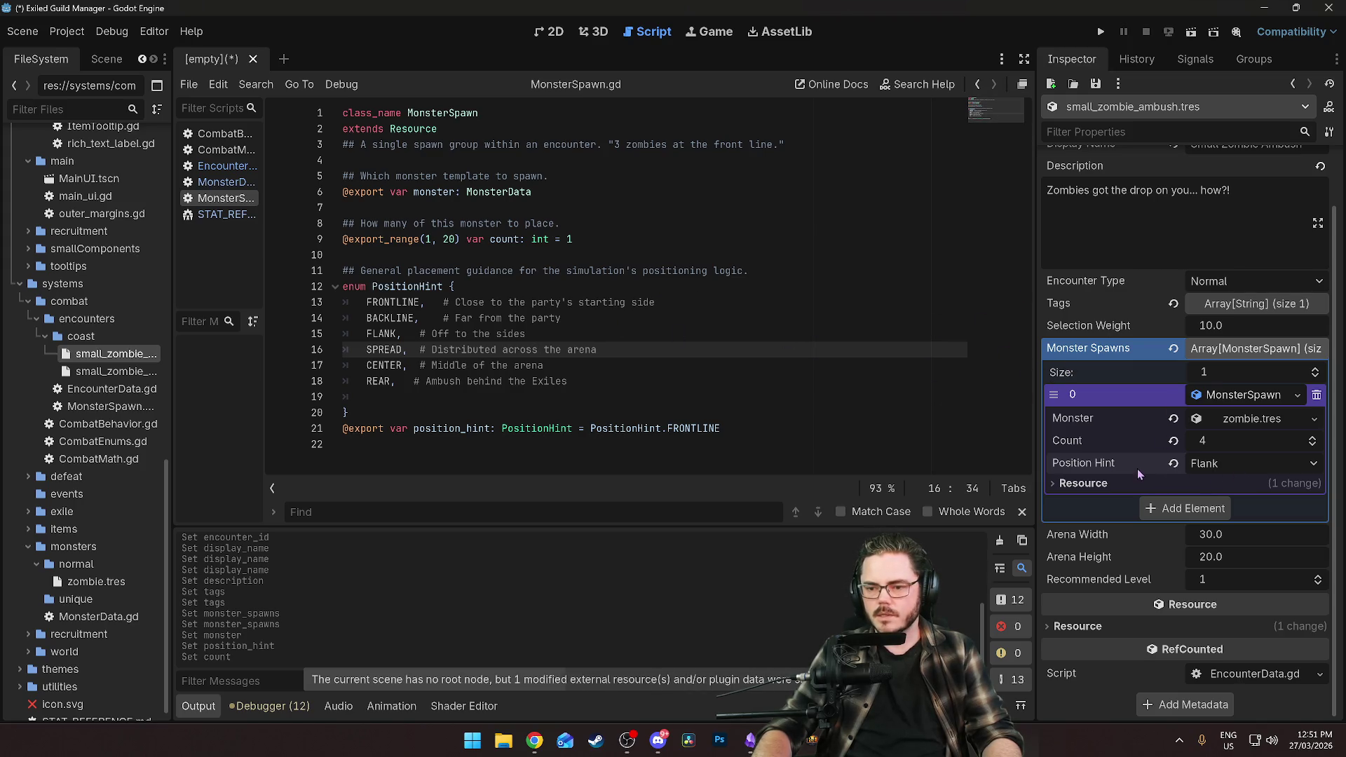
pyautogui.press('Up')
pyautogui.press('Up')
pyautogui.press('End')
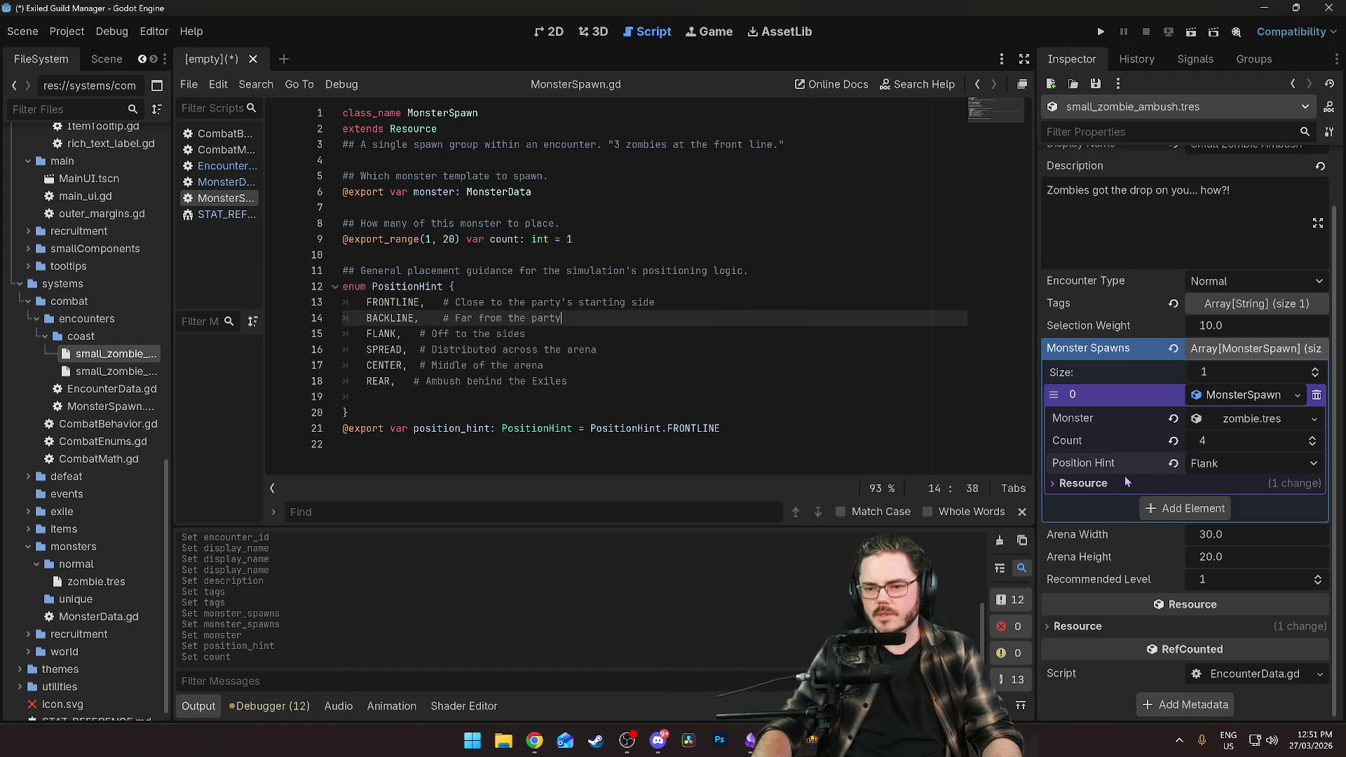
# Keep the first spawn at Flank and add a second MonsterSpawn of zombie.tres, count 2, at Rear.
pyautogui.moveTo(1089, 463)
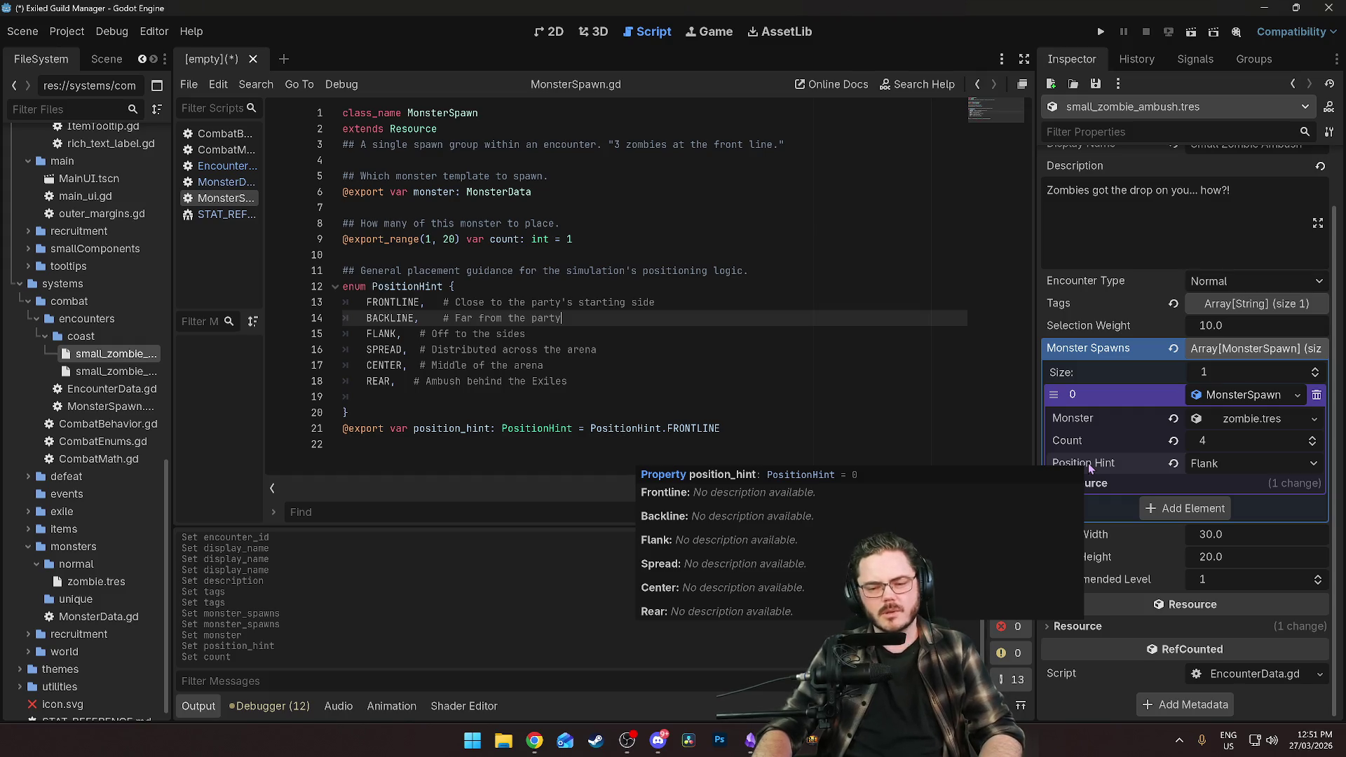
pyautogui.click(1248, 464)
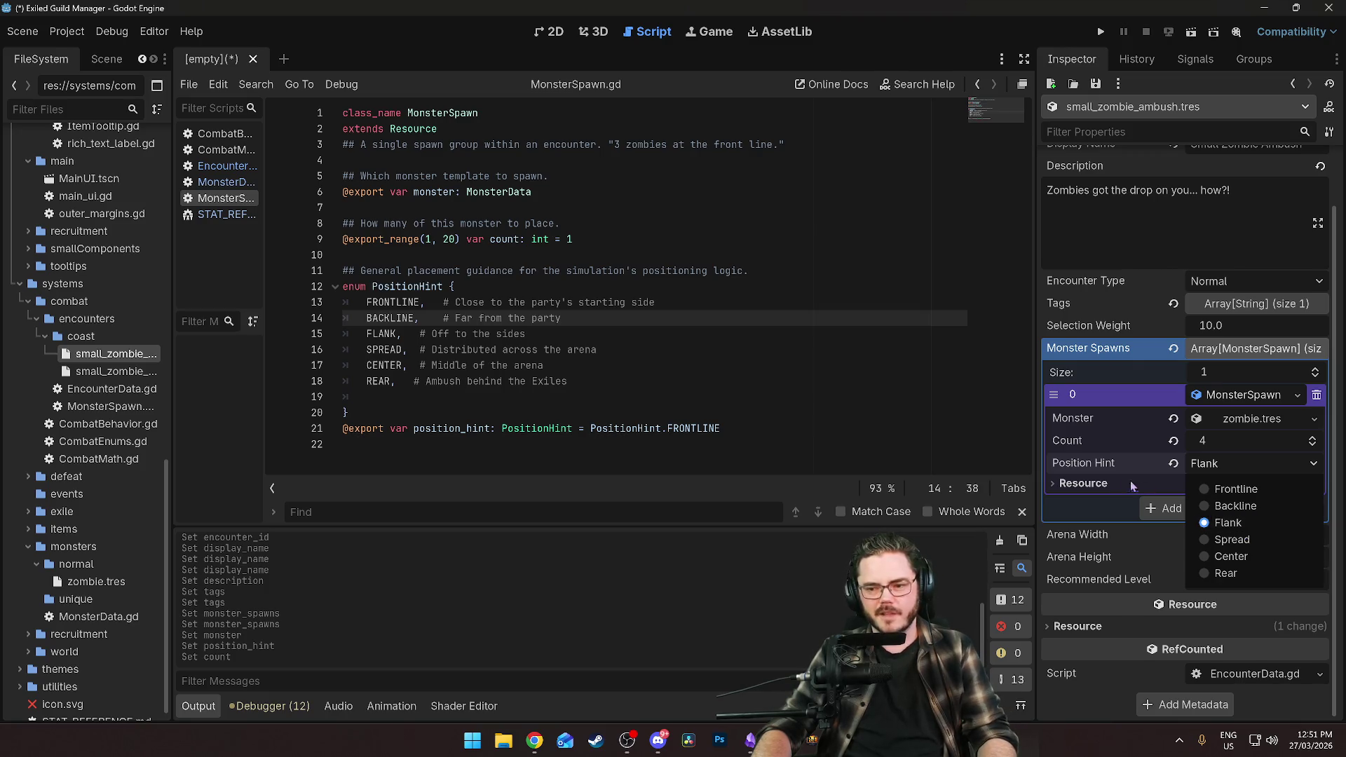
pyautogui.click(1087, 465)
pyautogui.click(1176, 511)
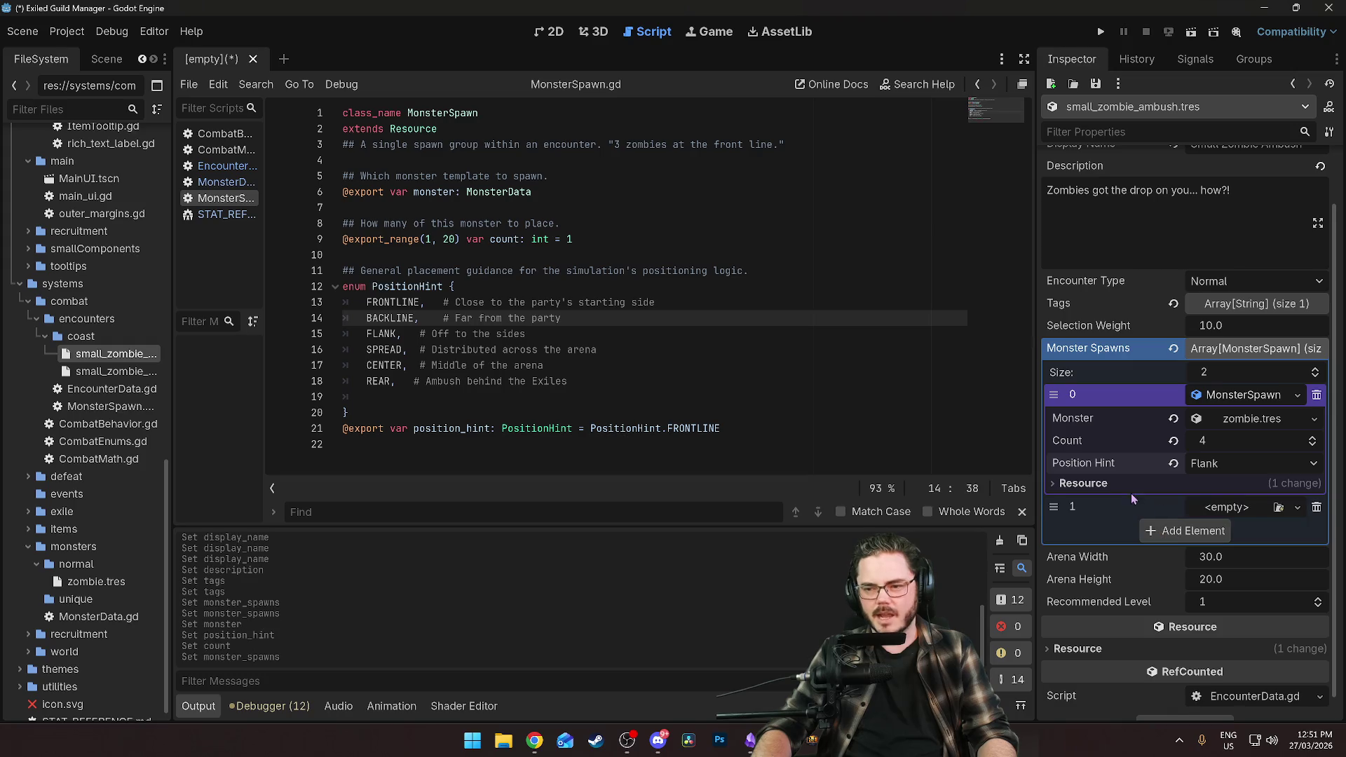
pyautogui.click(1222, 509)
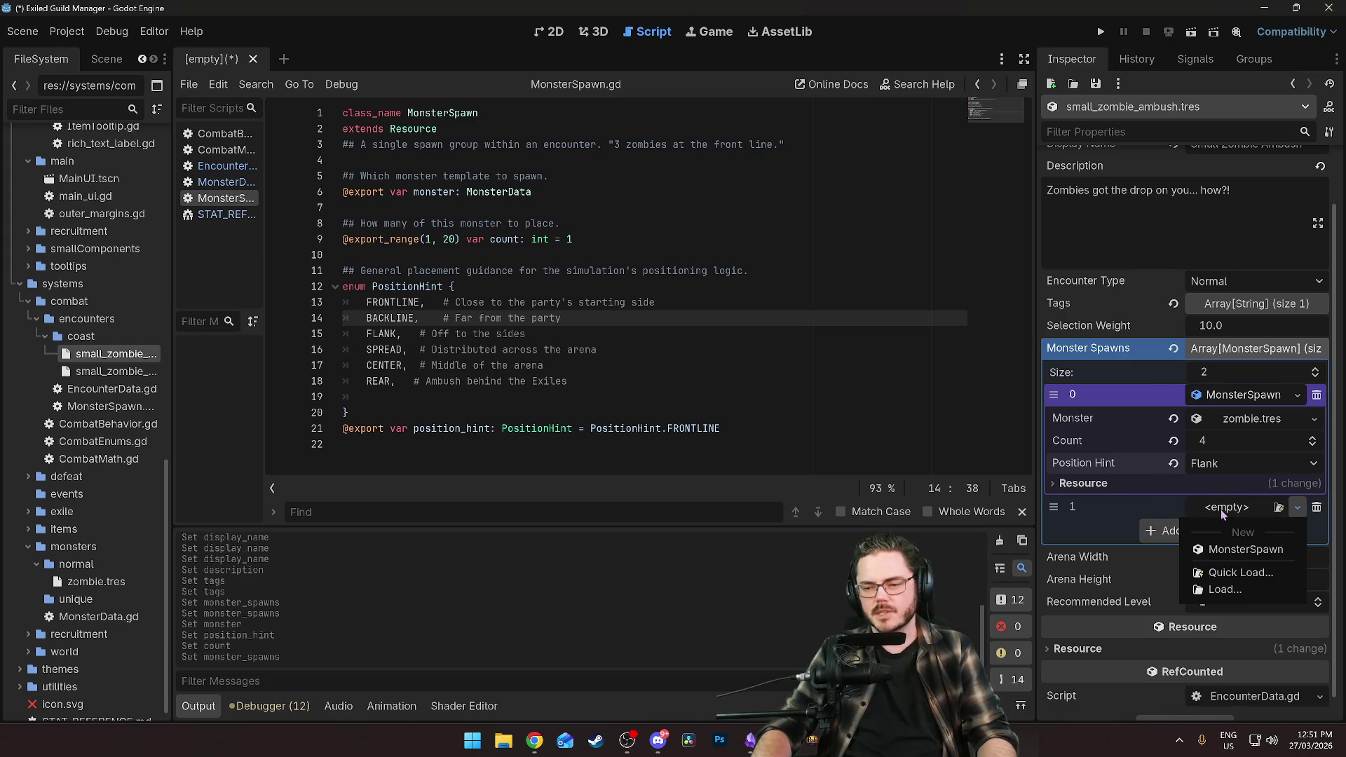
pyautogui.click(1241, 551)
pyautogui.click(1257, 535)
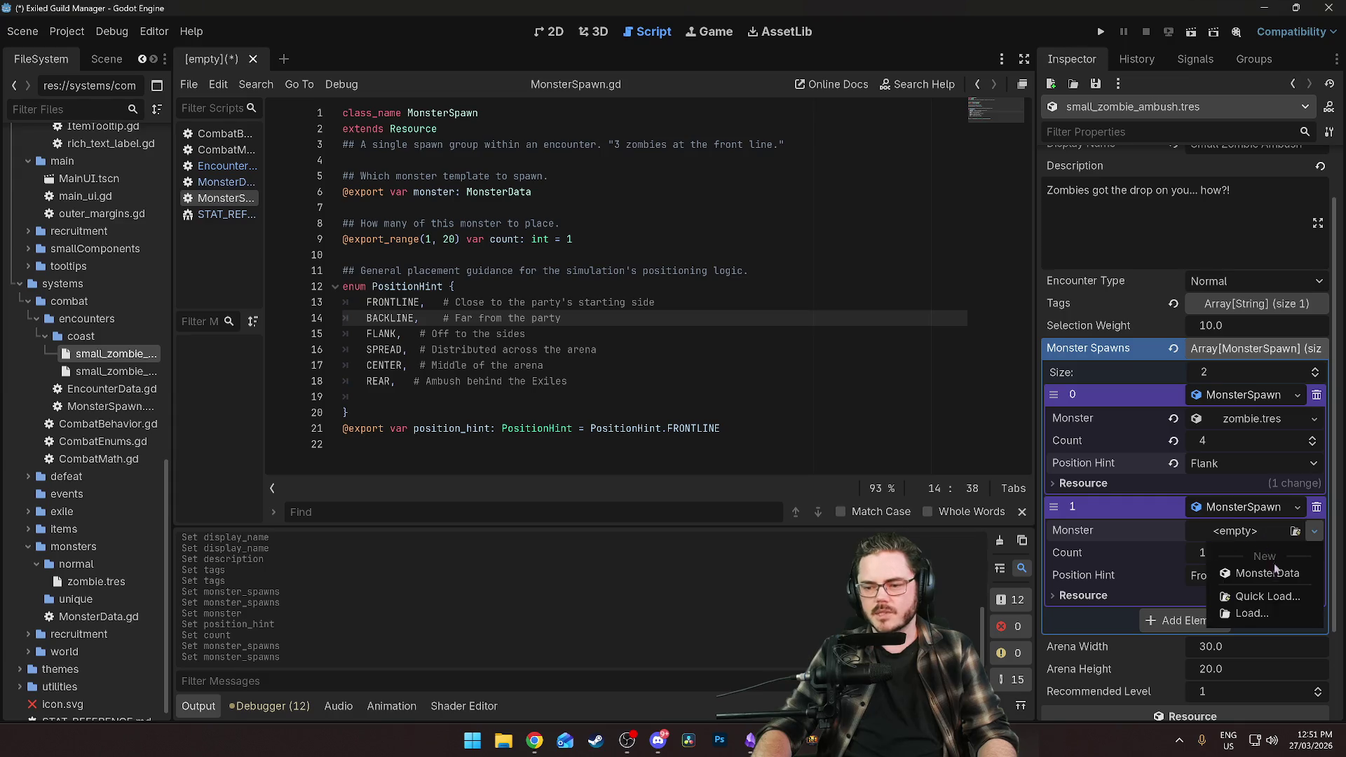
pyautogui.click(1265, 600)
pyautogui.doubleClick(503, 208)
pyautogui.click(1203, 554)
pyautogui.write('2')
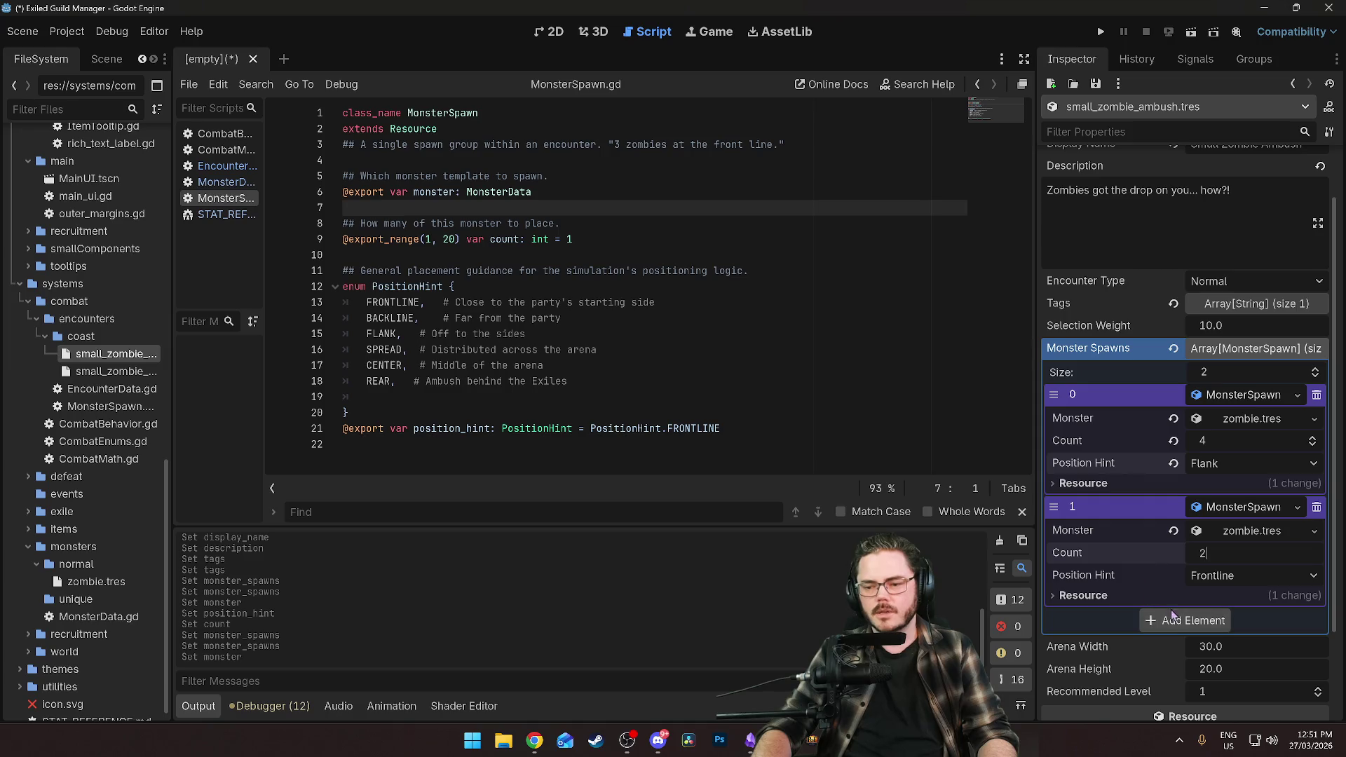
pyautogui.click(1218, 577)
pyautogui.click(1248, 684)
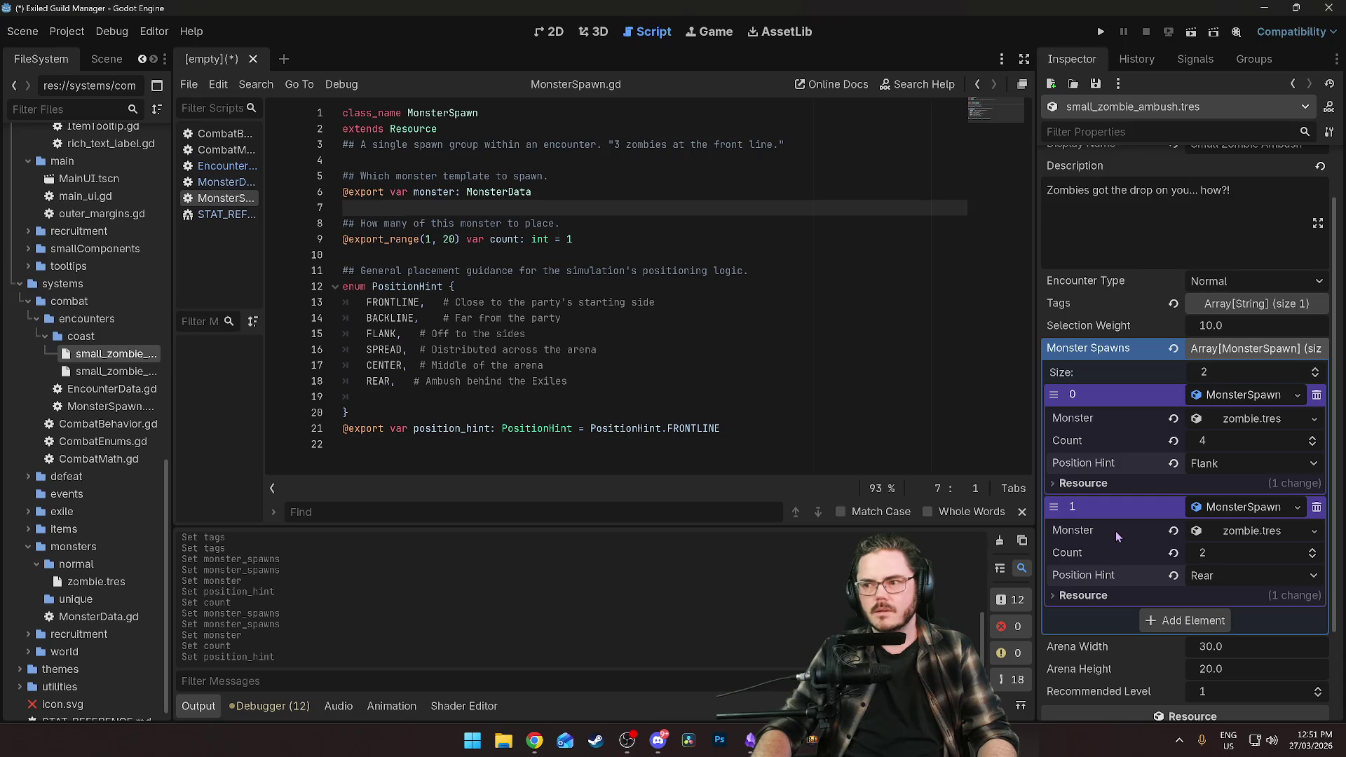
# Look over the Monster Spawns, then open small_zombie_pack.tres for comparison.
pyautogui.click(730, 333)
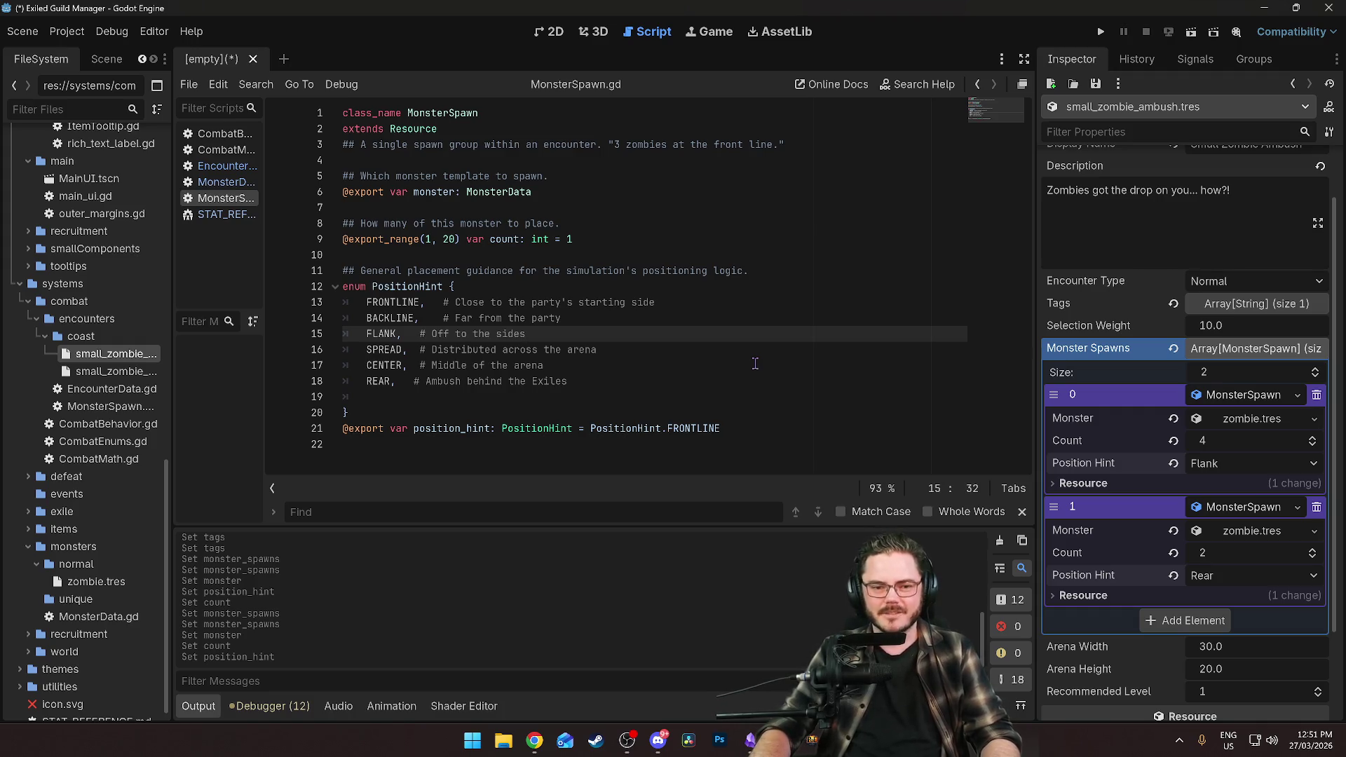
pyautogui.click(752, 343)
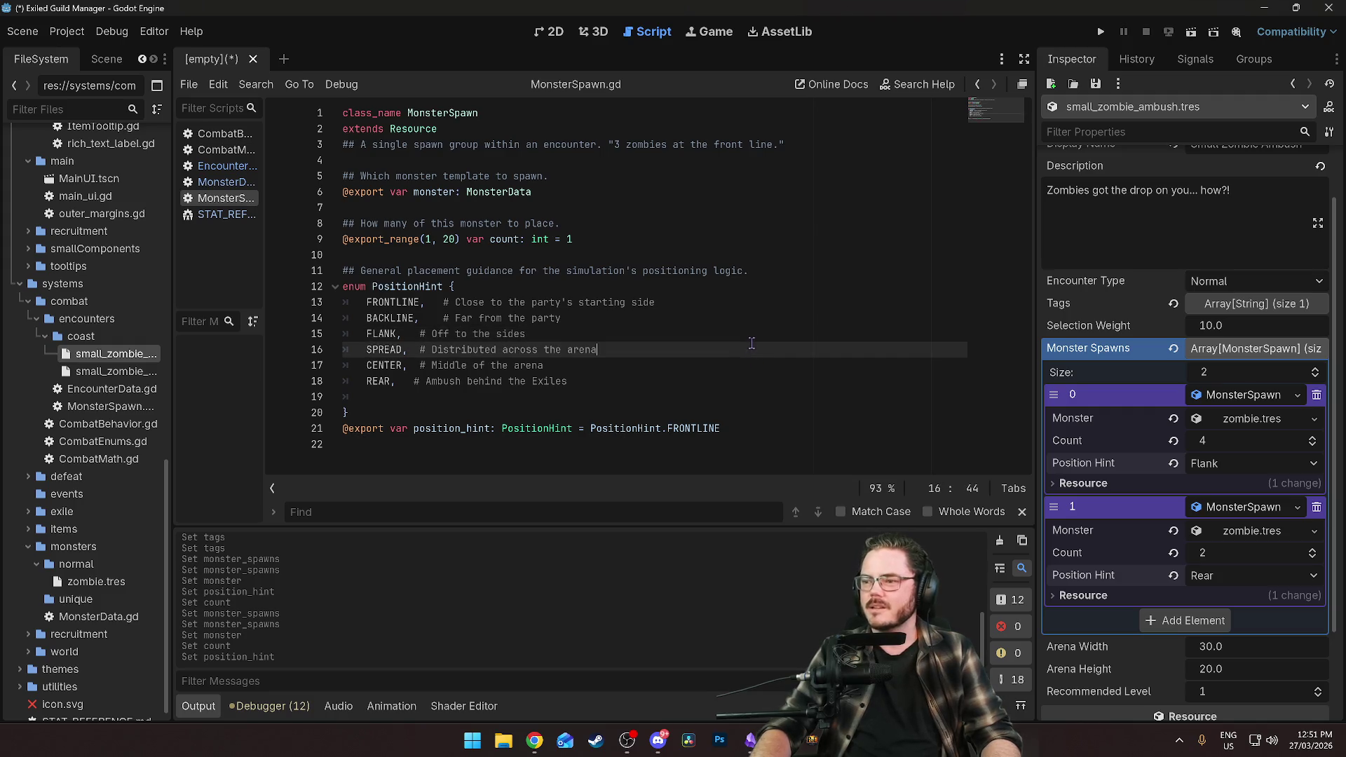
pyautogui.click(670, 381)
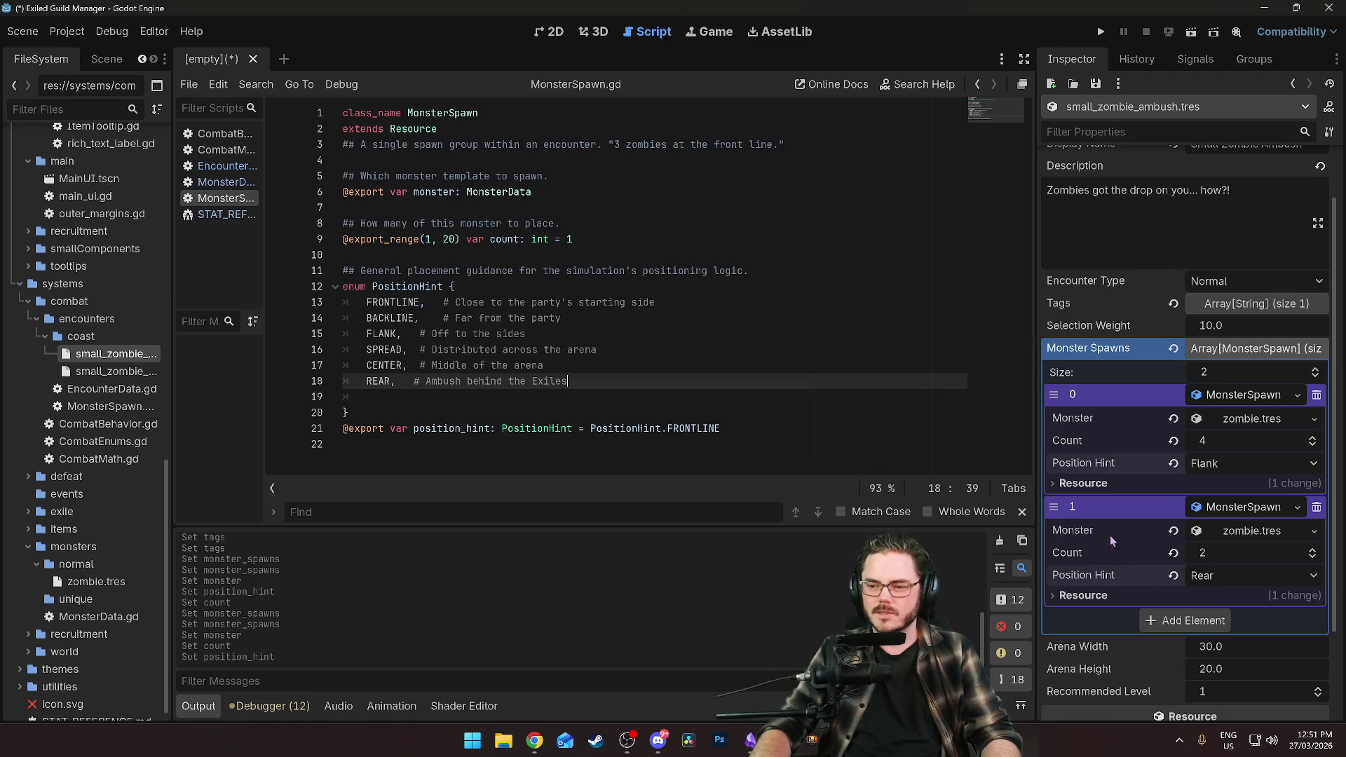
pyautogui.scroll(-2, 1117, 508)
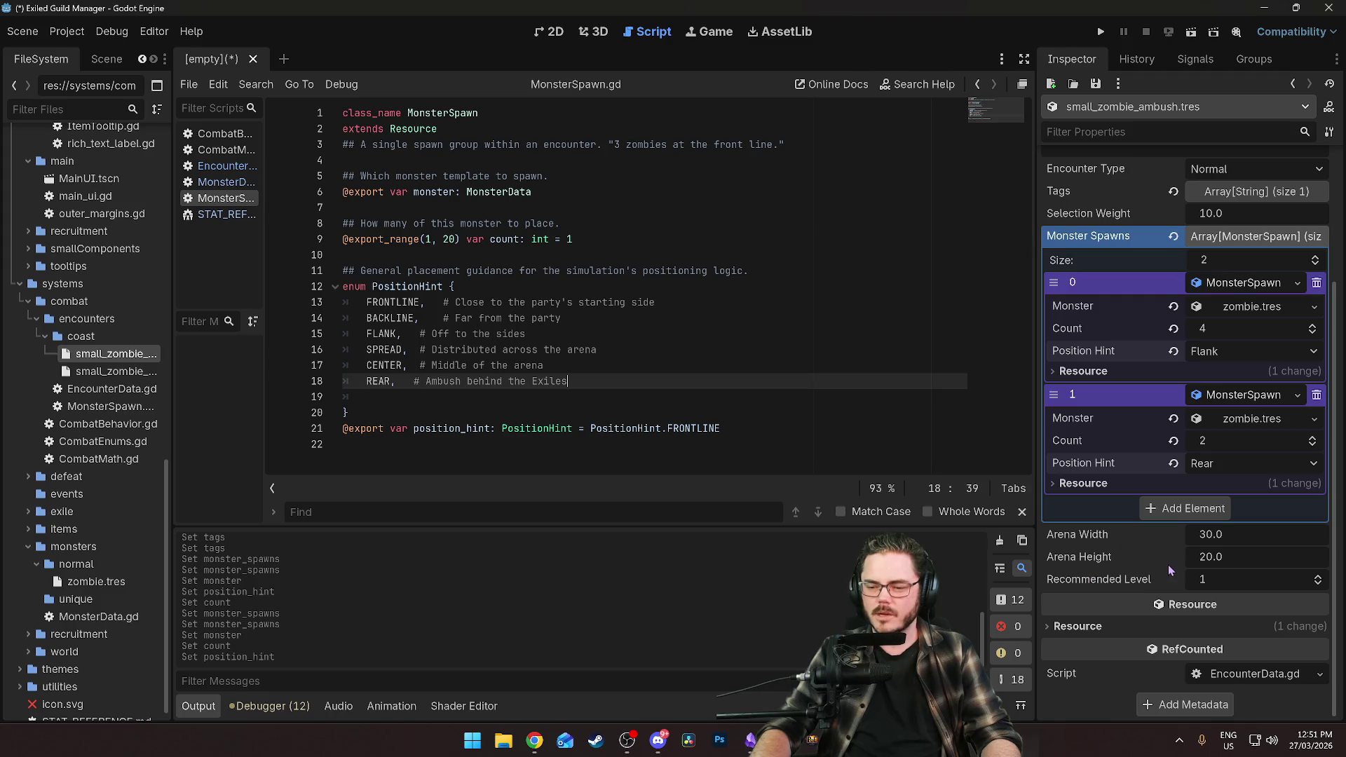
pyautogui.scroll(3, 1148, 571)
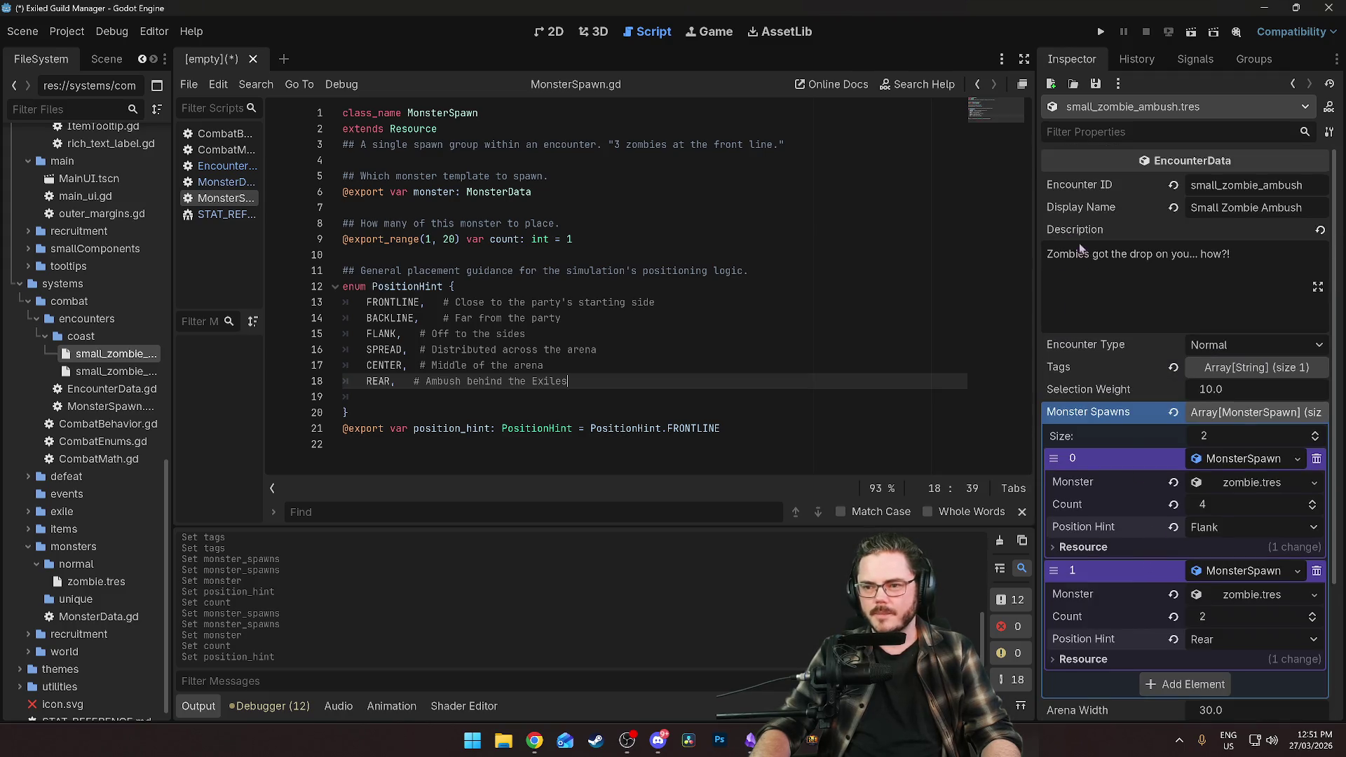
pyautogui.scroll(-4, 1157, 473)
pyautogui.scroll(4, 1118, 562)
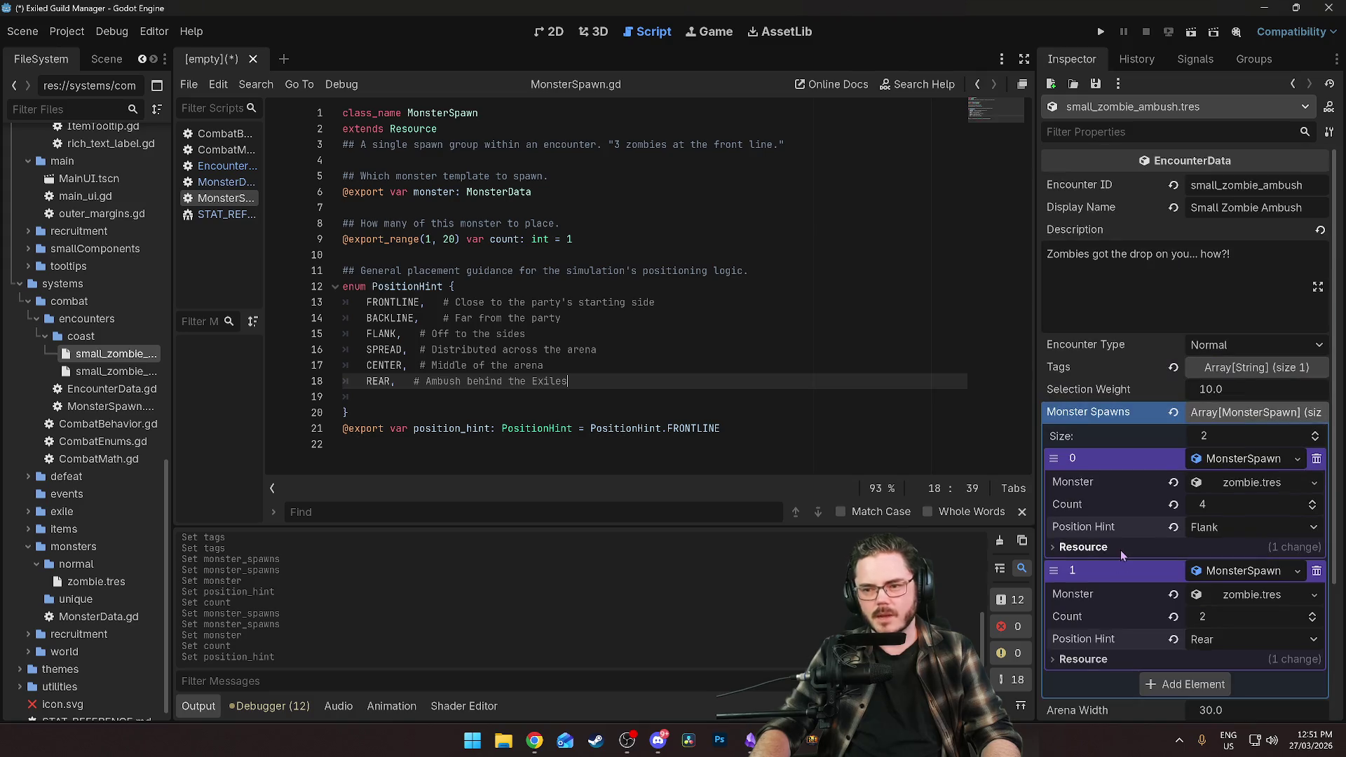
pyautogui.scroll(-3, 1141, 509)
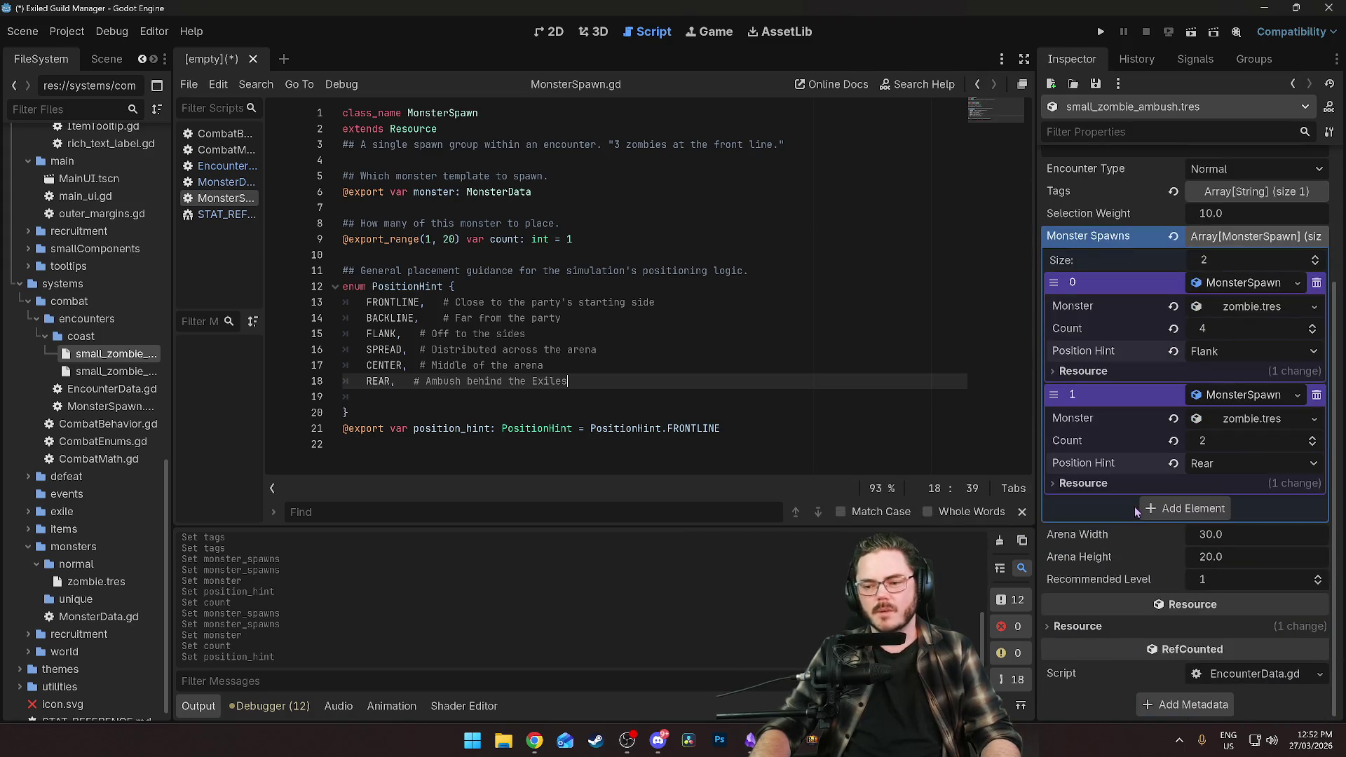
pyautogui.scroll(3, 1130, 506)
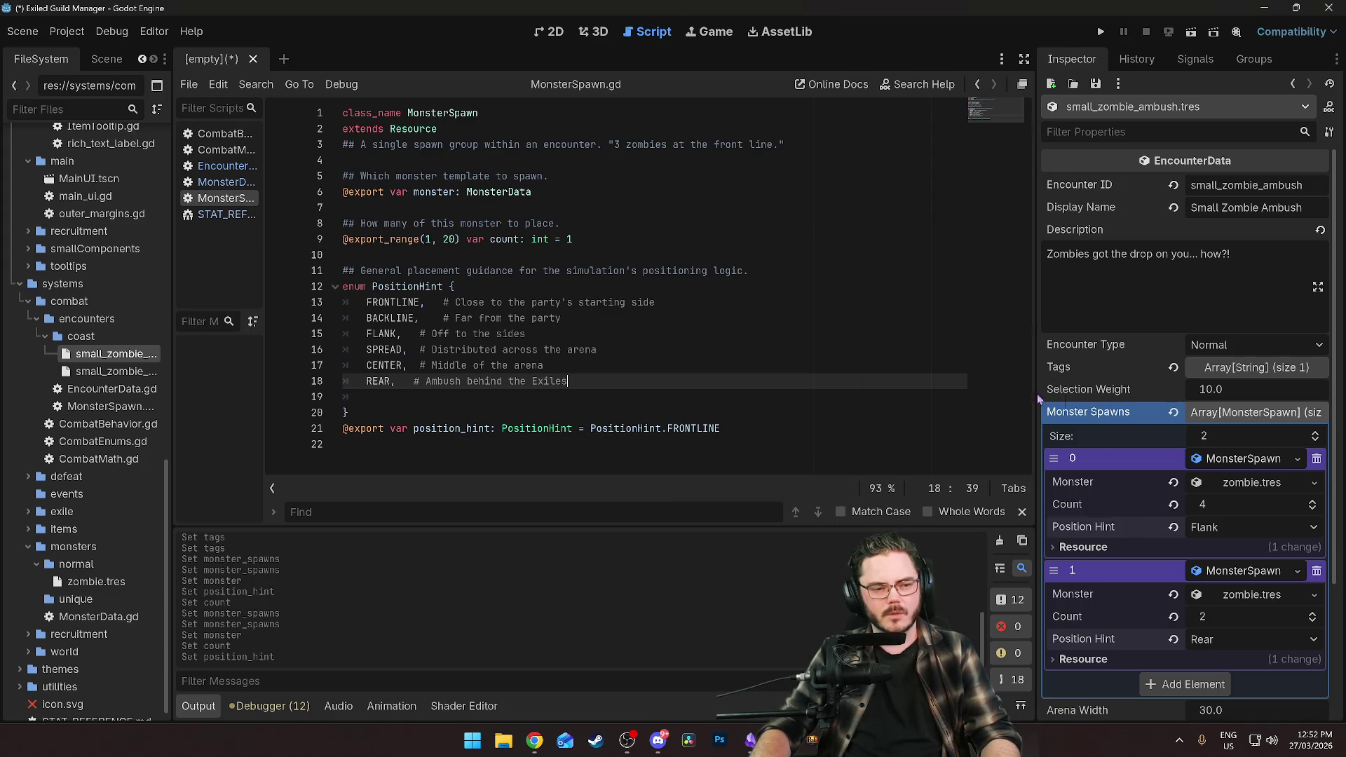
pyautogui.click(119, 371)
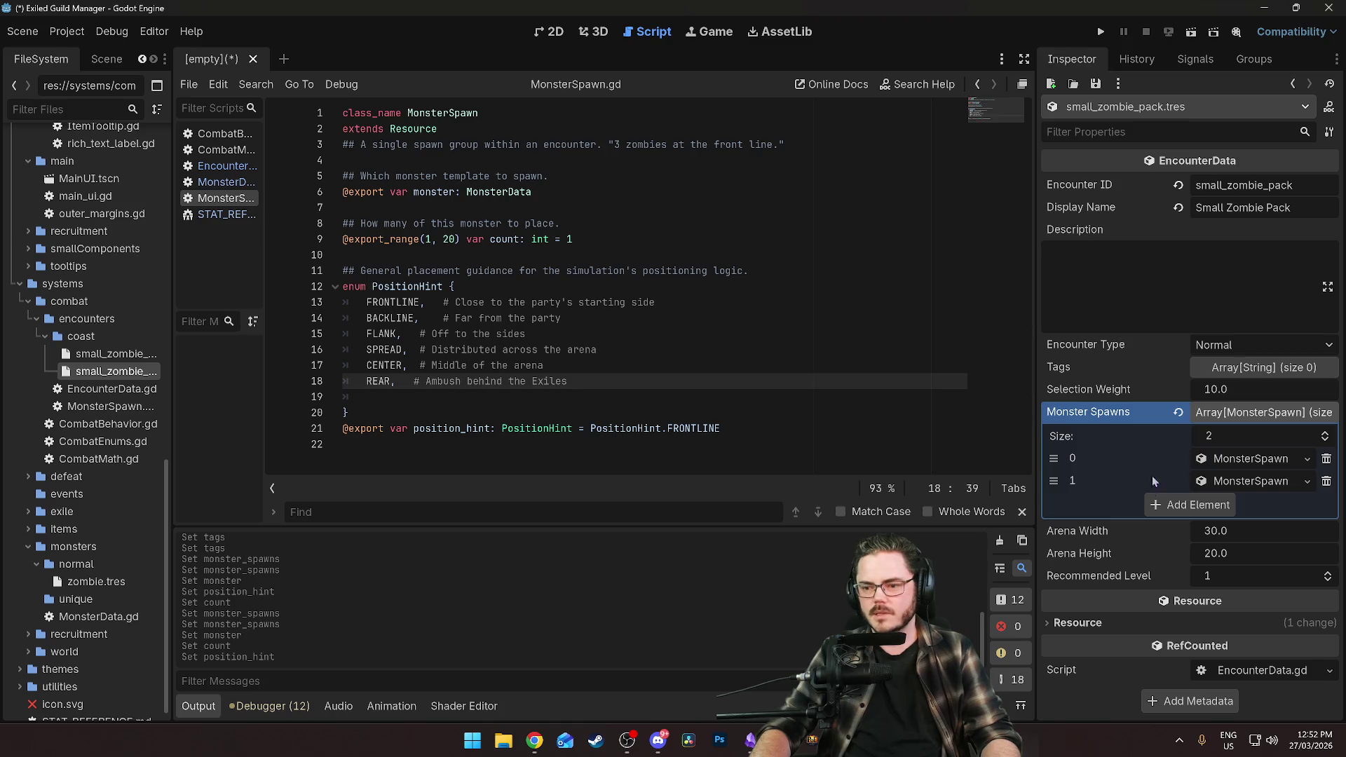
pyautogui.click(1217, 459)
pyautogui.click(1234, 571)
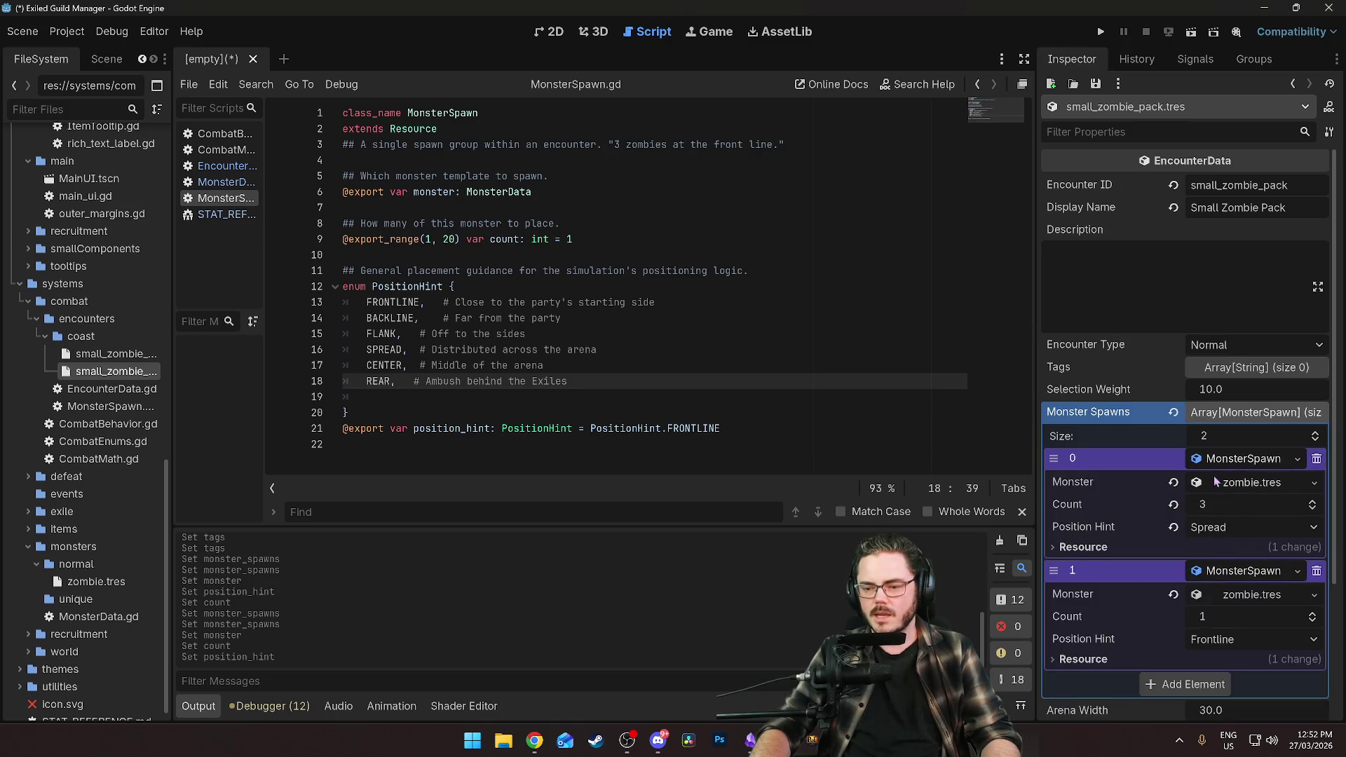
pyautogui.click(111, 354)
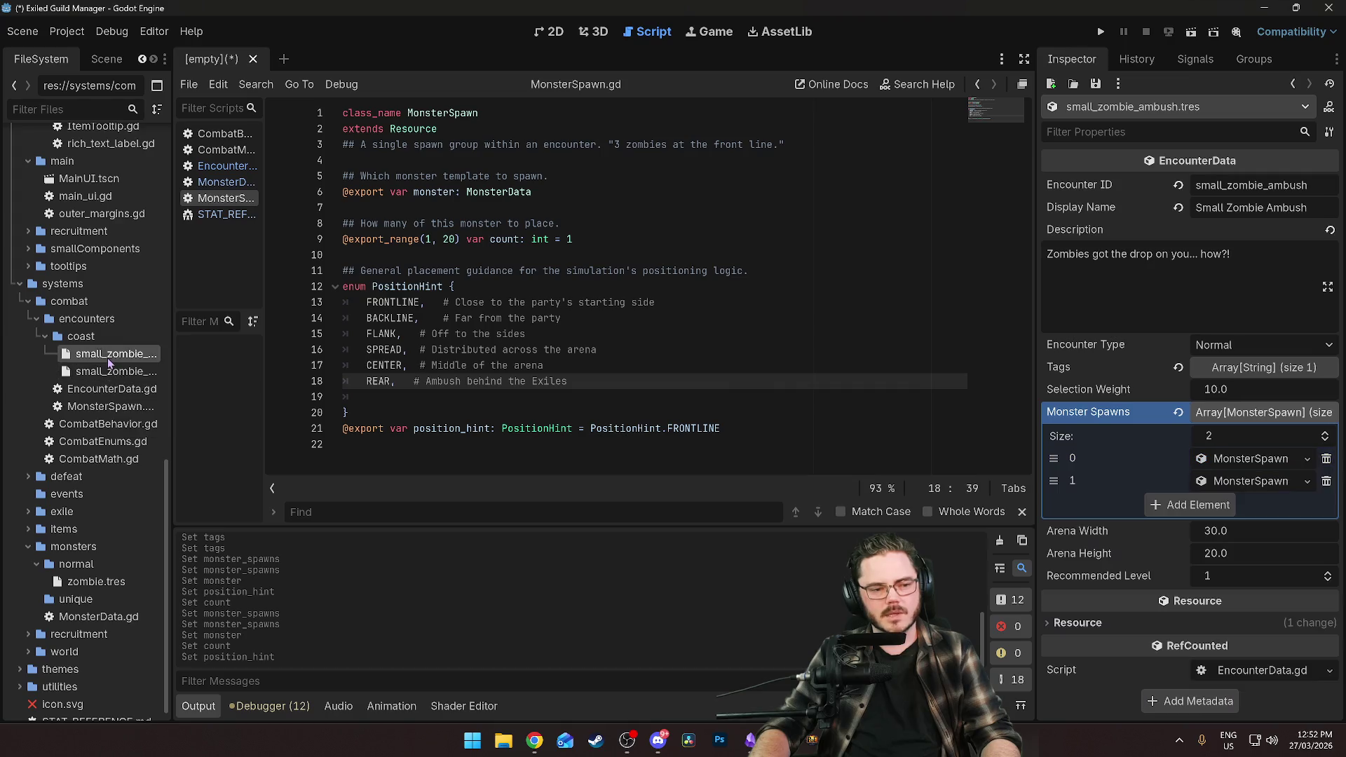
pyautogui.click(1238, 459)
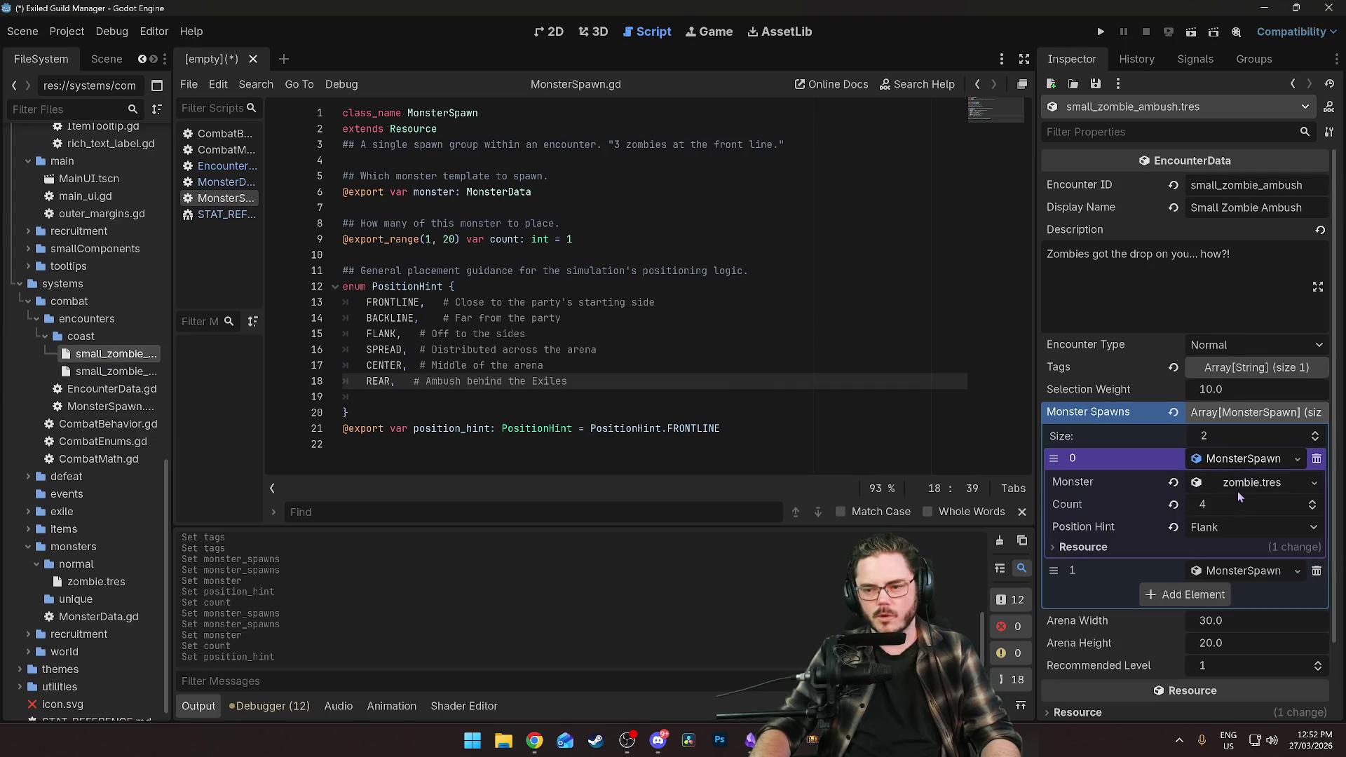
pyautogui.click(1238, 570)
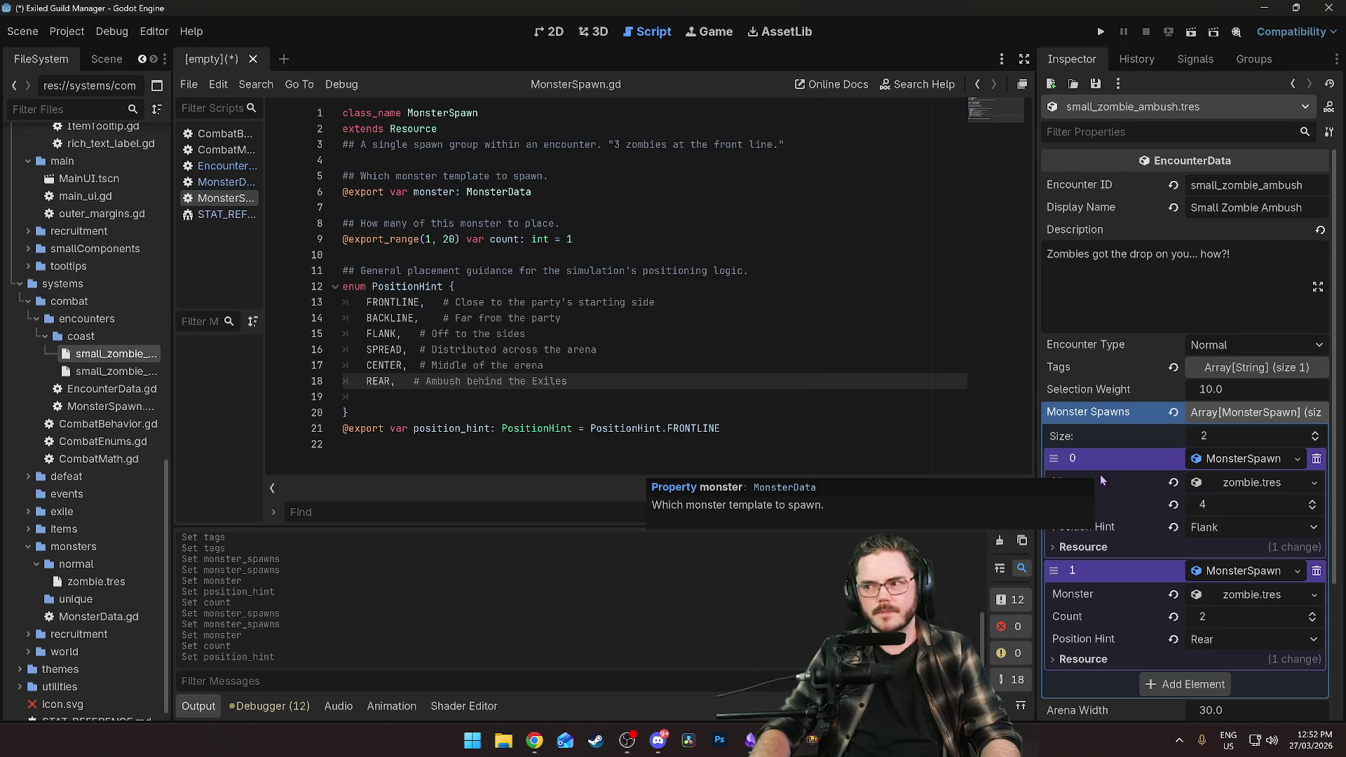
pyautogui.scroll(-3, 1125, 505)
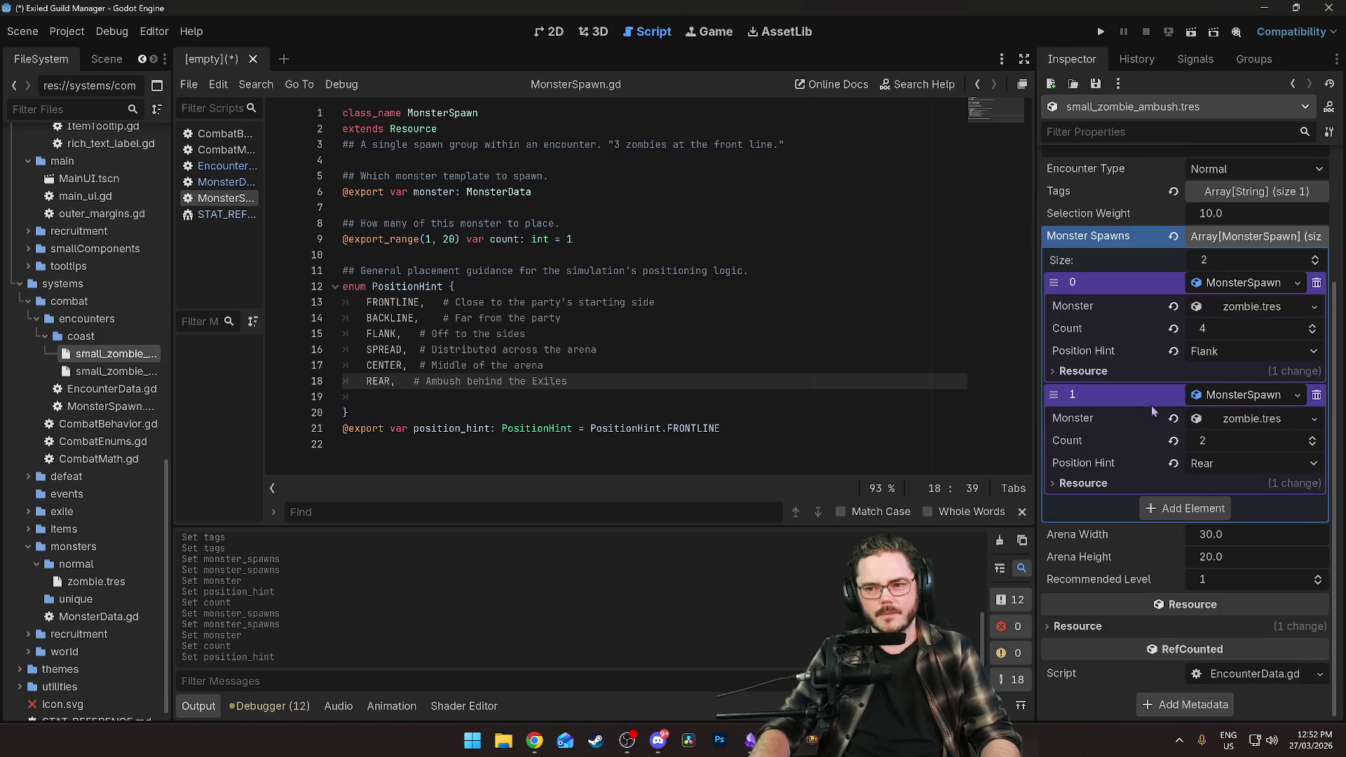
# Lower the Flank group's count to 3 and add a third MonsterSpawn using zombie.tres.
pyautogui.click(1218, 328)
pyautogui.write('3')
pyautogui.press('Return')
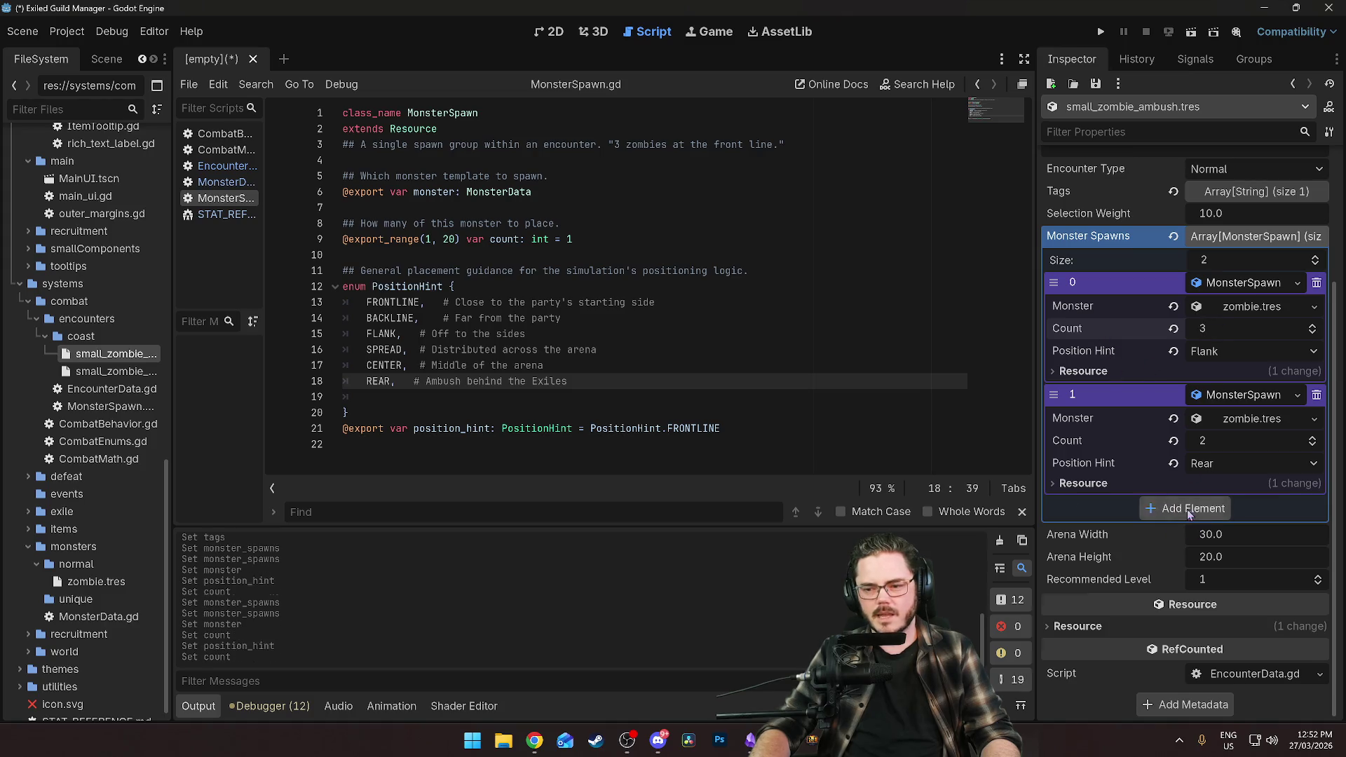
pyautogui.click(1189, 508)
pyautogui.click(1219, 507)
pyautogui.click(1255, 543)
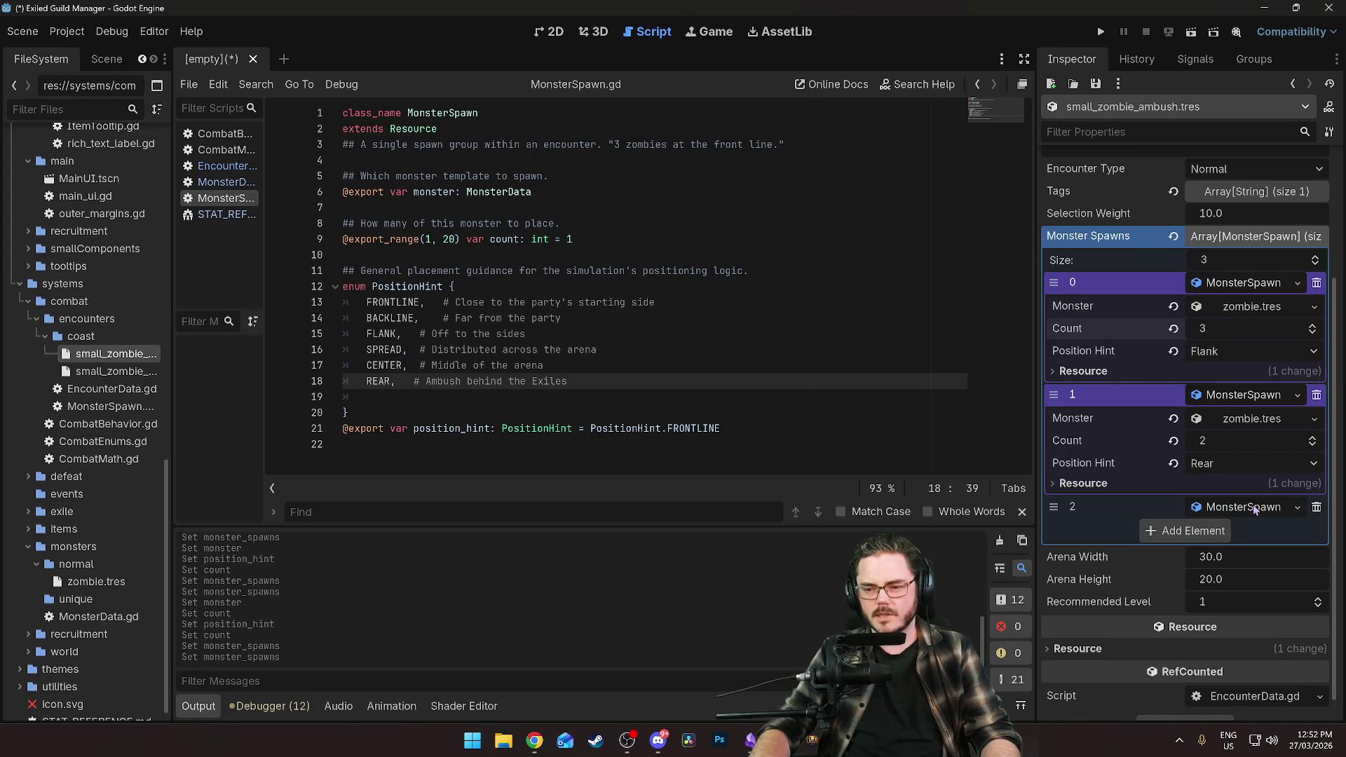
pyautogui.click(1260, 532)
pyautogui.click(1270, 601)
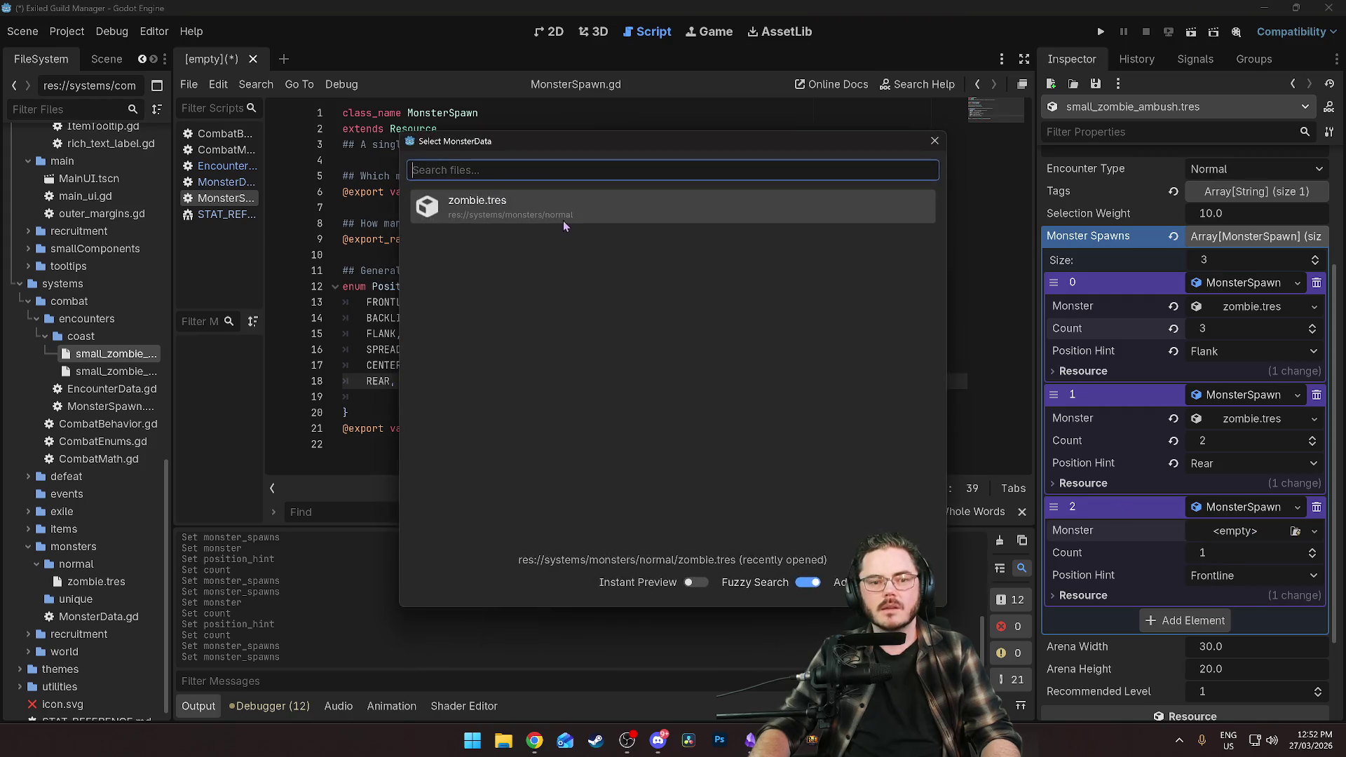
pyautogui.click(566, 224)
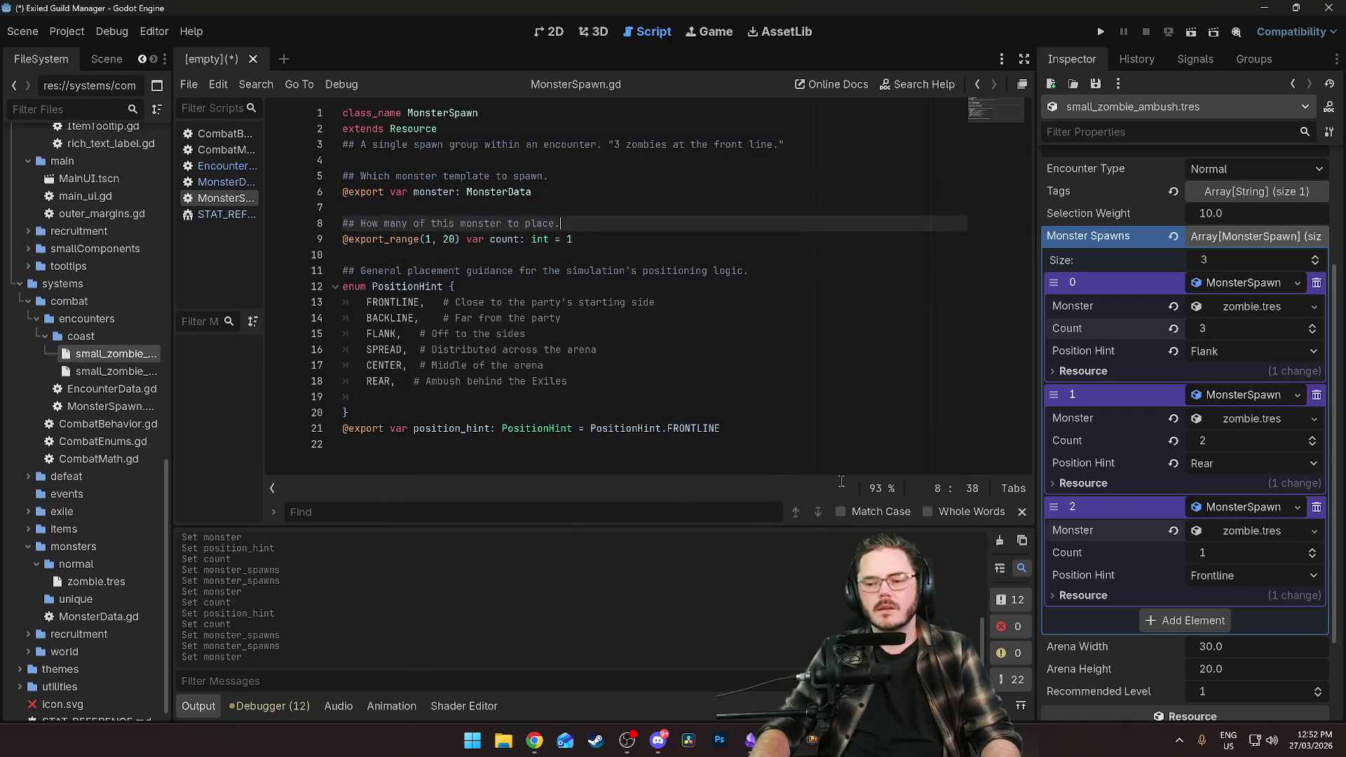
# Set the third group's Position Hint to Backline and save the encounter.
pyautogui.click(1237, 579)
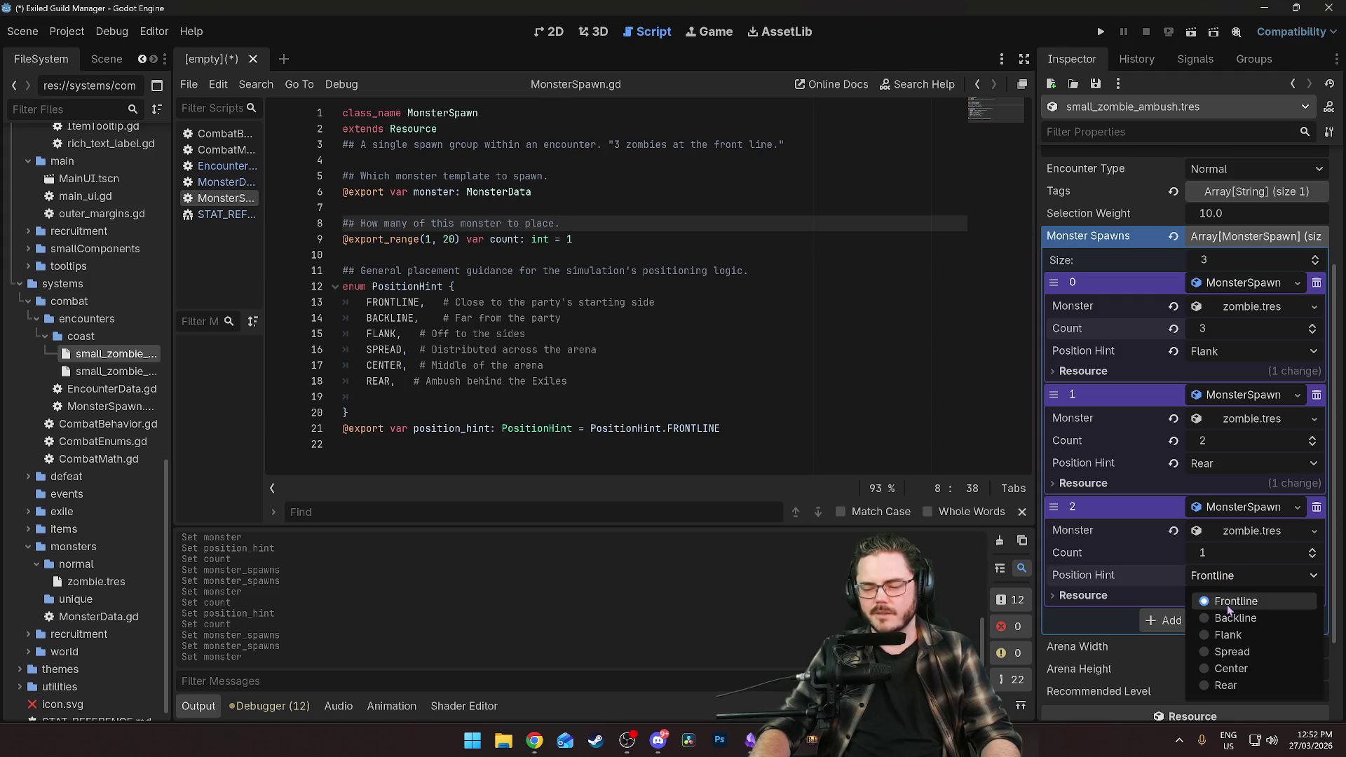
pyautogui.click(1234, 602)
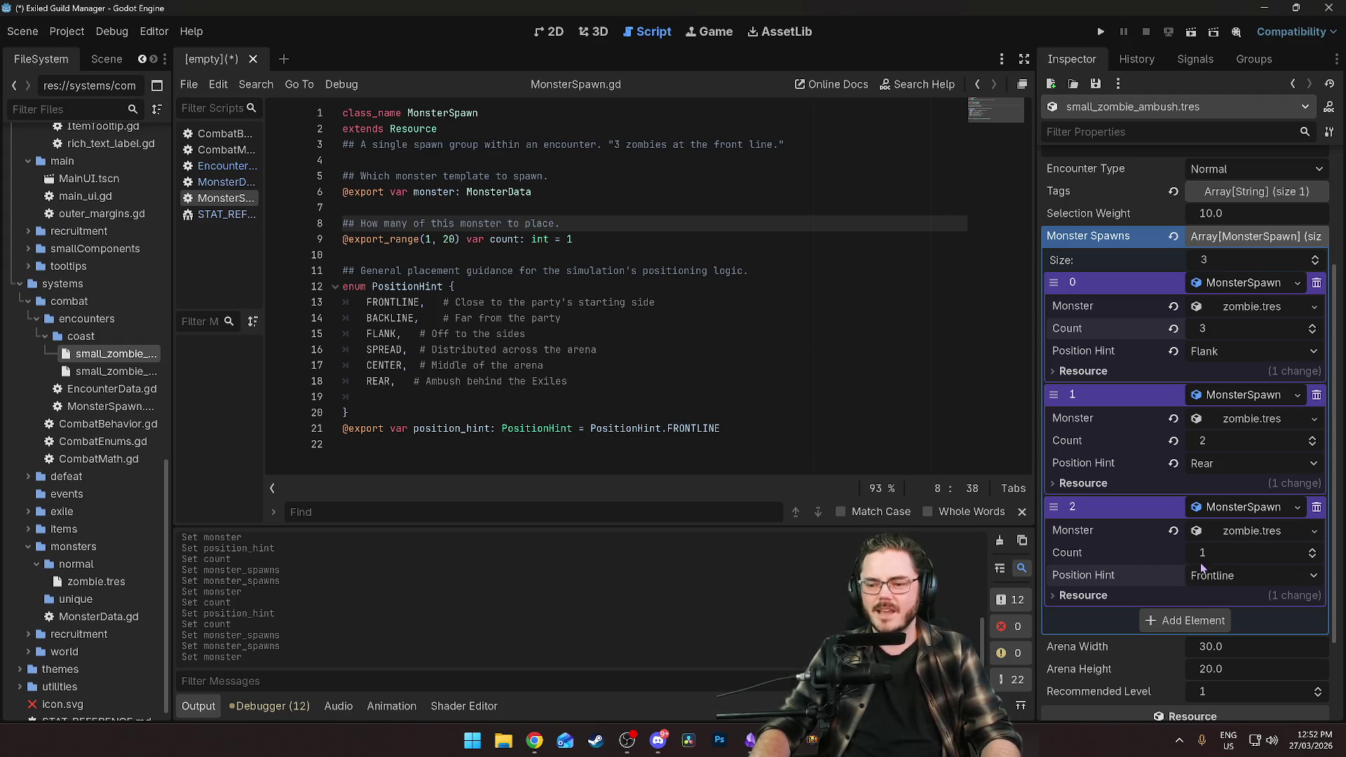
pyautogui.click(1248, 575)
pyautogui.click(1227, 619)
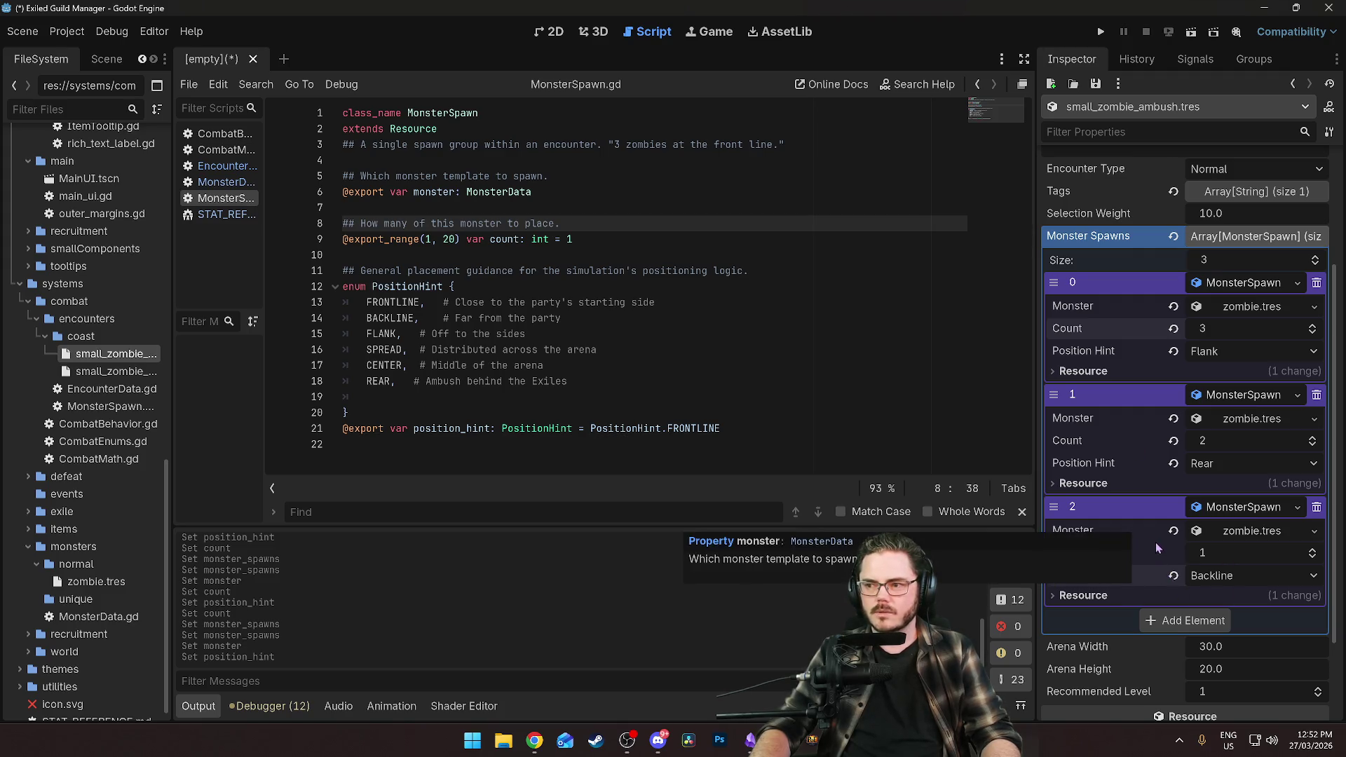
pyautogui.click(559, 305)
pyautogui.hotkey('ctrl', 's')
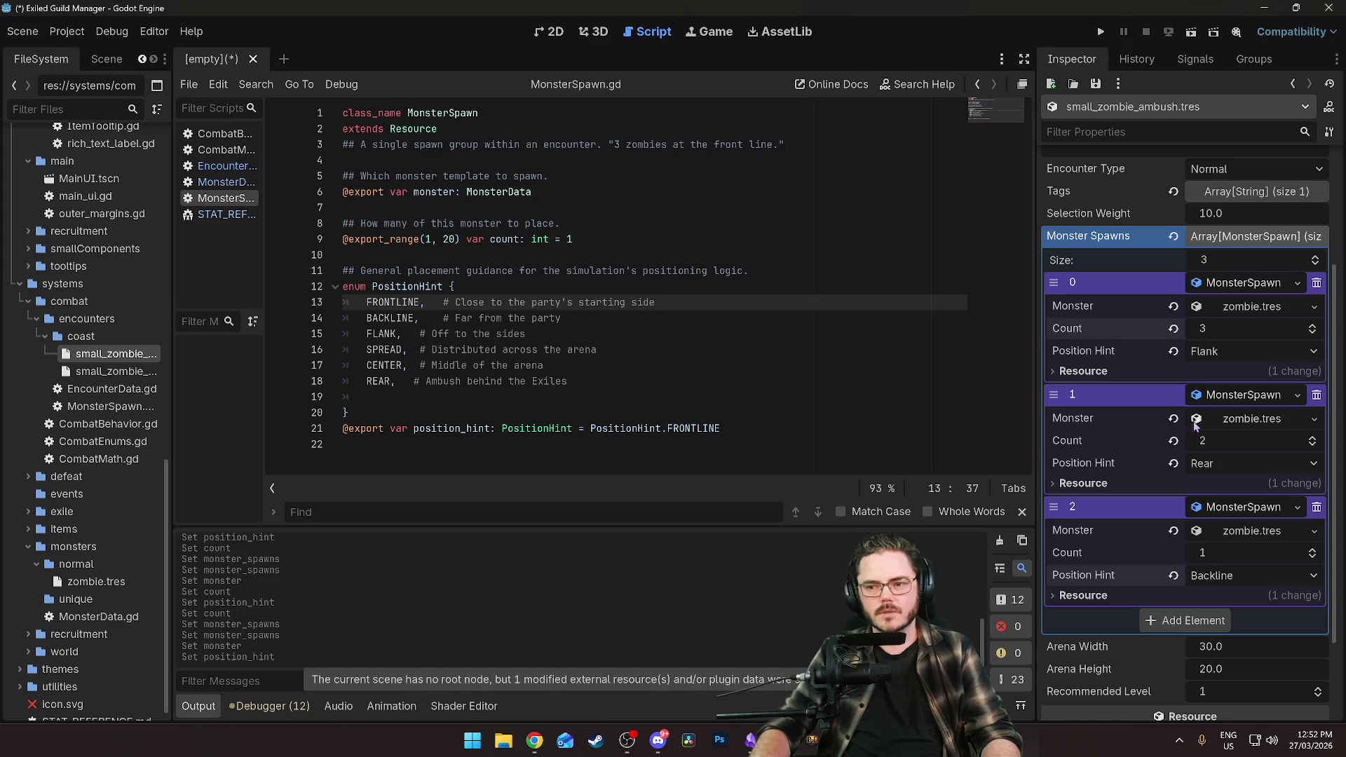
pyautogui.click(566, 320)
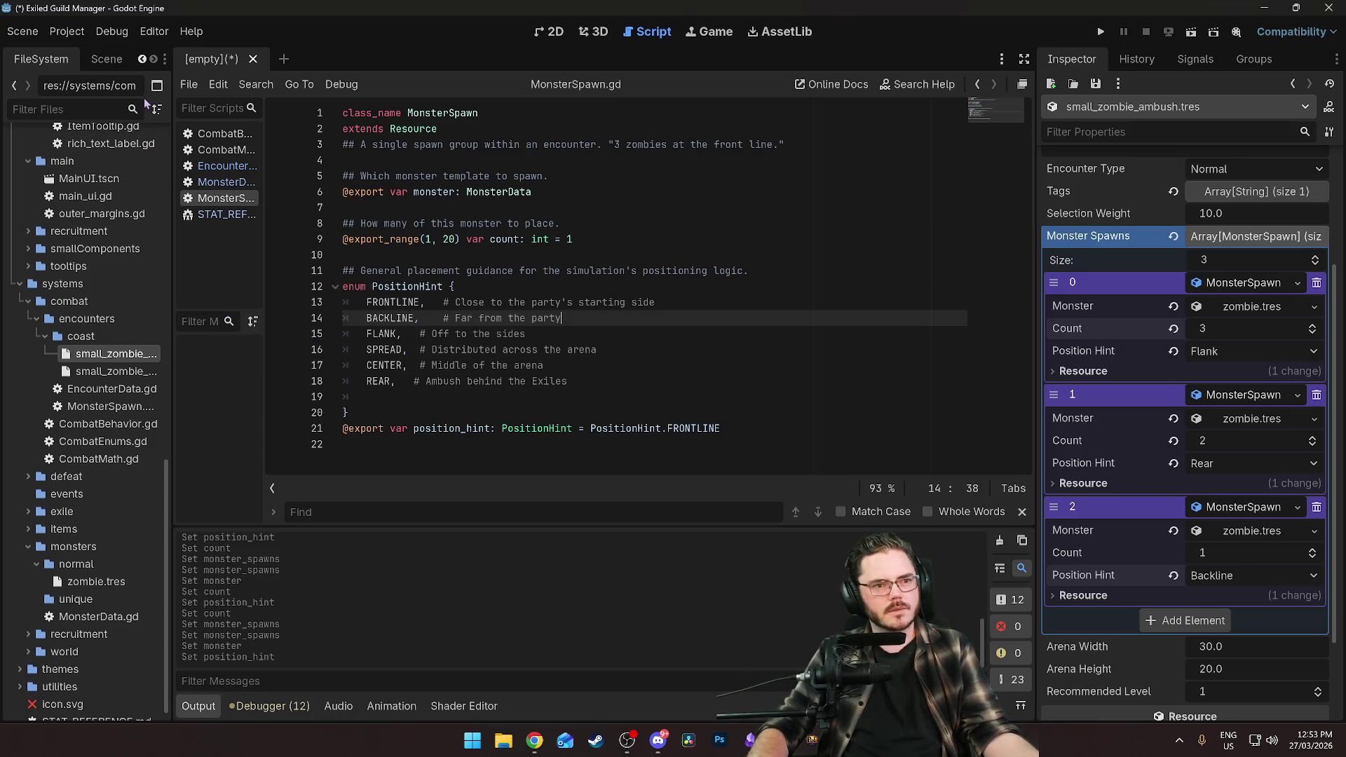
pyautogui.click(549, 31)
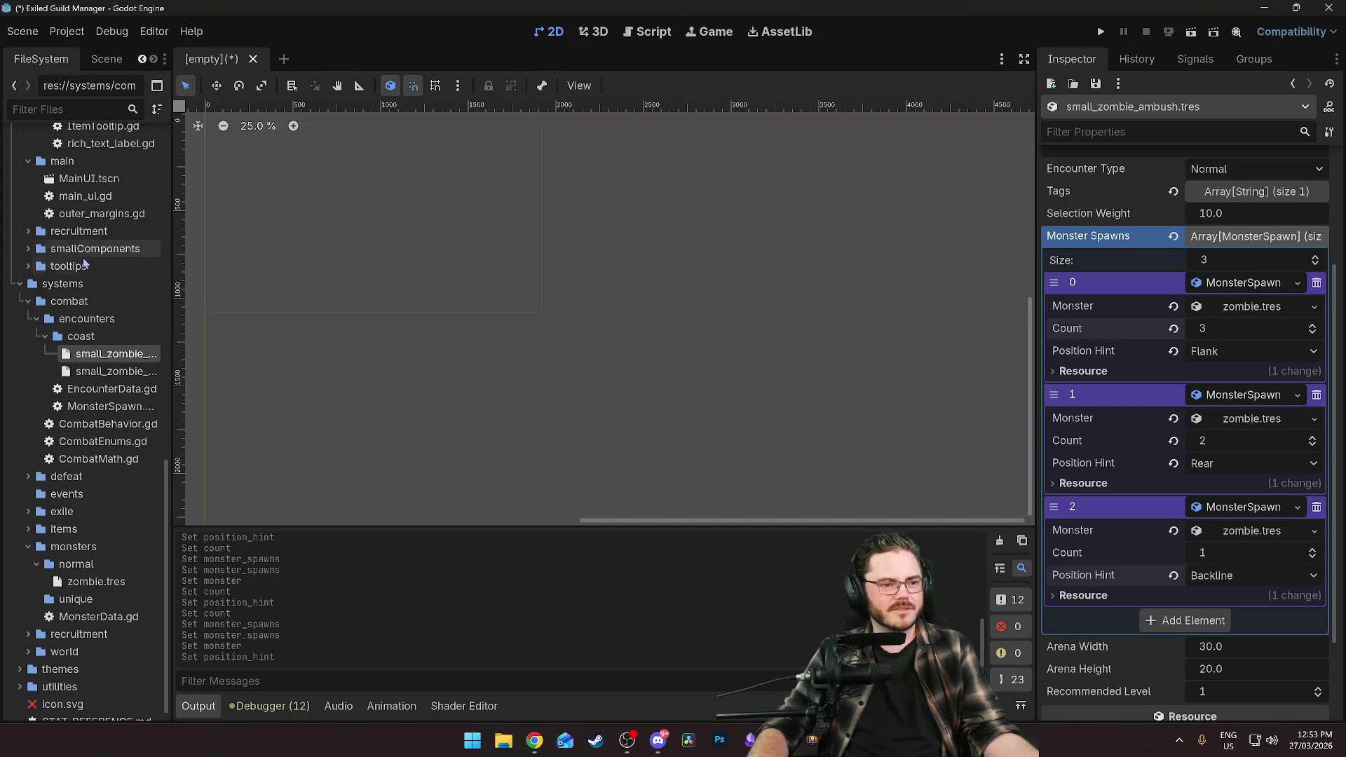
# Open HireScreen.tscn, then filter FileSystem for 'guild' and open GuildScene.tscn.
pyautogui.scroll(5, 85, 266)
pyautogui.scroll(10, 89, 279)
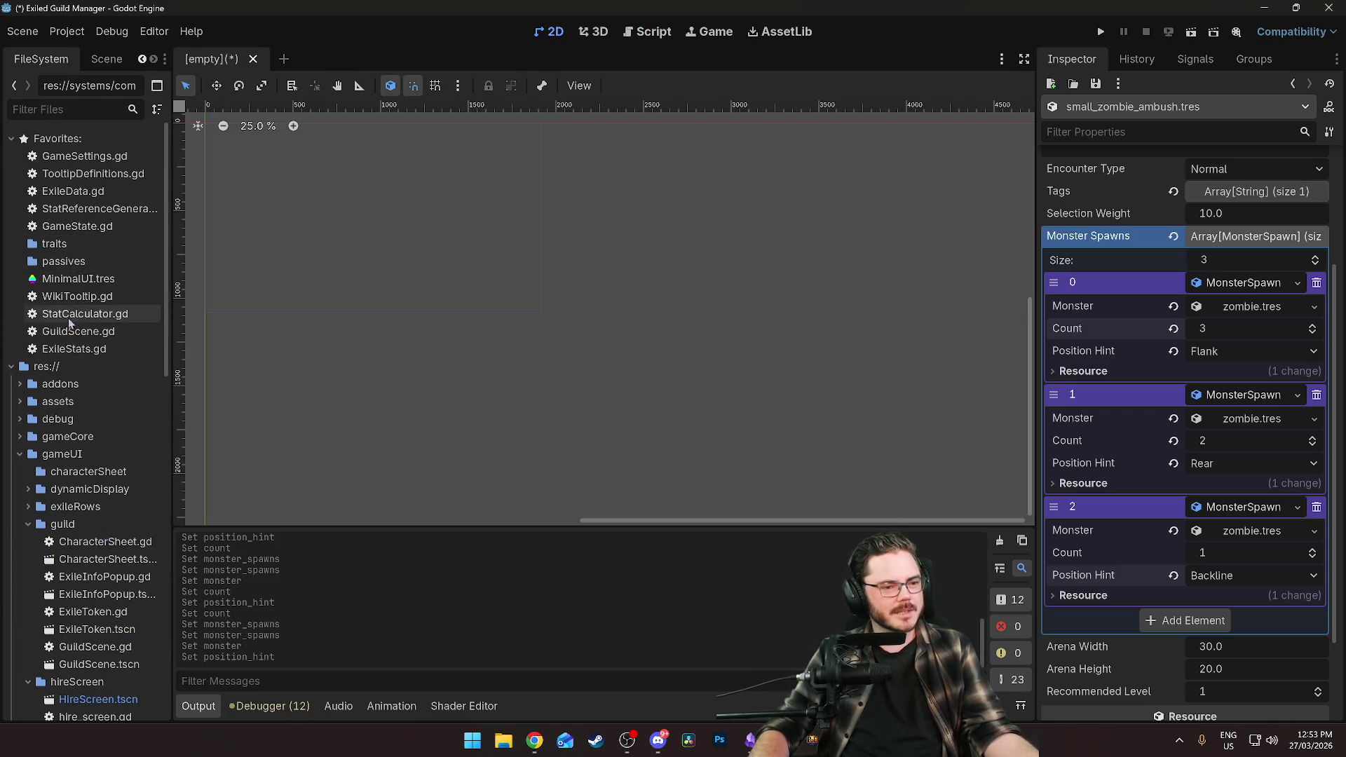
pyautogui.scroll(-15, 68, 349)
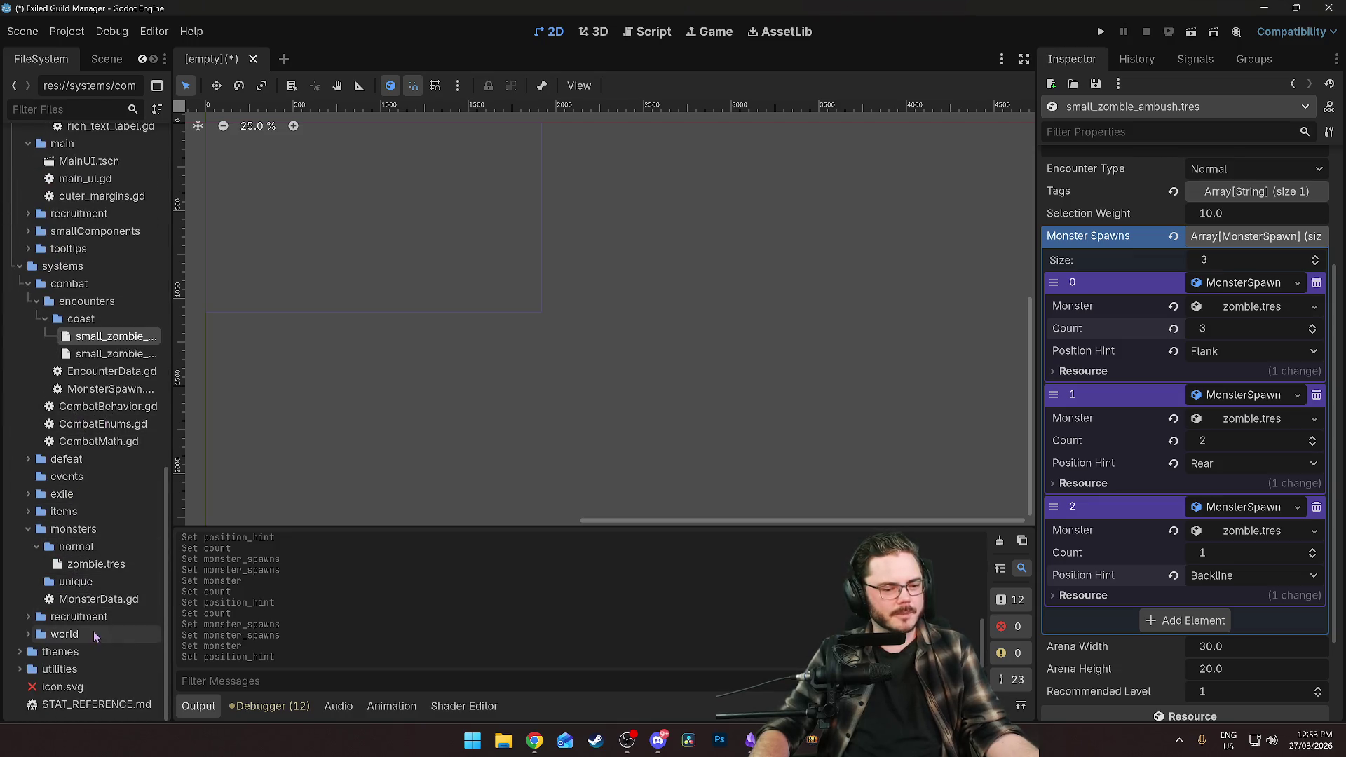
pyautogui.scroll(5, 72, 346)
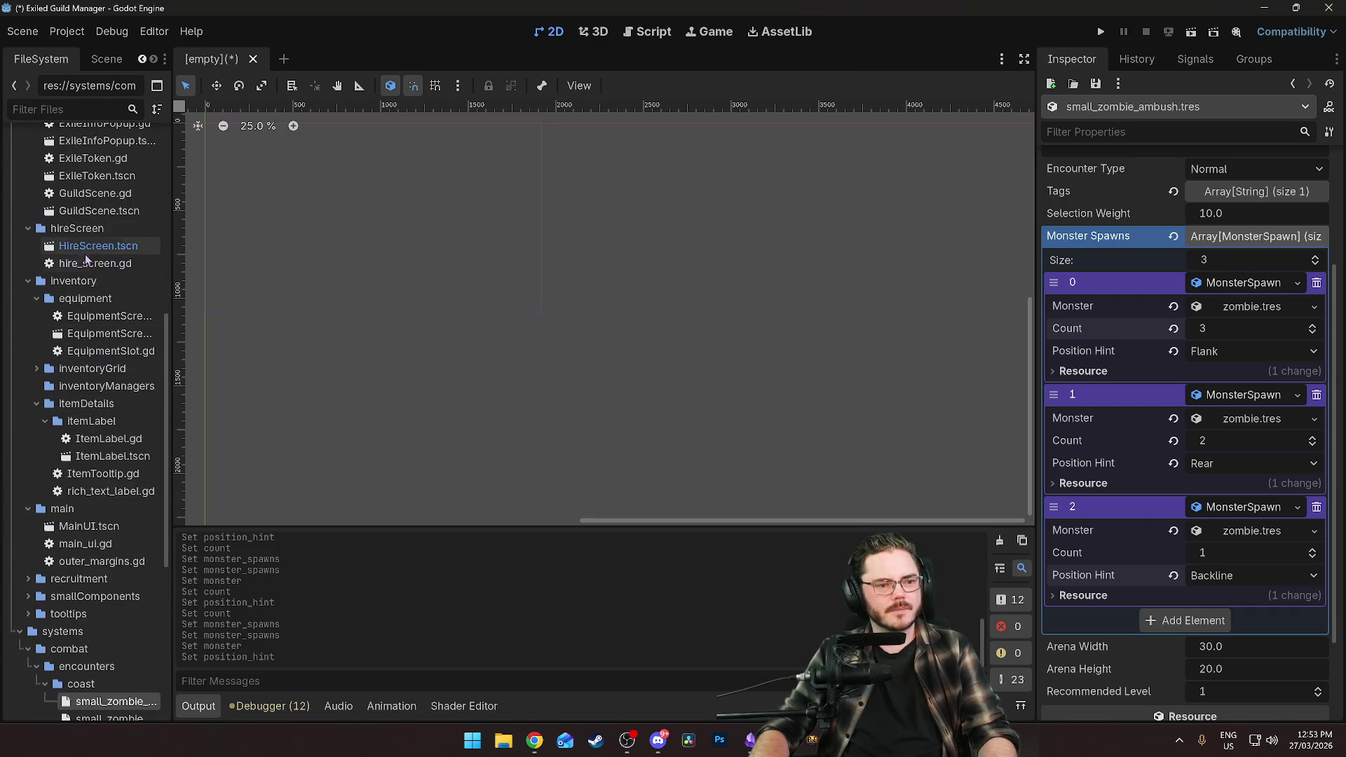
pyautogui.doubleClick(110, 247)
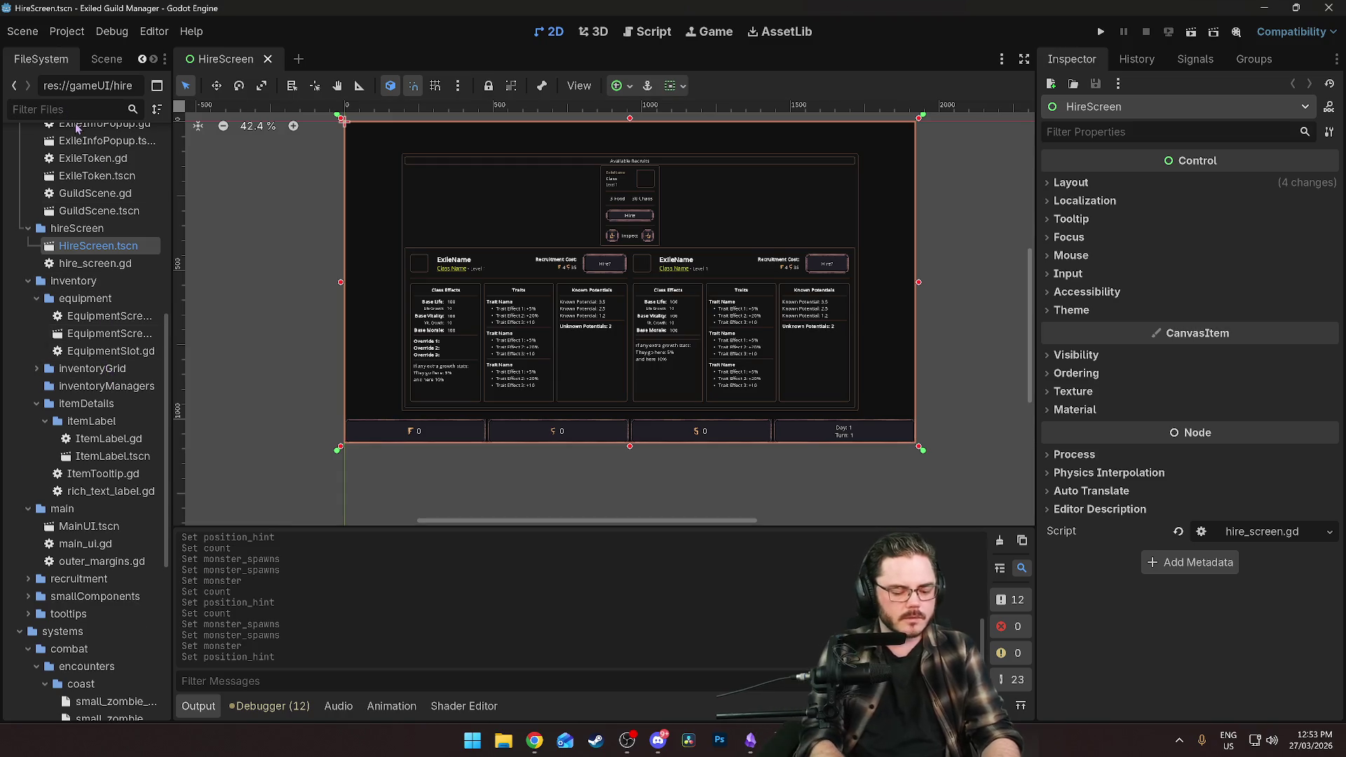
pyautogui.write('guild')
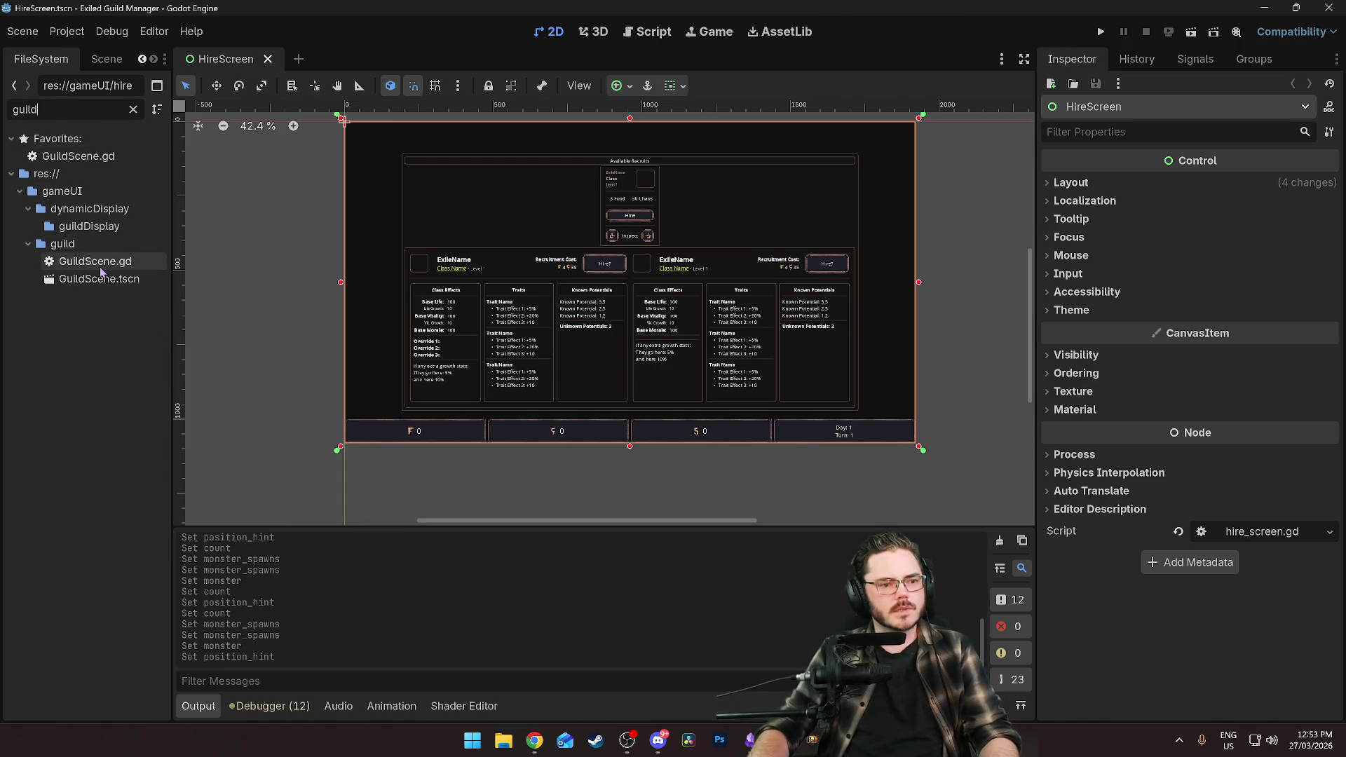
pyautogui.doubleClick(100, 278)
pyautogui.scroll(2, 646, 361)
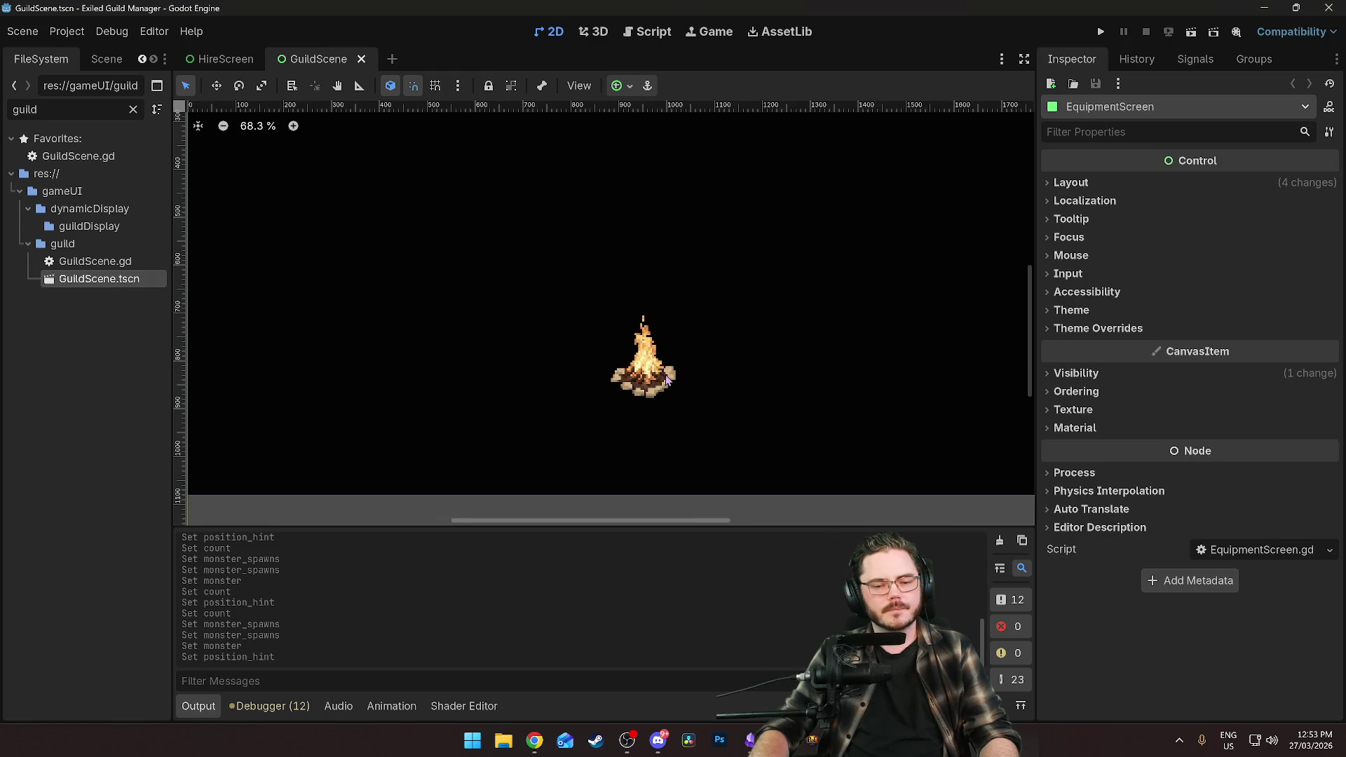
# Drag the SandSpitterBase image into GuildScene beside the campfire and shrink it.
pyautogui.click(134, 110)
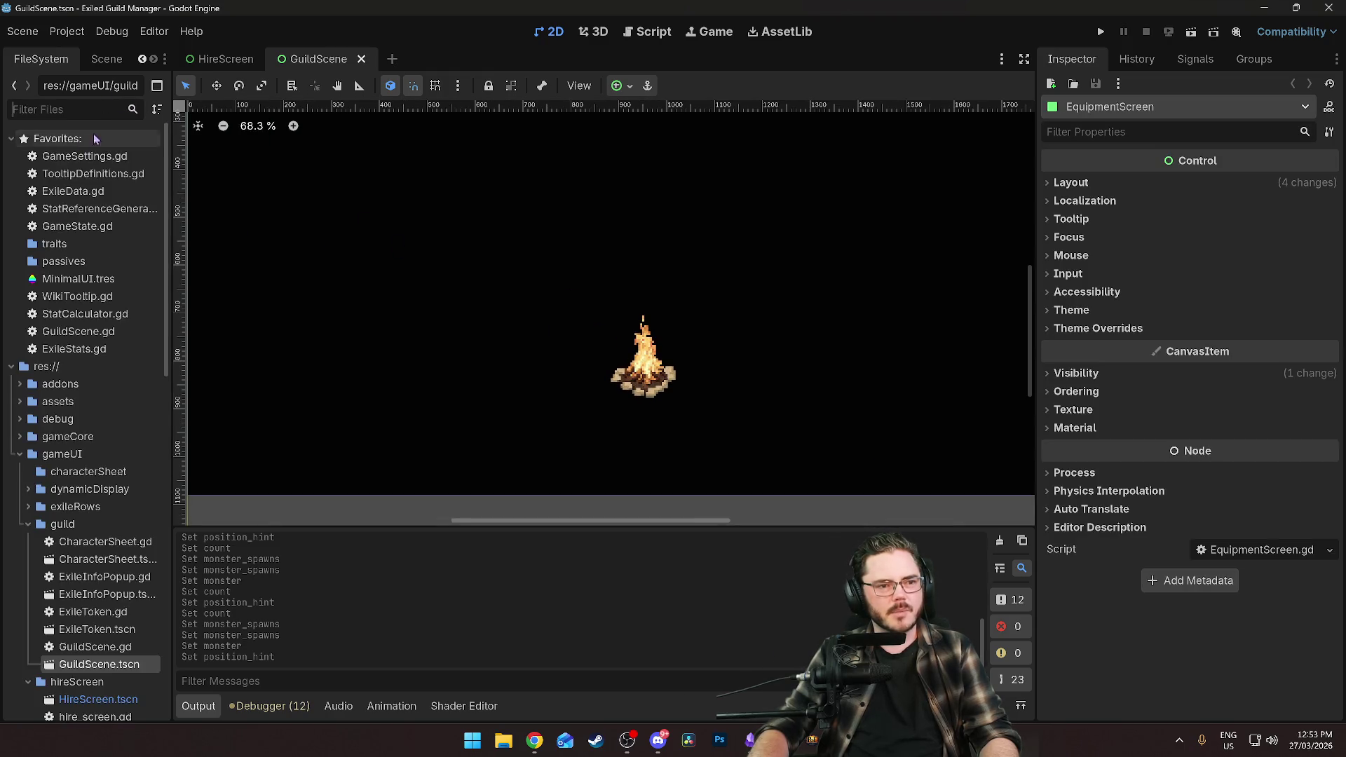
pyautogui.write('ski')
pyautogui.write('l')
pyautogui.write('san')
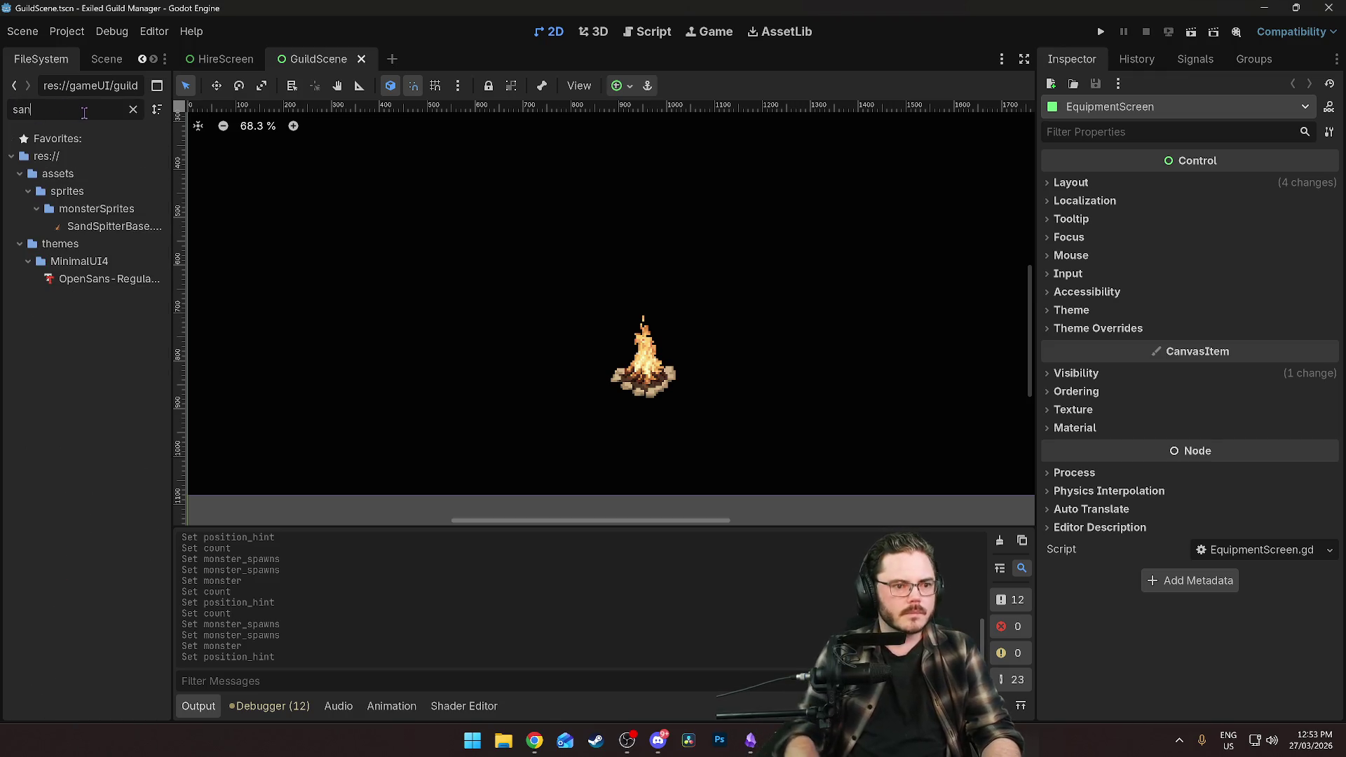
pyautogui.moveTo(82, 227)
pyautogui.mouseDown()
pyautogui.moveTo(792, 366)
pyautogui.moveTo(733, 410)
pyautogui.mouseUp()
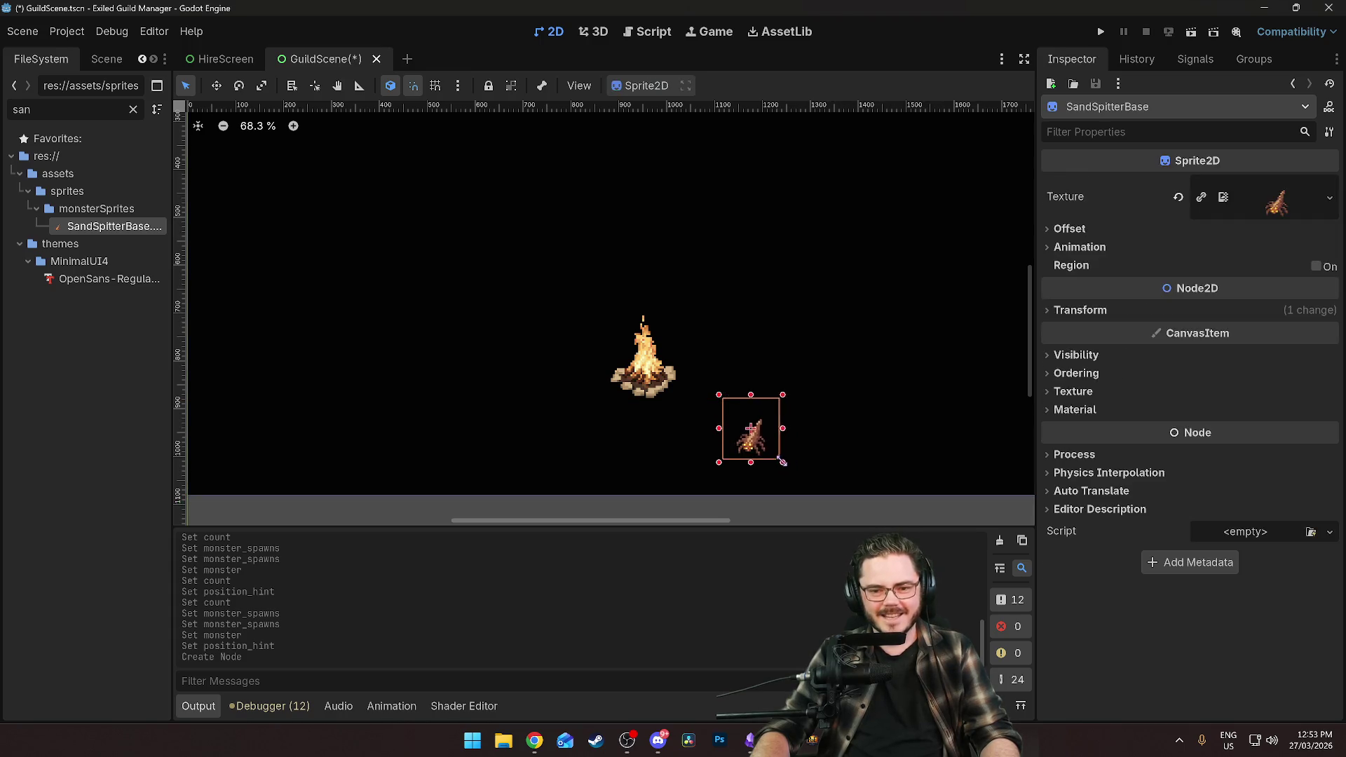
pyautogui.moveTo(782, 461)
pyautogui.mouseDown()
pyautogui.moveTo(806, 495)
pyautogui.moveTo(766, 440)
pyautogui.moveTo(782, 430)
pyautogui.moveTo(749, 416)
pyautogui.moveTo(728, 384)
pyautogui.moveTo(704, 397)
pyautogui.mouseUp()
pyautogui.click(699, 484)
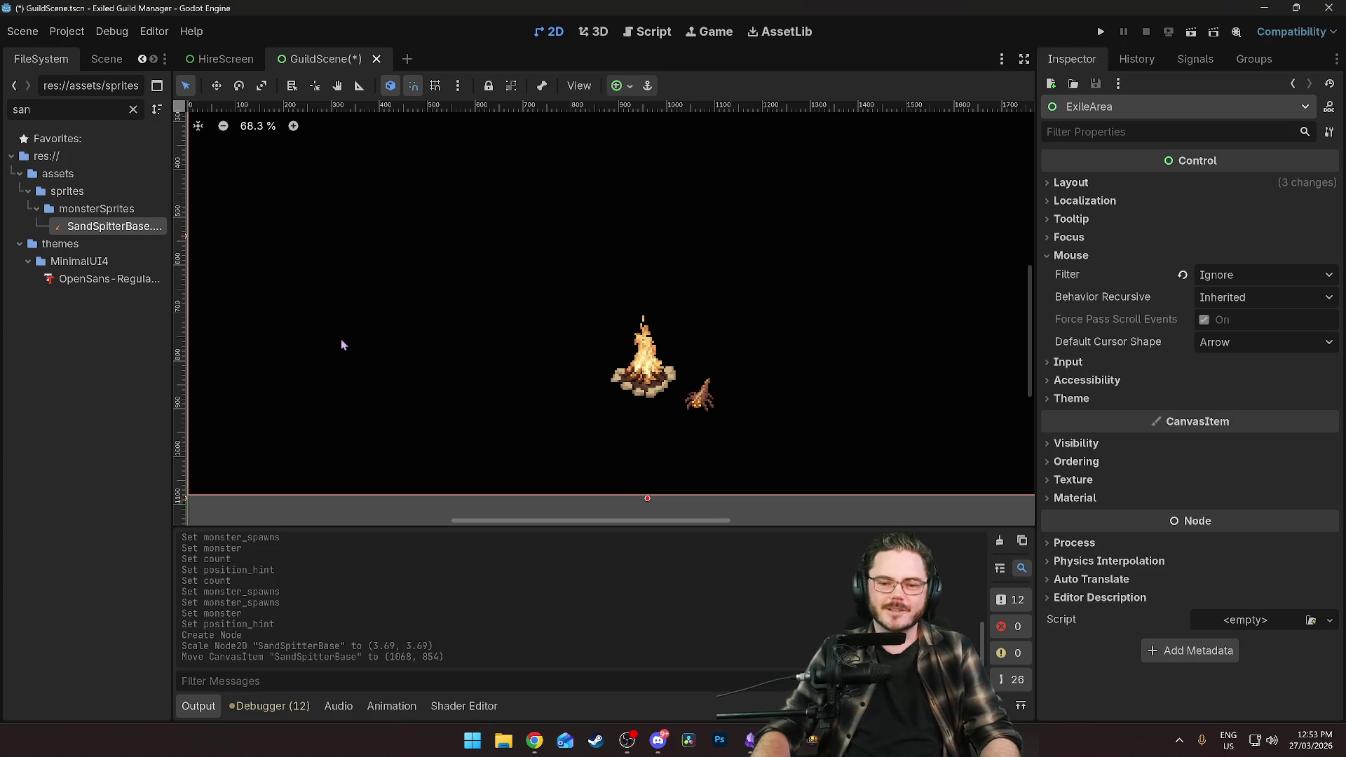
# Resize the sand spitter sprite to scale 3.66 and save GuildScene.
pyautogui.scroll(4, 729, 431)
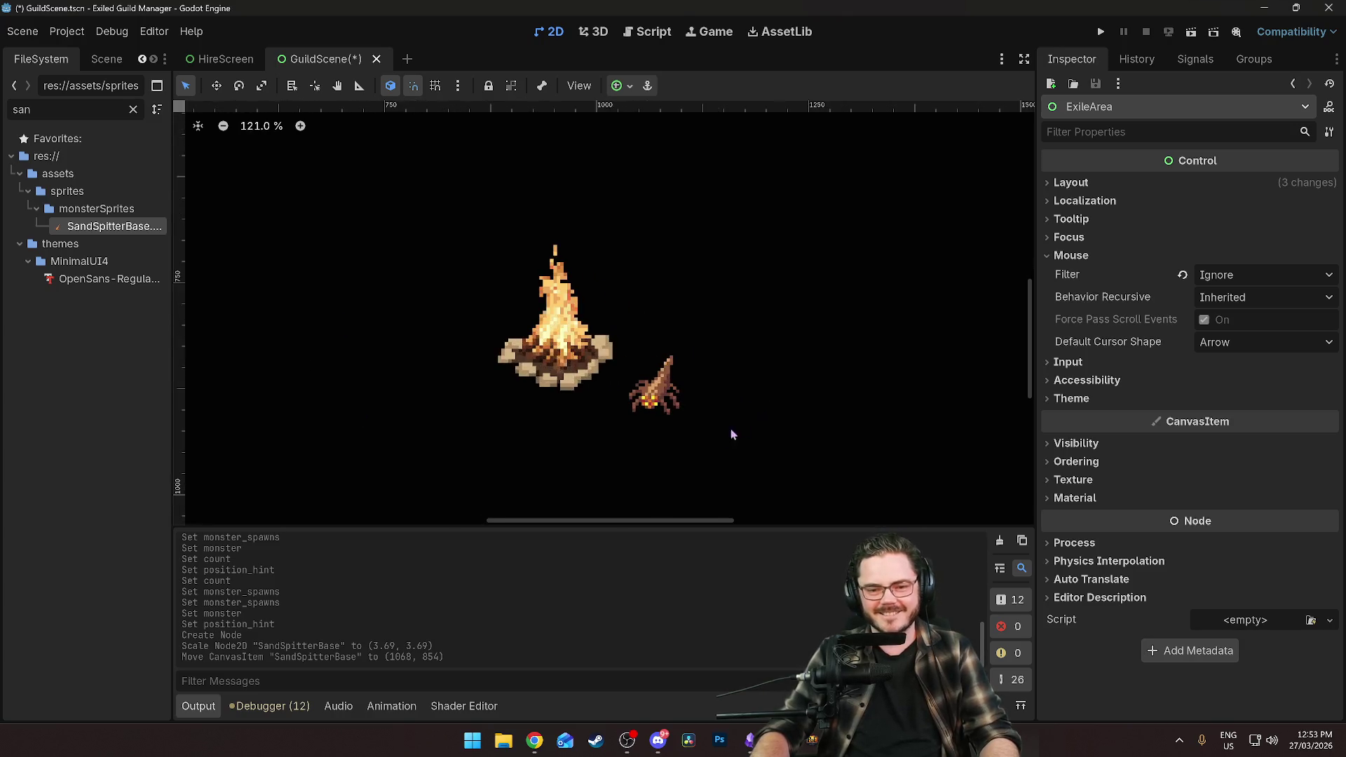
pyautogui.scroll(2, 729, 435)
pyautogui.scroll(-5, 694, 386)
pyautogui.scroll(5, 687, 382)
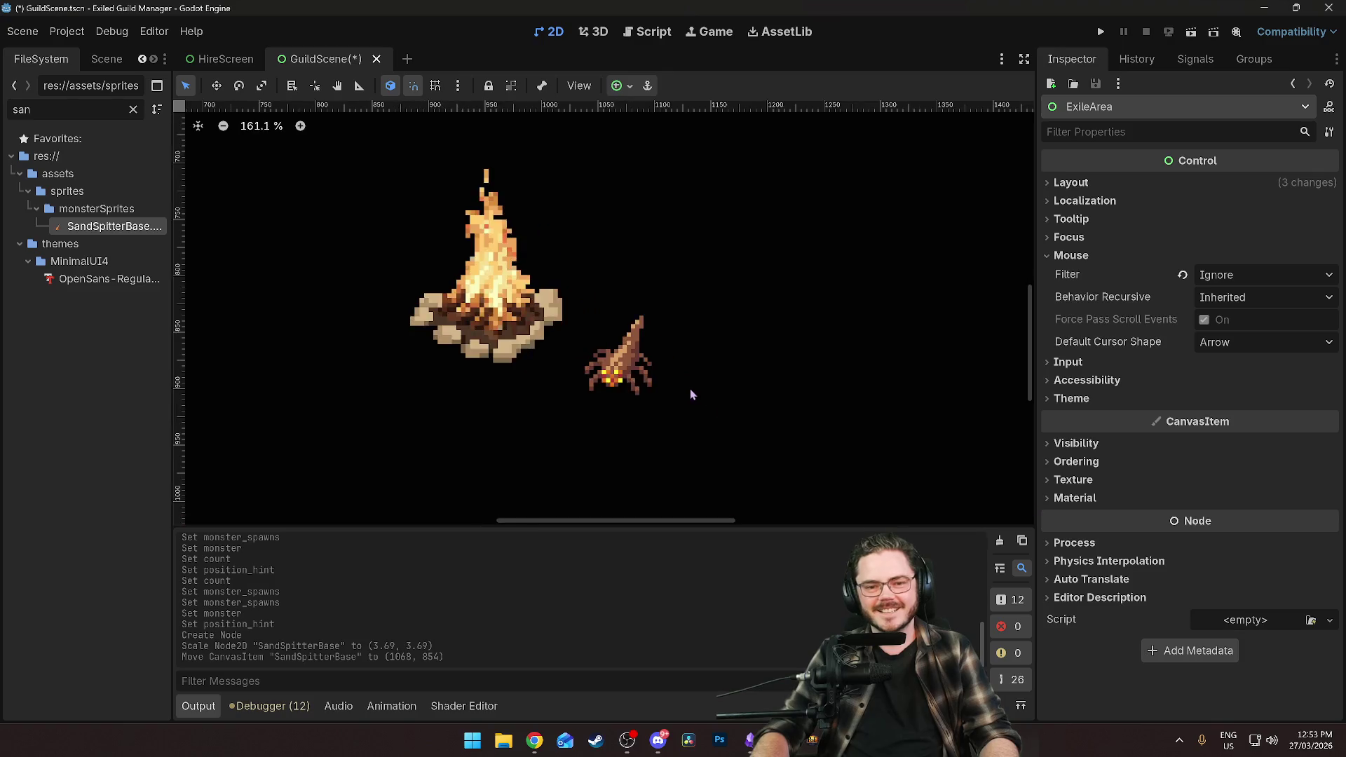
pyautogui.scroll(2, 688, 400)
pyautogui.scroll(-9, 681, 399)
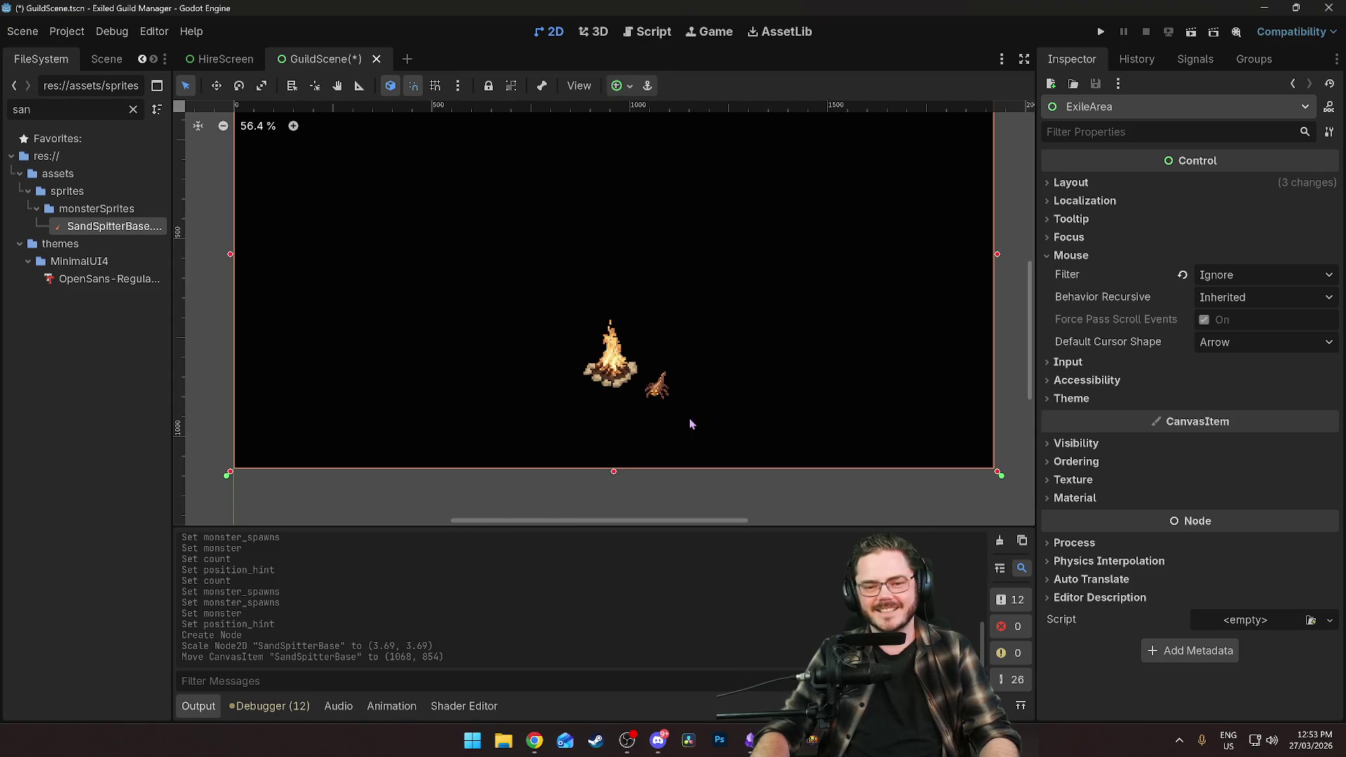
pyautogui.scroll(12, 687, 416)
pyautogui.click(662, 338)
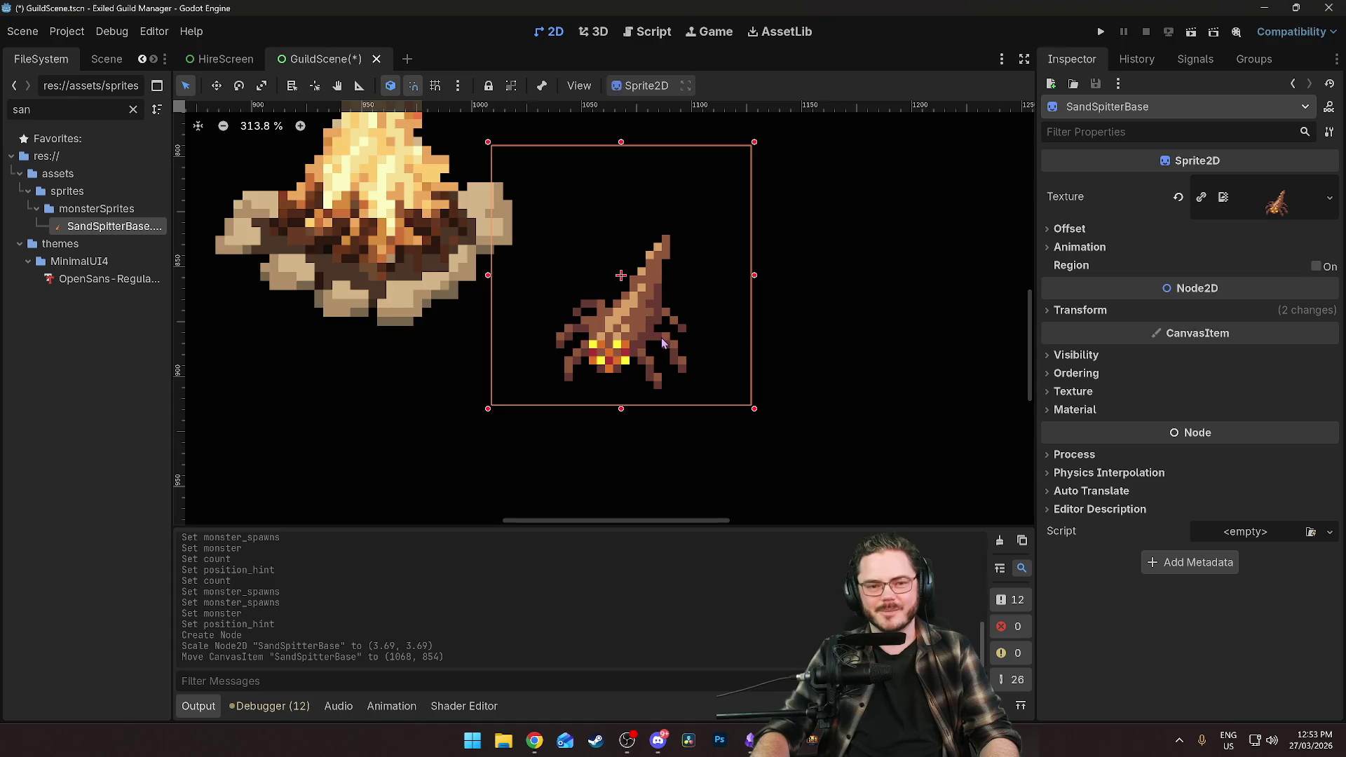
pyautogui.scroll(-9, 715, 364)
pyautogui.moveTo(731, 294)
pyautogui.mouseDown()
pyautogui.moveTo(870, 206)
pyautogui.moveTo(745, 249)
pyautogui.moveTo(724, 294)
pyautogui.mouseUp()
pyautogui.click(668, 302)
pyautogui.hotkey('ctrl', 's')
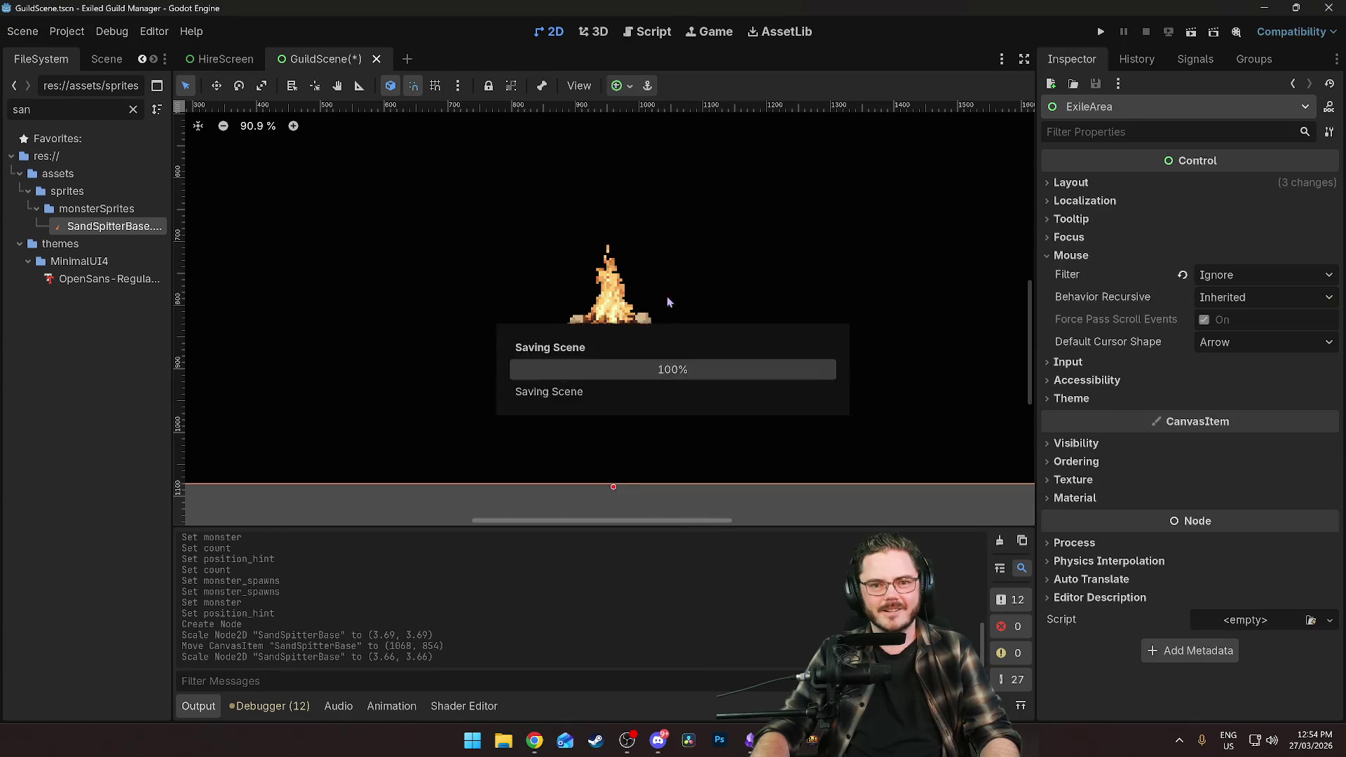
# Select SandSpitterBase in the Scene dock, move it slightly down-right, and save GuildScene.
pyautogui.click(107, 59)
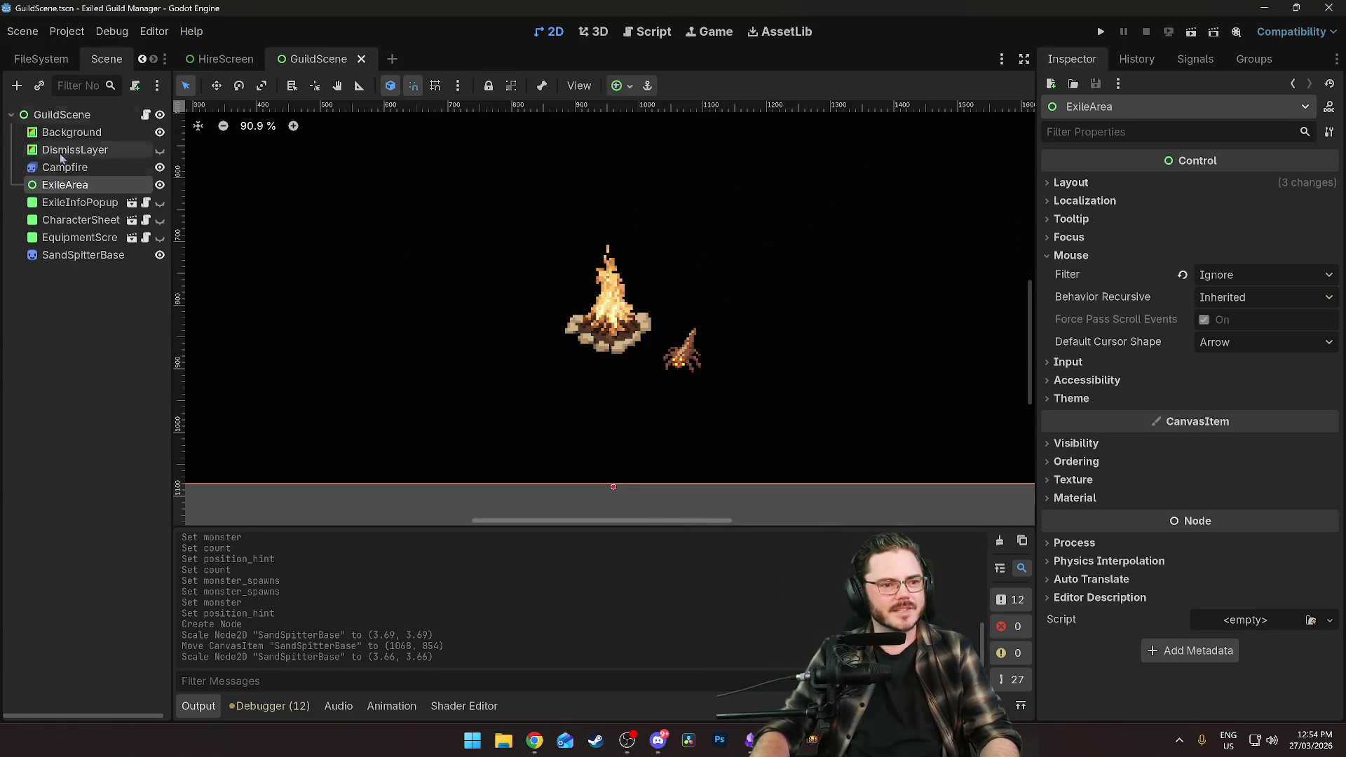
pyautogui.click(65, 256)
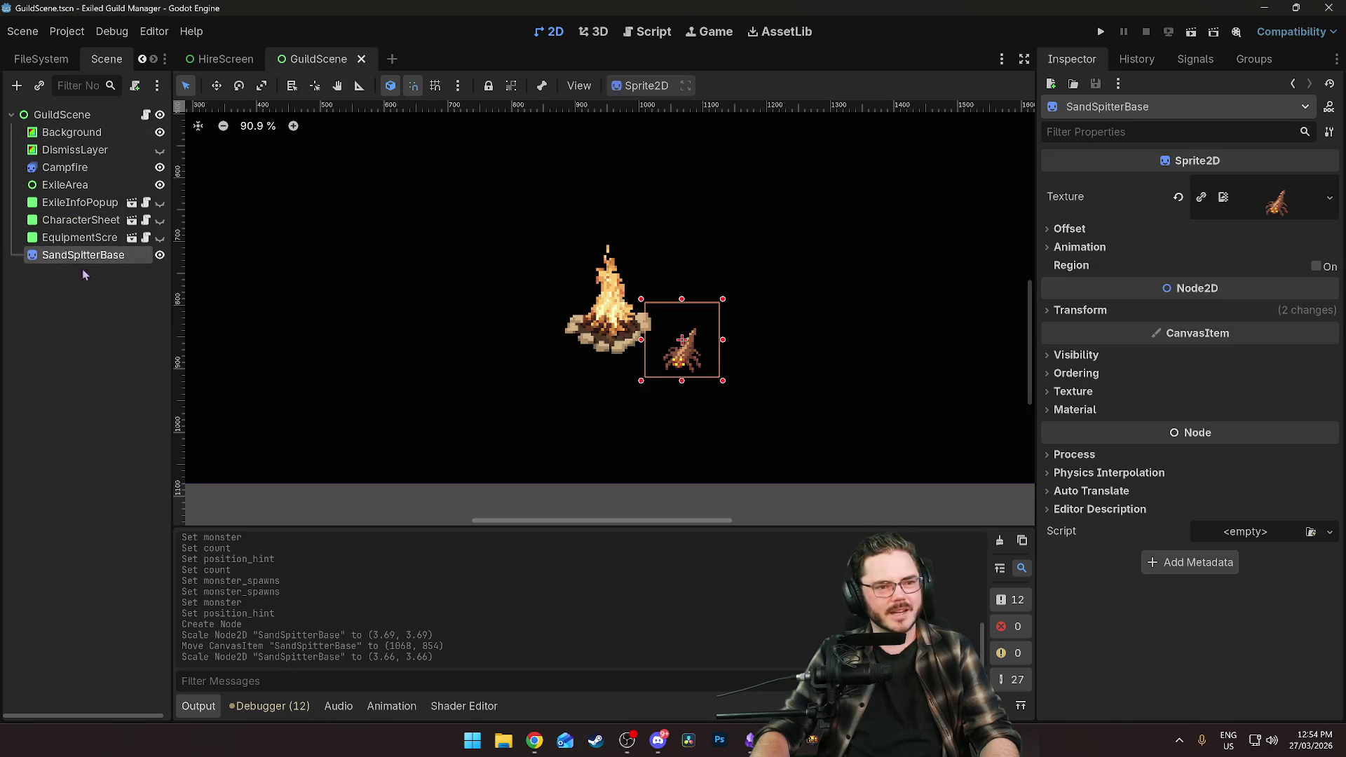
pyautogui.moveTo(698, 368); pyautogui.dragTo(702, 379)
pyautogui.click(762, 377)
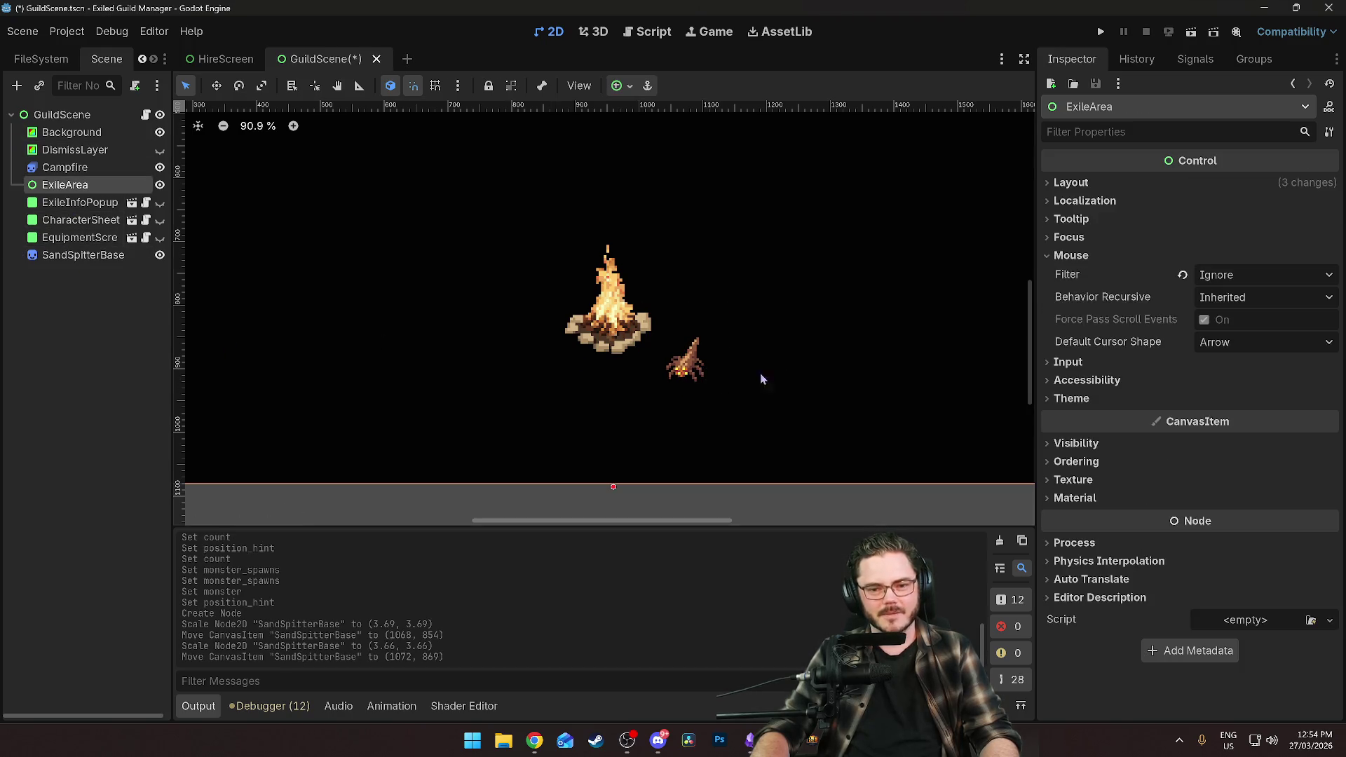
pyautogui.hotkey('ctrl', 's')
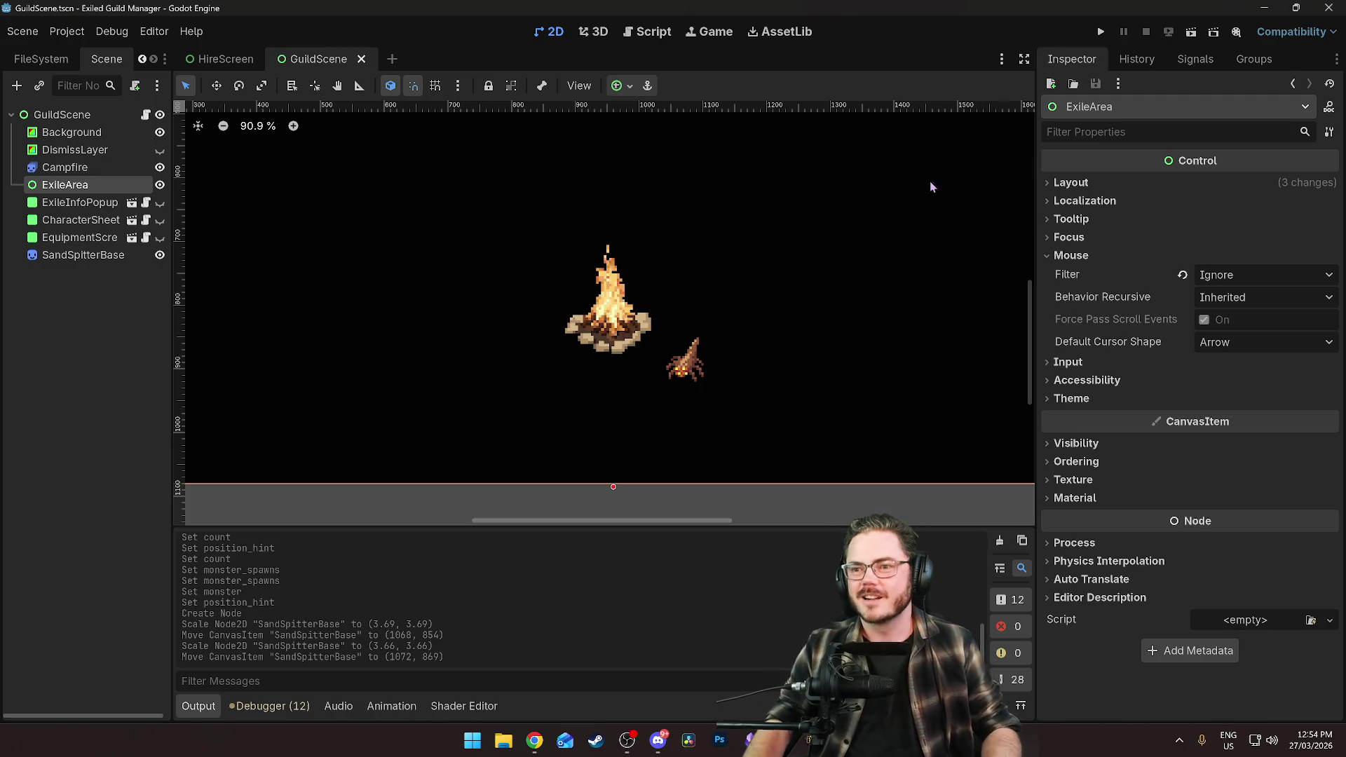
pyautogui.click(1105, 40)
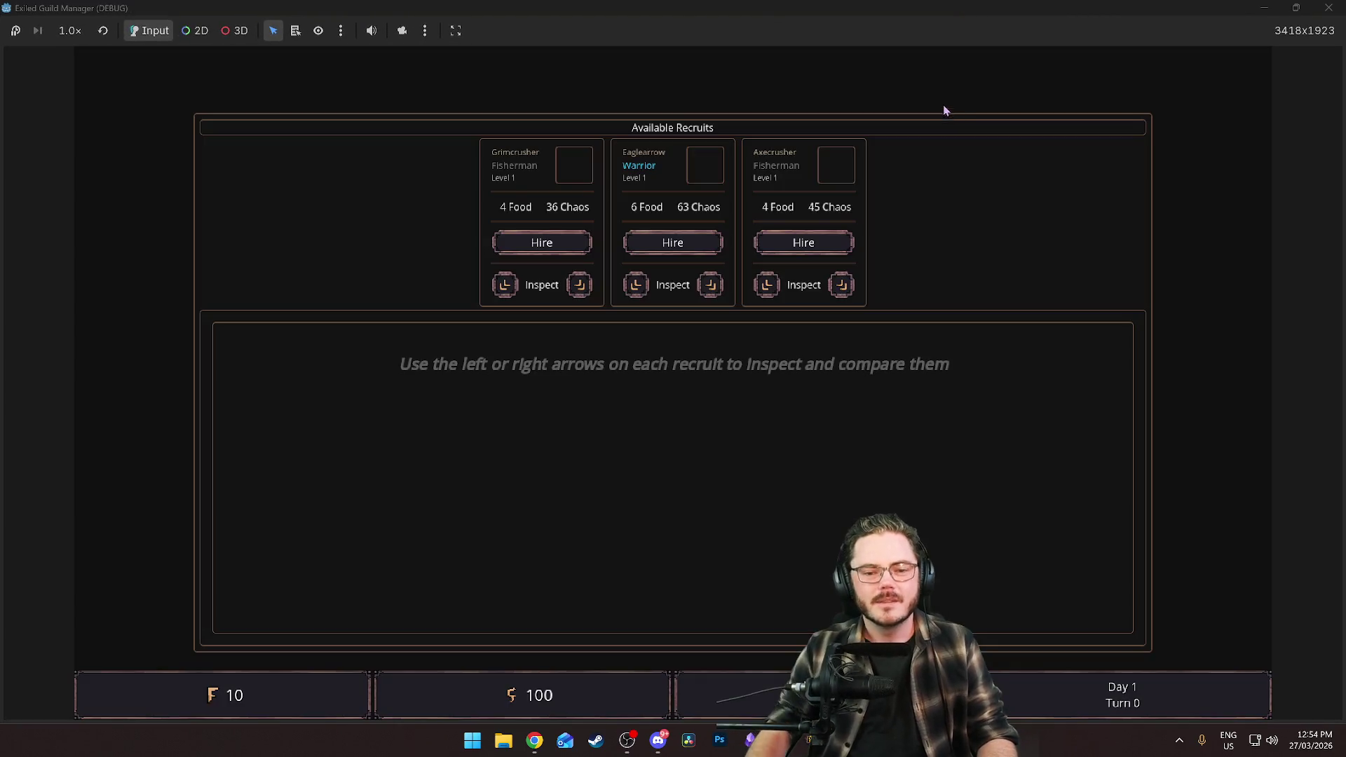
pyautogui.click(554, 244)
pyautogui.click(548, 248)
pyautogui.click(511, 495)
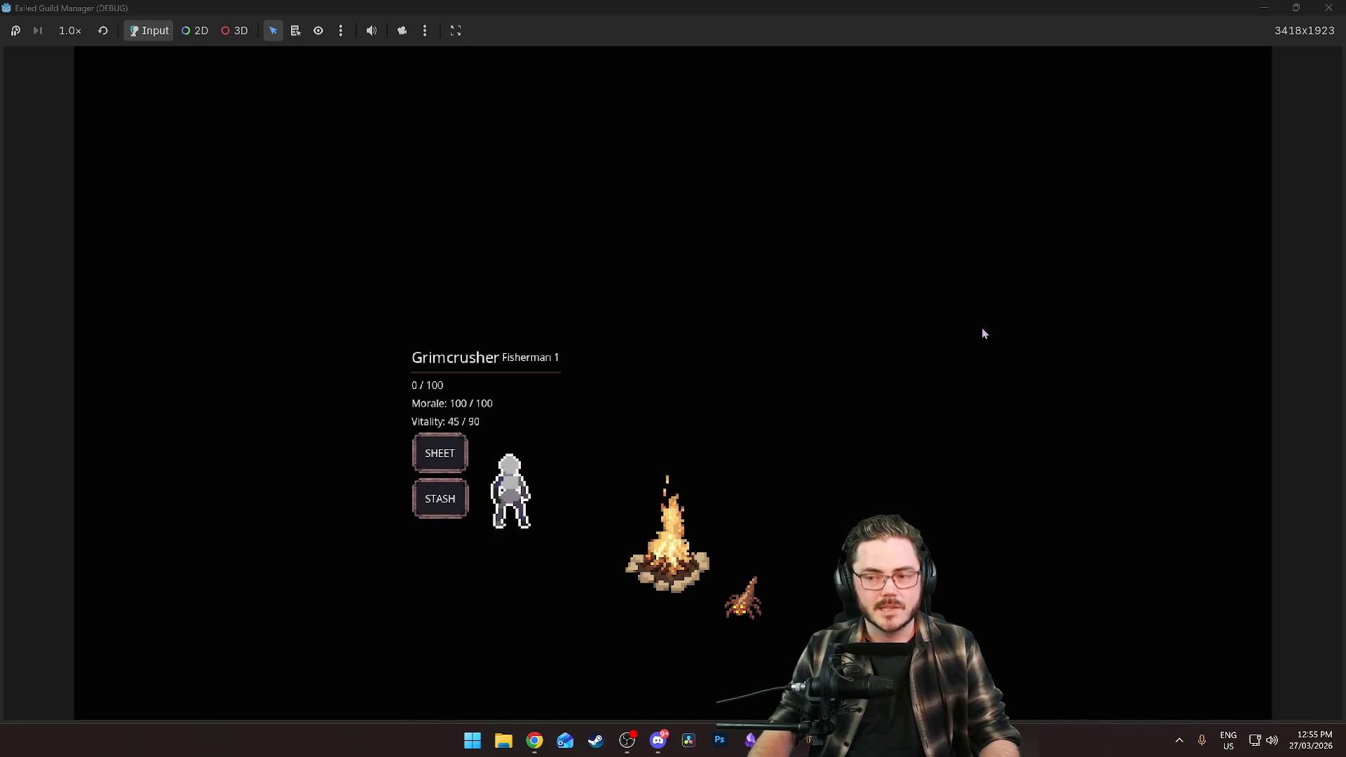
pyautogui.click(1326, 6)
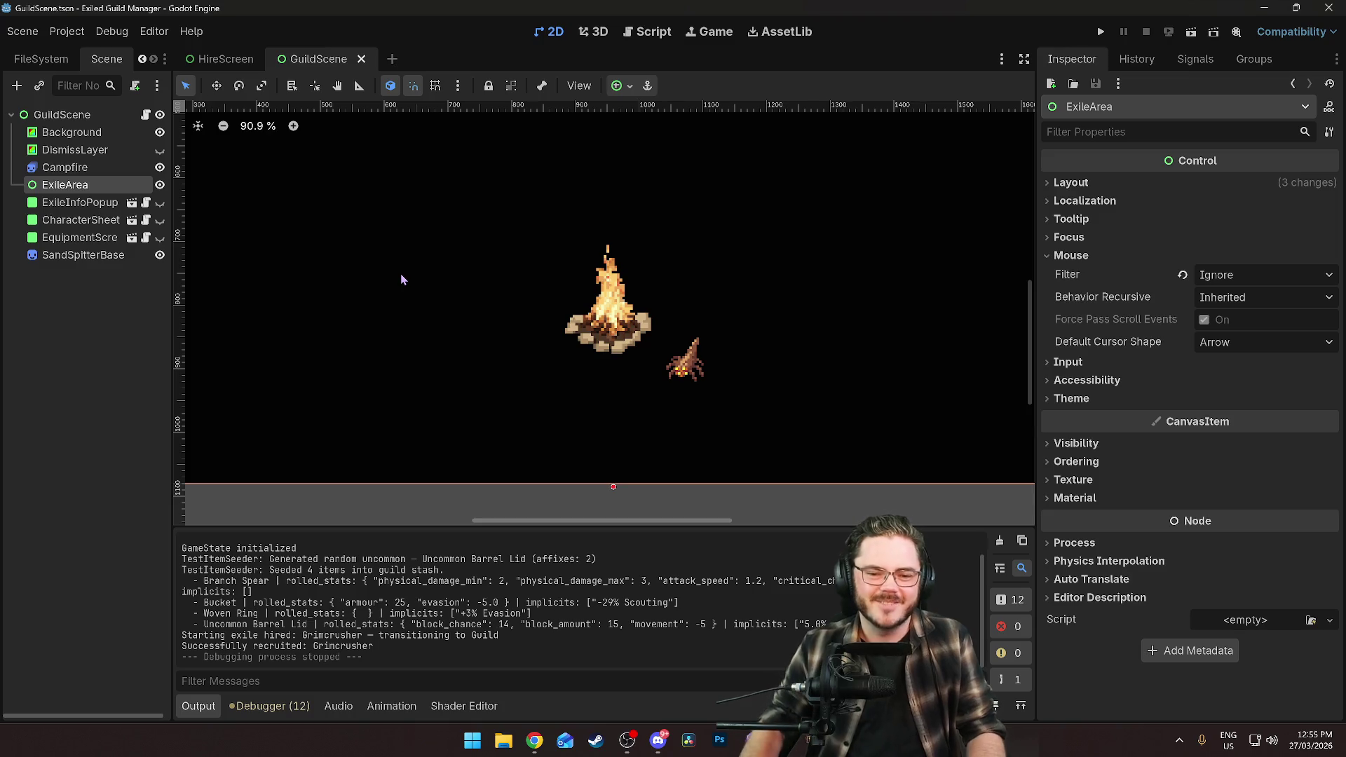
# Clear the FileSystem filter and bring up the context menu on the systems/monsters/normal folder.
pyautogui.click(39, 58)
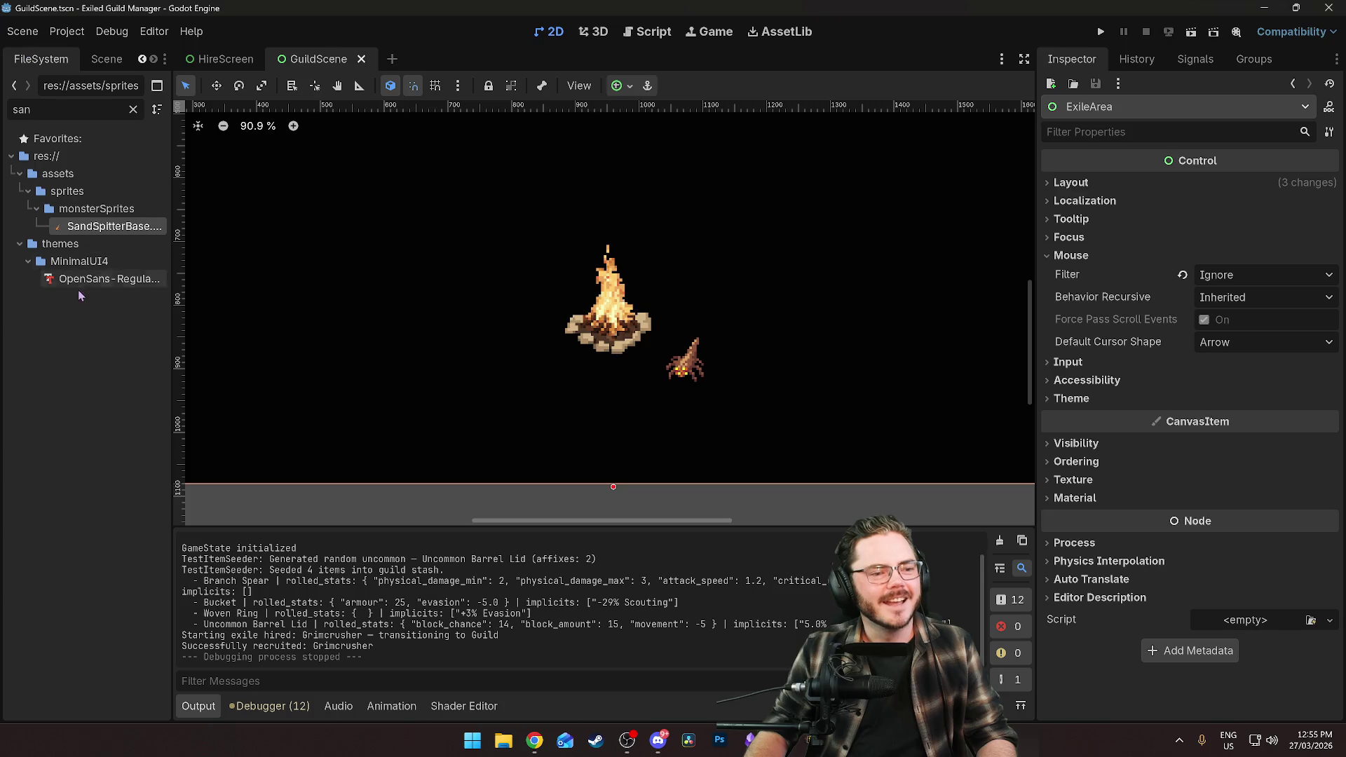
pyautogui.click(132, 109)
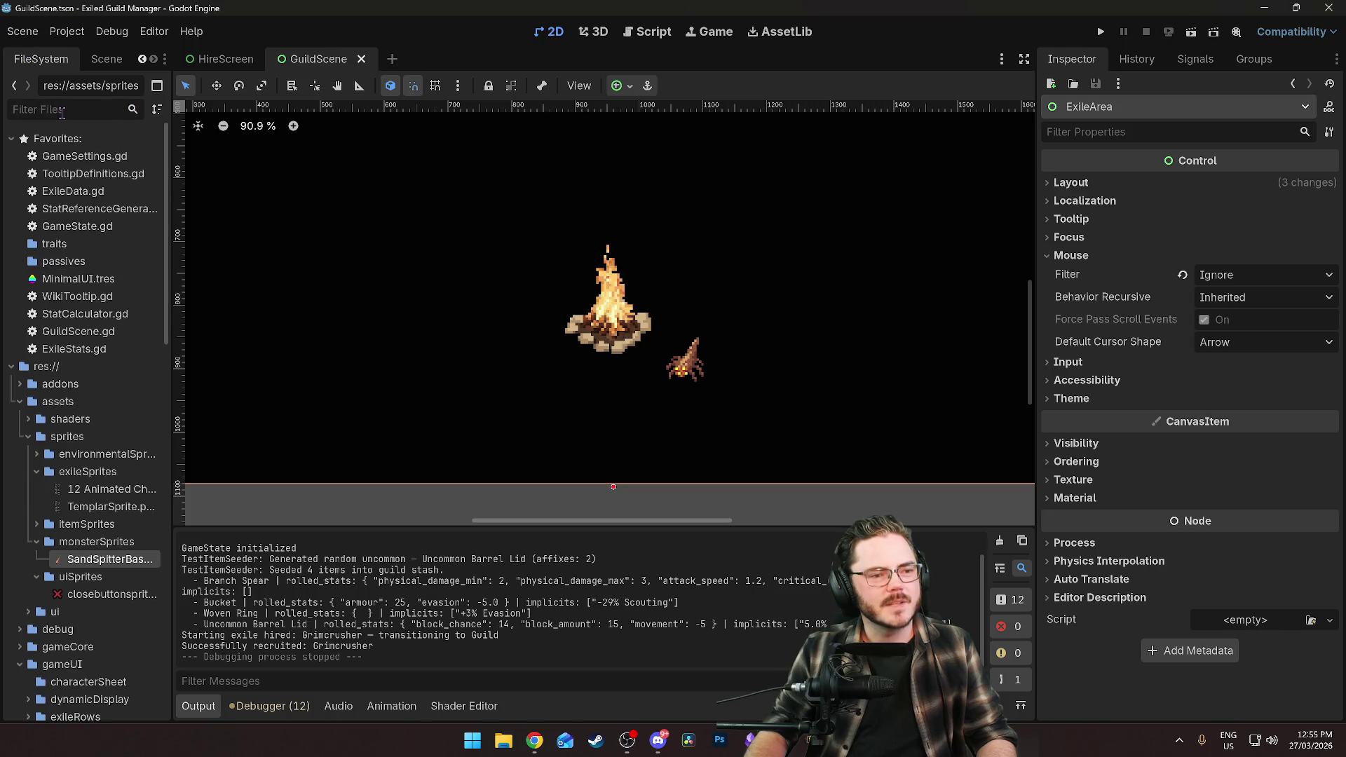
pyautogui.scroll(-15, 93, 432)
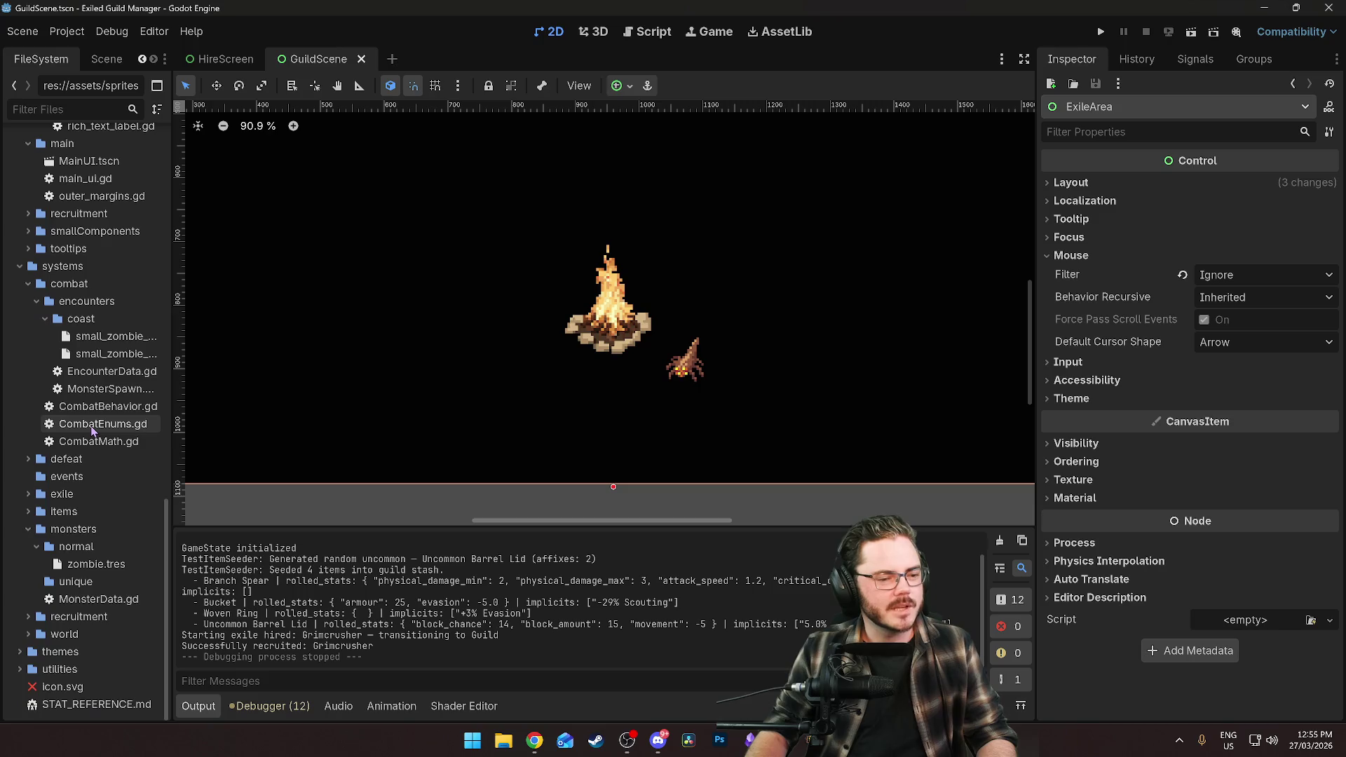
pyautogui.click(84, 550)
pyautogui.rightClick(85, 550)
# Create a new MonsterData resource and save it as sand_spitter.tres in monsters/normal.
pyautogui.moveTo(211, 465)
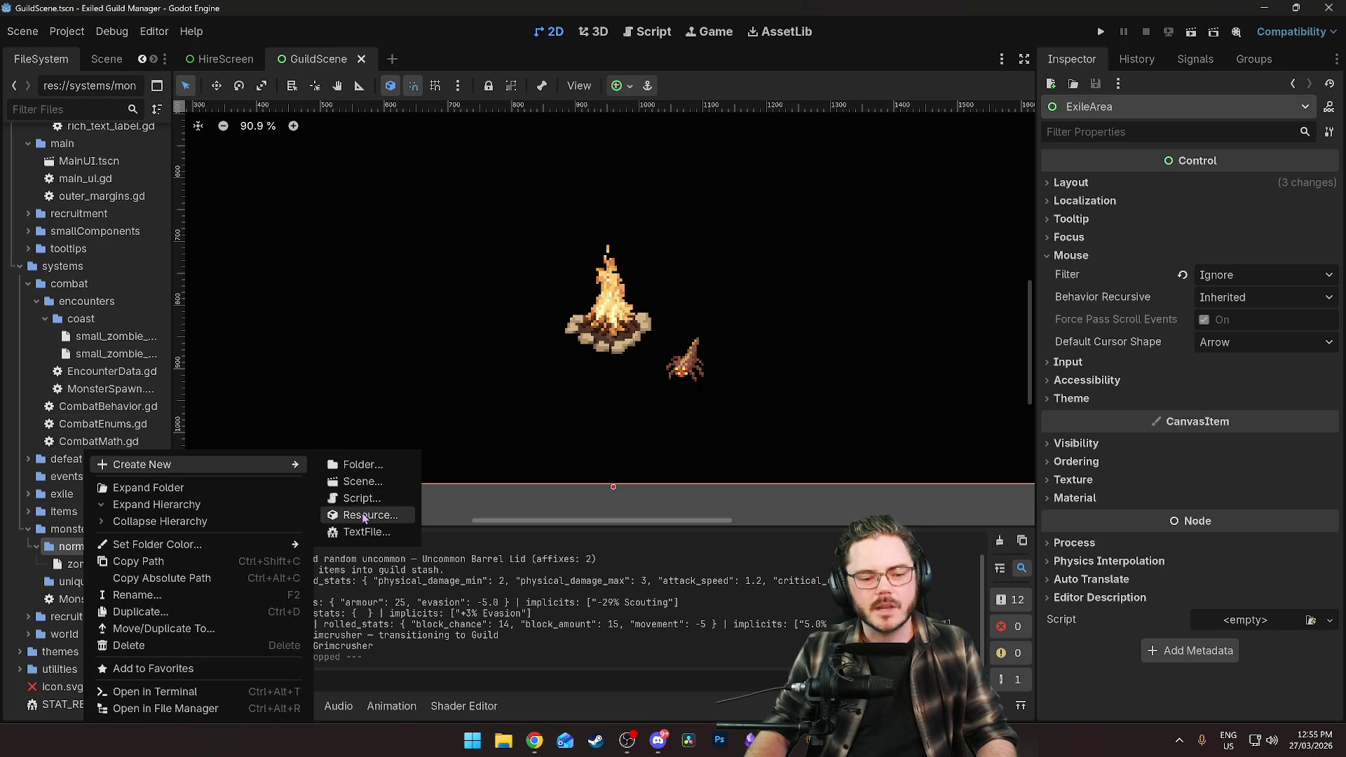
pyautogui.click(365, 516)
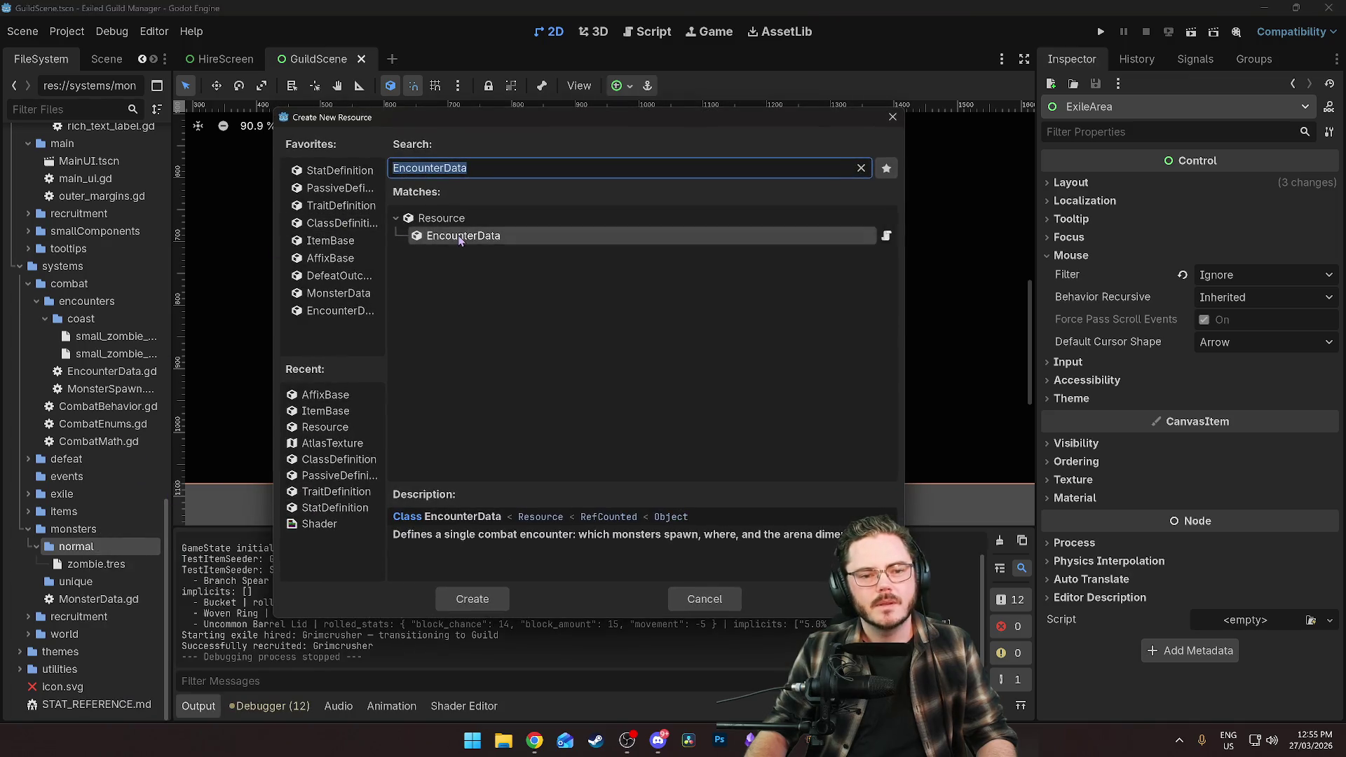
pyautogui.click(334, 294)
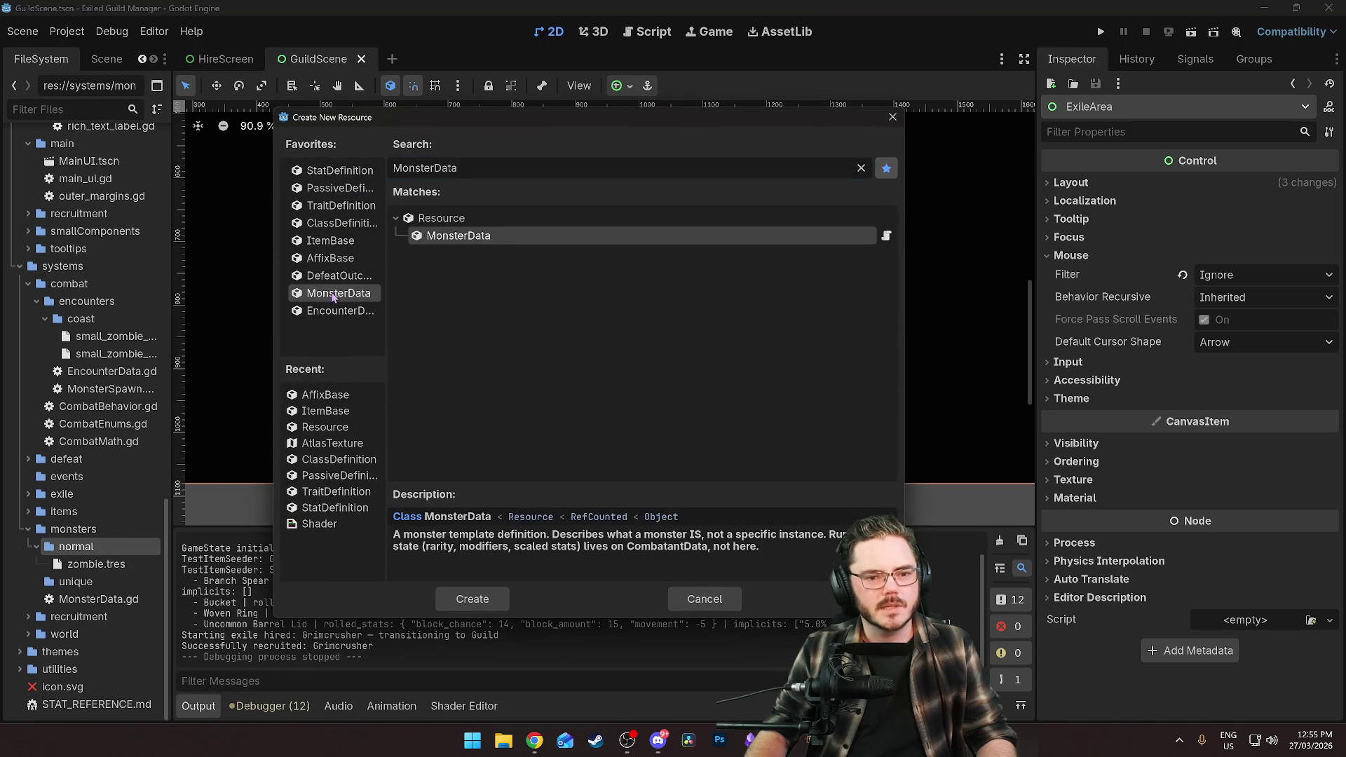
pyautogui.doubleClick(334, 294)
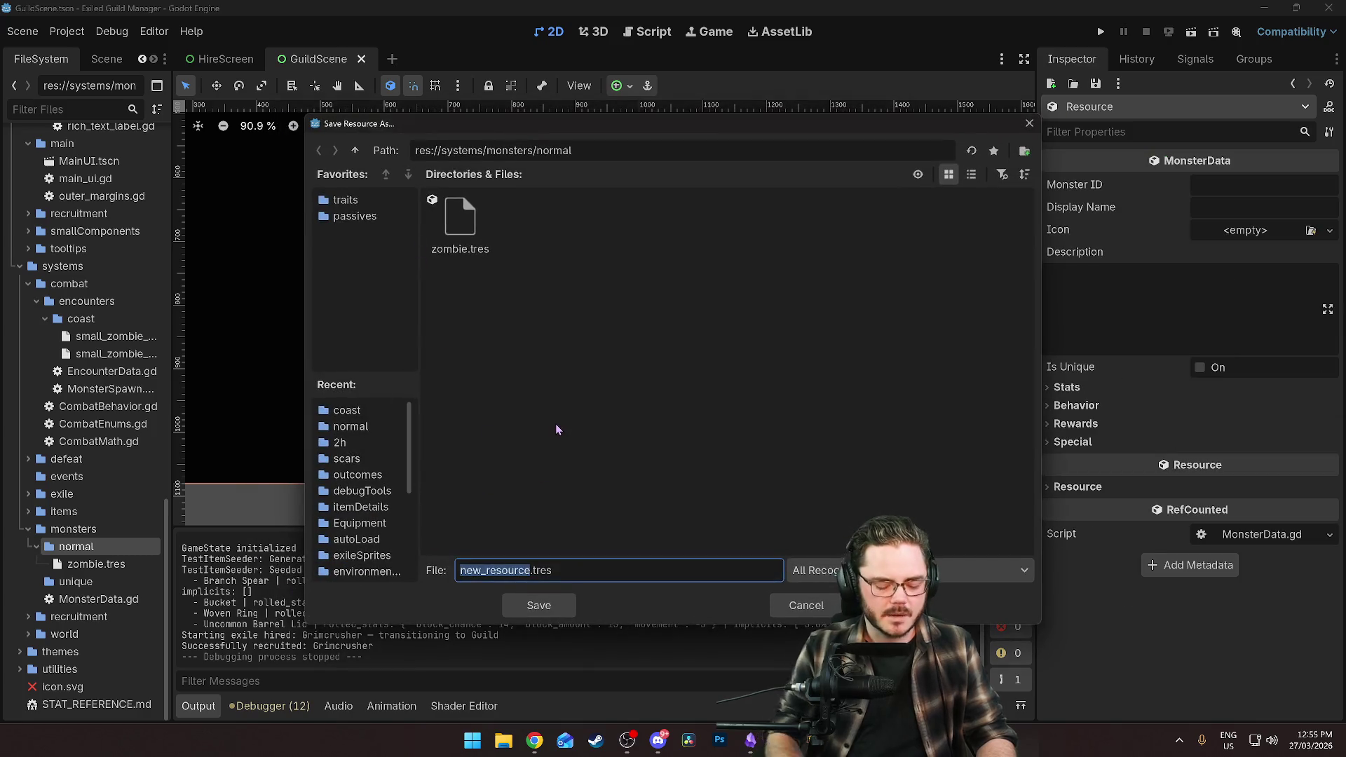
pyautogui.write('sand_s')
pyautogui.write('pitter')
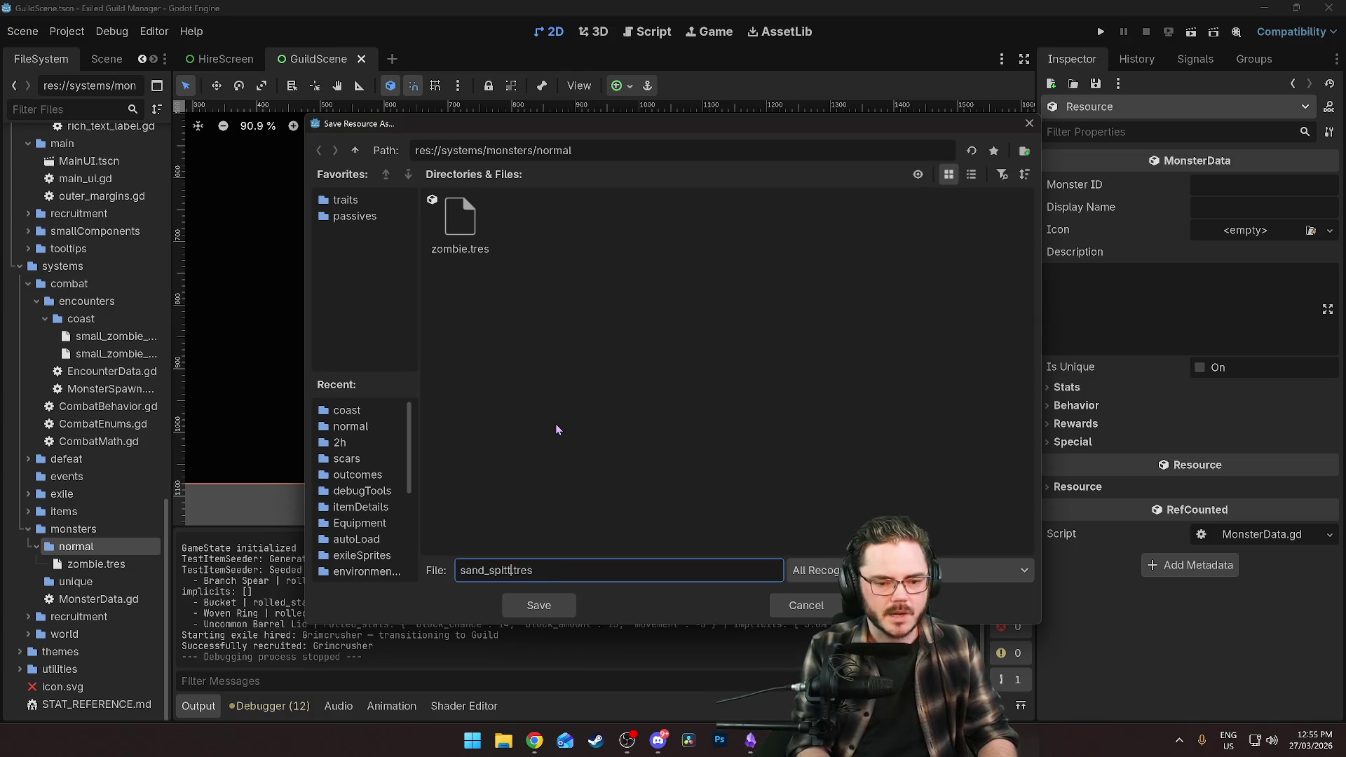
pyautogui.click(539, 606)
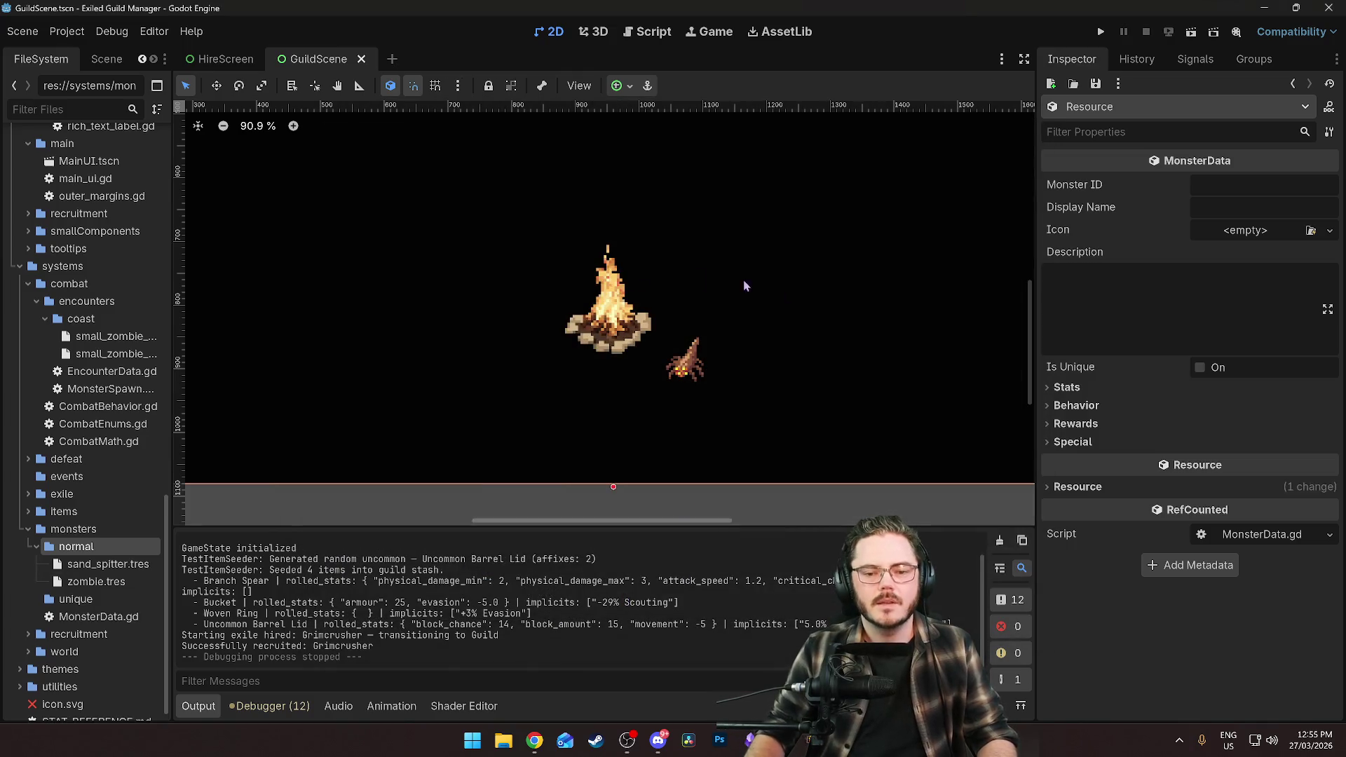
# Set Monster ID to sand_spitter, Display Name to 'Sand Spitter', and Icon to SandSpitterBase.png.
pyautogui.scroll(5, 698, 396)
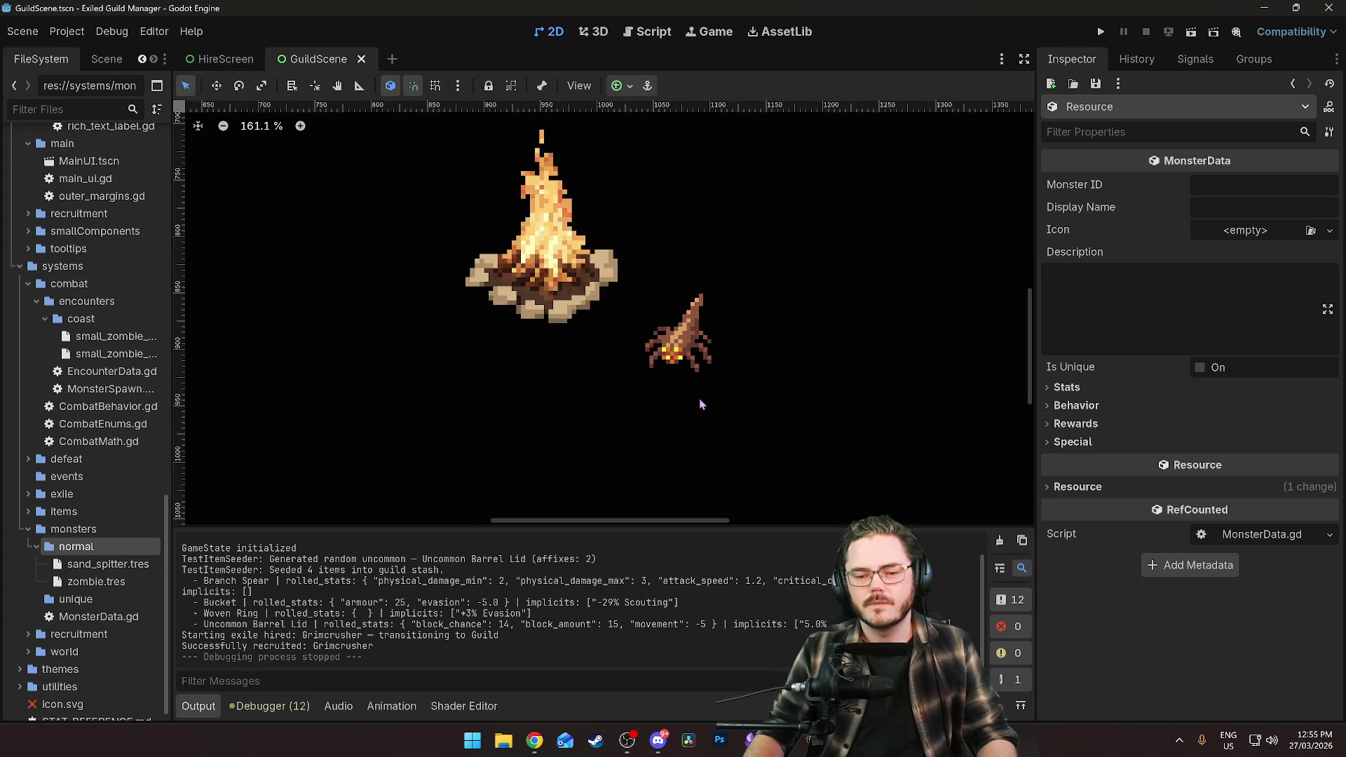
pyautogui.click(1207, 192)
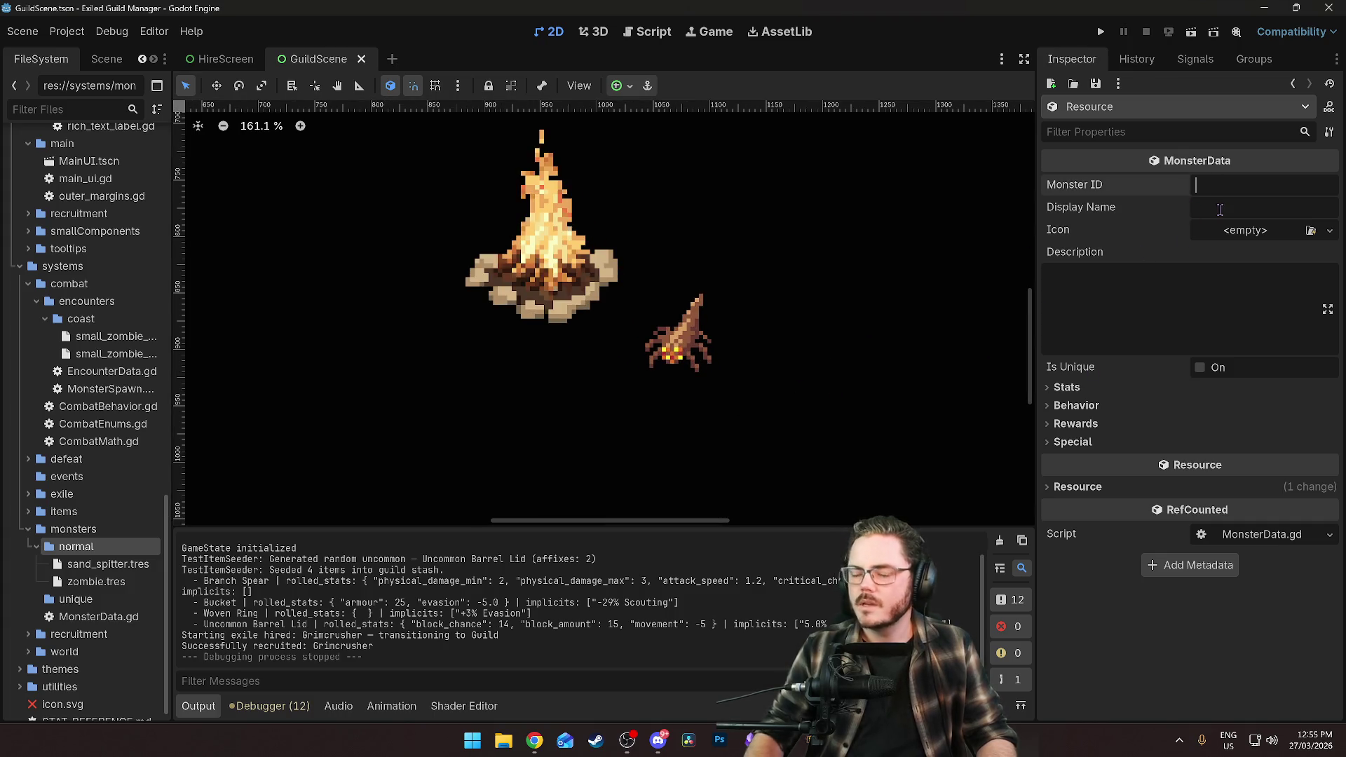
pyautogui.write('sand_spitter')
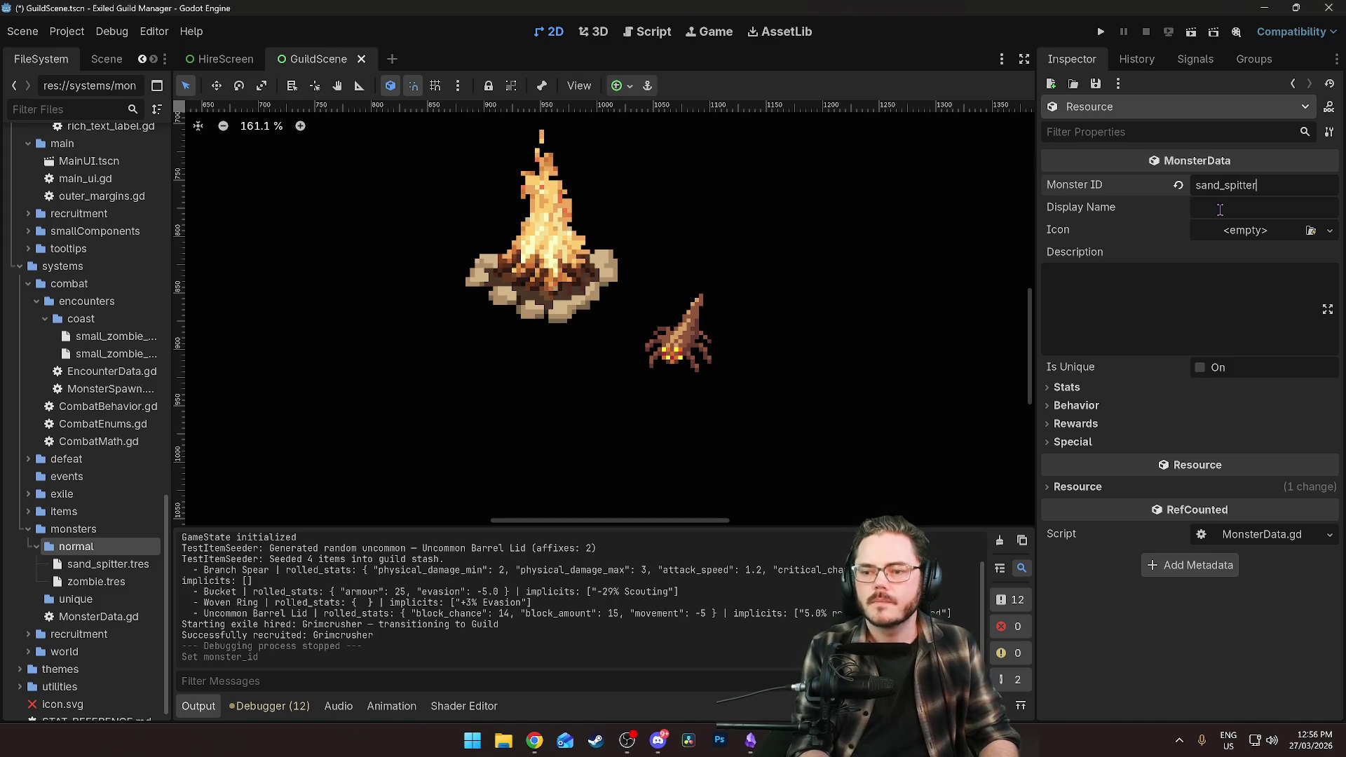
pyautogui.click(1220, 208)
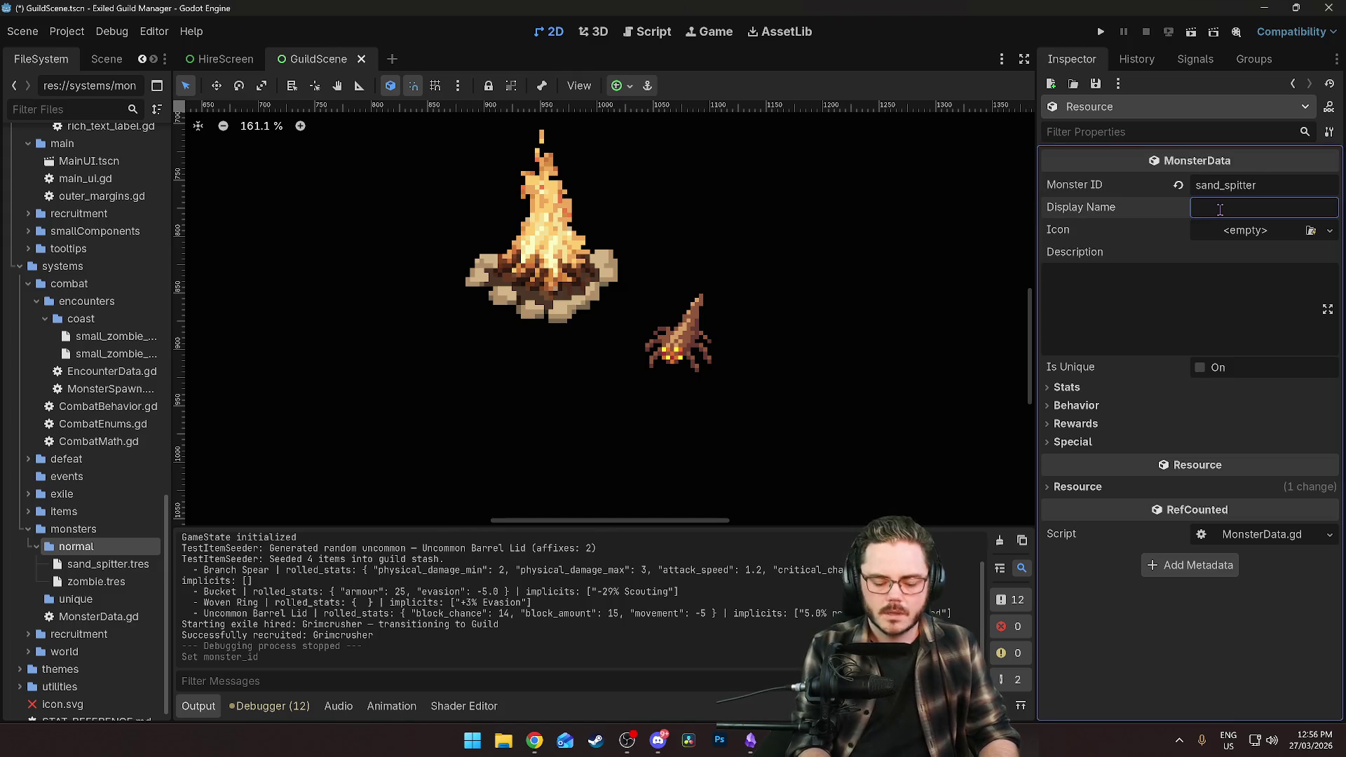
pyautogui.write('Sand Spitt')
pyautogui.write('er')
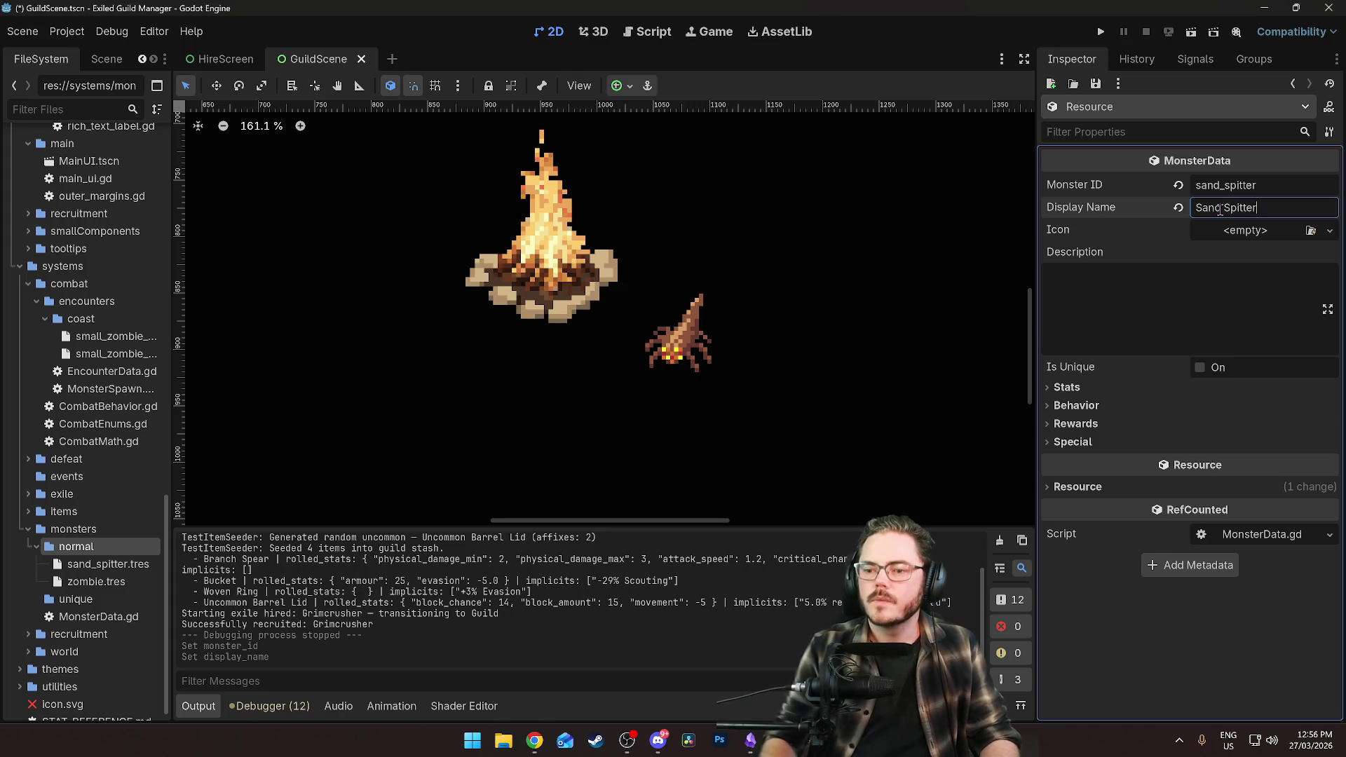
pyautogui.scroll(15, 77, 292)
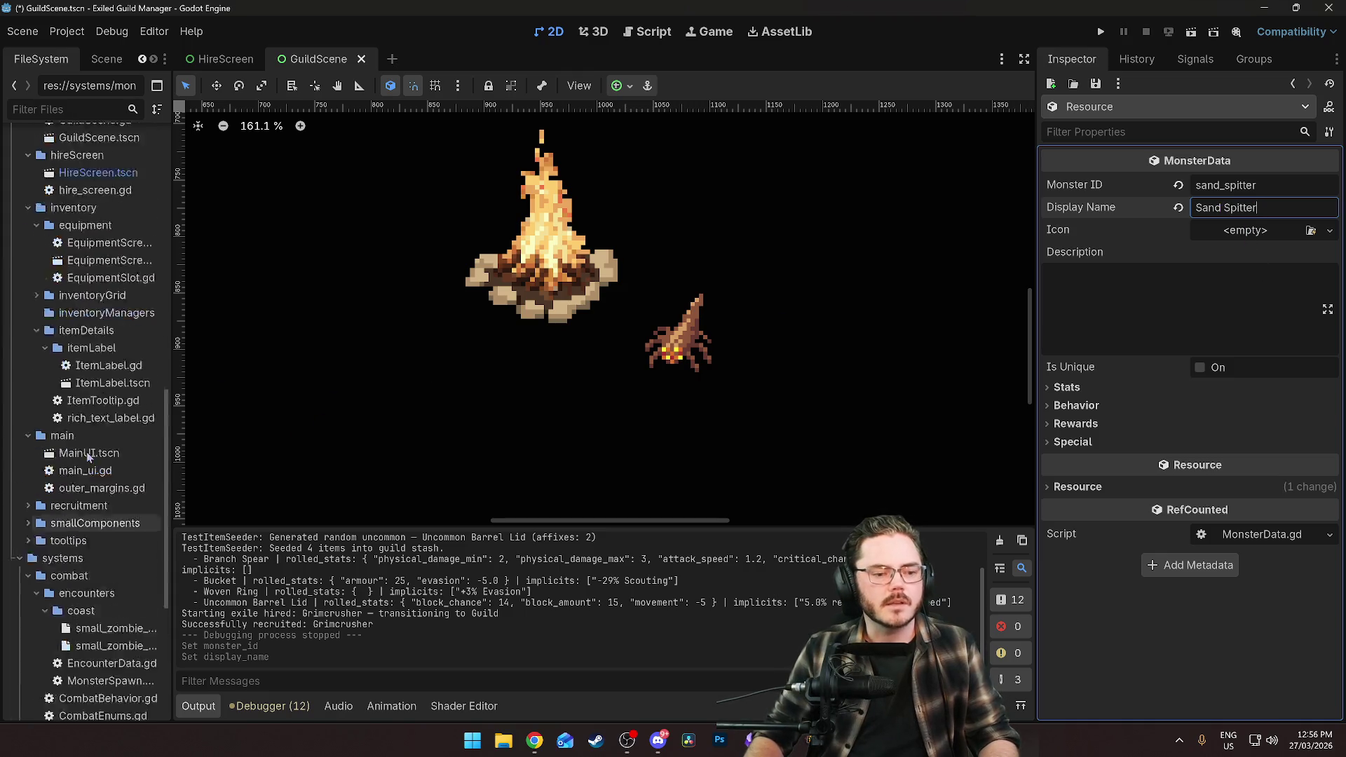
pyautogui.moveTo(105, 479)
pyautogui.mouseDown()
pyautogui.moveTo(1179, 291)
pyautogui.moveTo(1221, 235)
pyautogui.moveTo(1256, 234)
pyautogui.mouseUp()
pyautogui.click(1080, 330)
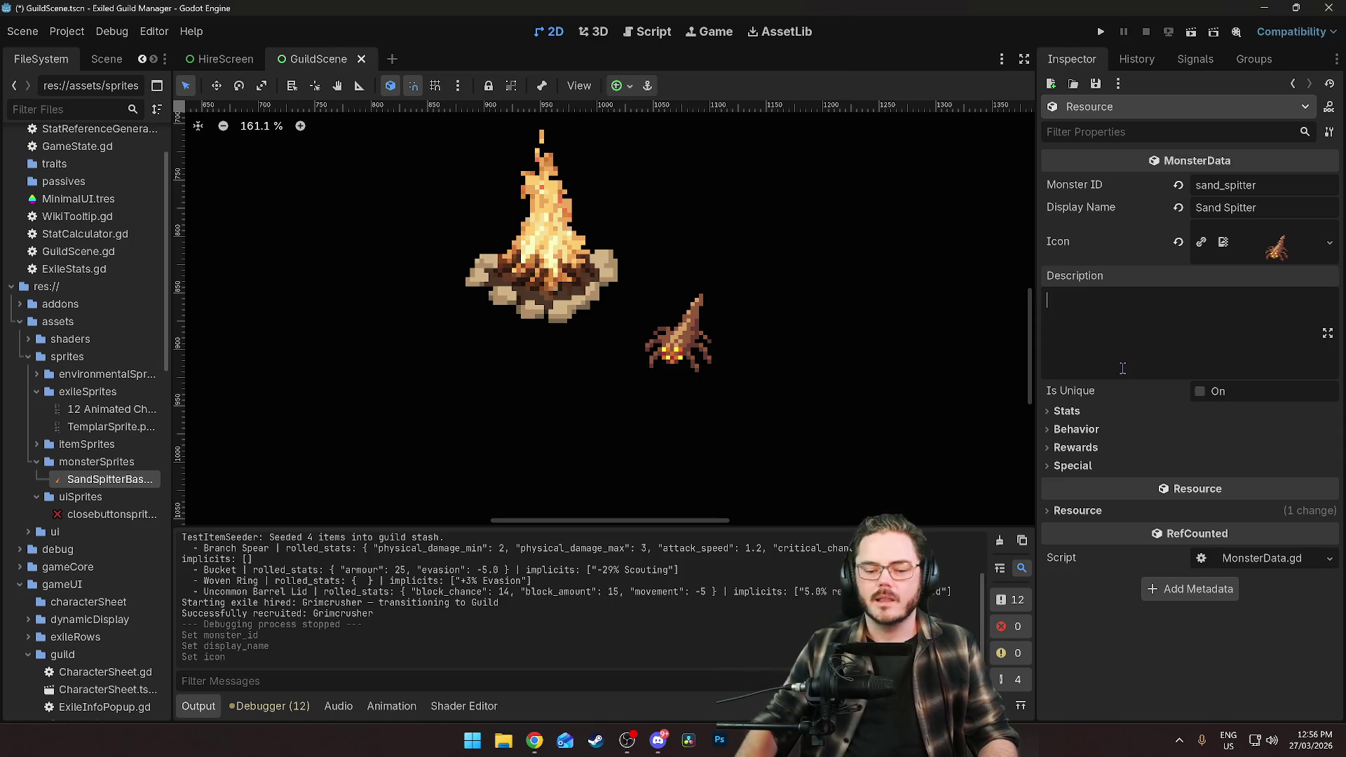
# Rewind and replay the prototype battle a few times in the browser, then return to Godot.
pyautogui.moveTo(537, 742)
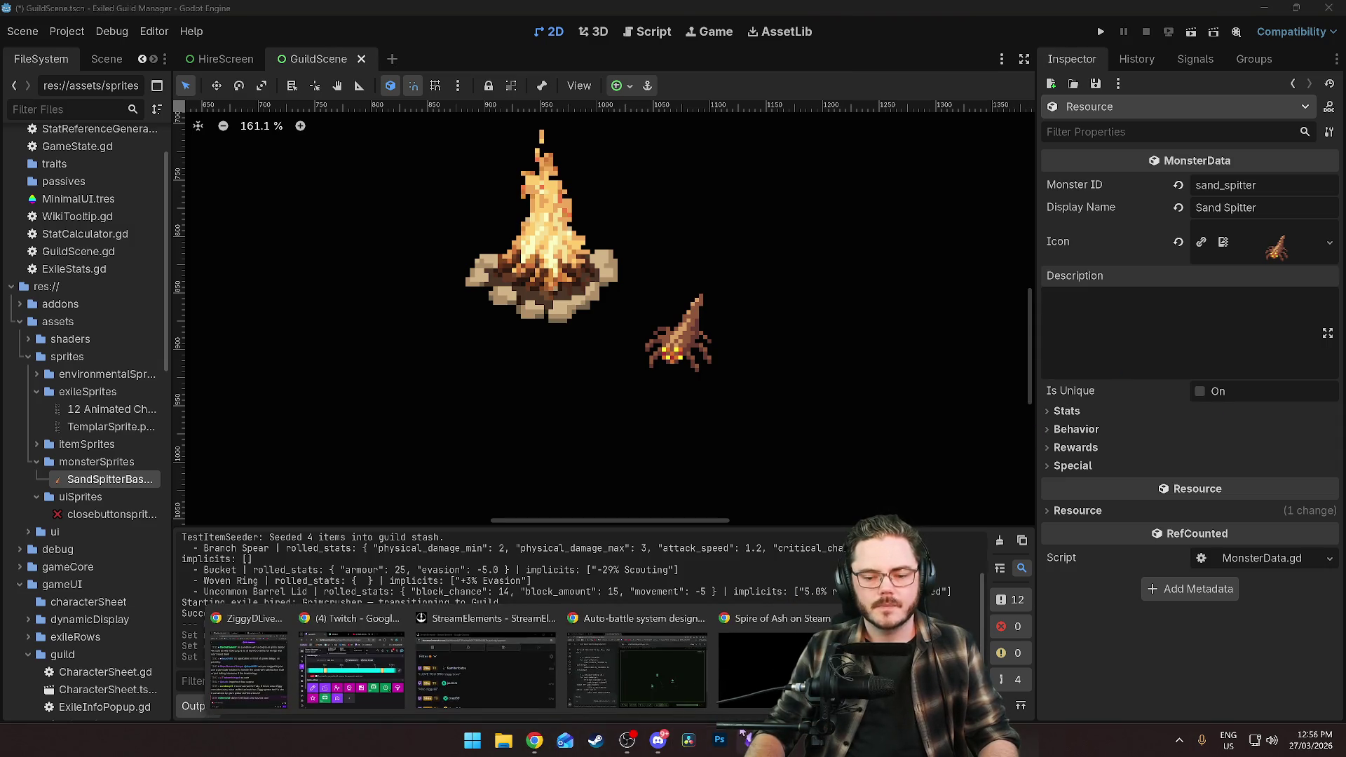
pyautogui.click(351, 670)
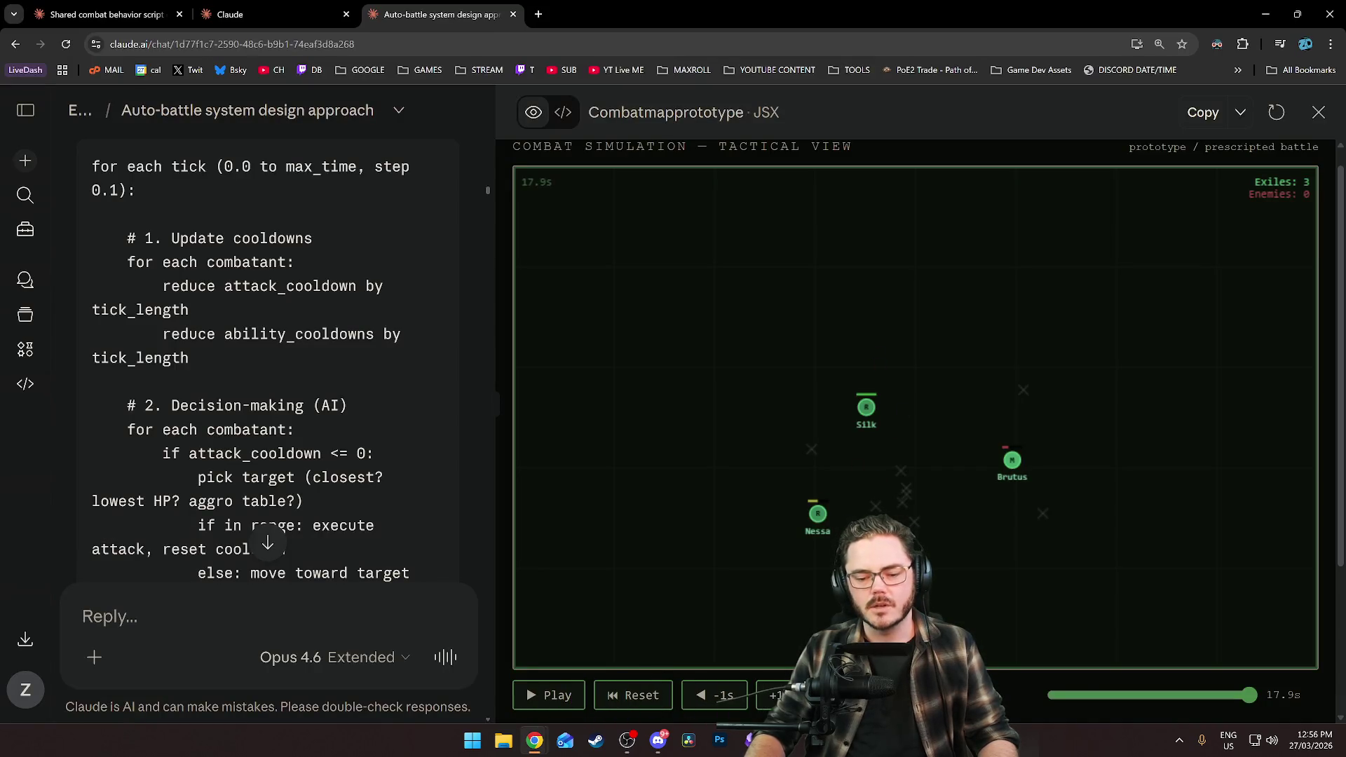
pyautogui.click(549, 695)
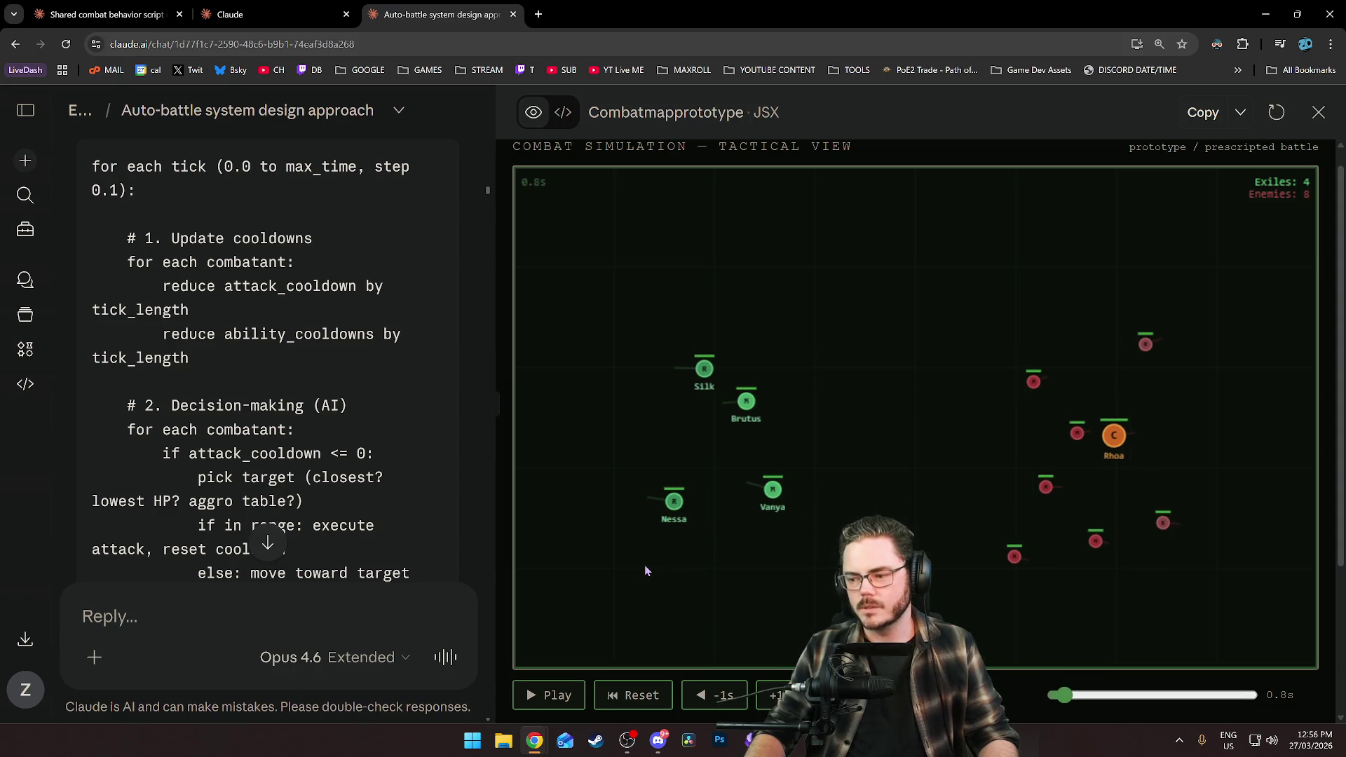
pyautogui.click(537, 697)
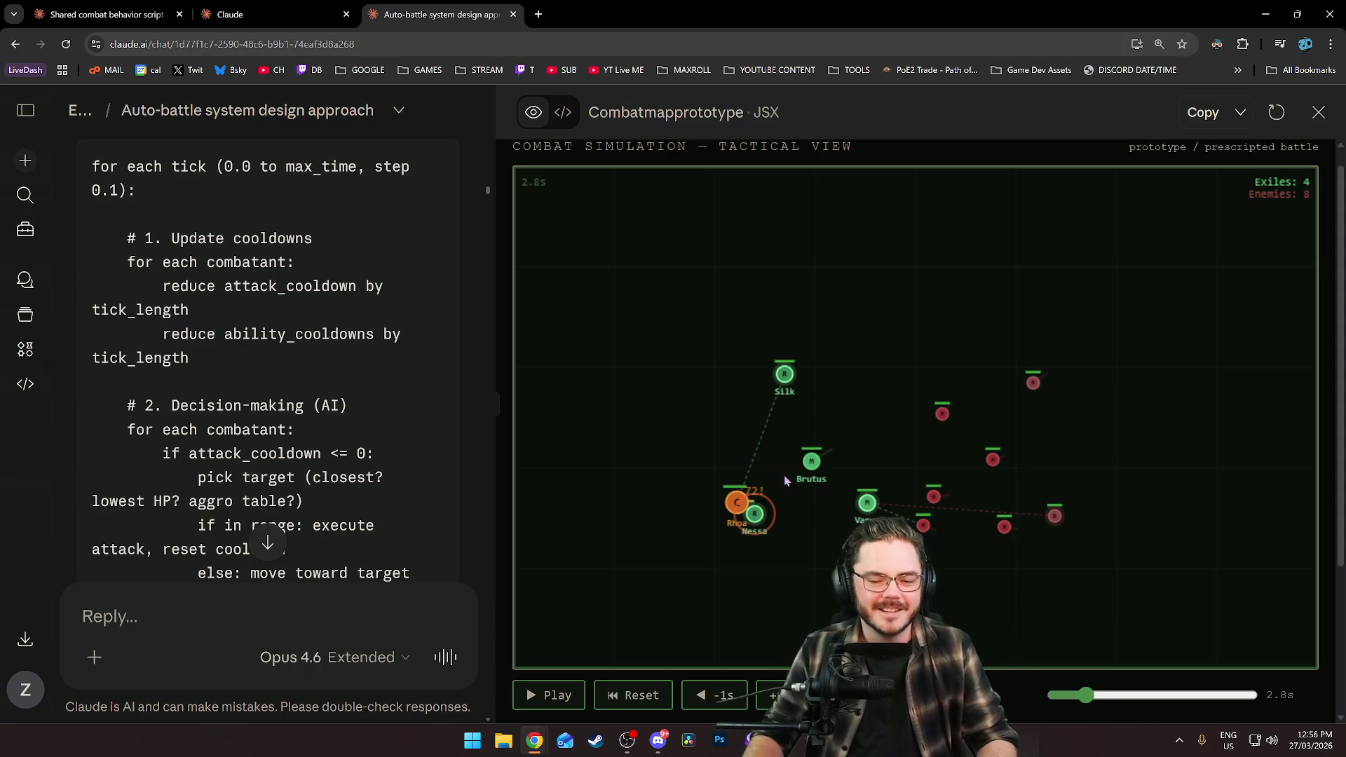
pyautogui.moveTo(1078, 697); pyautogui.dragTo(1055, 696)
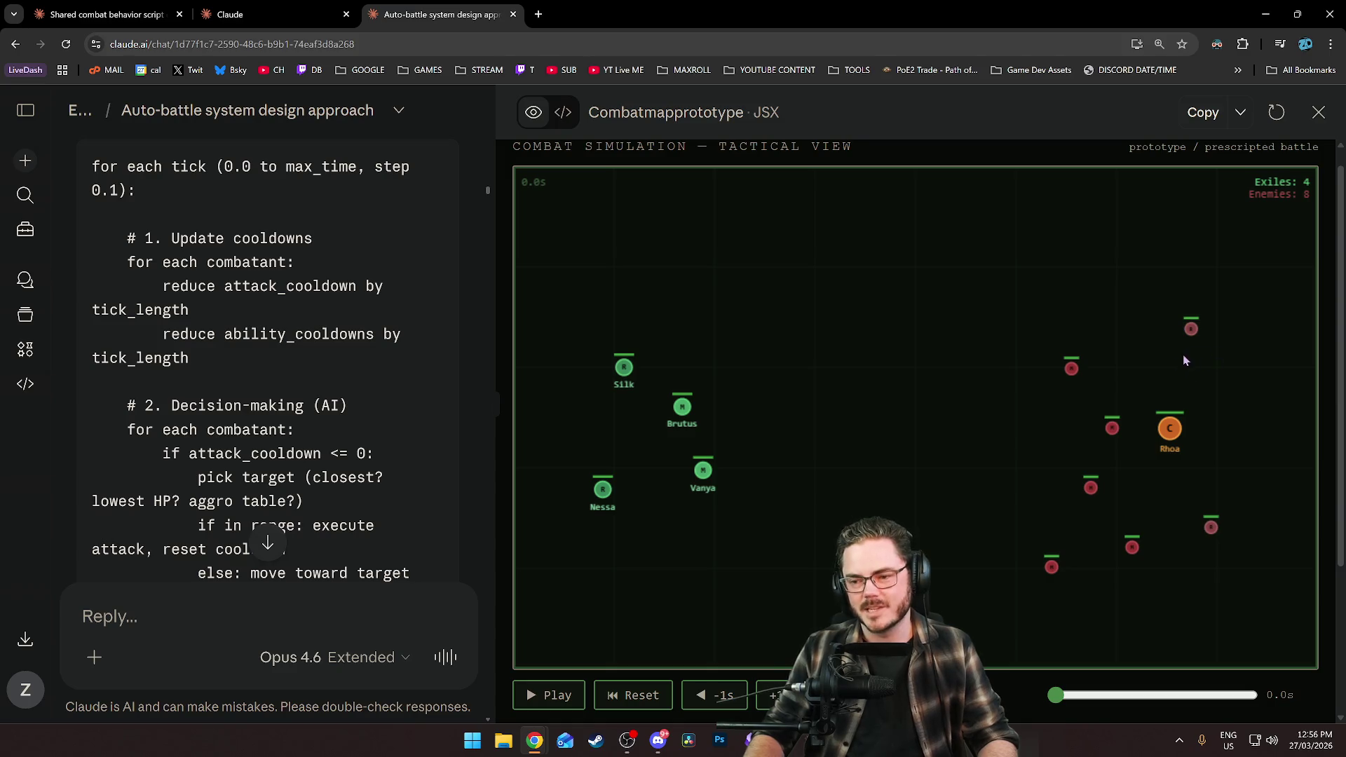
pyautogui.click(554, 702)
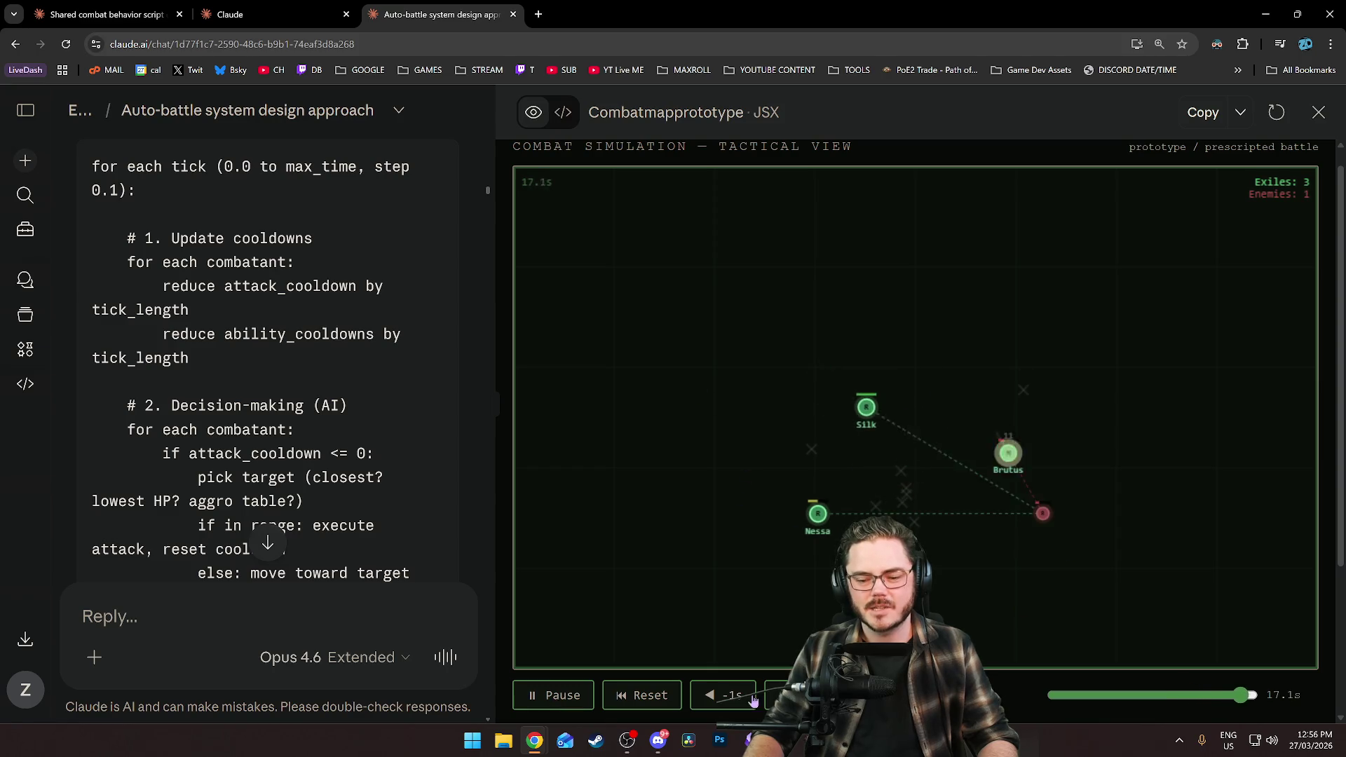
pyautogui.click(641, 695)
pyautogui.click(556, 698)
pyautogui.click(556, 701)
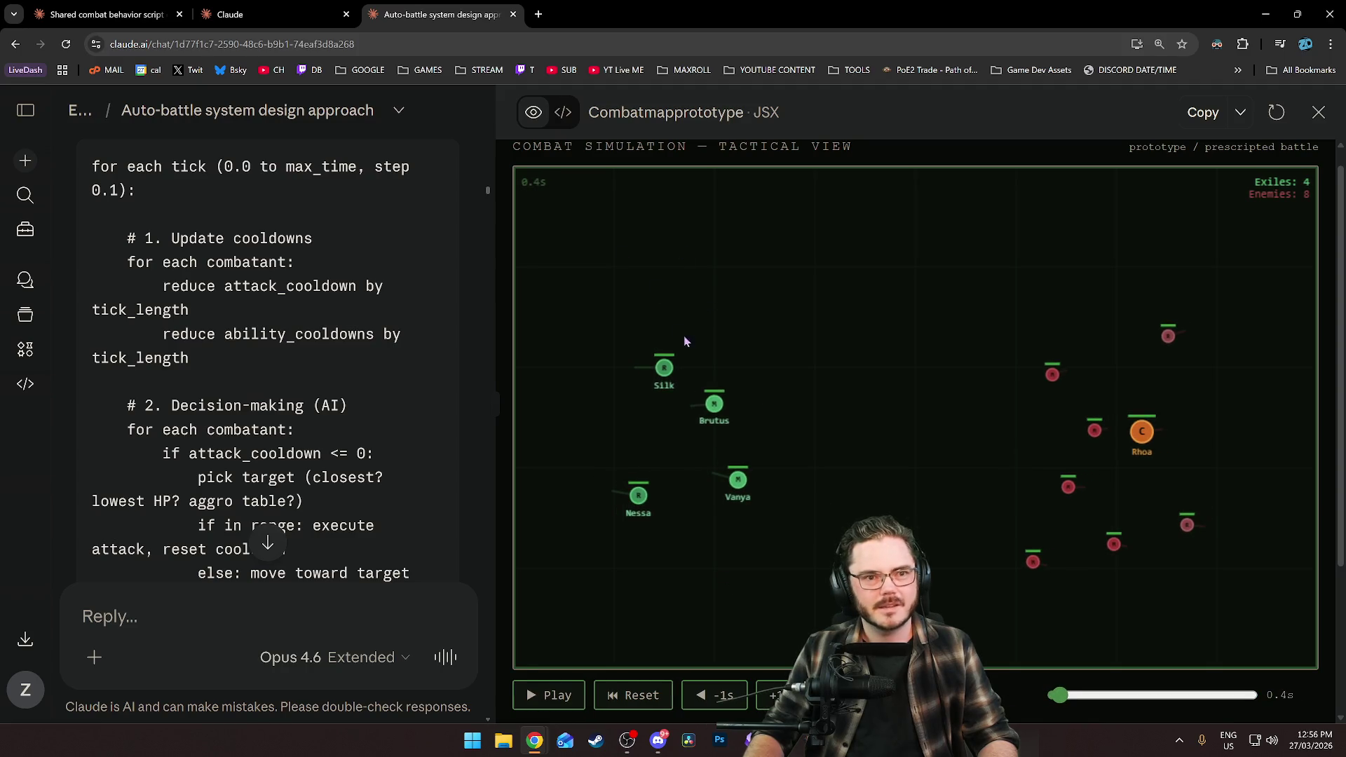
pyautogui.hotkey('alt', 'Tab')
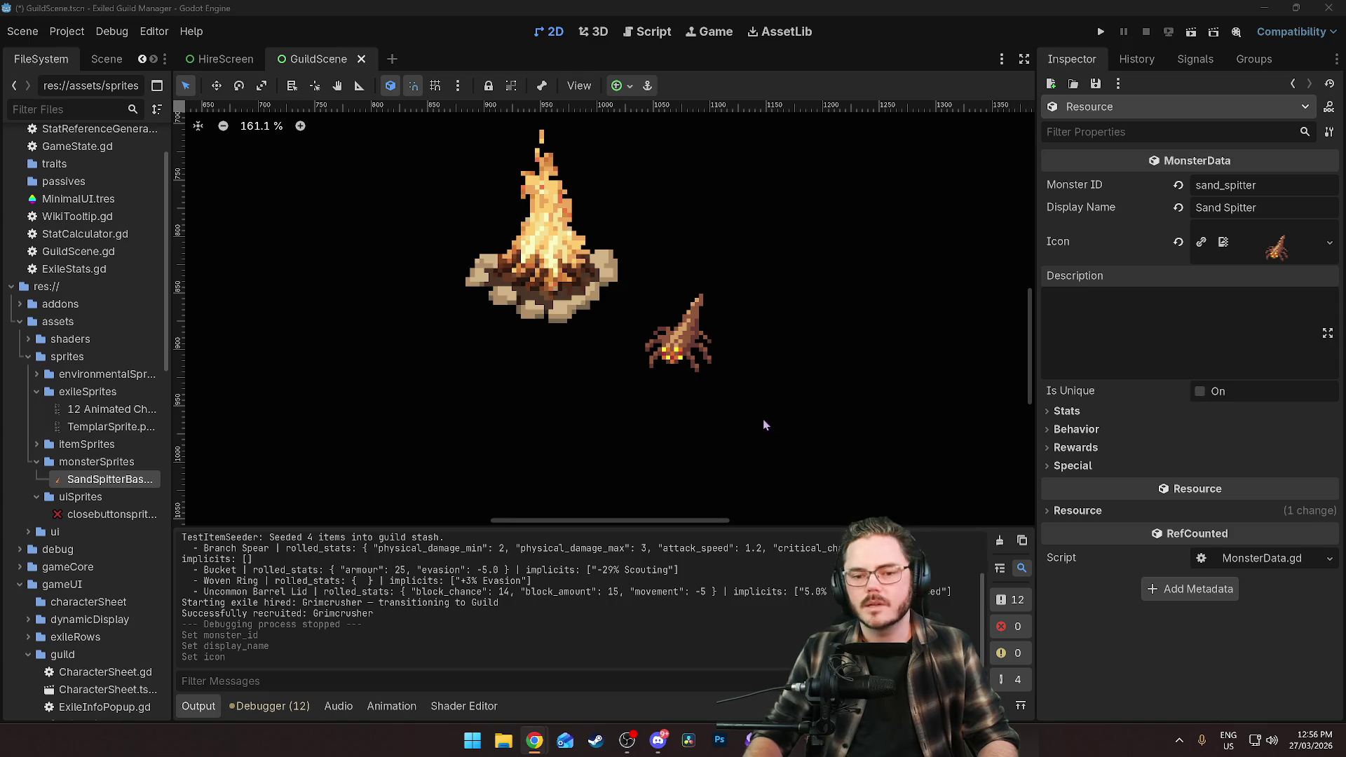
# Select the Description field and expand the Stats and Behavior property groups.
pyautogui.click(1172, 325)
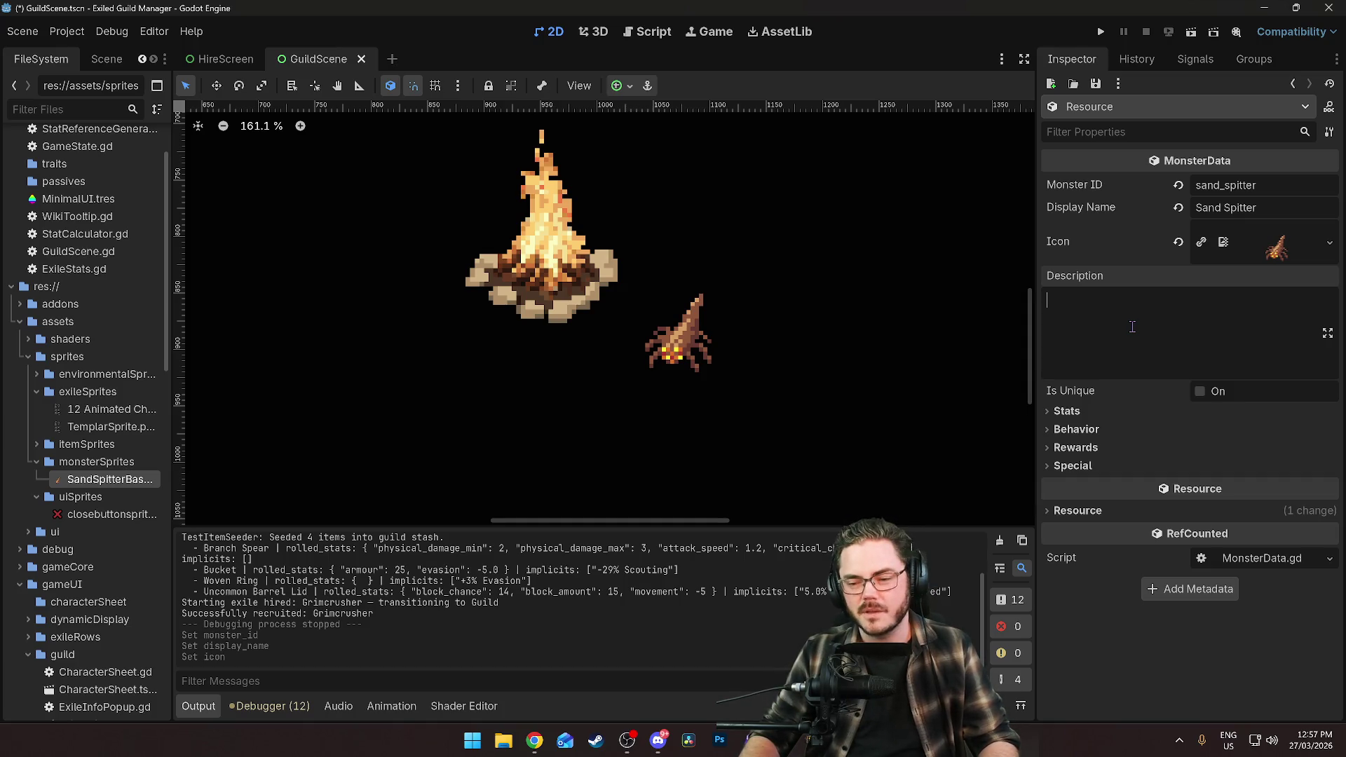
pyautogui.click(1070, 414)
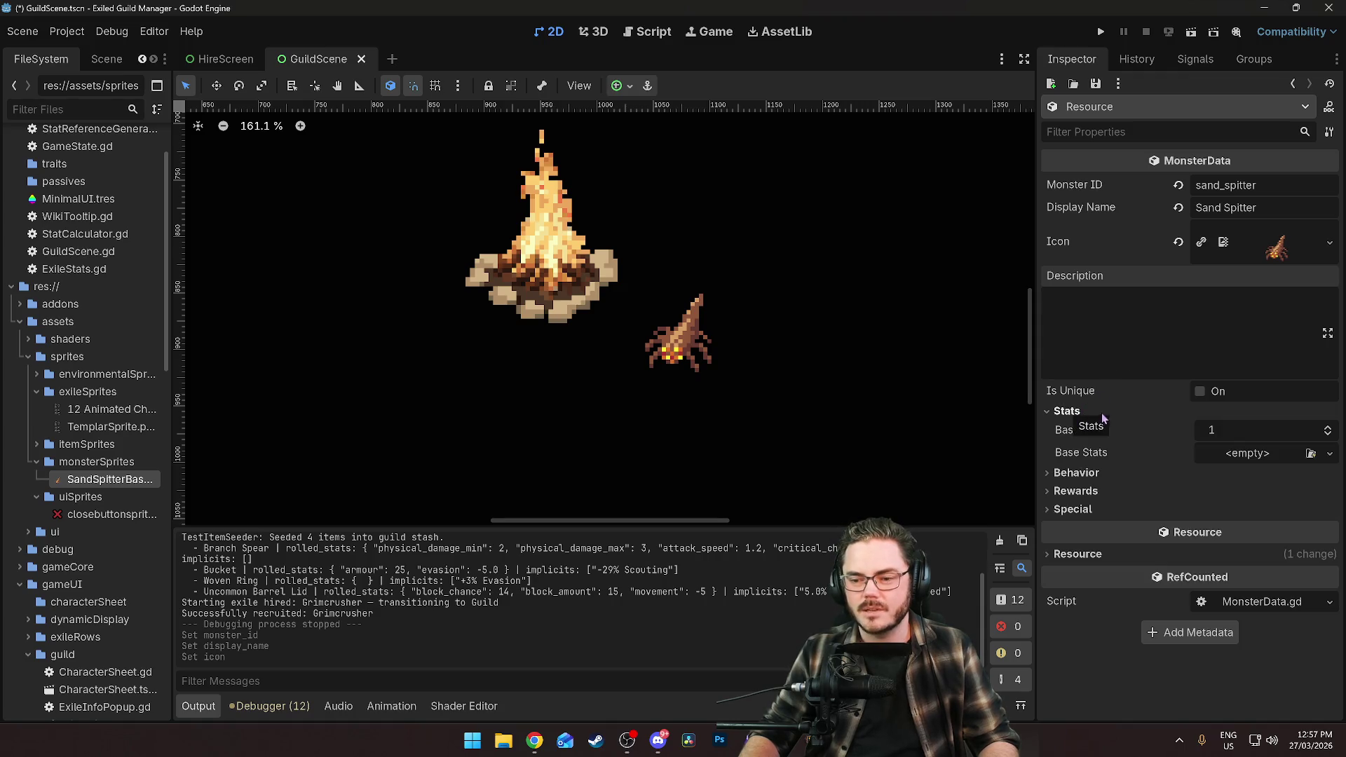
pyautogui.click(1098, 474)
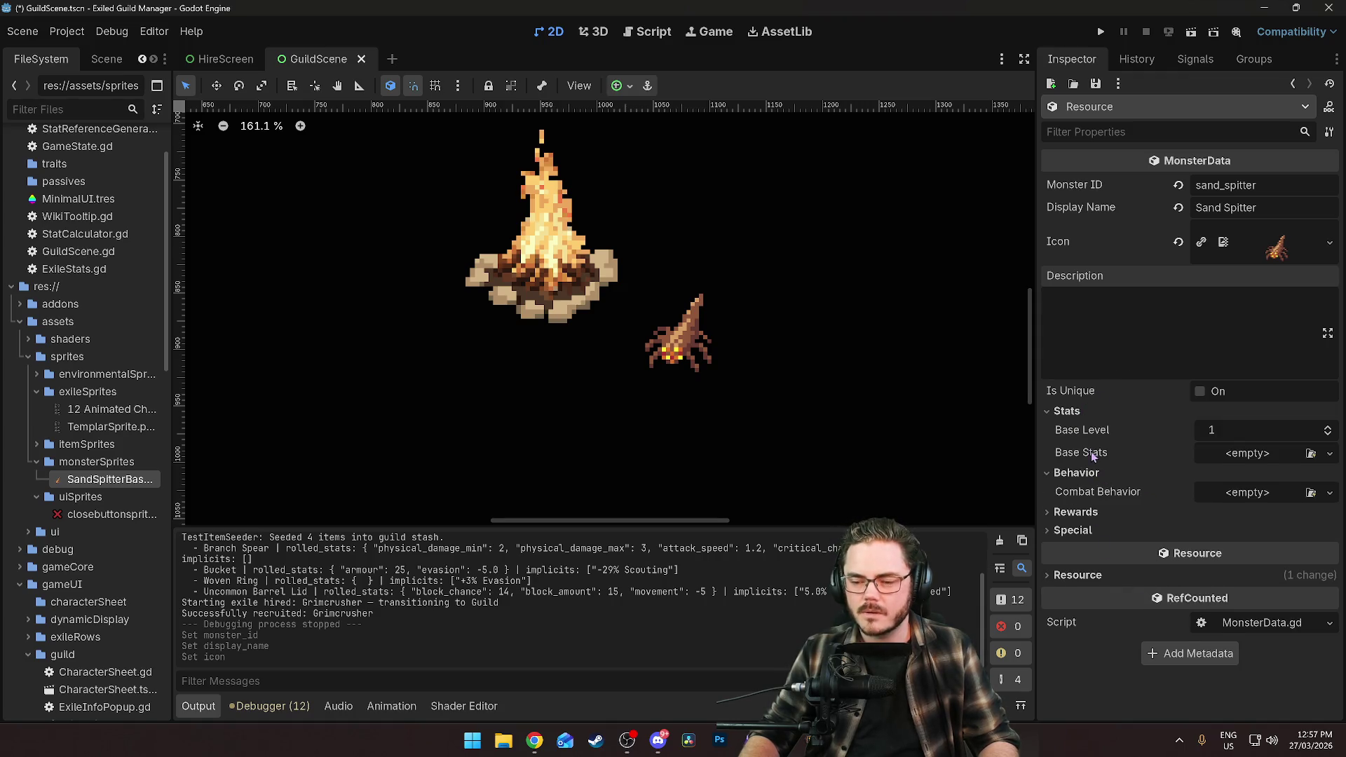
pyautogui.moveTo(1093, 456)
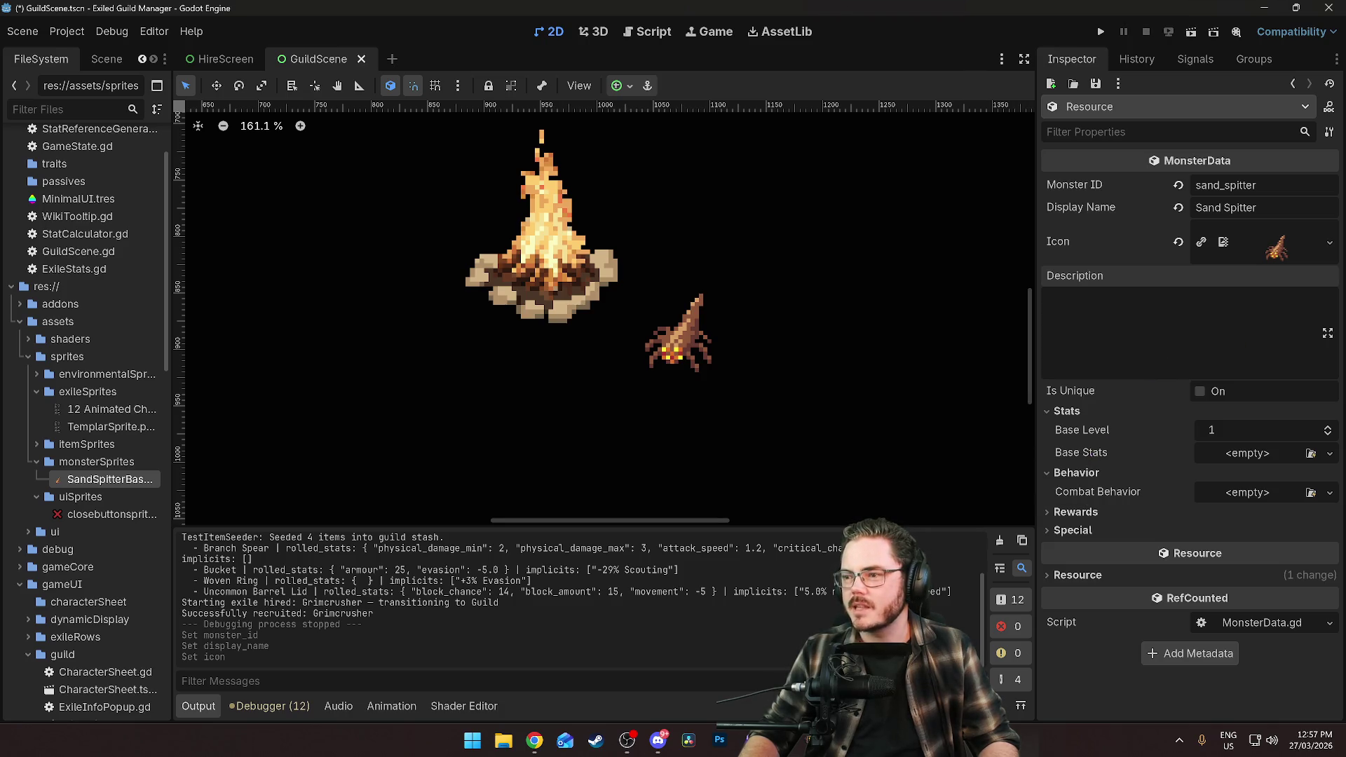
pyautogui.hotkey('alt', 'Tab')
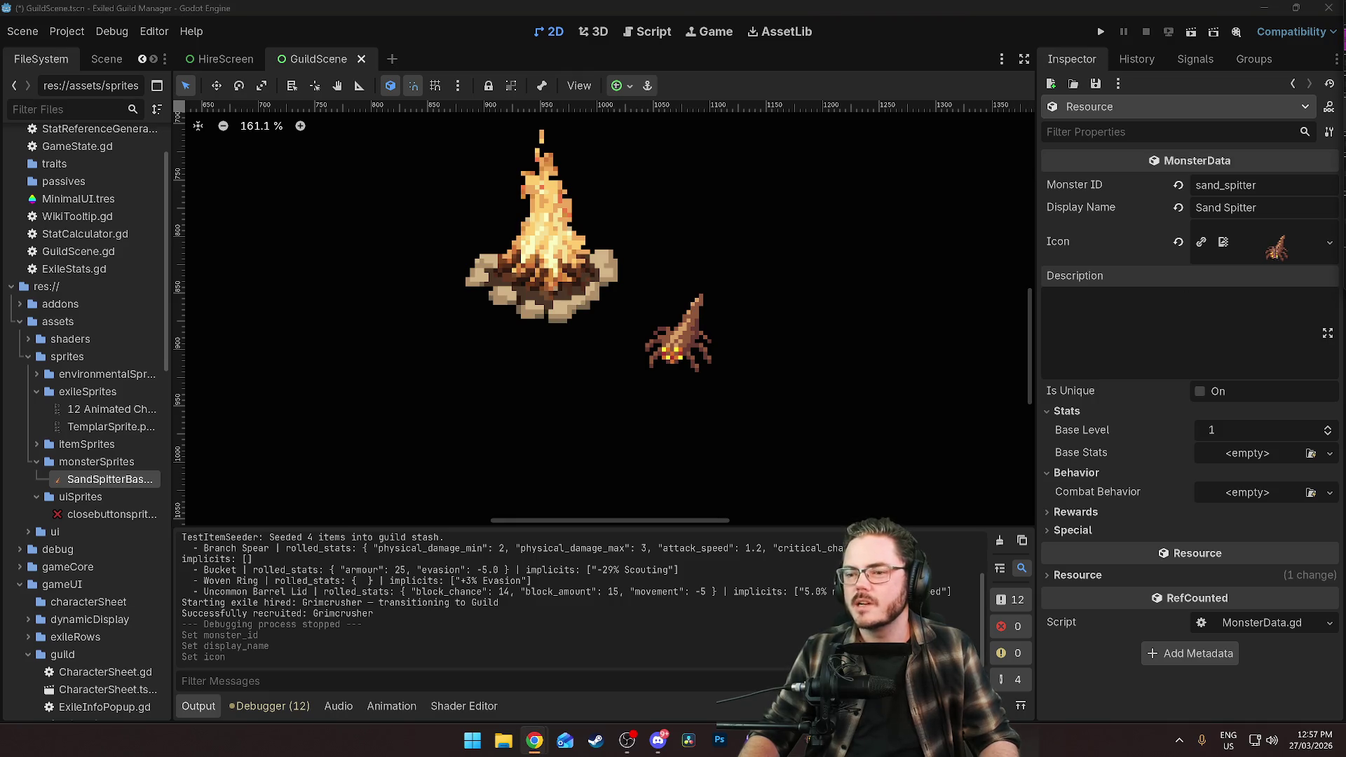
# Paste the sand-blast description, replace 'arachnid' with 'little shit', and end it with a period.
pyautogui.click(1118, 321)
pyautogui.write('A vicious arachnid that emits a blast of sand that is known to shred skin from bone')
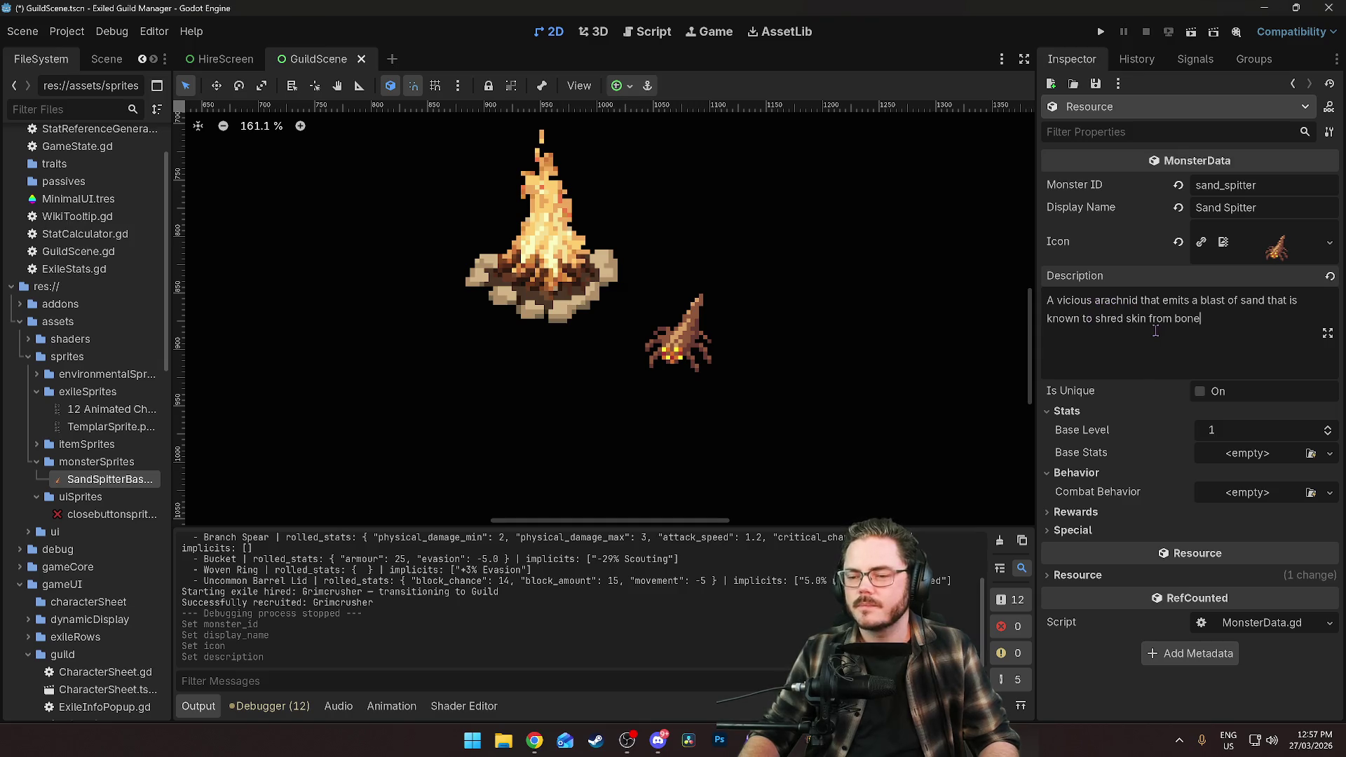
pyautogui.moveTo(1141, 300); pyautogui.dragTo(1089, 300)
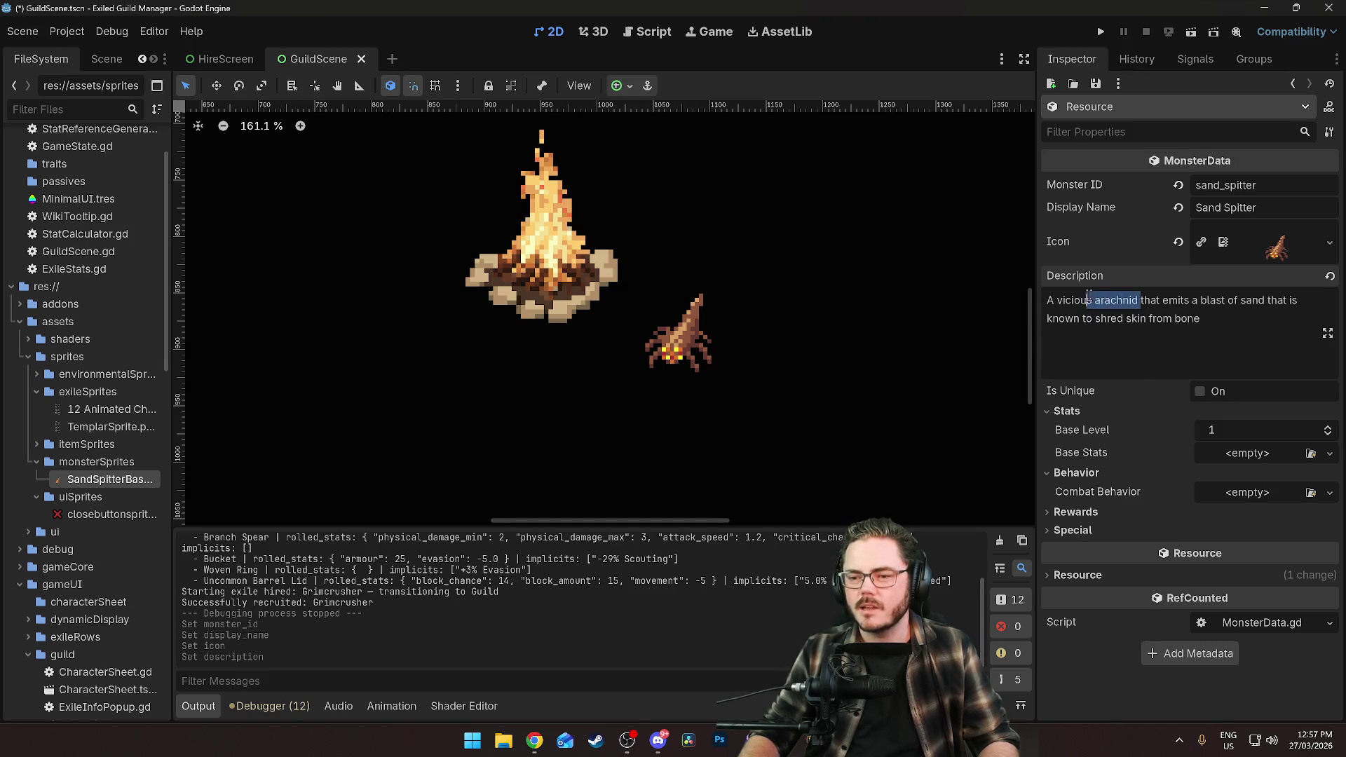
pyautogui.write('litt')
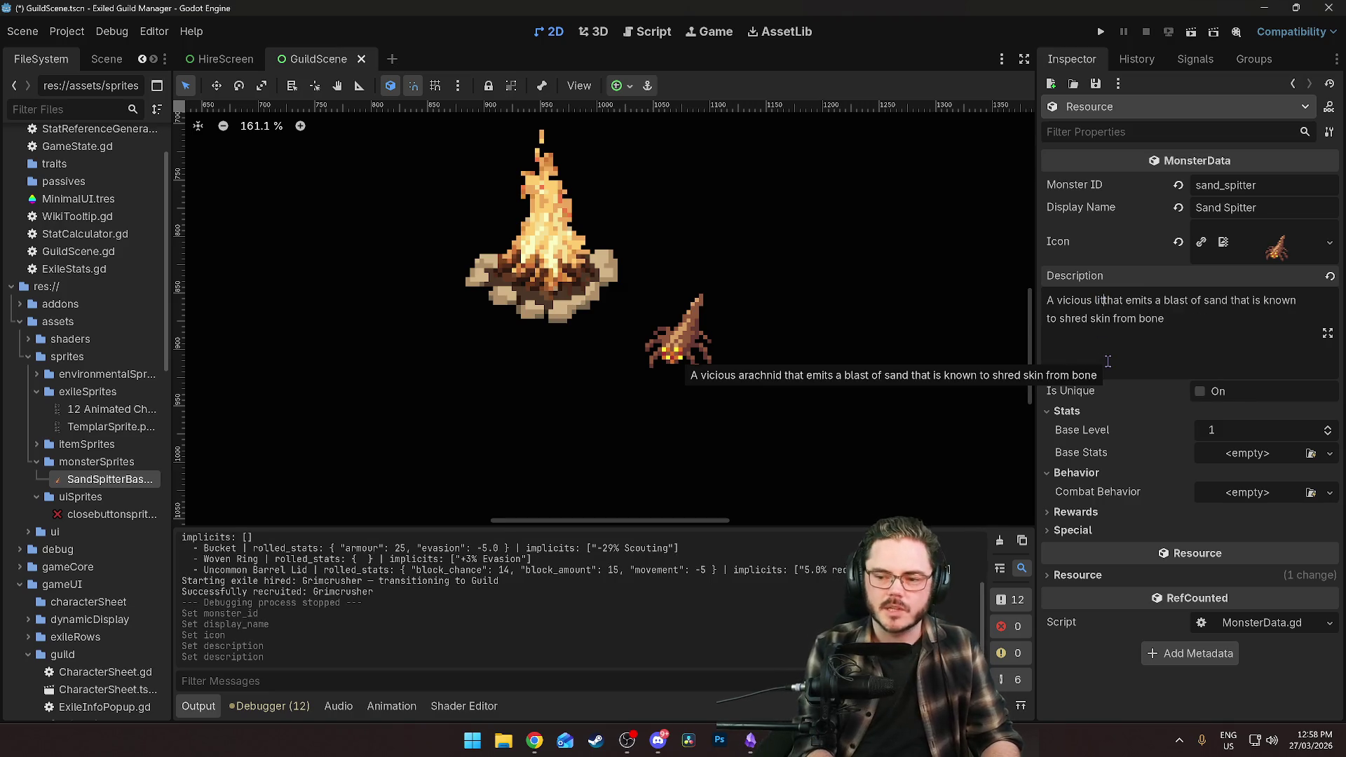
pyautogui.write('le shit')
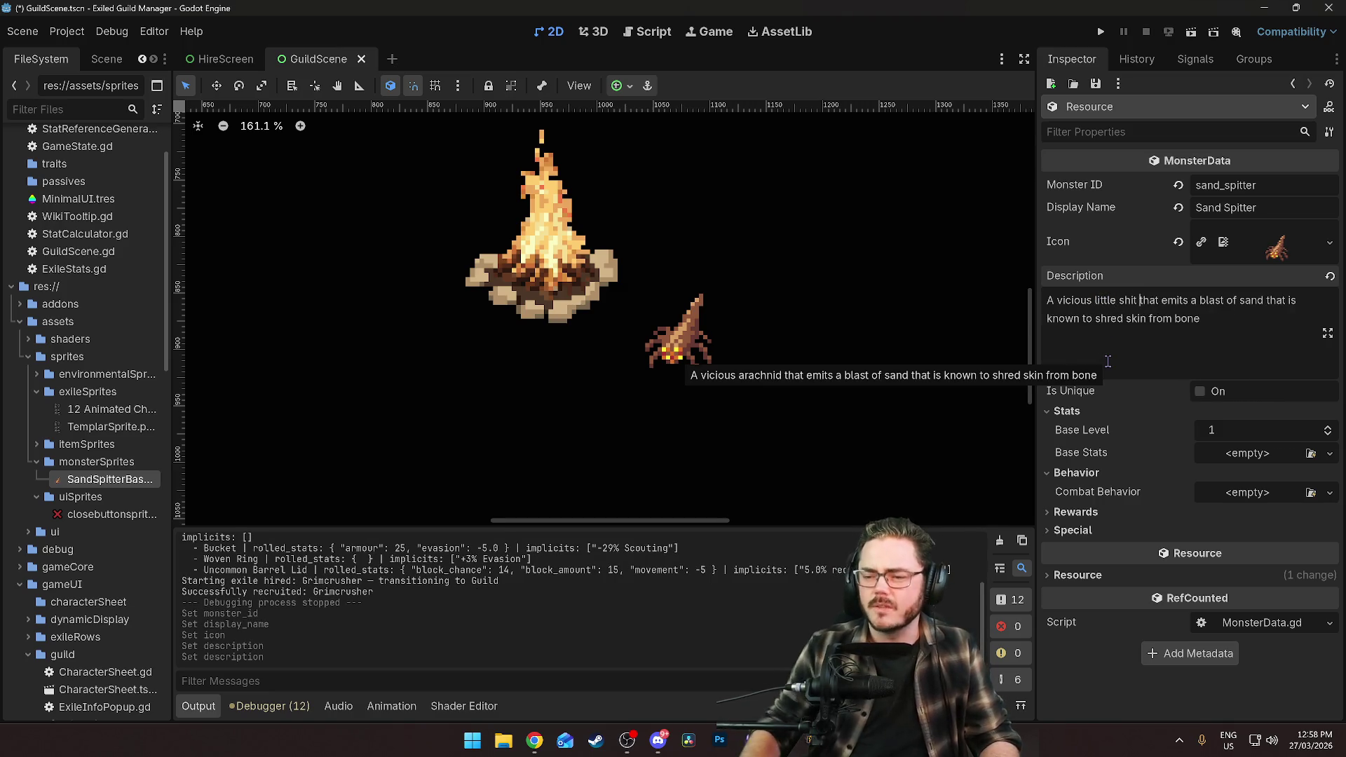
pyautogui.click(1213, 327)
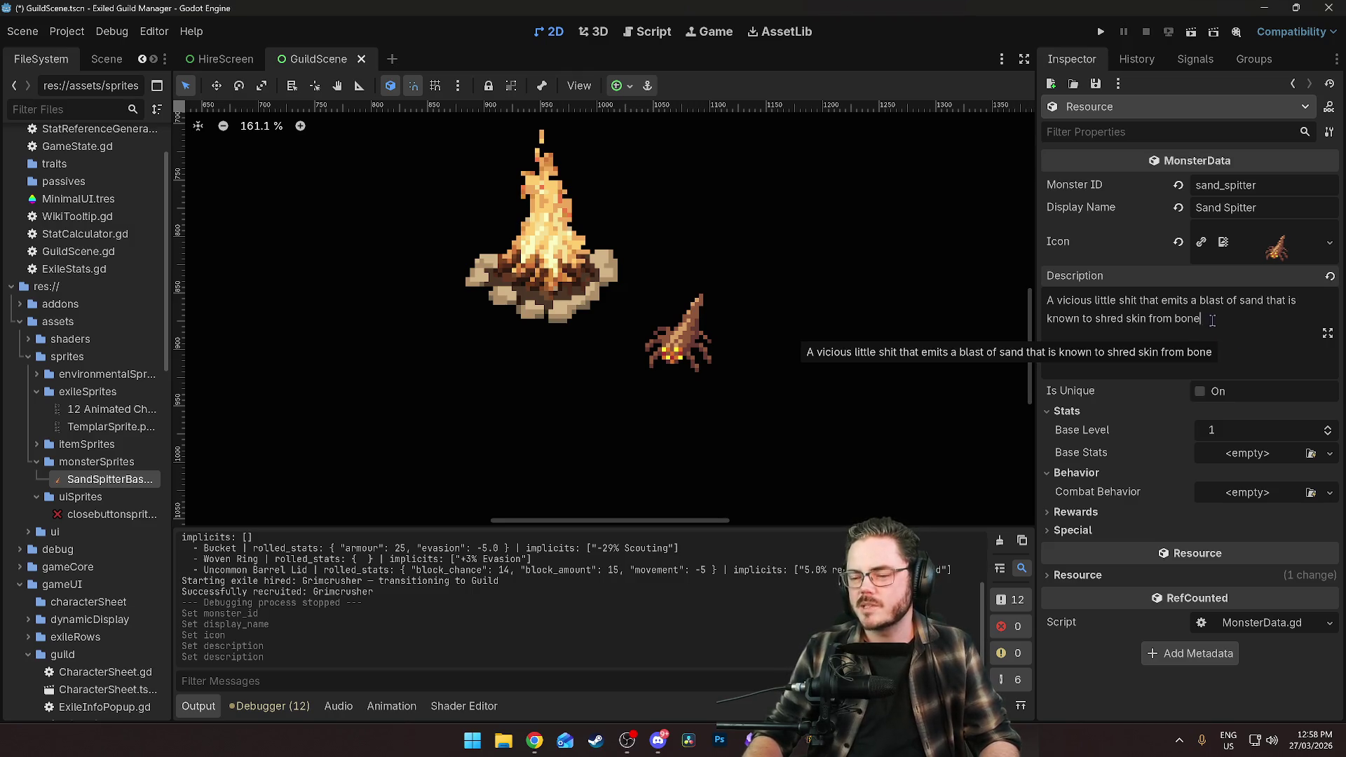
pyautogui.write('.')
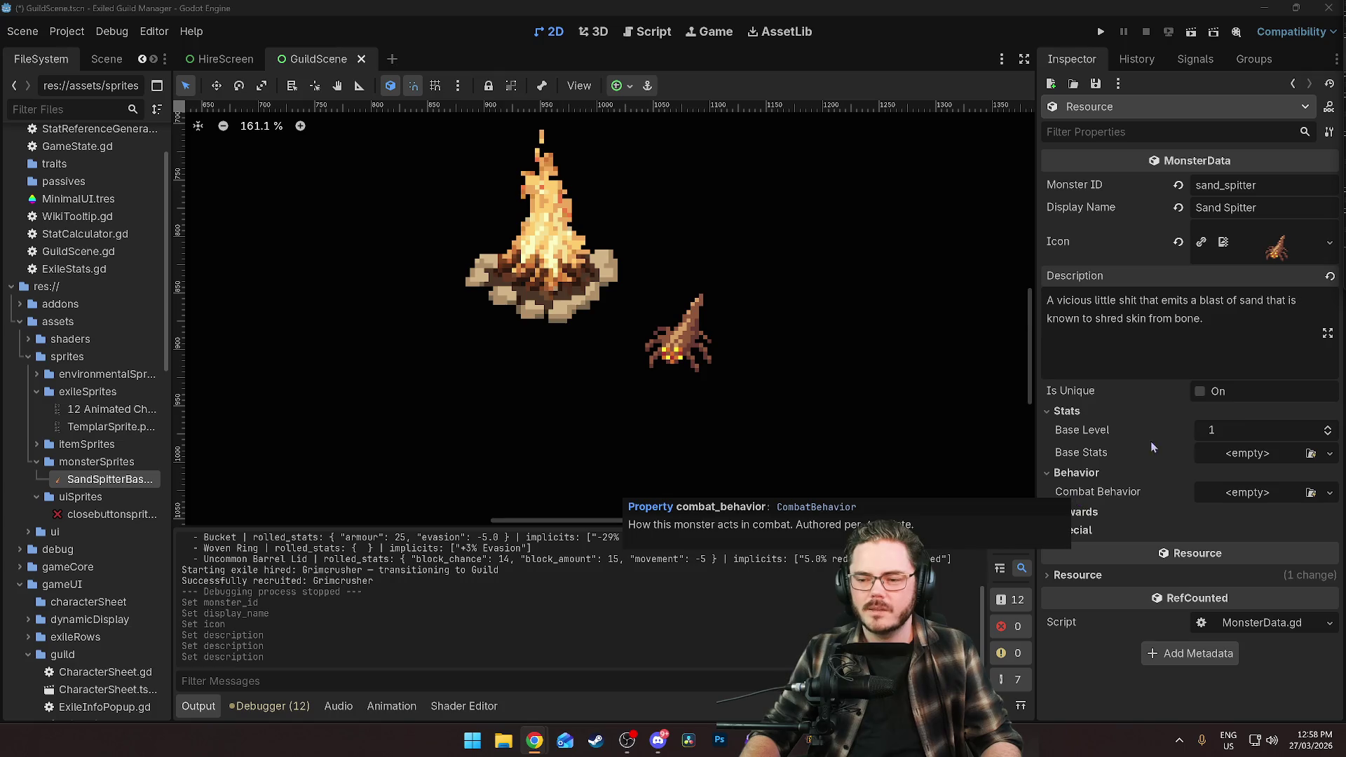
# Assign a new default CombatBehavior resource to the Sand Spitter's Combat Behavior.
pyautogui.click(1246, 494)
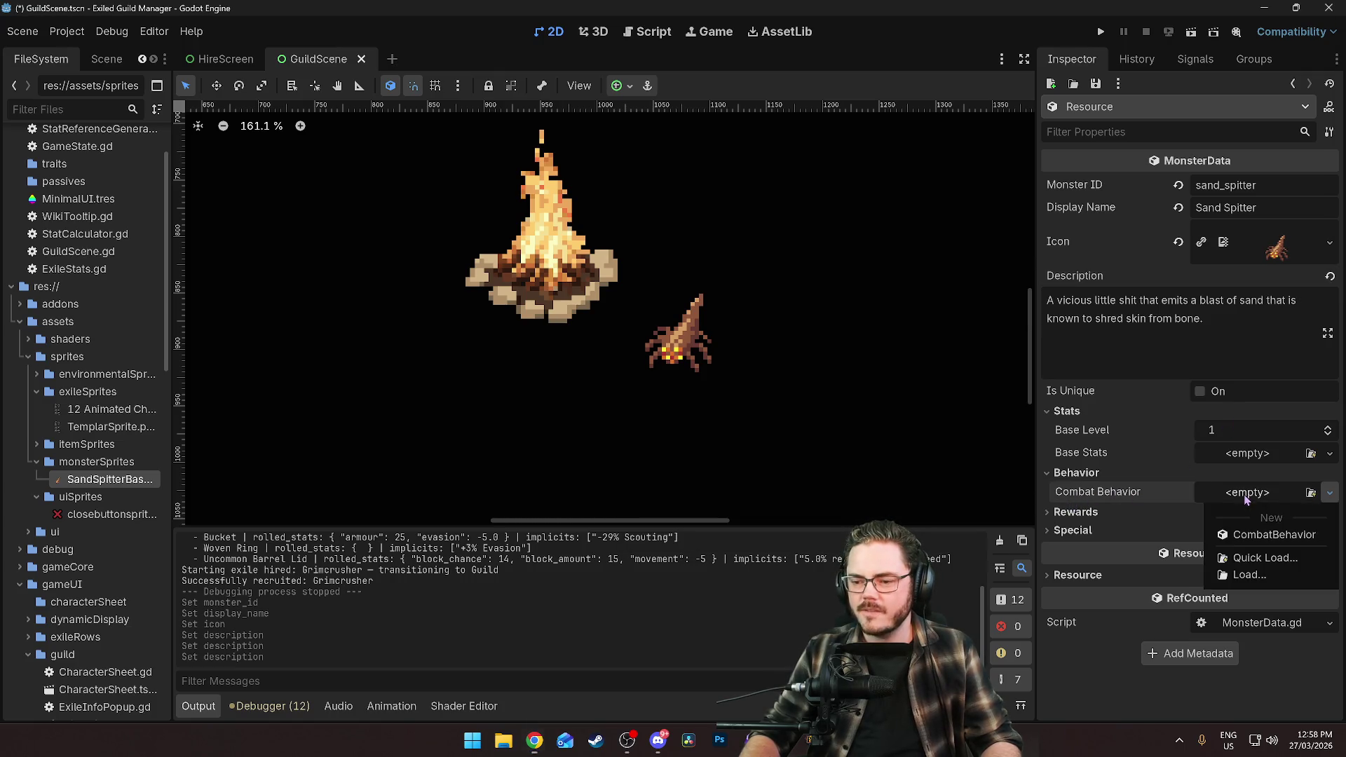
pyautogui.click(1272, 535)
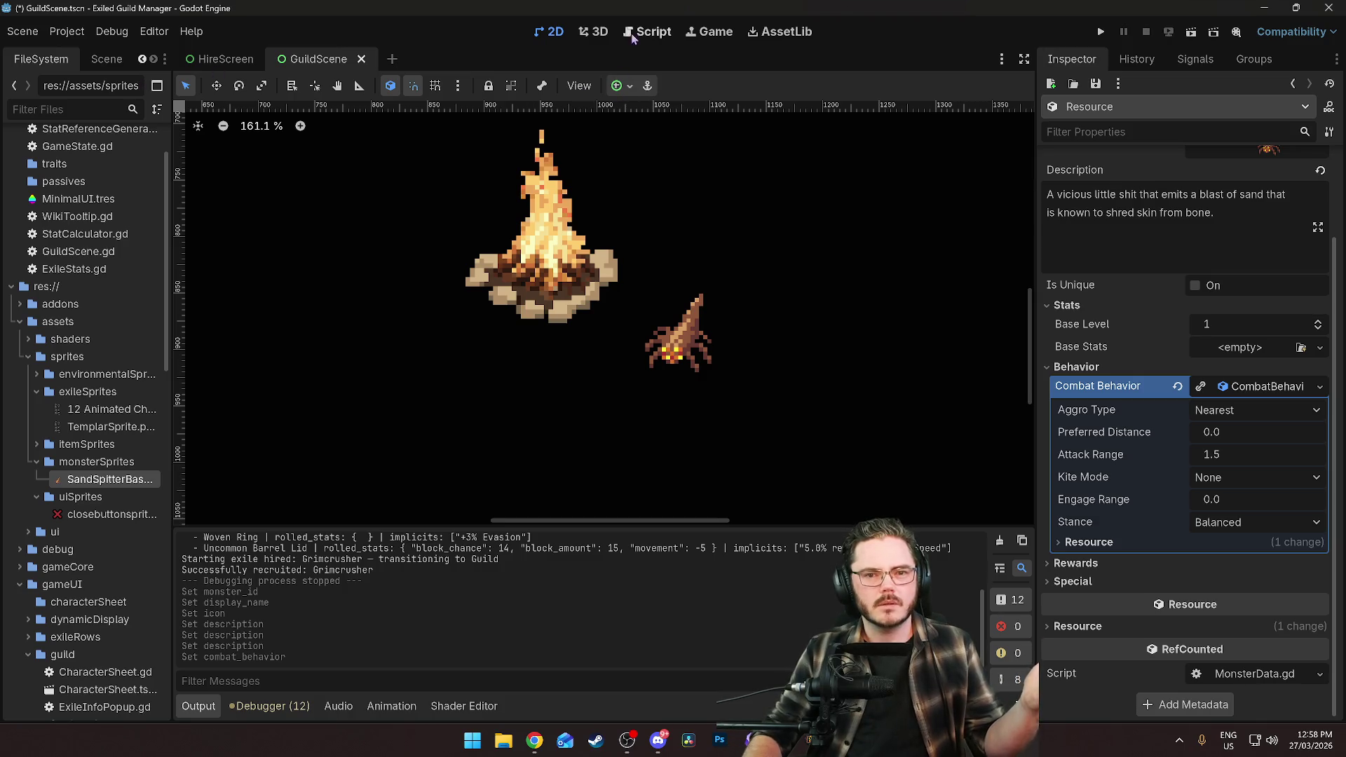
pyautogui.click(652, 31)
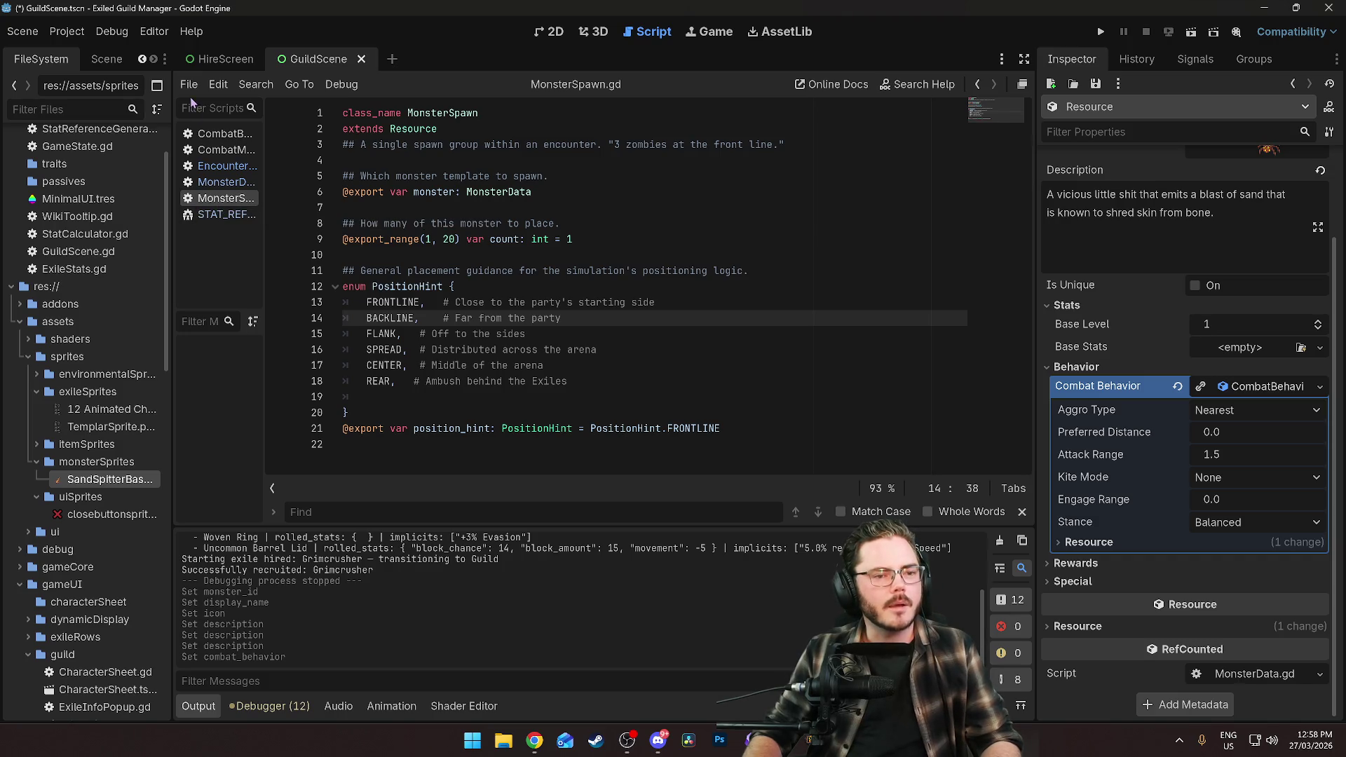
# Filter the FileSystem by 'combat' and open CombatBehavior.gd.
pyautogui.click(71, 109)
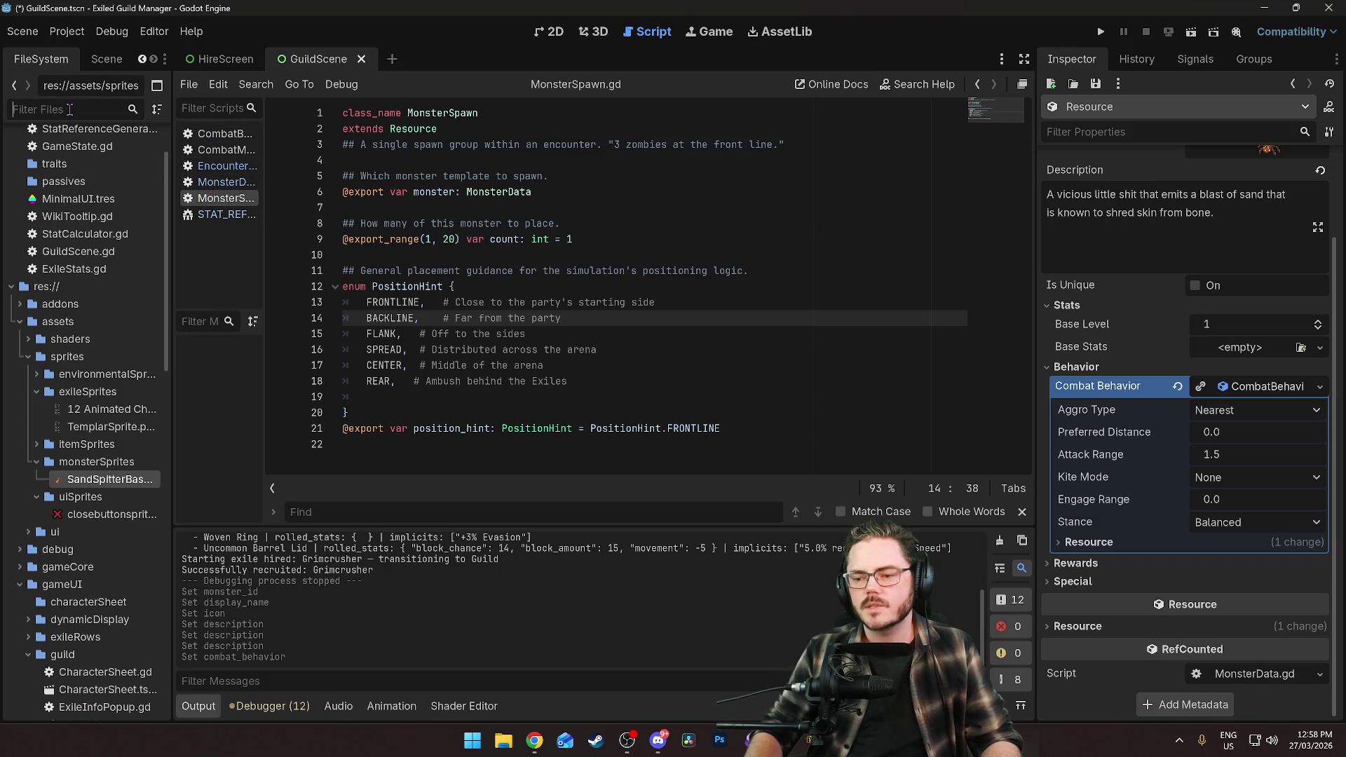
pyautogui.write('combat')
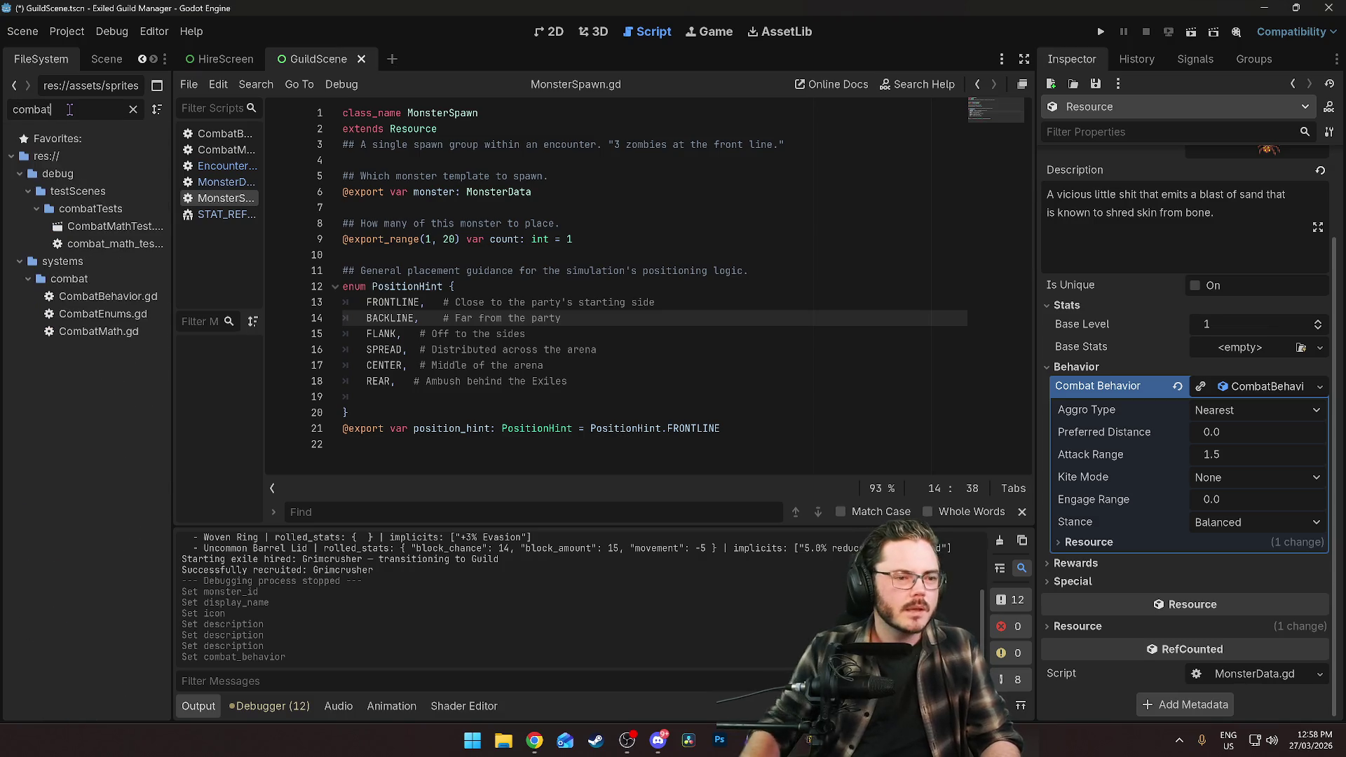
pyautogui.doubleClick(108, 297)
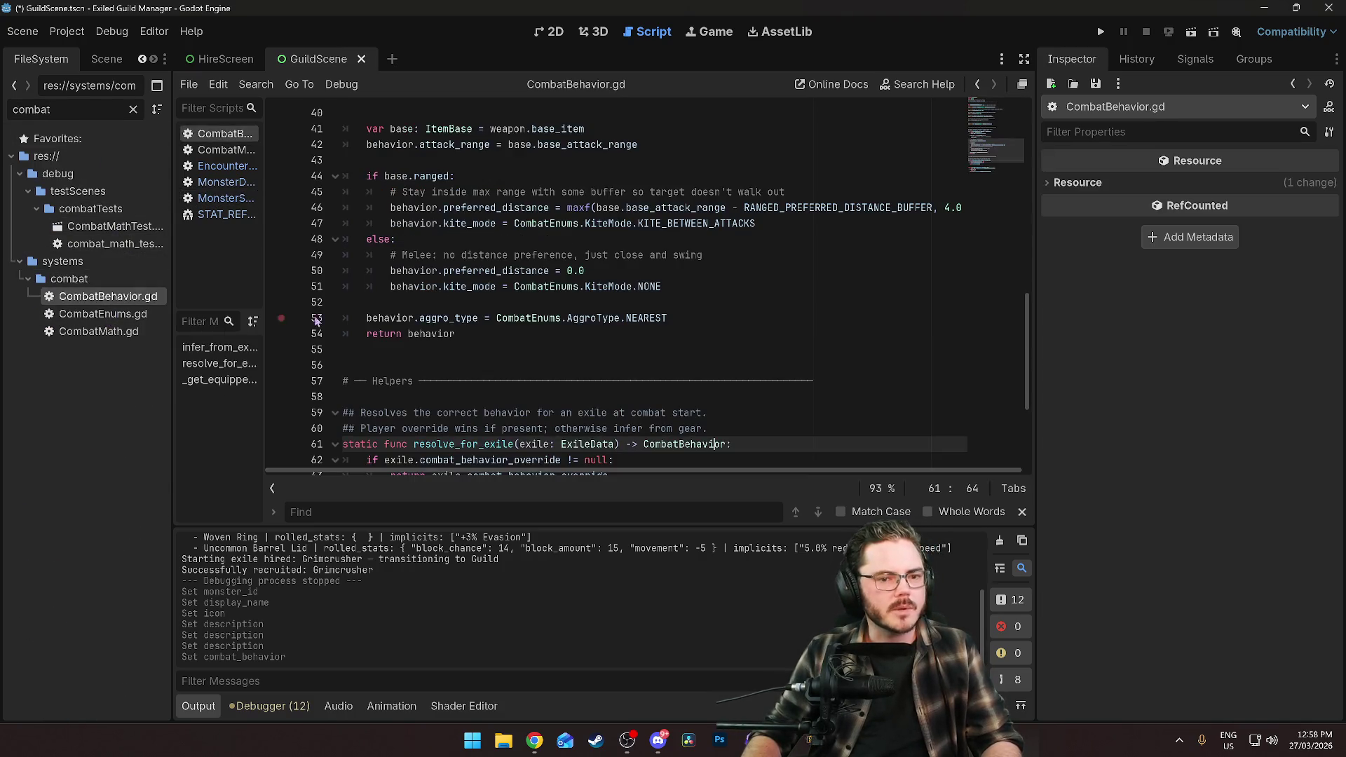
pyautogui.scroll(10, 669, 259)
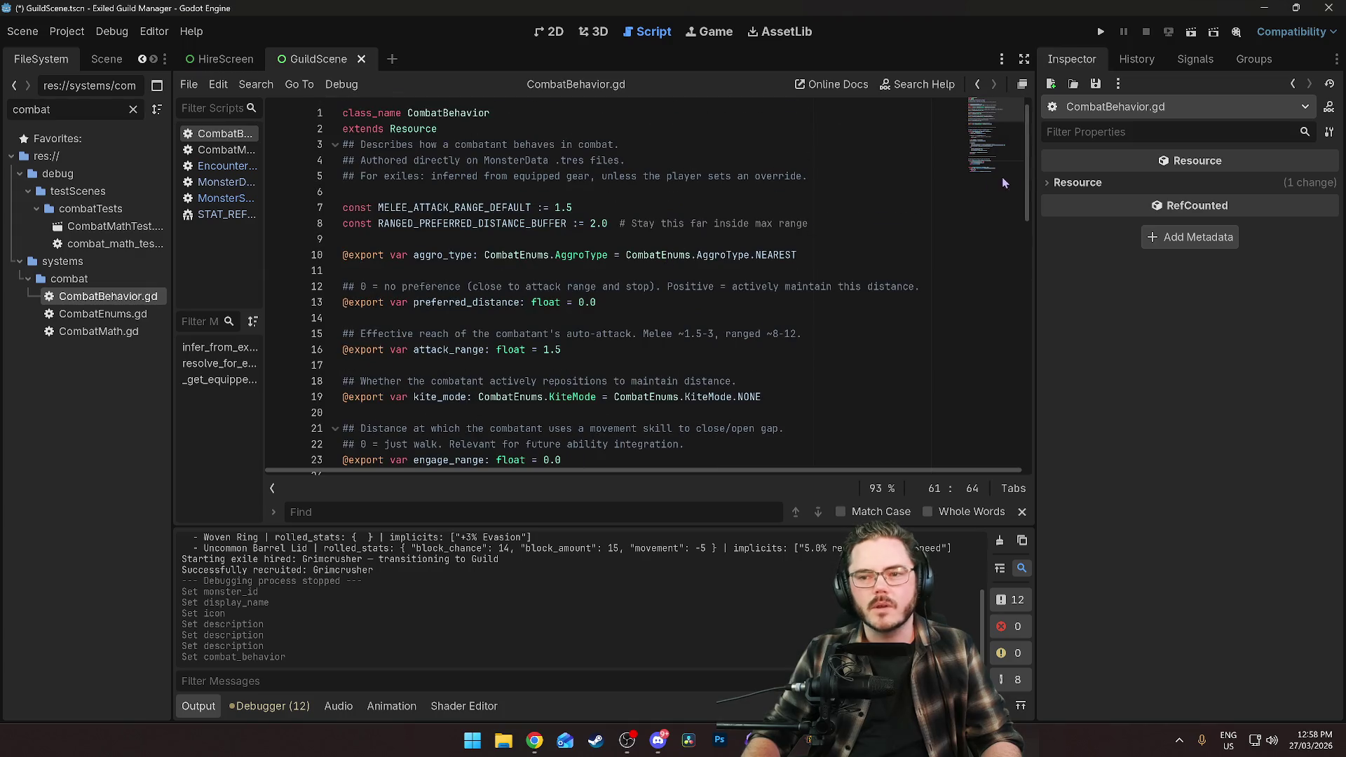
pyautogui.scroll(-15, 1012, 329)
pyautogui.moveTo(1026, 407)
pyautogui.mouseDown()
pyautogui.moveTo(1040, 168)
pyautogui.moveTo(1012, 242)
pyautogui.moveTo(985, 458)
pyautogui.mouseUp()
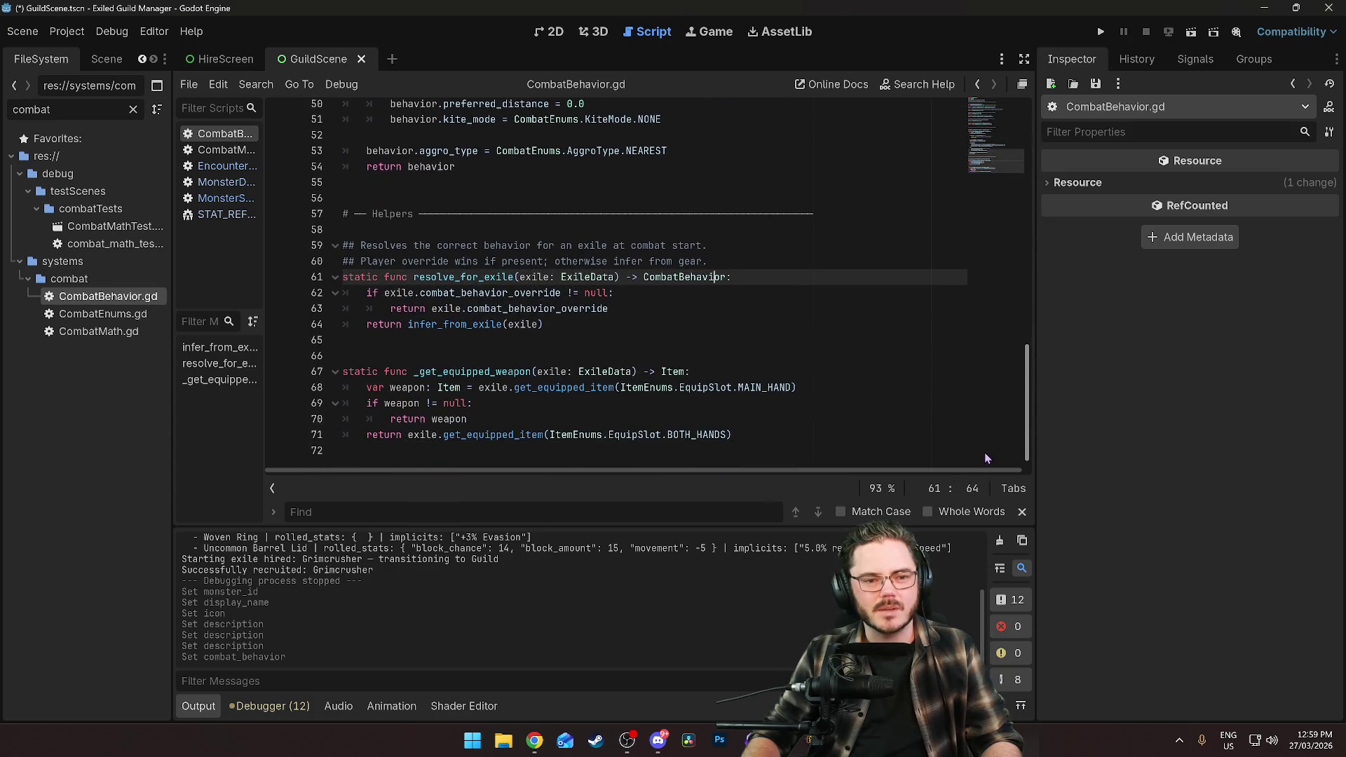
pyautogui.click(976, 113)
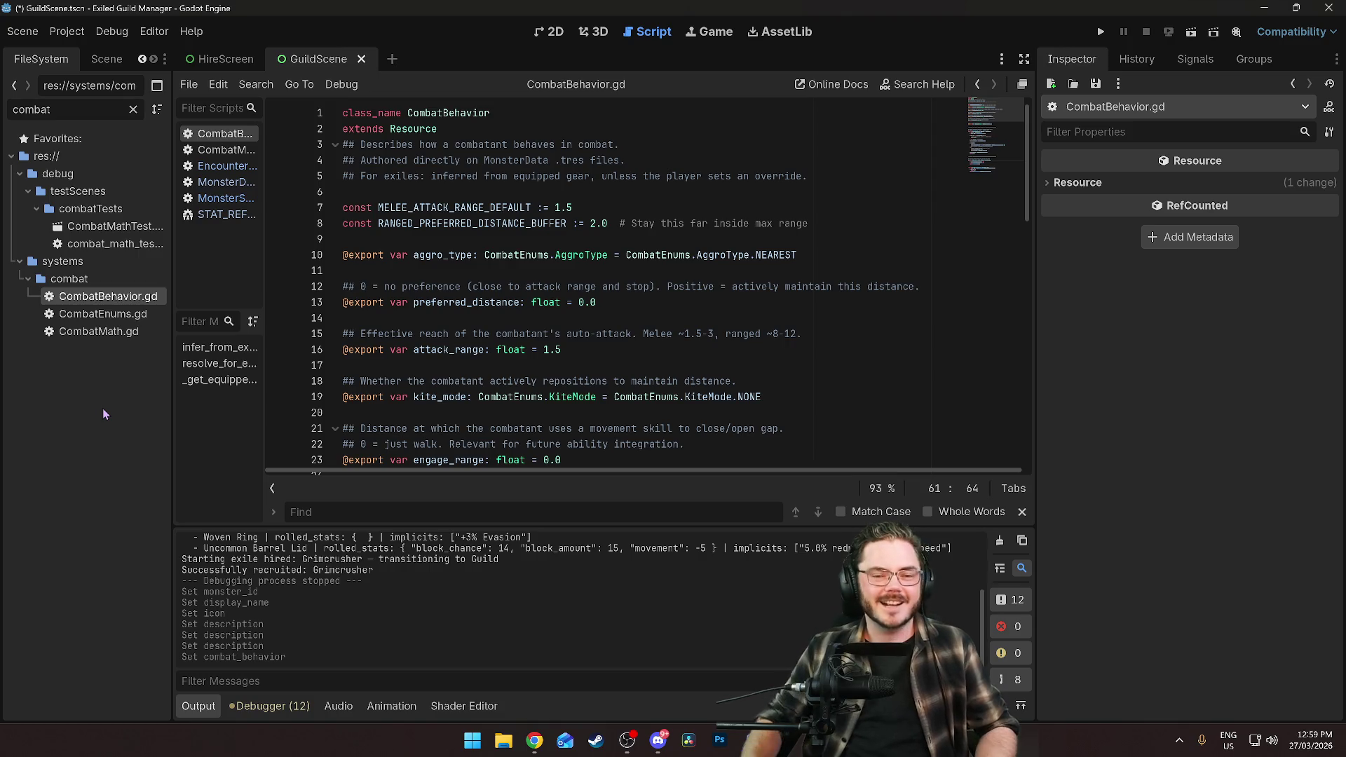
pyautogui.click(609, 319)
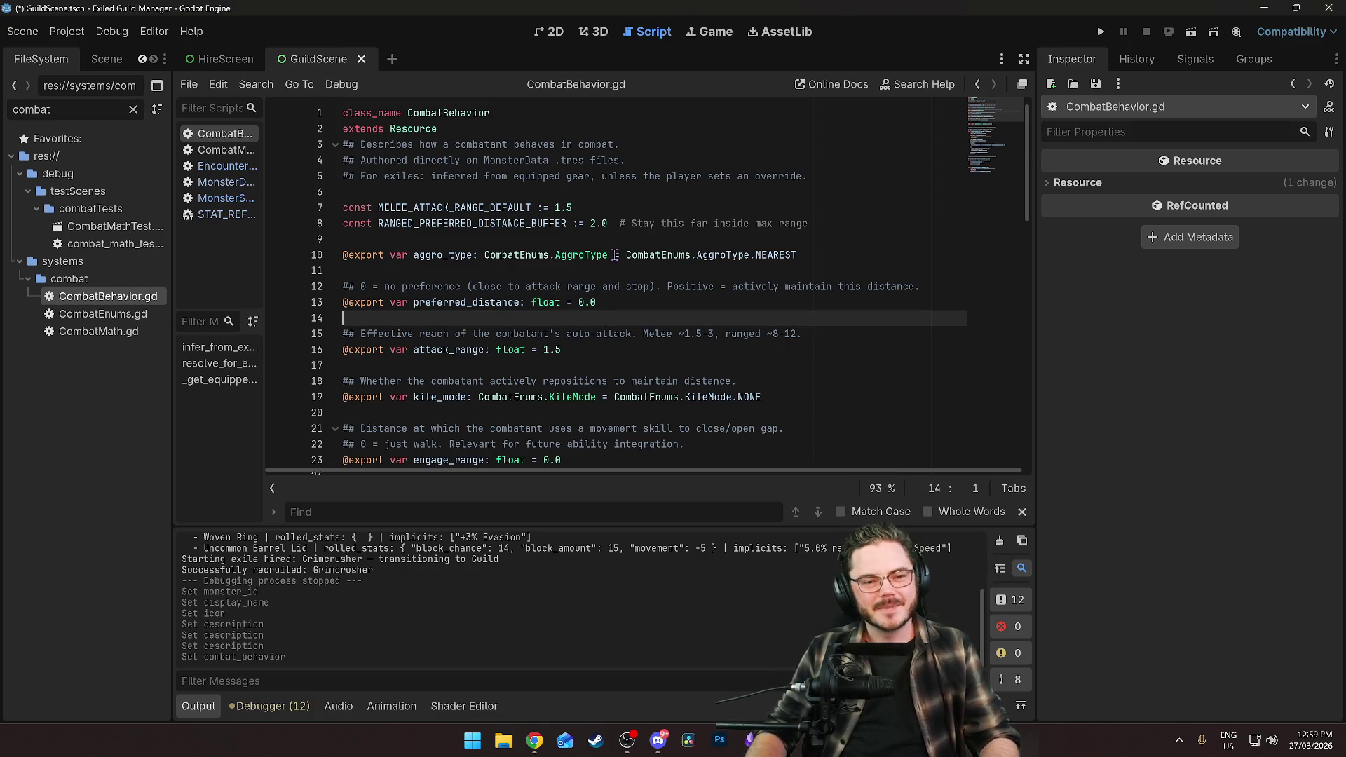
pyautogui.click(633, 284)
pyautogui.click(650, 269)
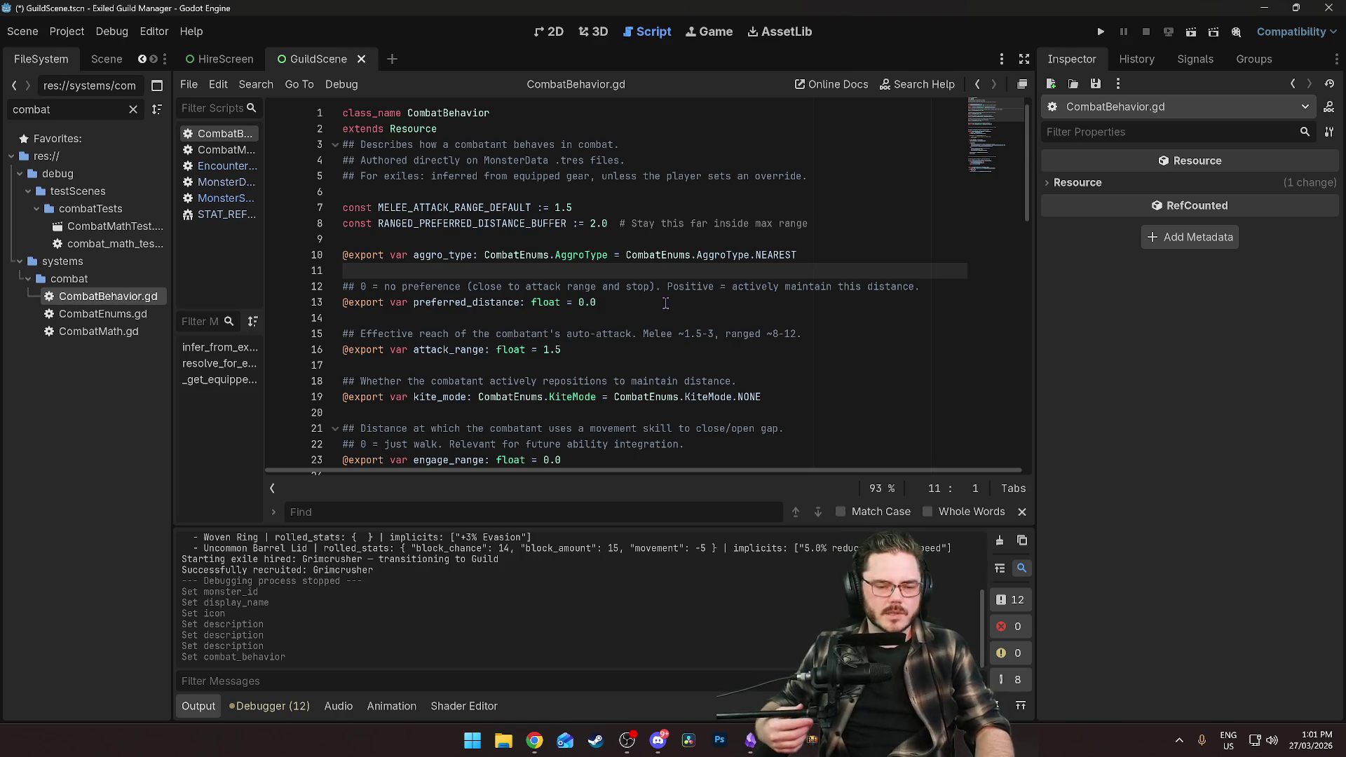
pyautogui.scroll(-6, 694, 298)
pyautogui.scroll(-4, 698, 296)
pyautogui.scroll(10, 673, 296)
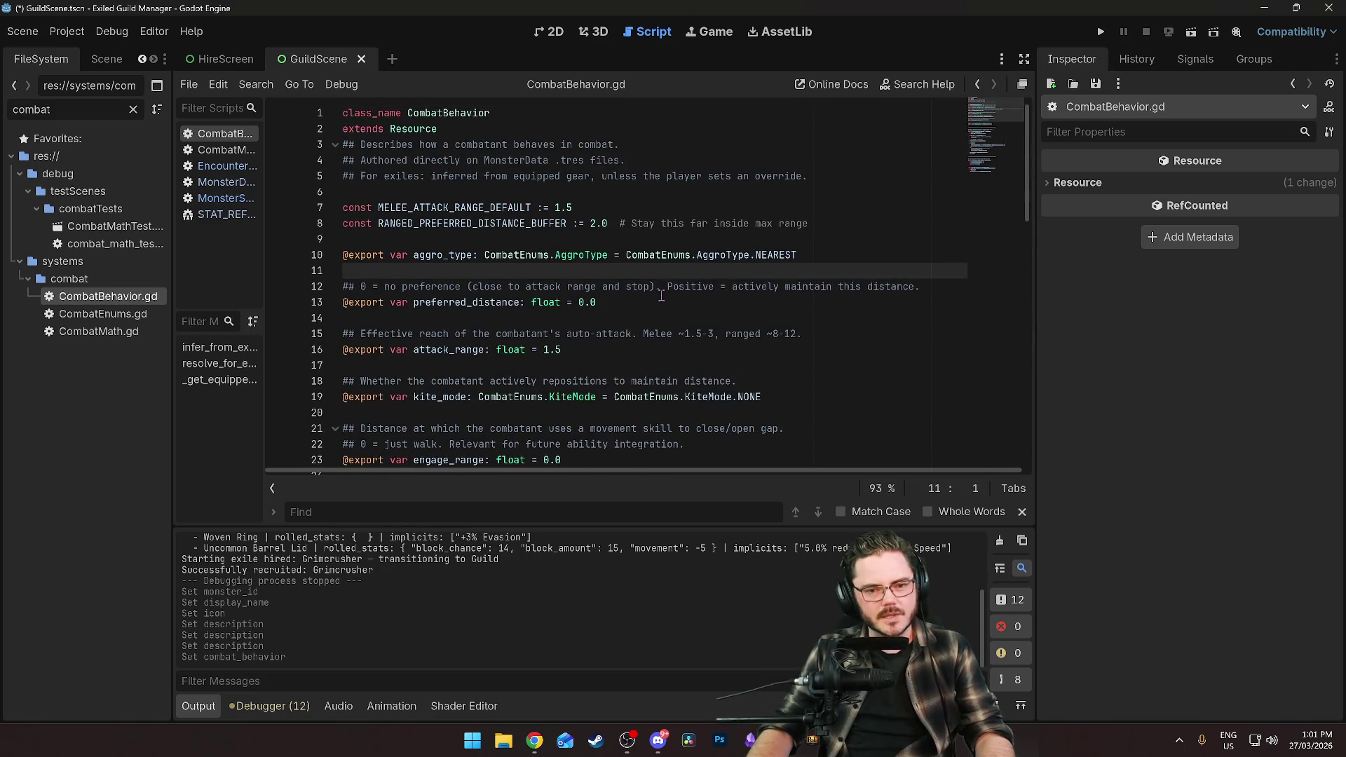
pyautogui.scroll(-5, 661, 296)
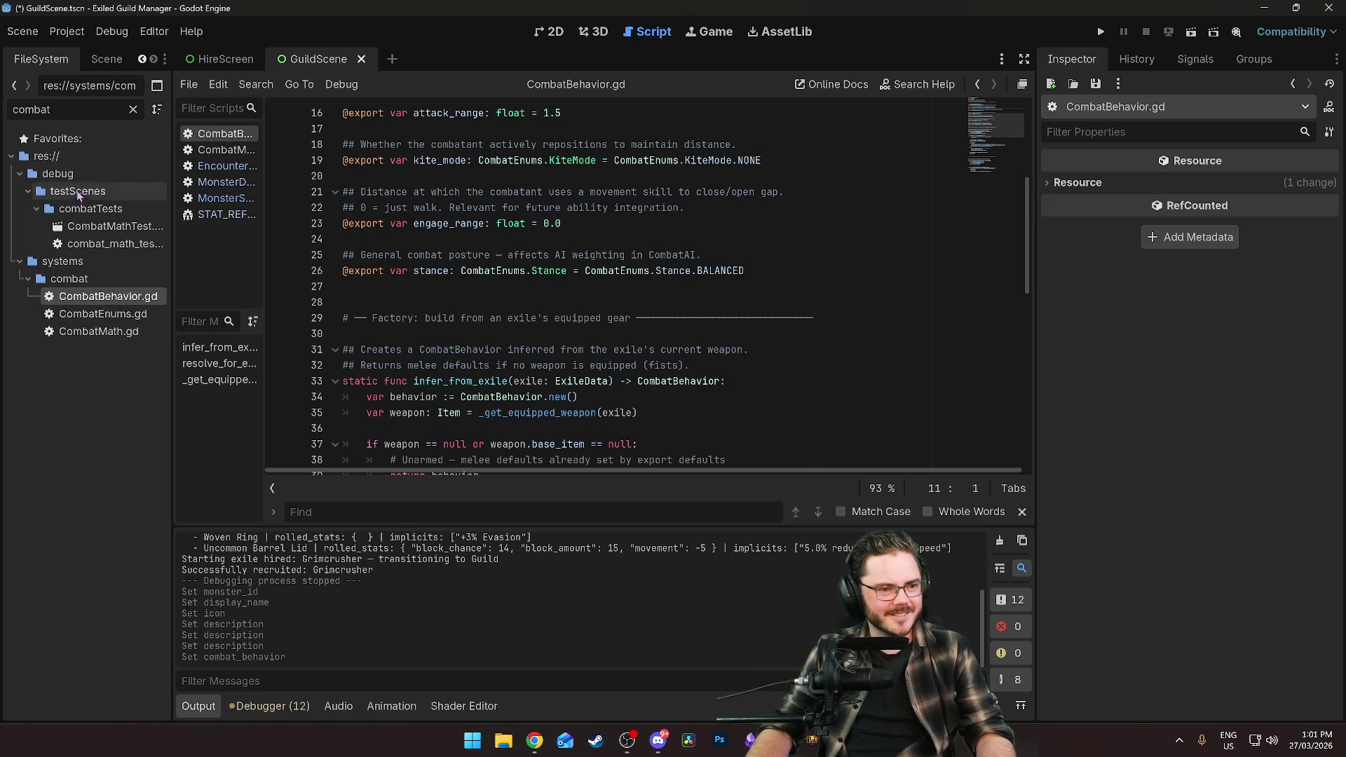
# Clear the 'combat' file filter and reopen sand_spitter.tres in the Inspector.
pyautogui.click(132, 110)
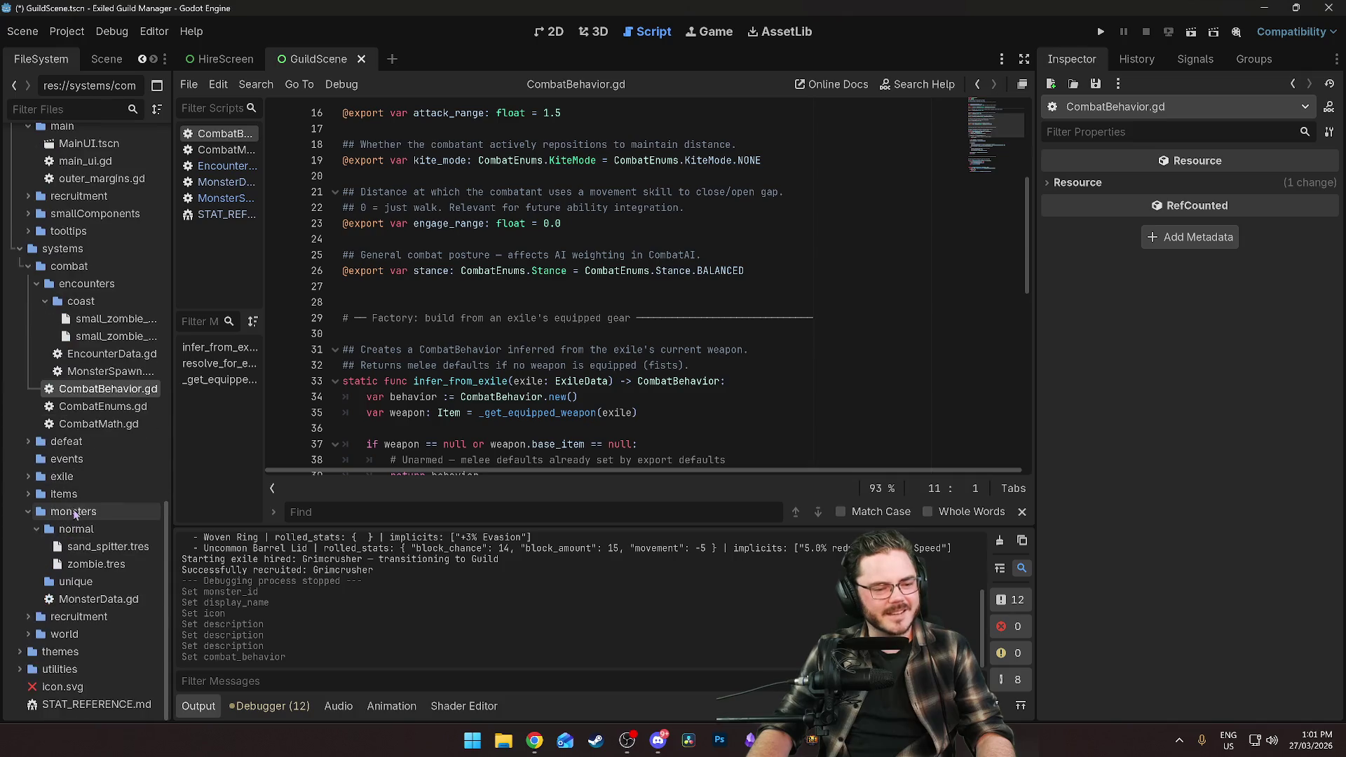
pyautogui.click(105, 547)
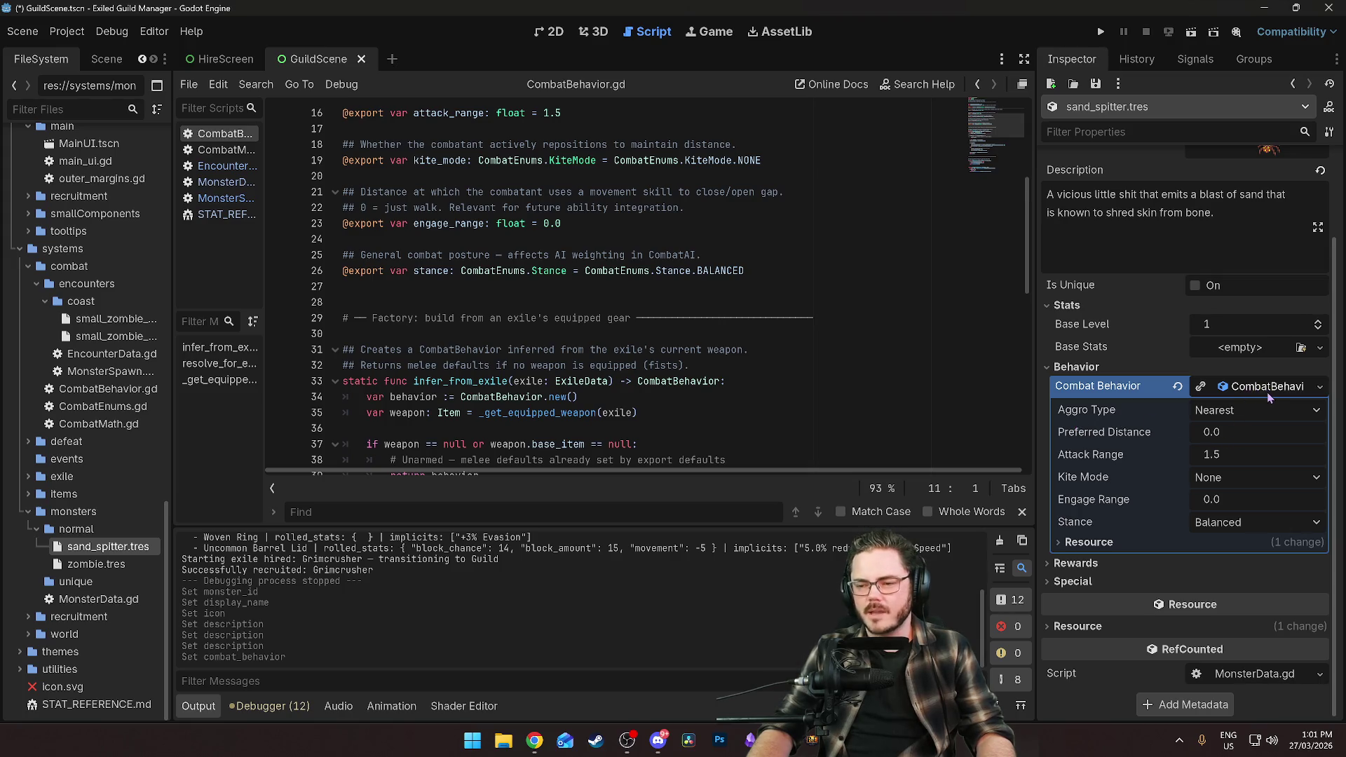
# Keep aggro at Nearest and change the Combat Behavior Attack Range from 1.5 to 6.
pyautogui.click(1221, 414)
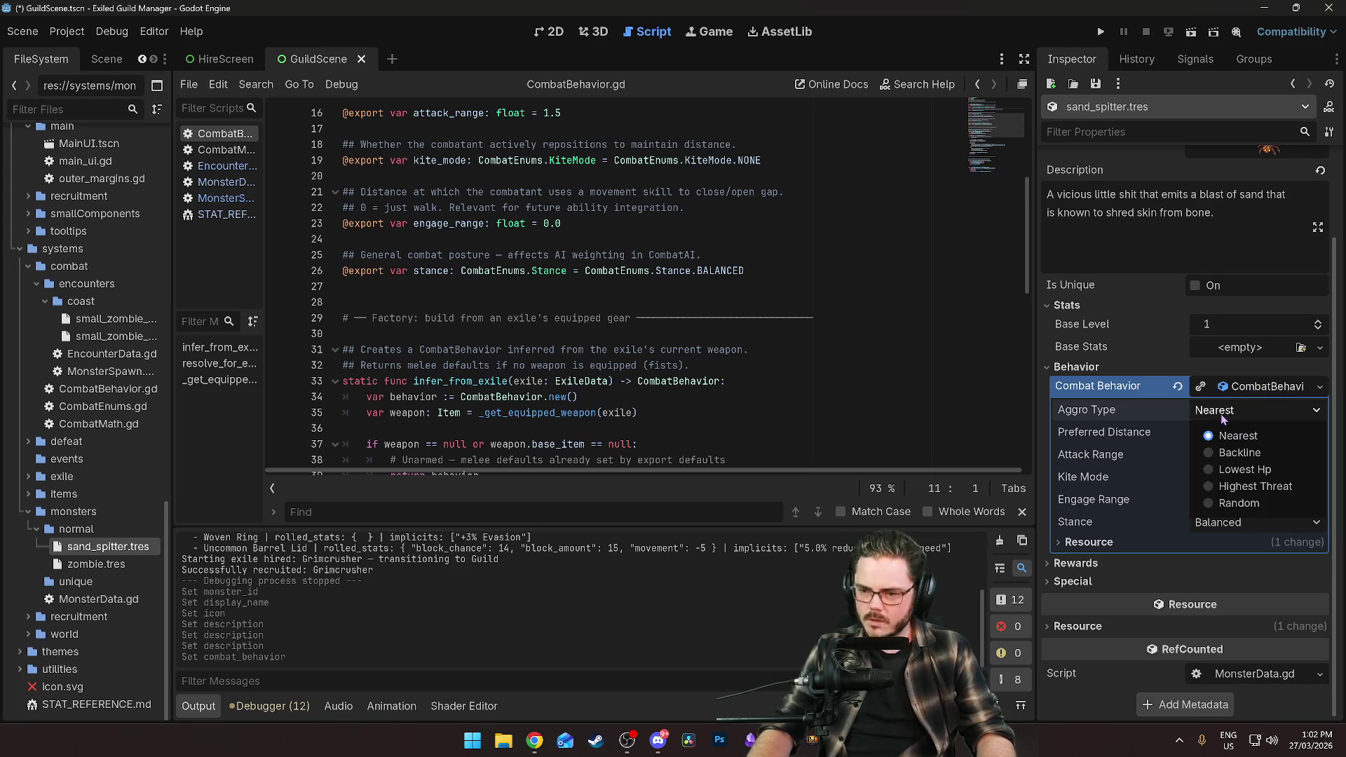
pyautogui.click(1223, 418)
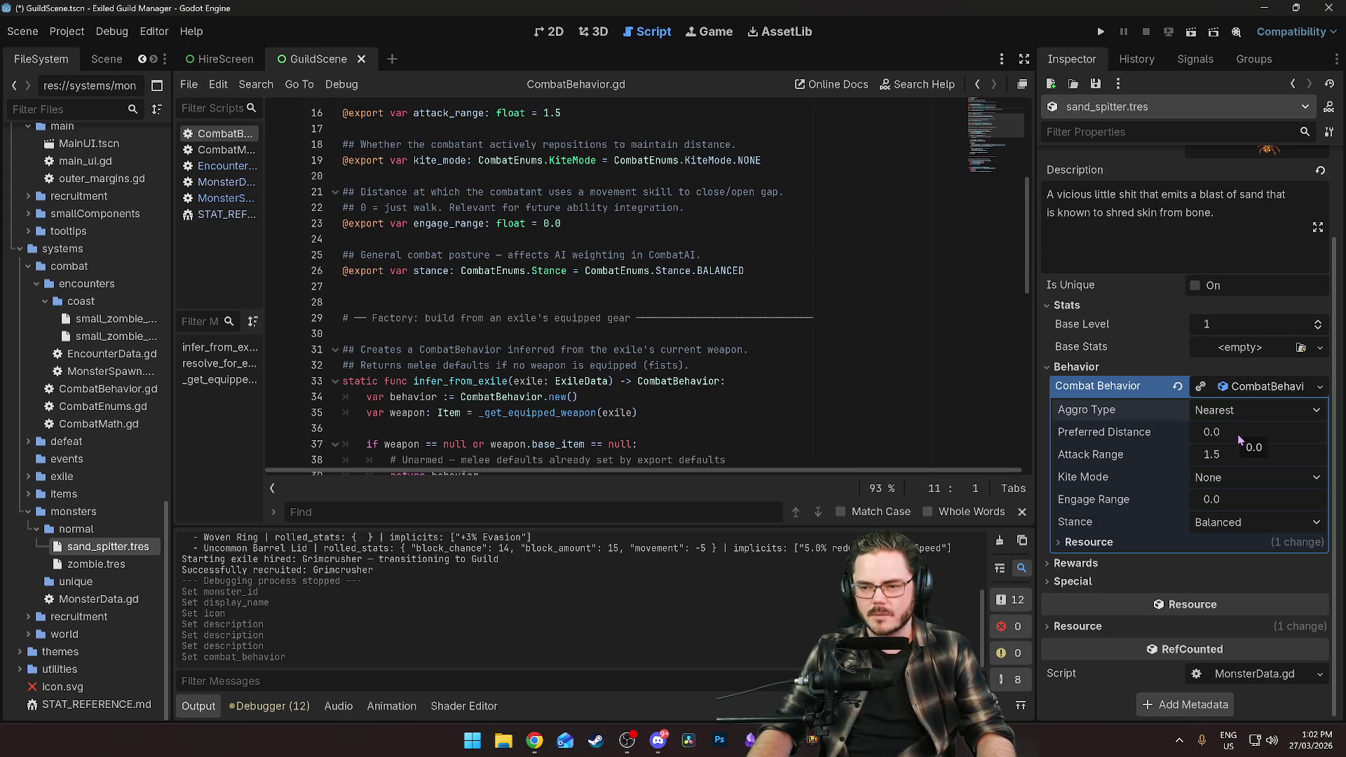
pyautogui.moveTo(1121, 436)
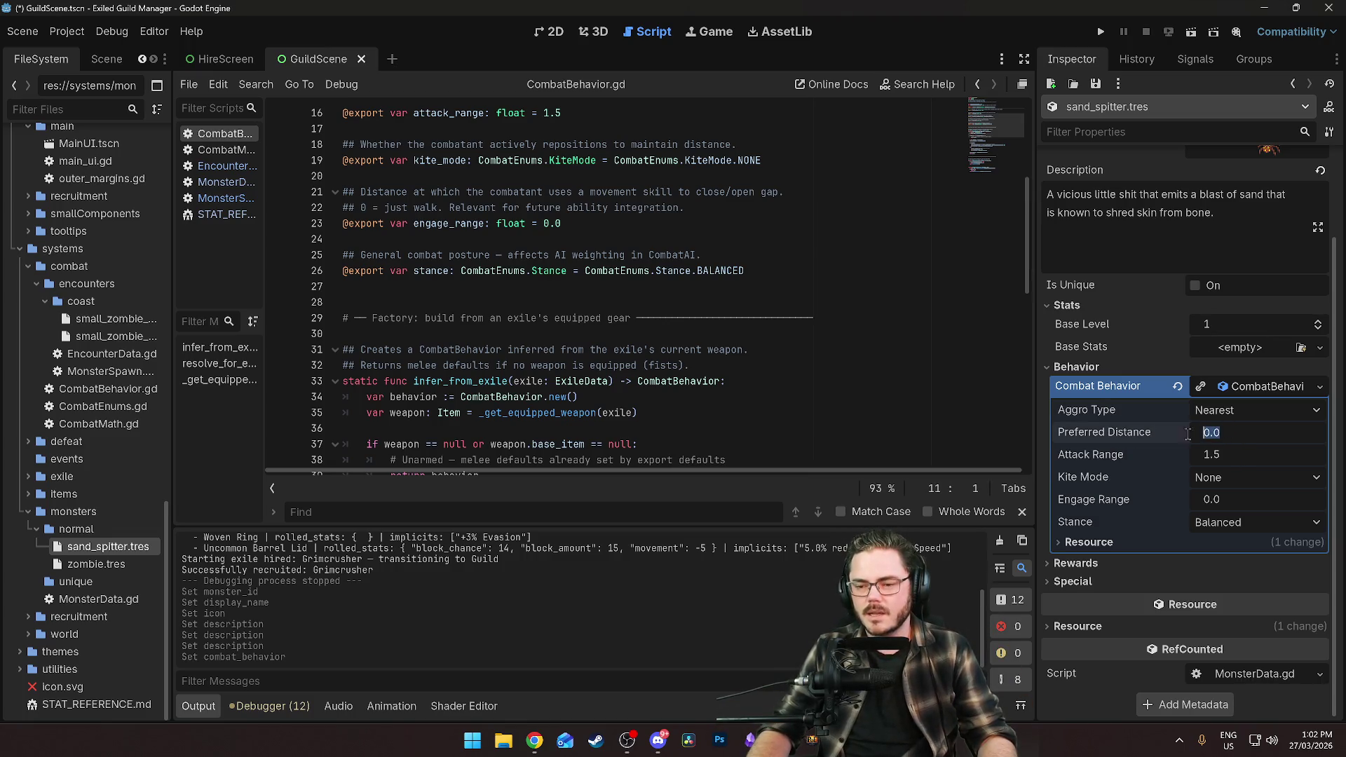
pyautogui.click(1223, 456)
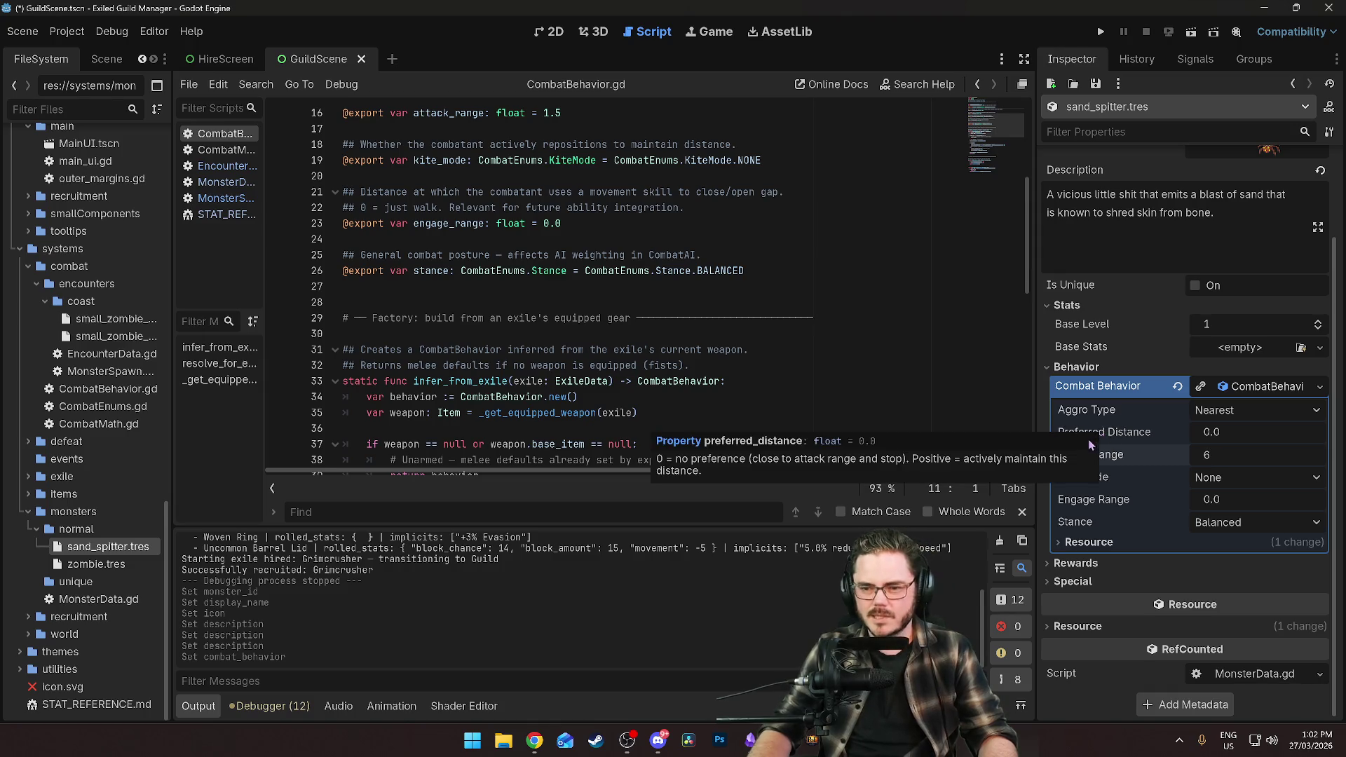
pyautogui.write('6')
pyautogui.press('Return')
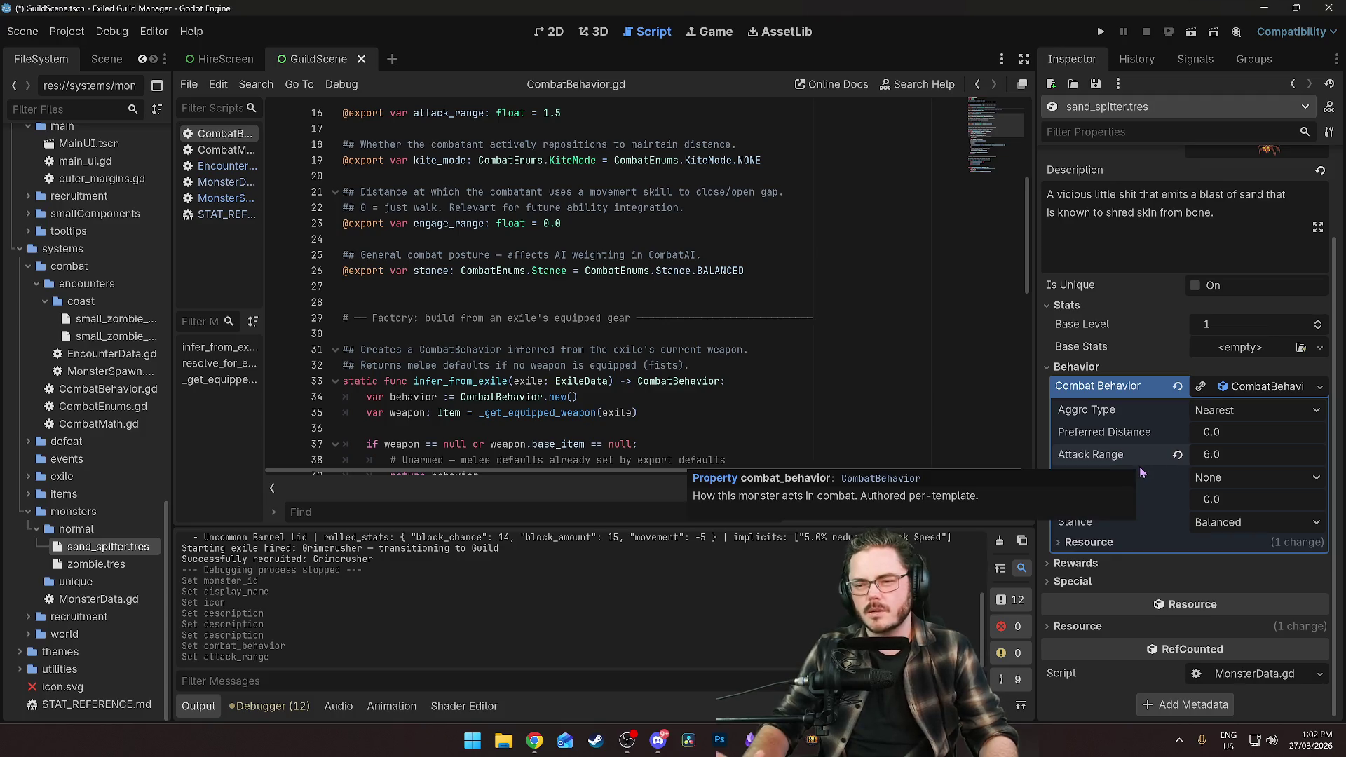
# Change the Combat Behavior Kite Mode from None to Kite Between Attacks.
pyautogui.click(1227, 478)
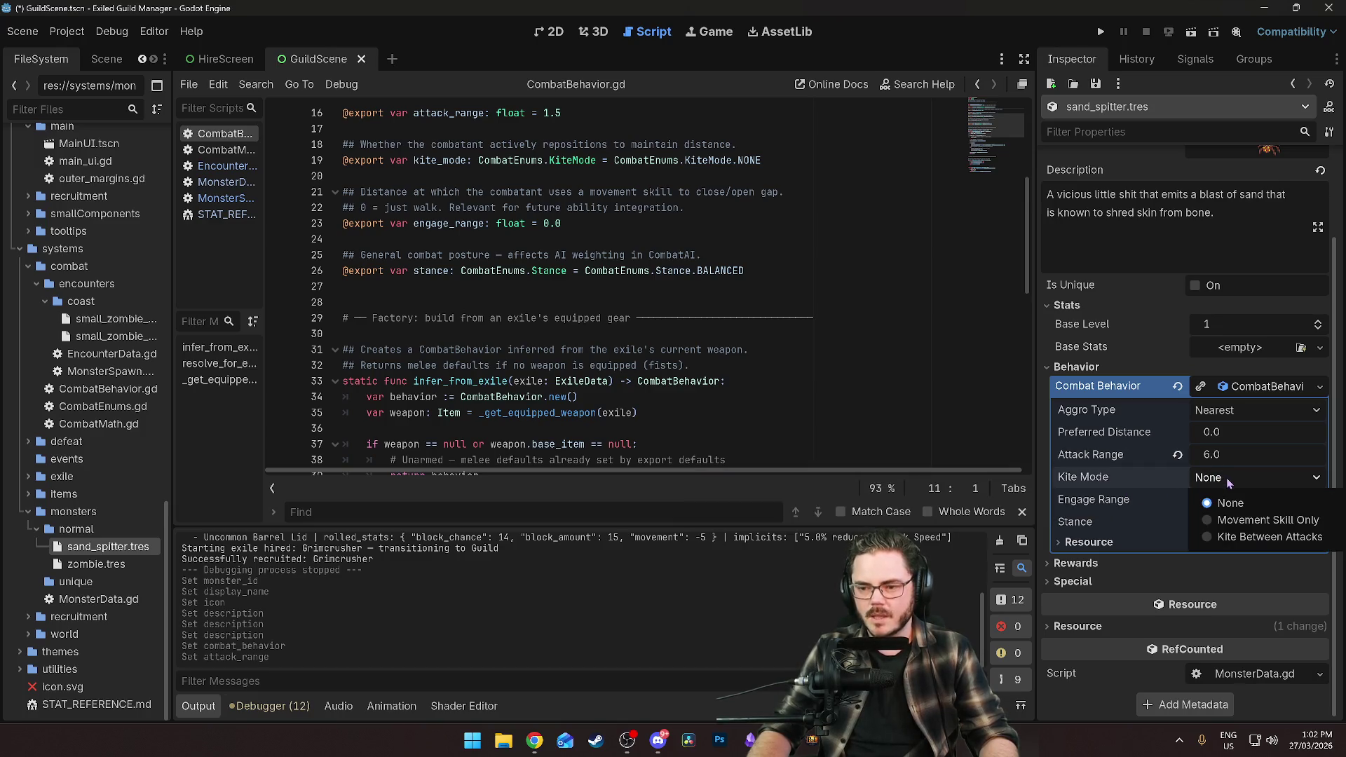
pyautogui.click(1243, 537)
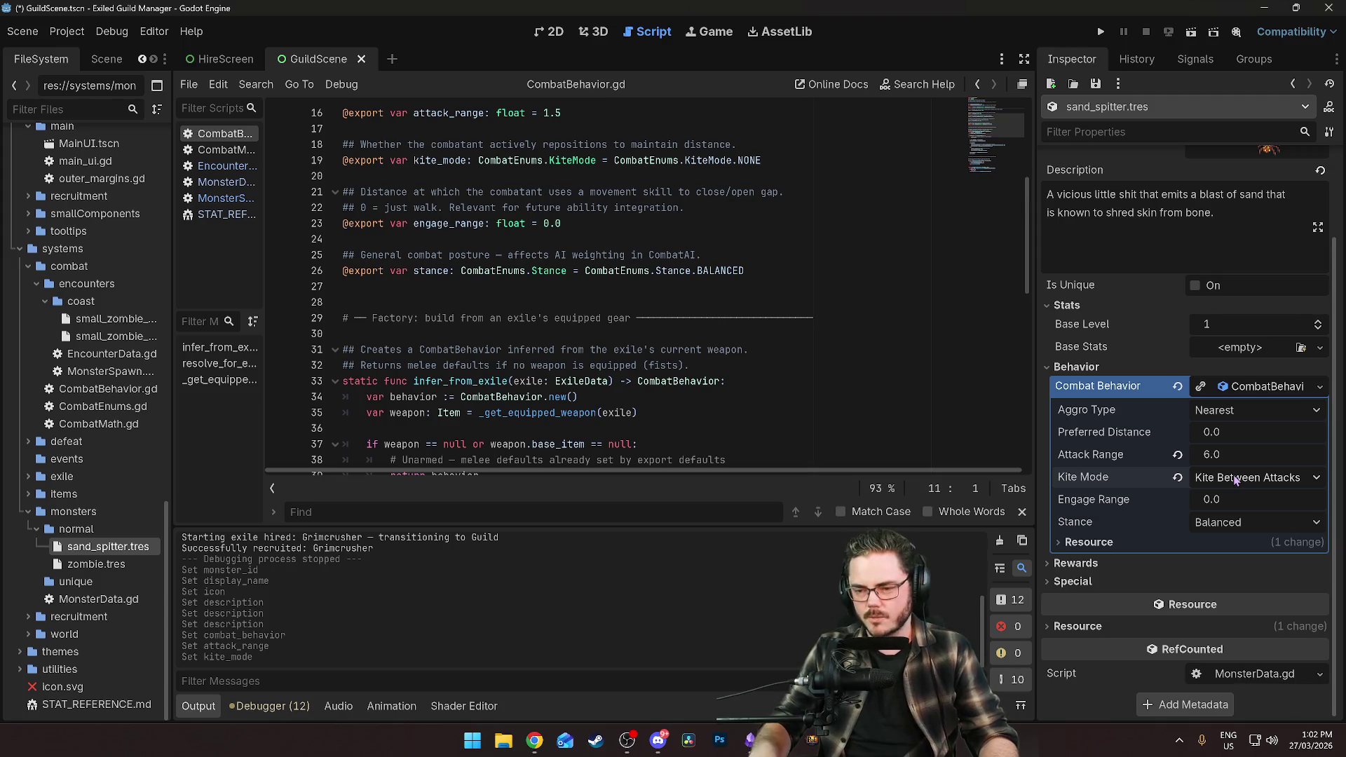
pyautogui.click(1235, 477)
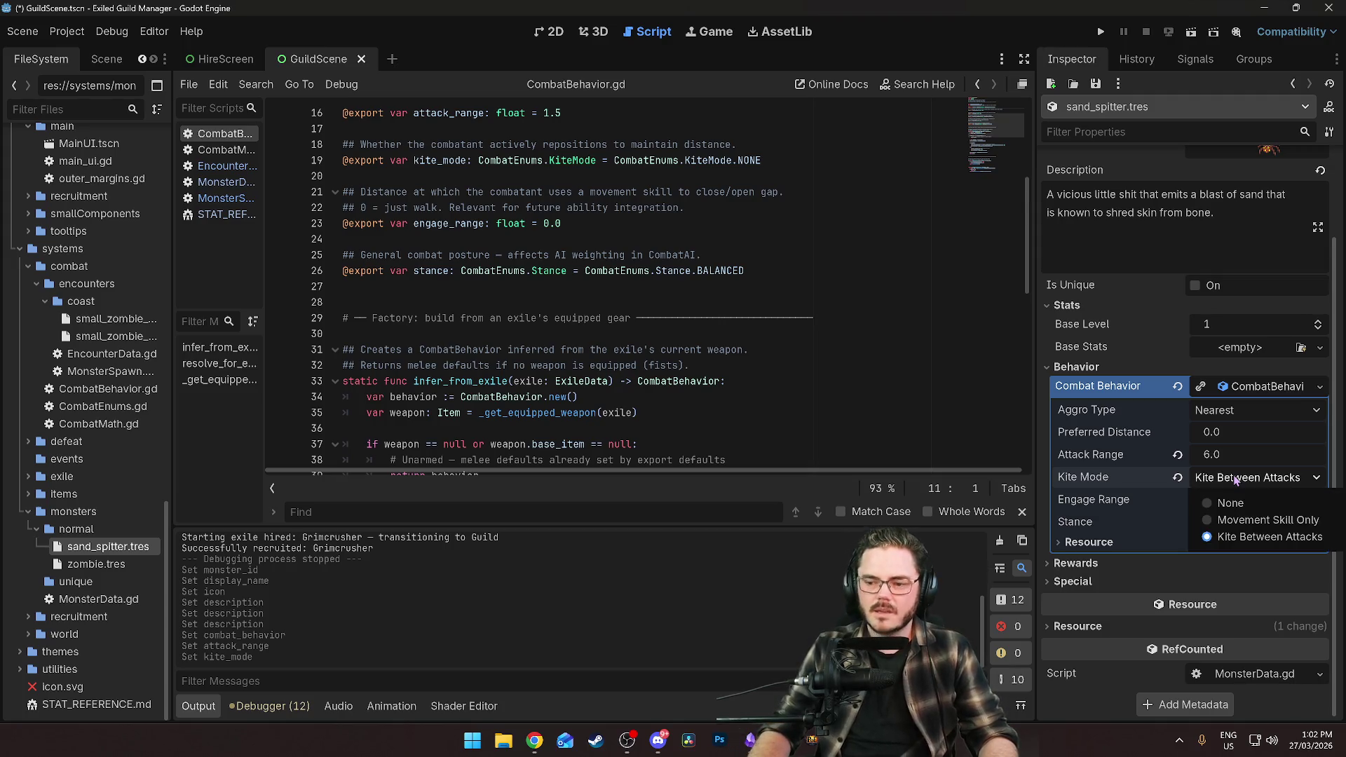
pyautogui.click(1100, 478)
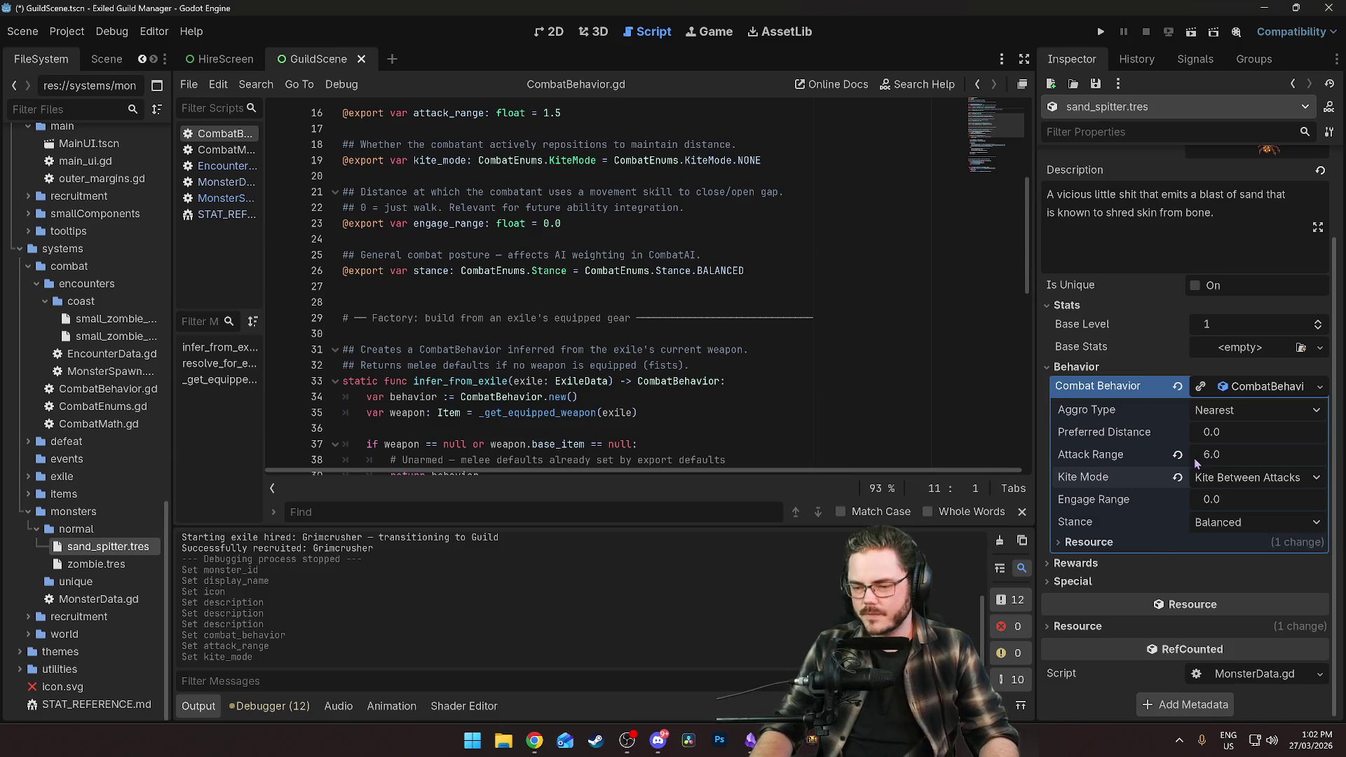
pyautogui.click(1230, 480)
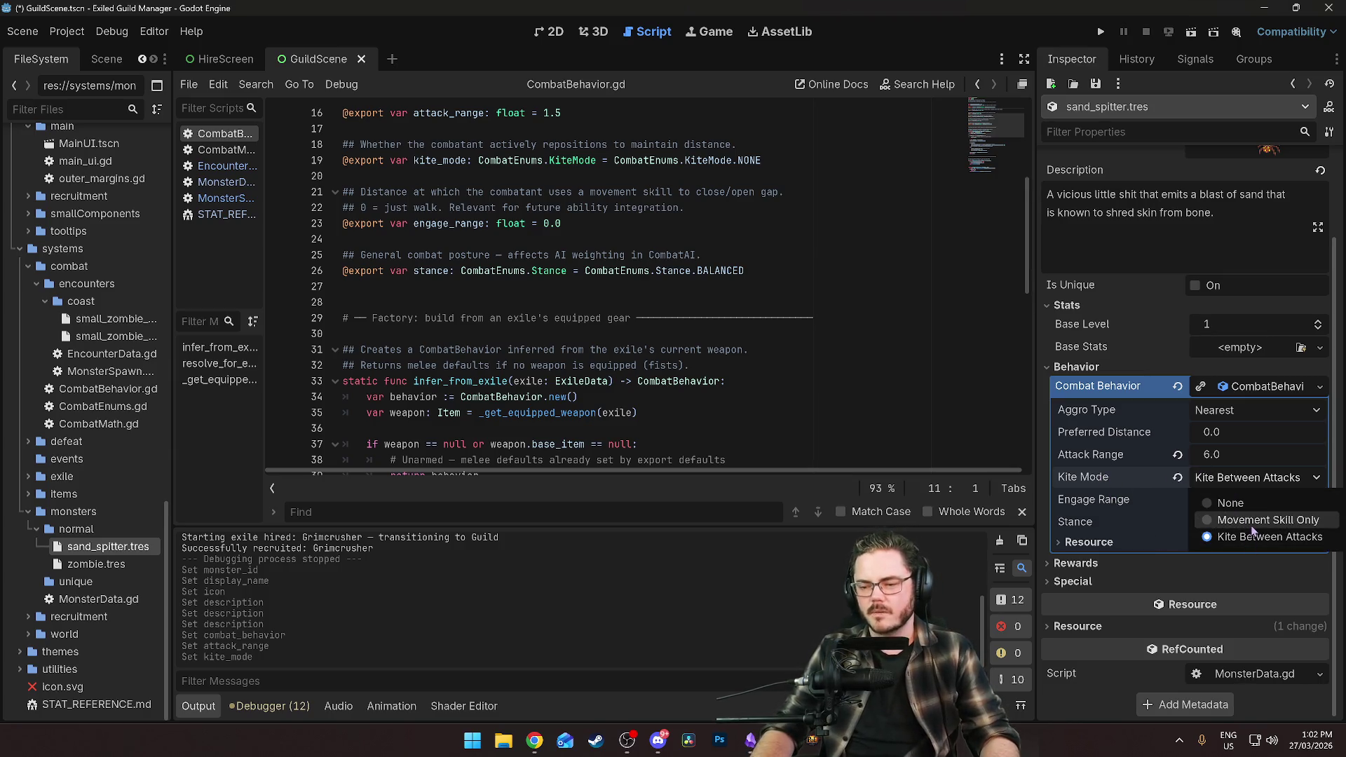
pyautogui.click(1114, 486)
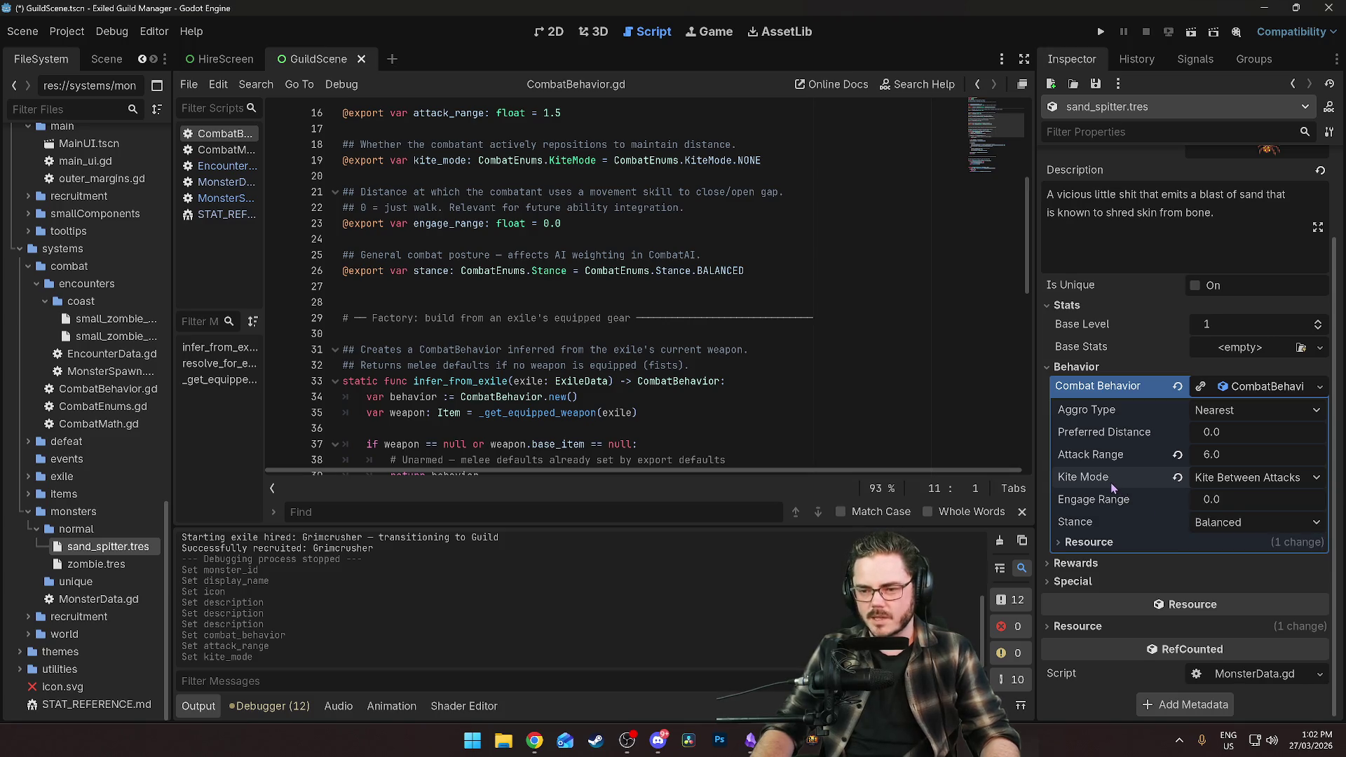
pyautogui.moveTo(1111, 482)
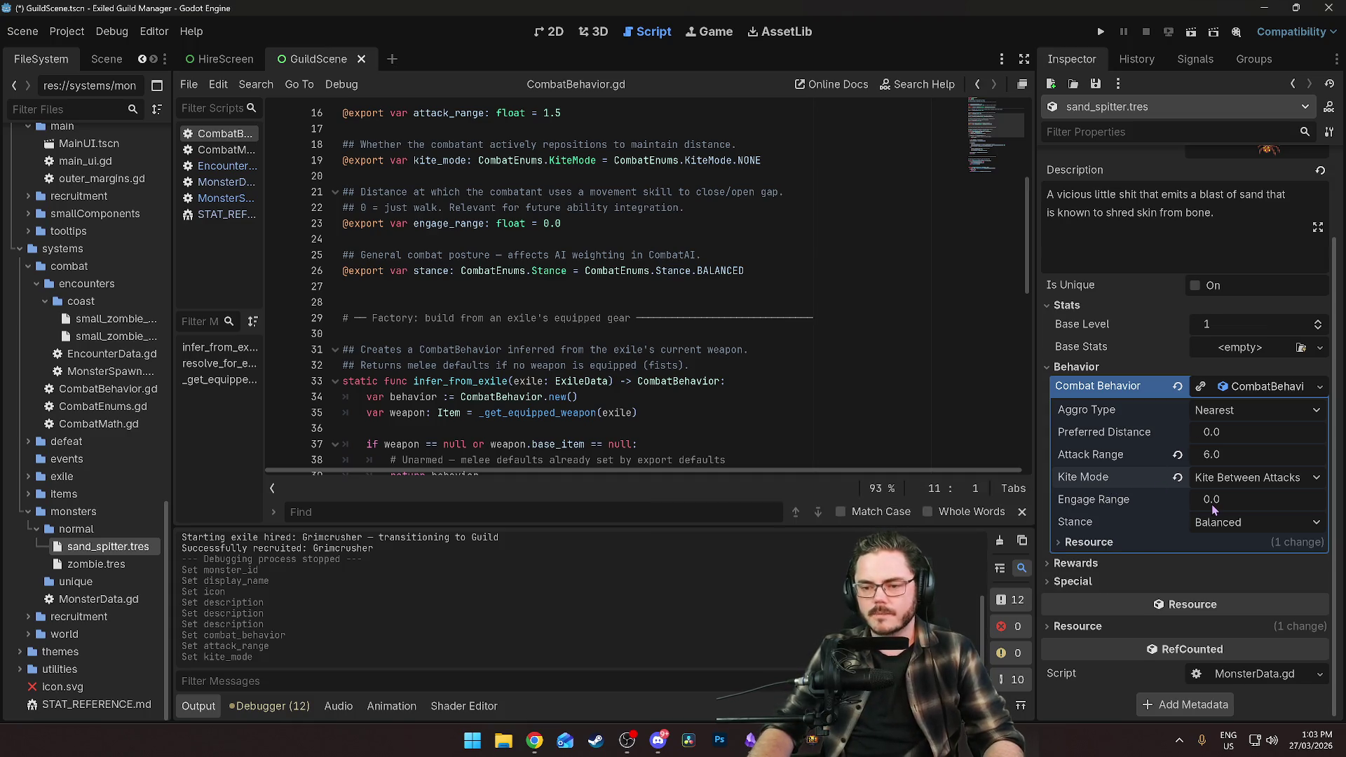
pyautogui.click(1220, 435)
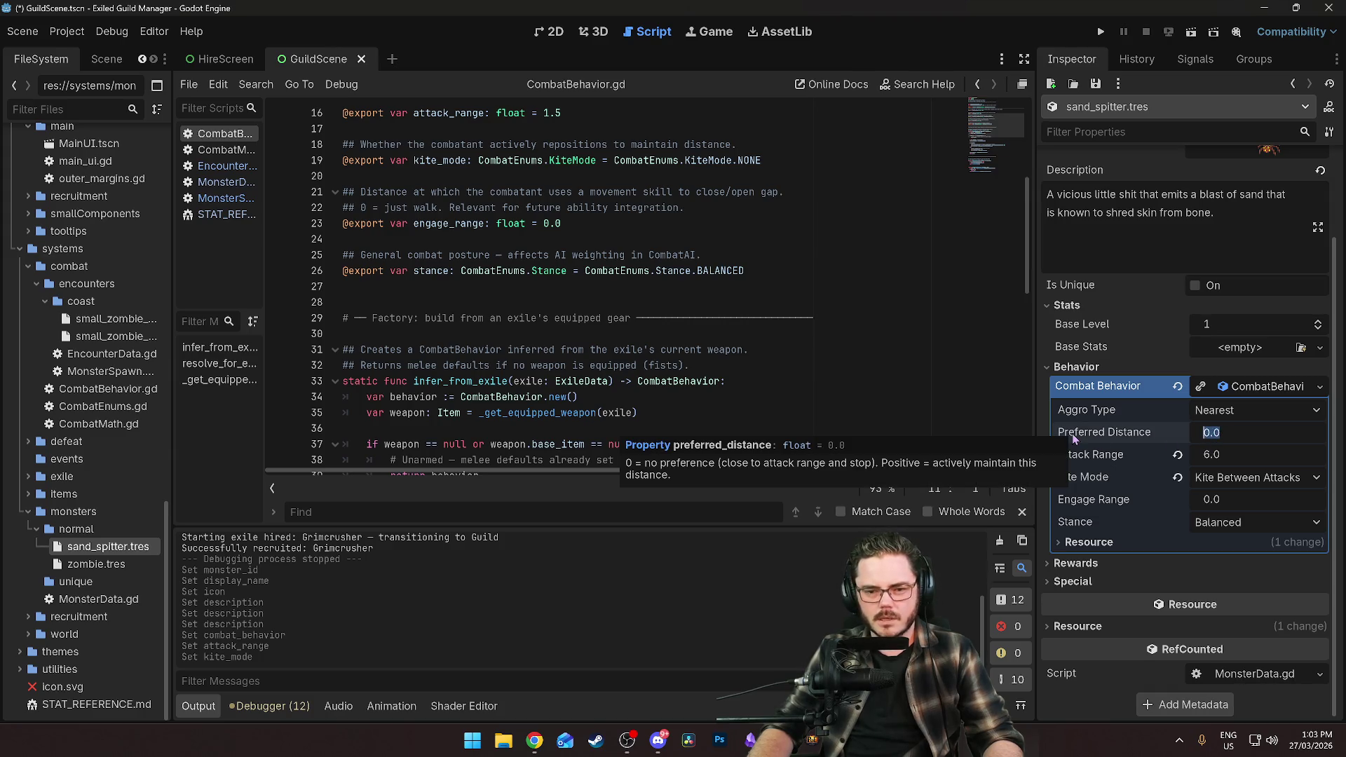
# Enter 4 as the Combat Behavior Preferred Distance.
pyautogui.write('4')
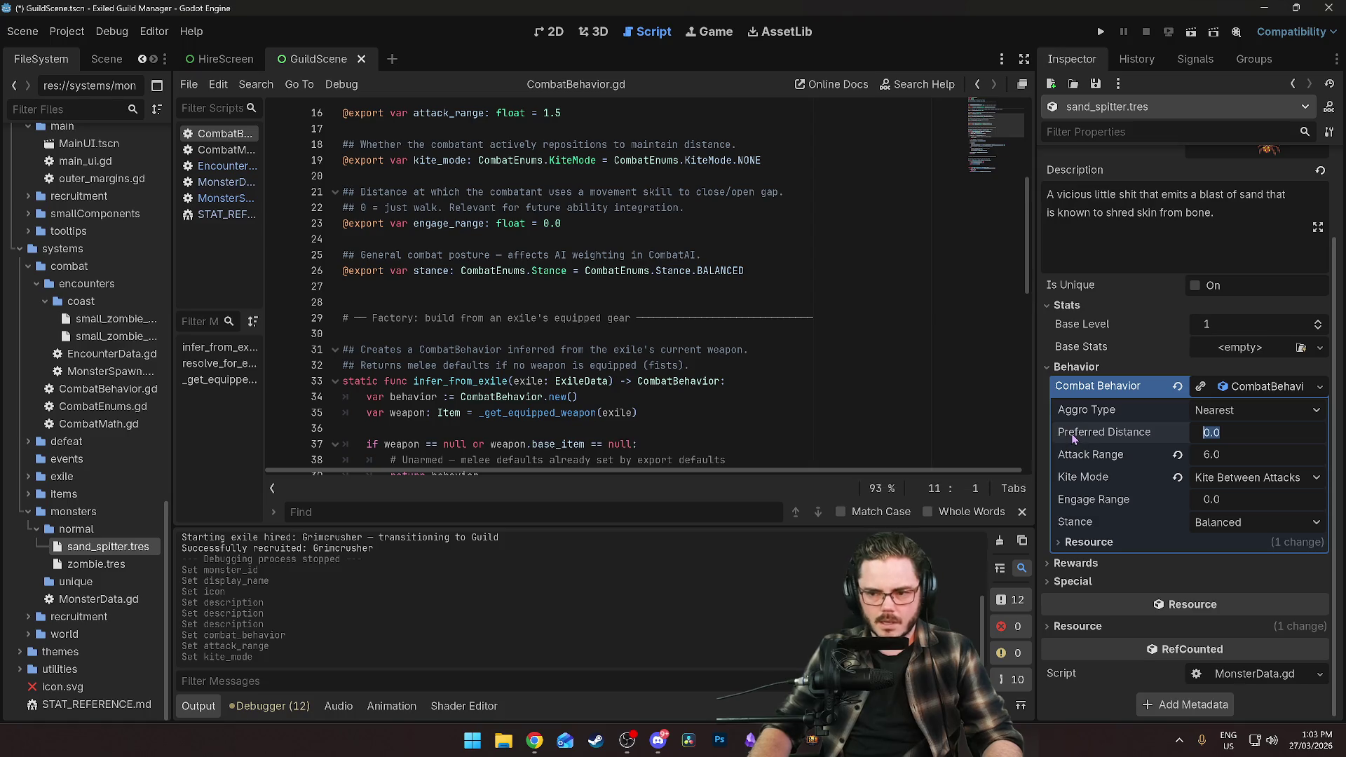
pyautogui.click(1097, 461)
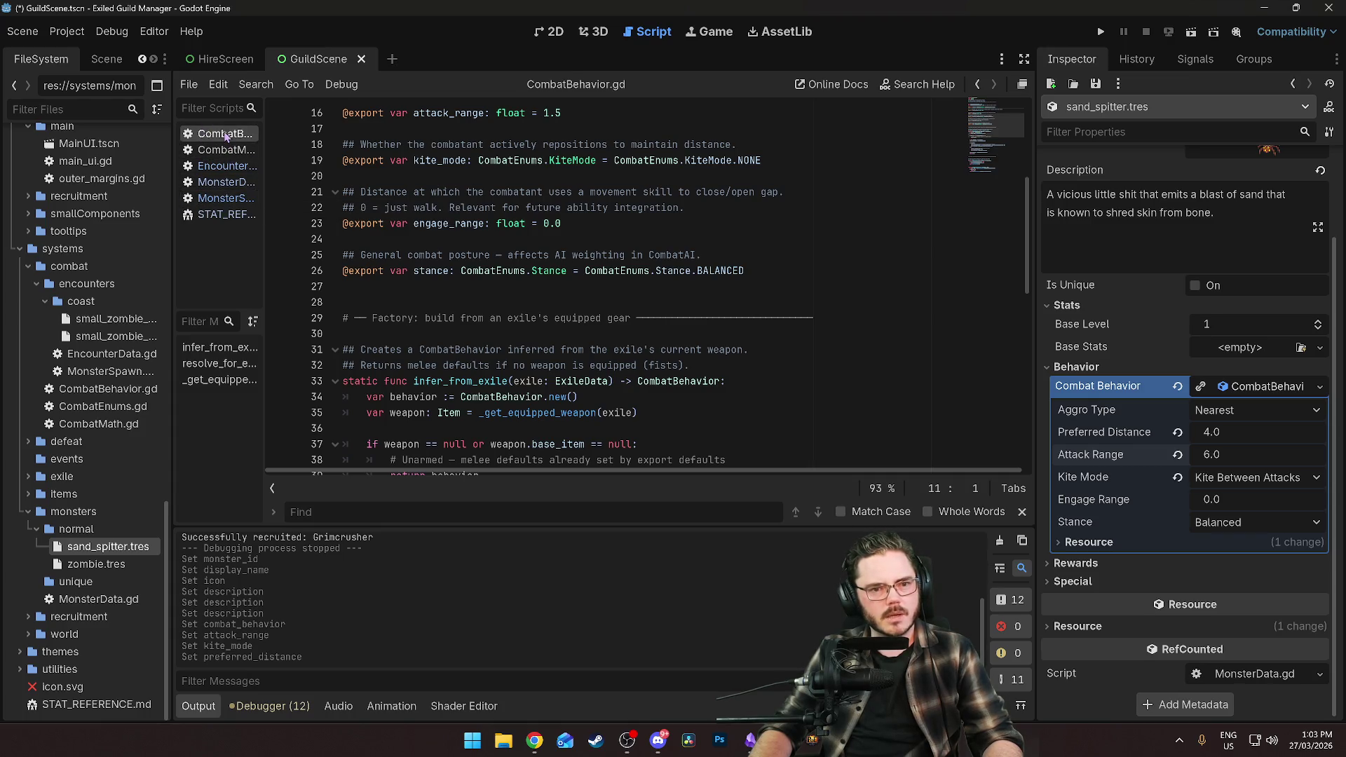
pyautogui.scroll(5, 531, 239)
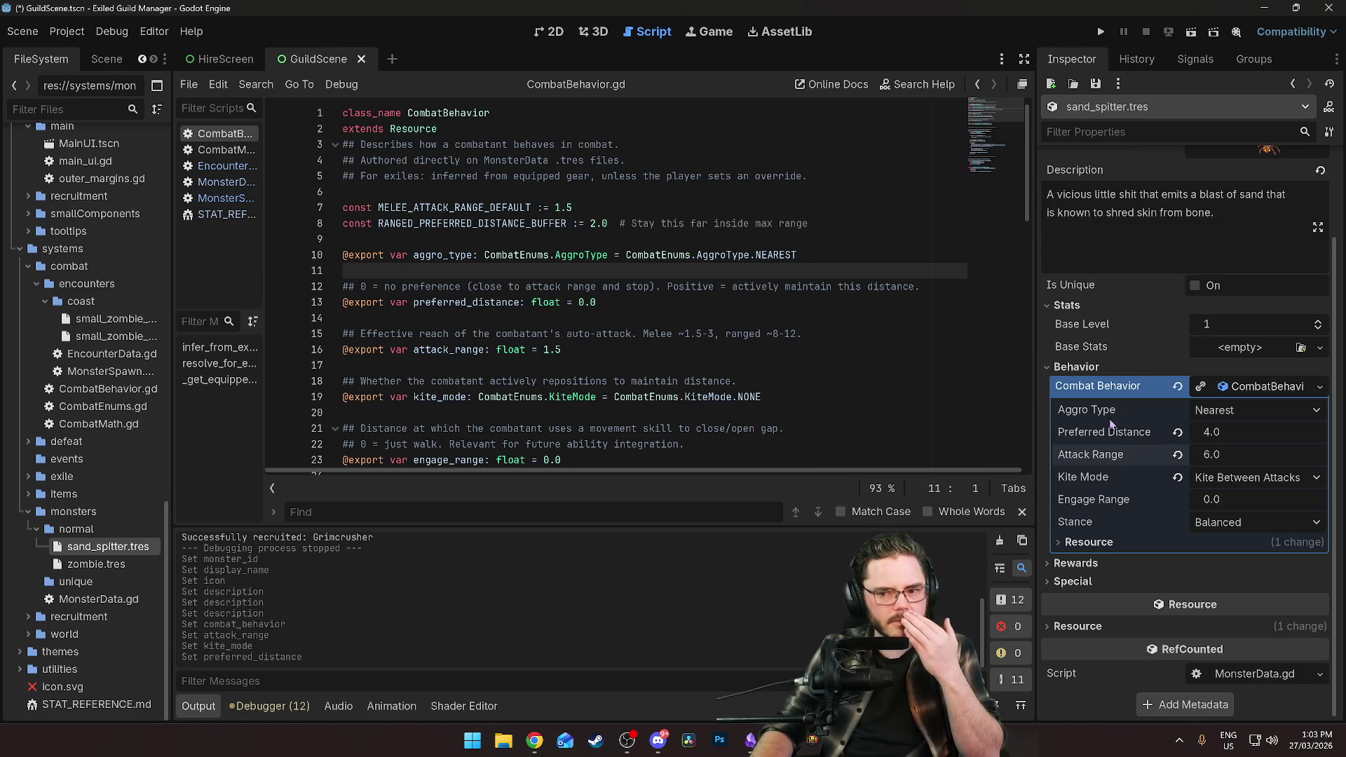
# Select RANGED_PREFERRED_DISTANCE_BUFFER on line 8 and bring up Find in Files for it.
pyautogui.scroll(-2, 510, 331)
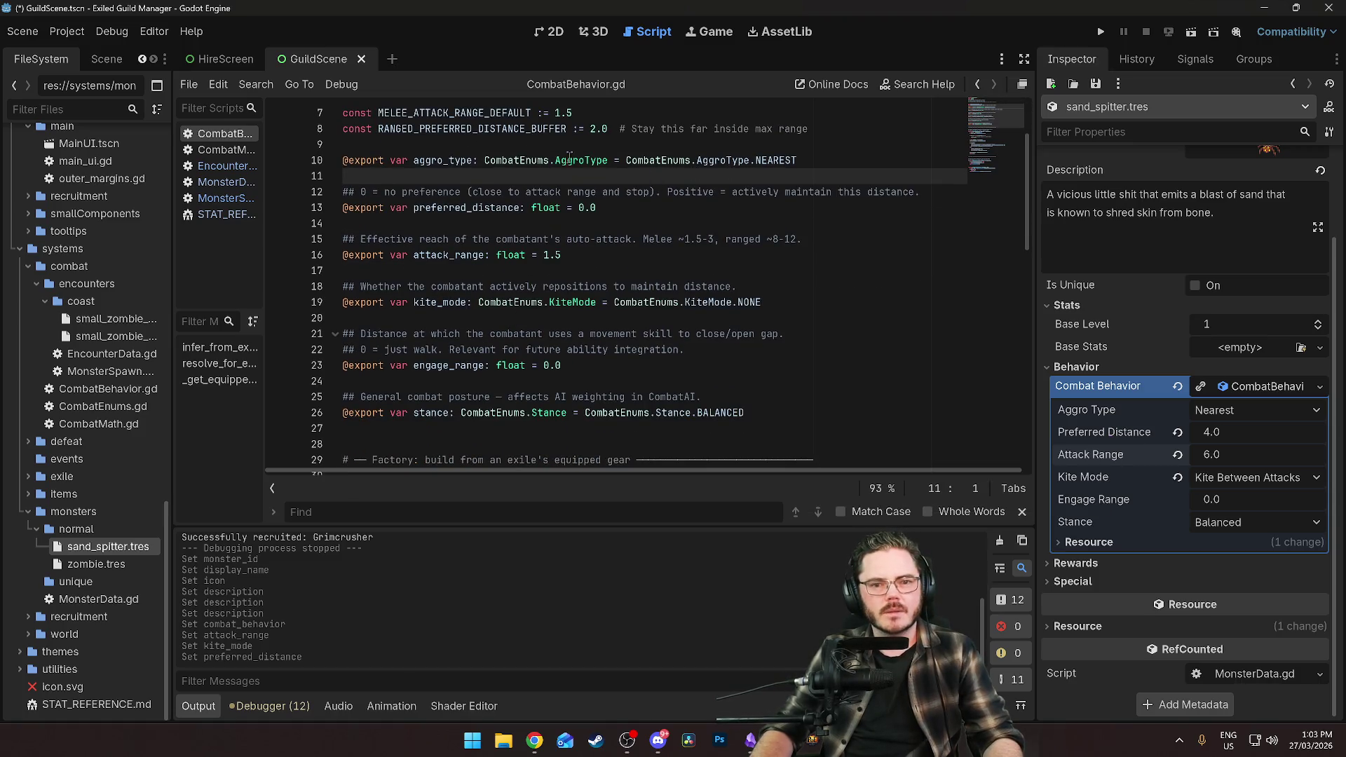
pyautogui.scroll(2, 541, 209)
pyautogui.moveTo(379, 223); pyautogui.dragTo(567, 225)
pyautogui.click(594, 286)
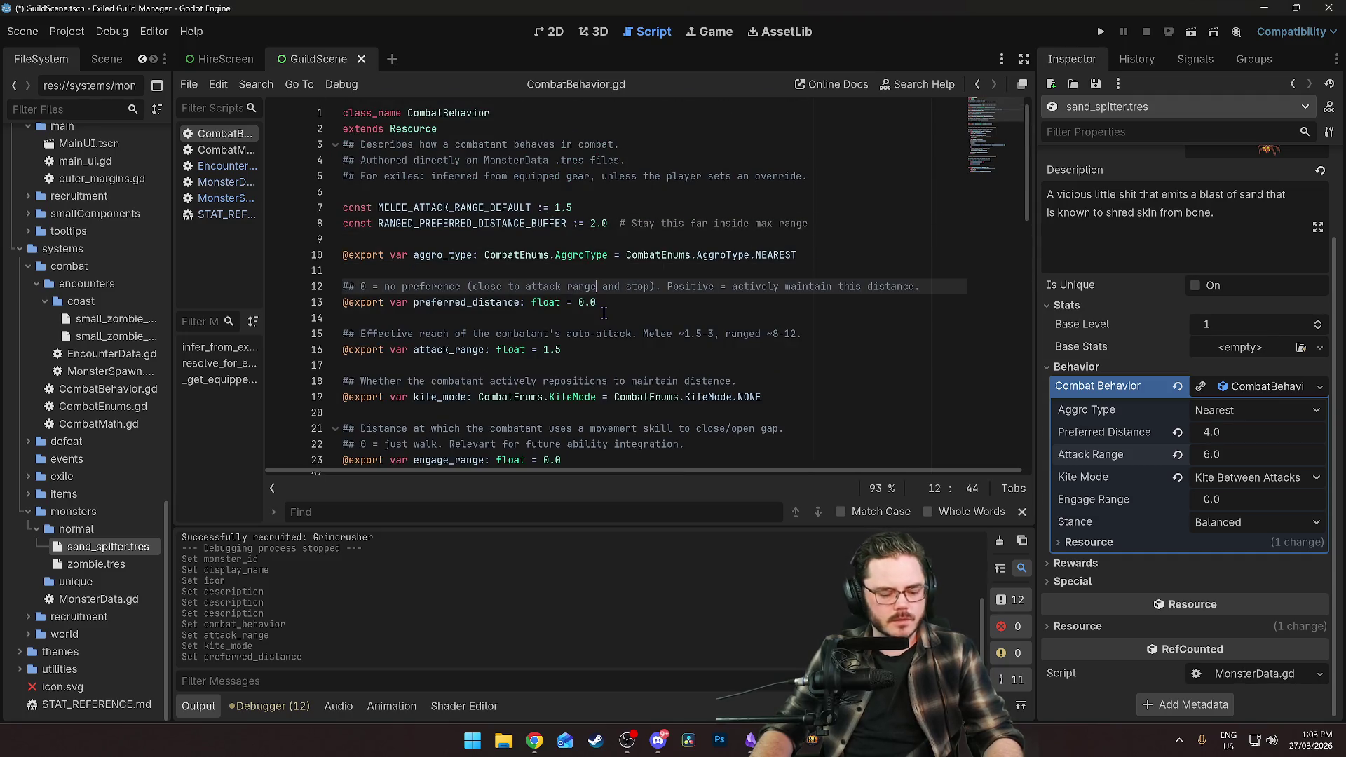
pyautogui.hotkey('ctrl', 'shift', 'f')
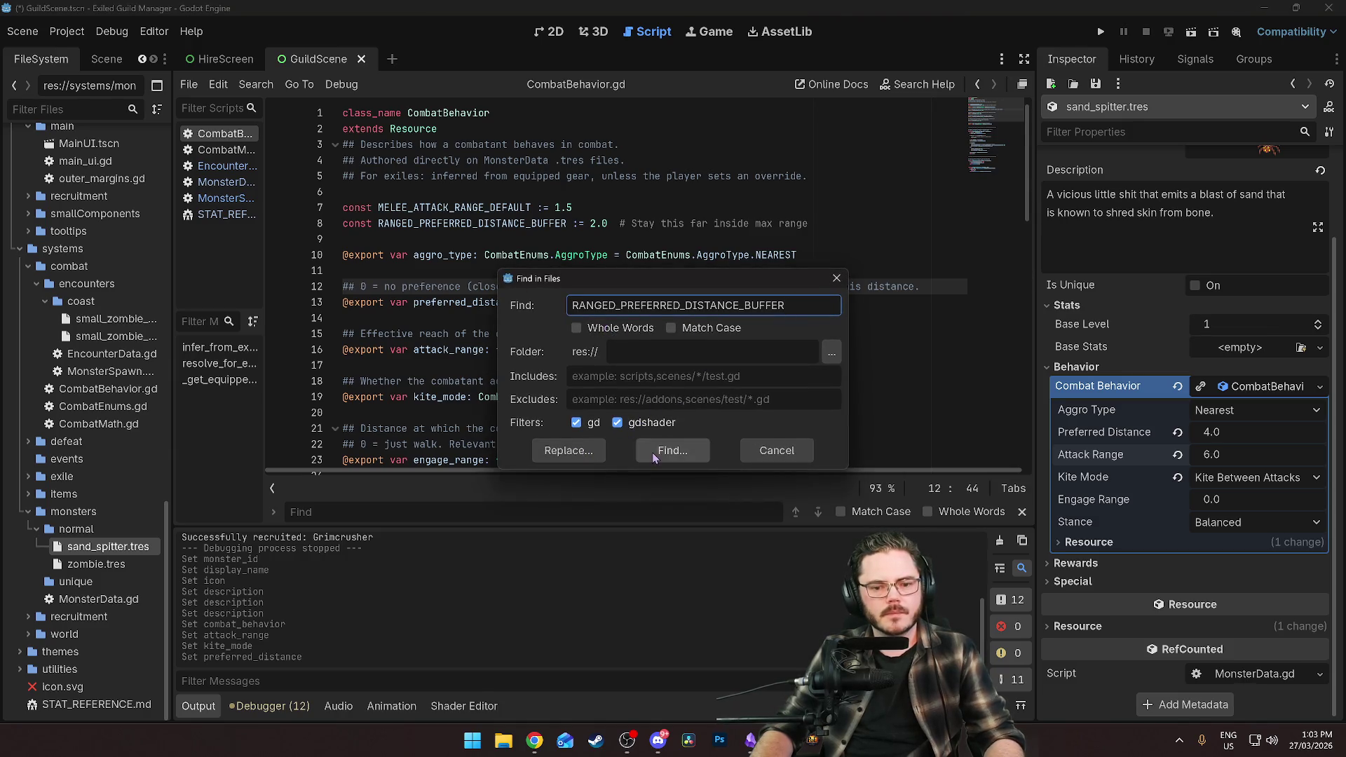
# Run the project search and jump to the constant's use on line 46 of CombatBehavior.gd.
pyautogui.click(652, 452)
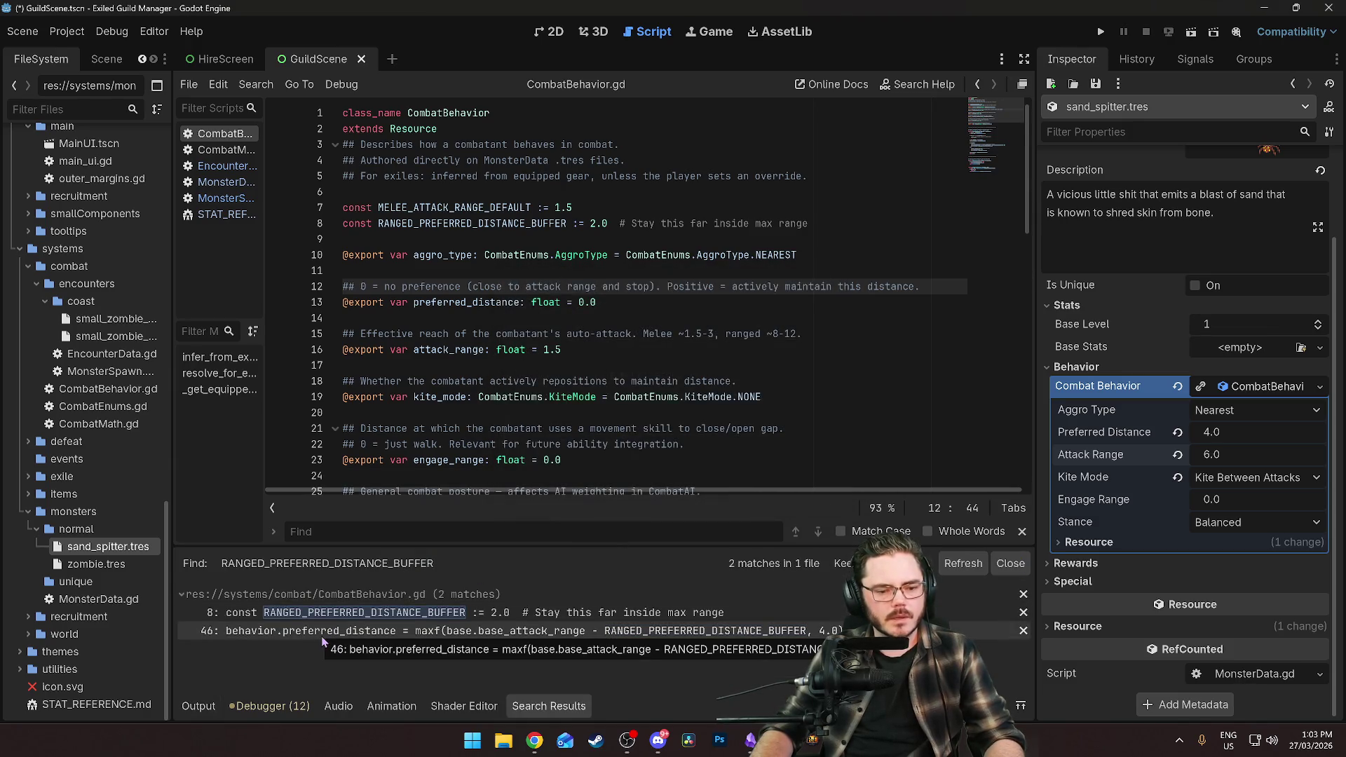
pyautogui.click(321, 637)
pyautogui.scroll(-3, 696, 336)
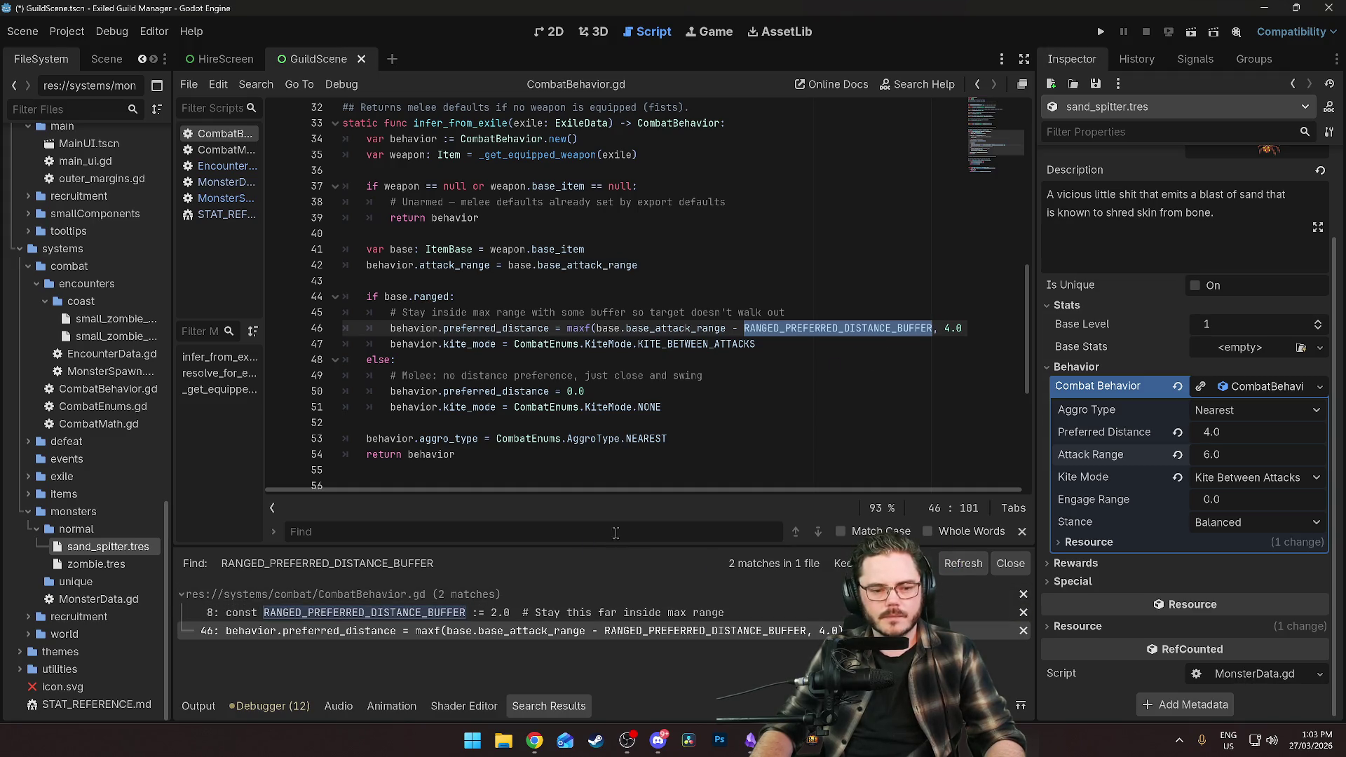
# Review the ranged kite-mode line 47 and the melee lines 49–52 of infer_from_exile.
pyautogui.click(1010, 563)
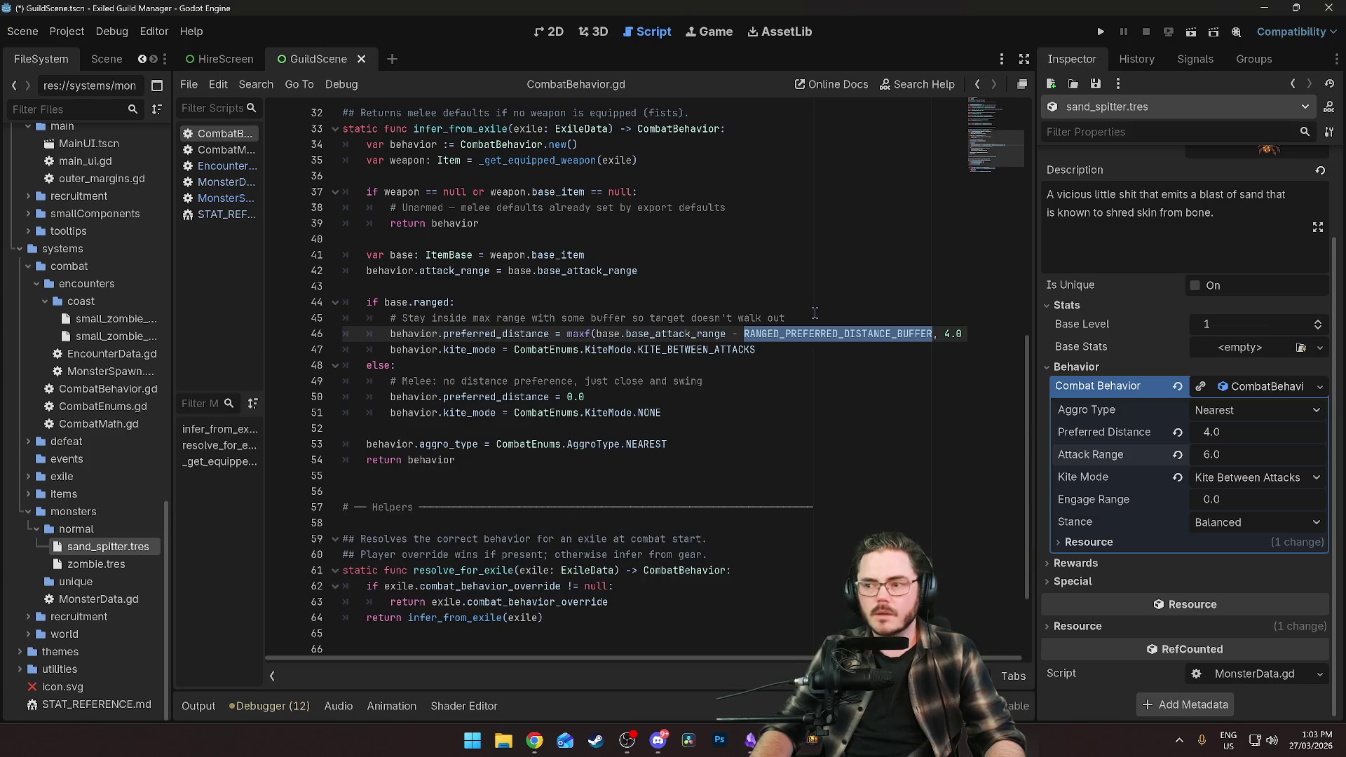
pyautogui.click(726, 349)
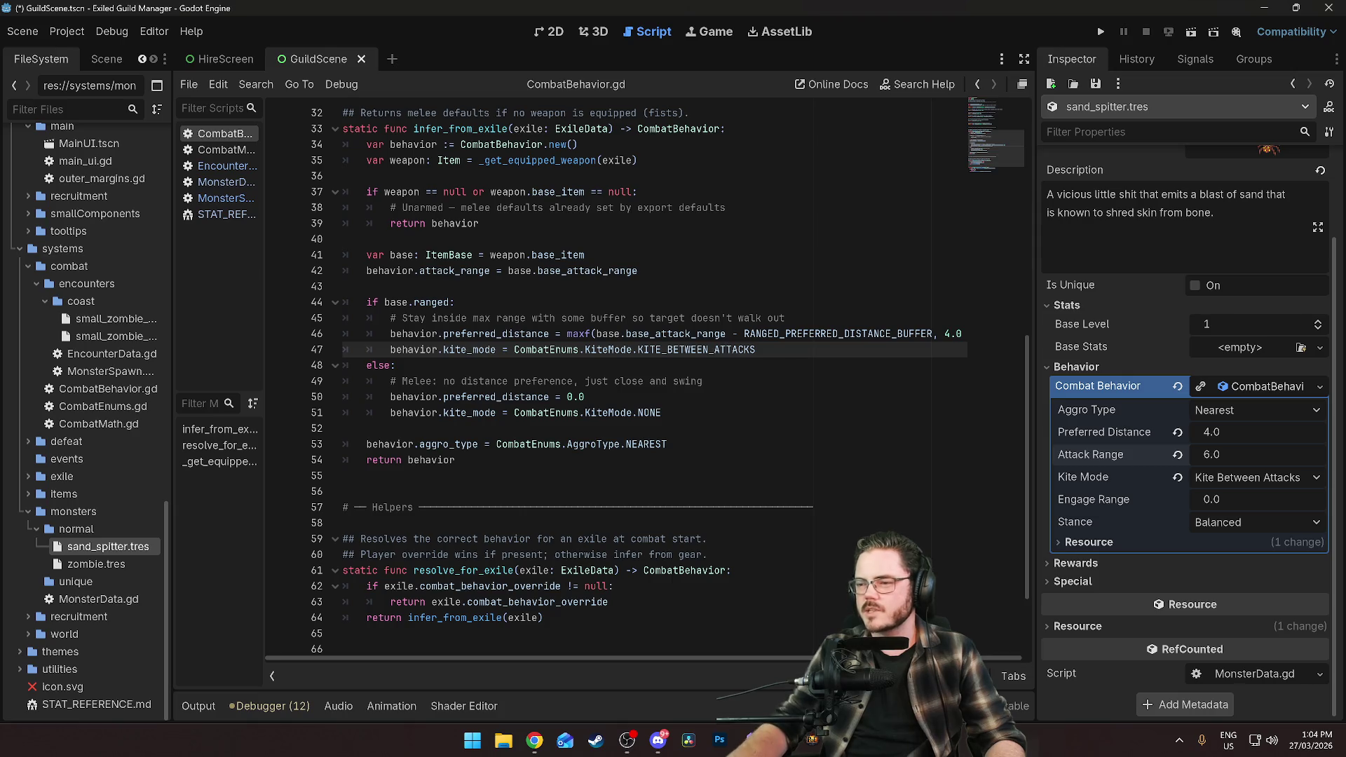
pyautogui.hotkey('alt', 'Tab')
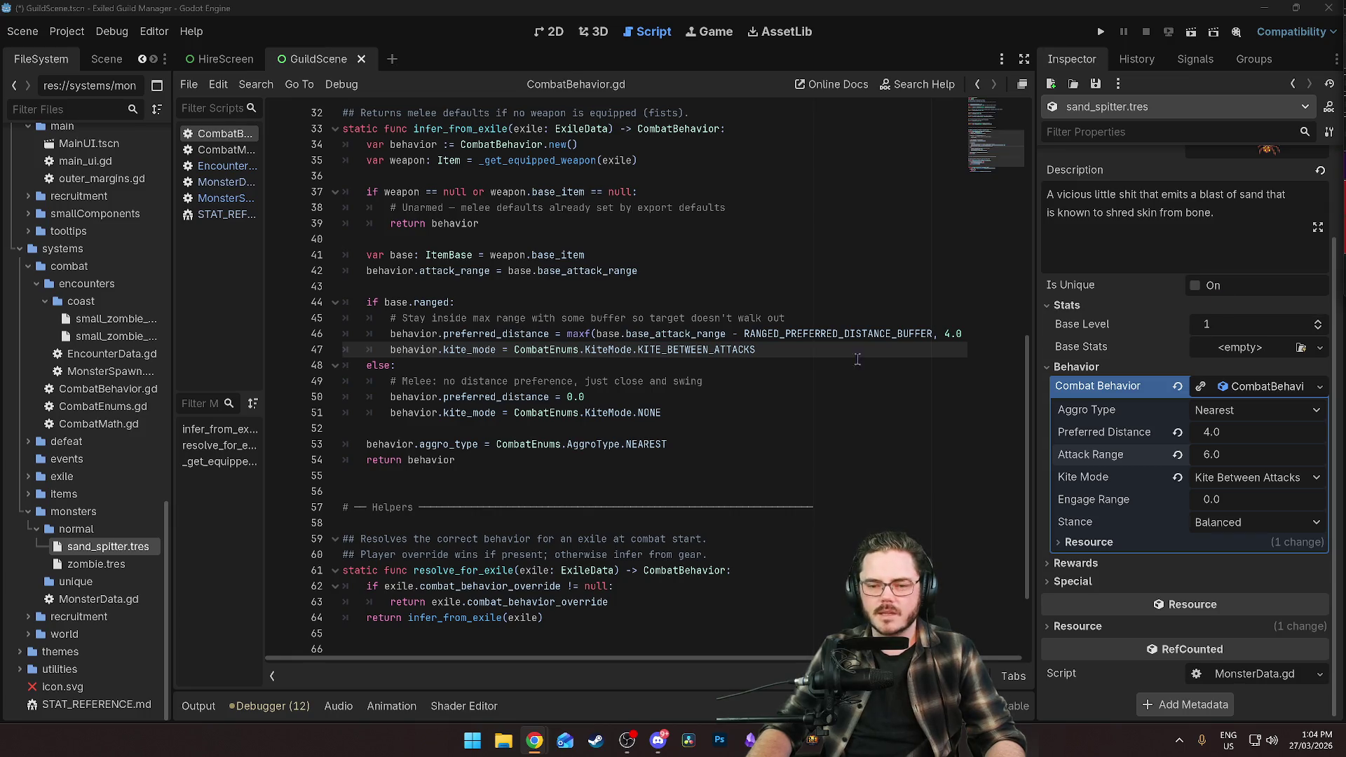
pyautogui.click(755, 382)
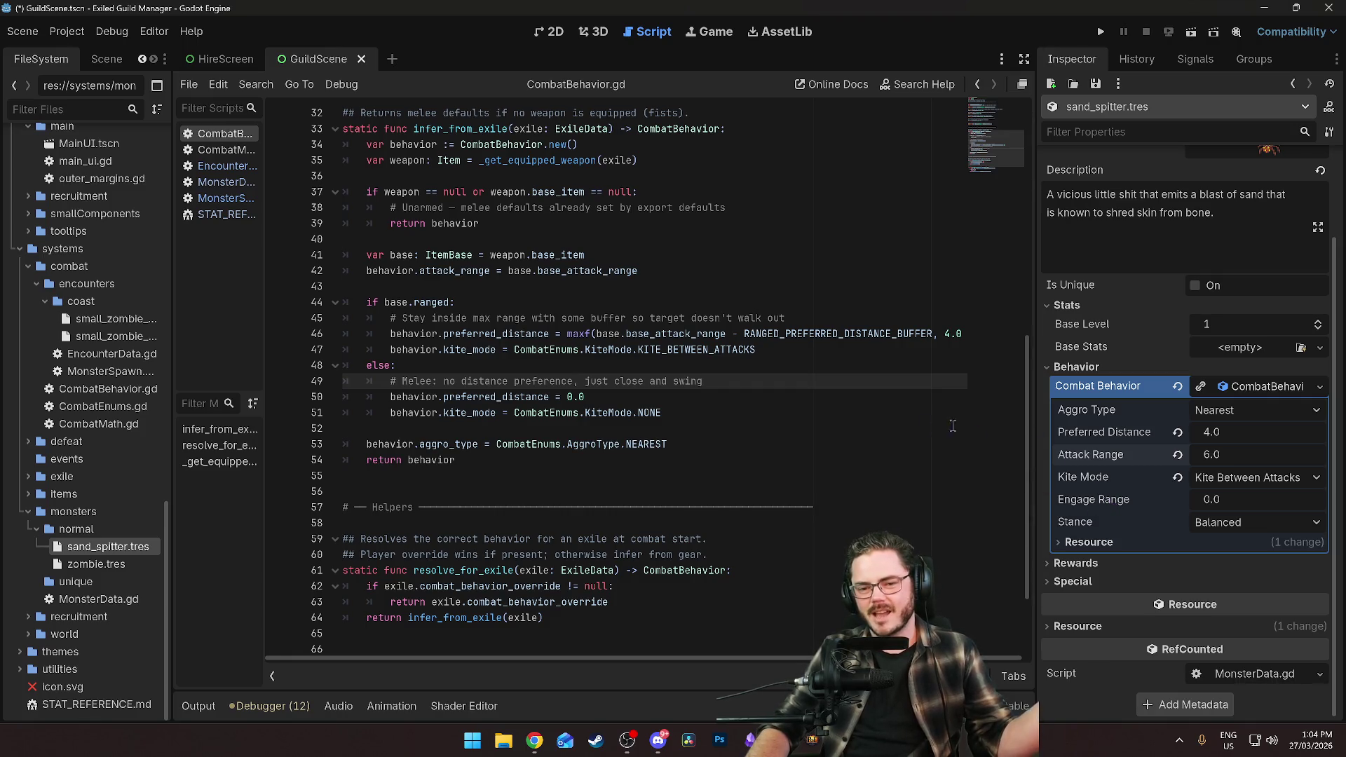
pyautogui.click(738, 428)
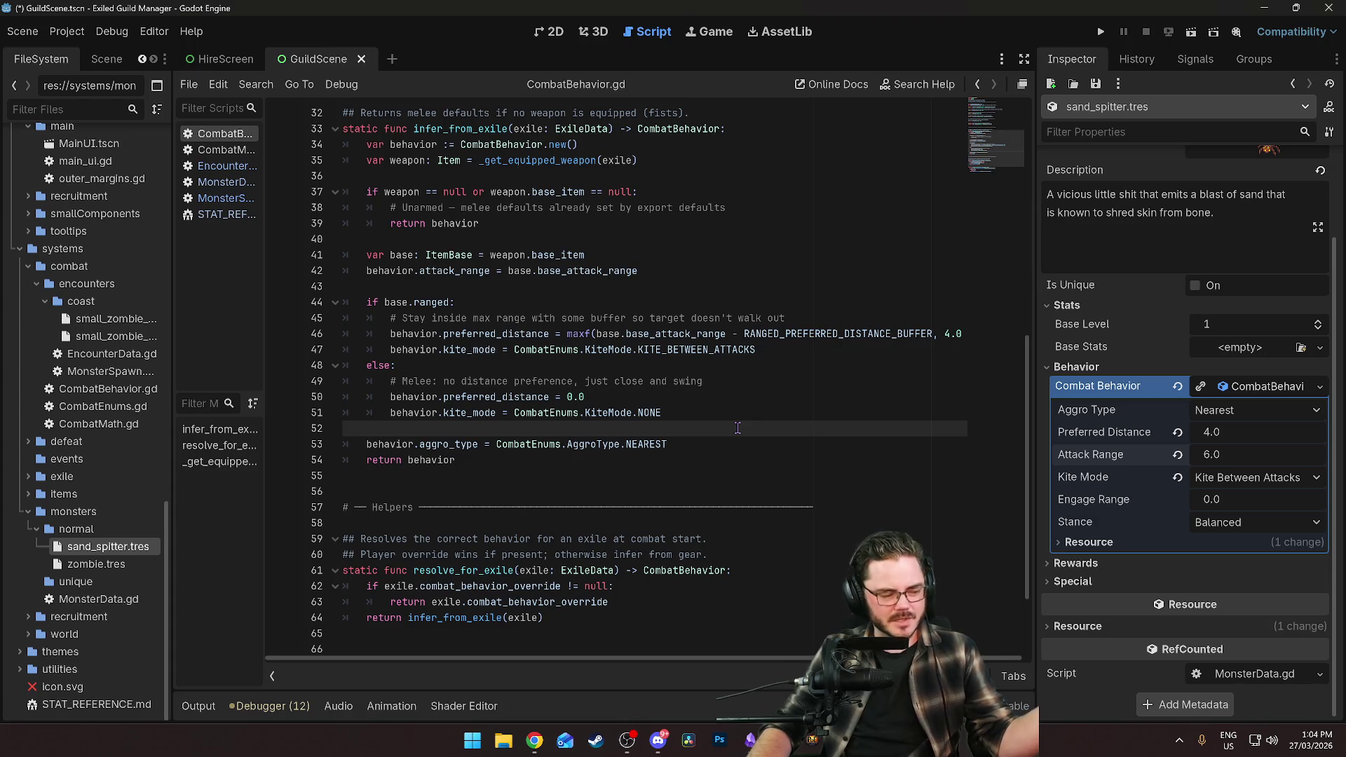
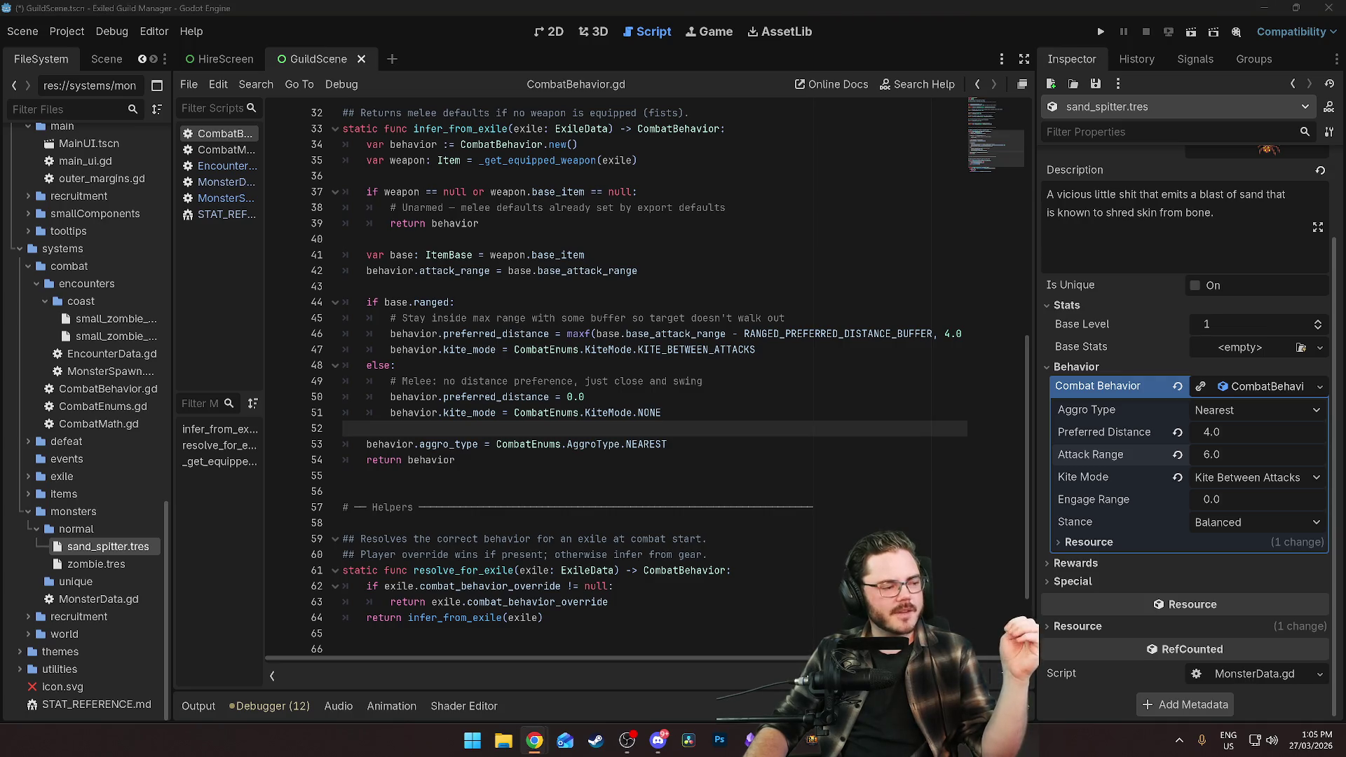
# Change the sand spitter's stance from Balanced to Defensive.
pyautogui.click(923, 387)
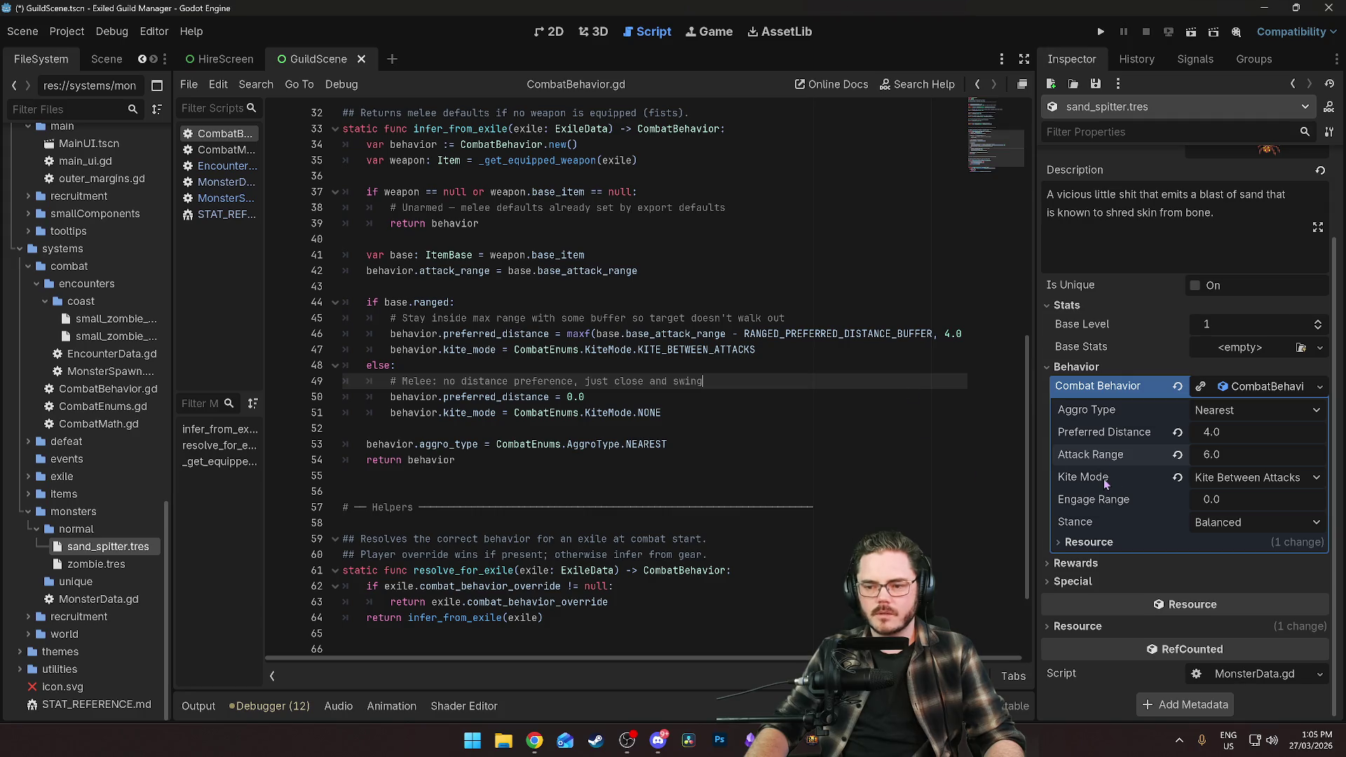
pyautogui.moveTo(1102, 493)
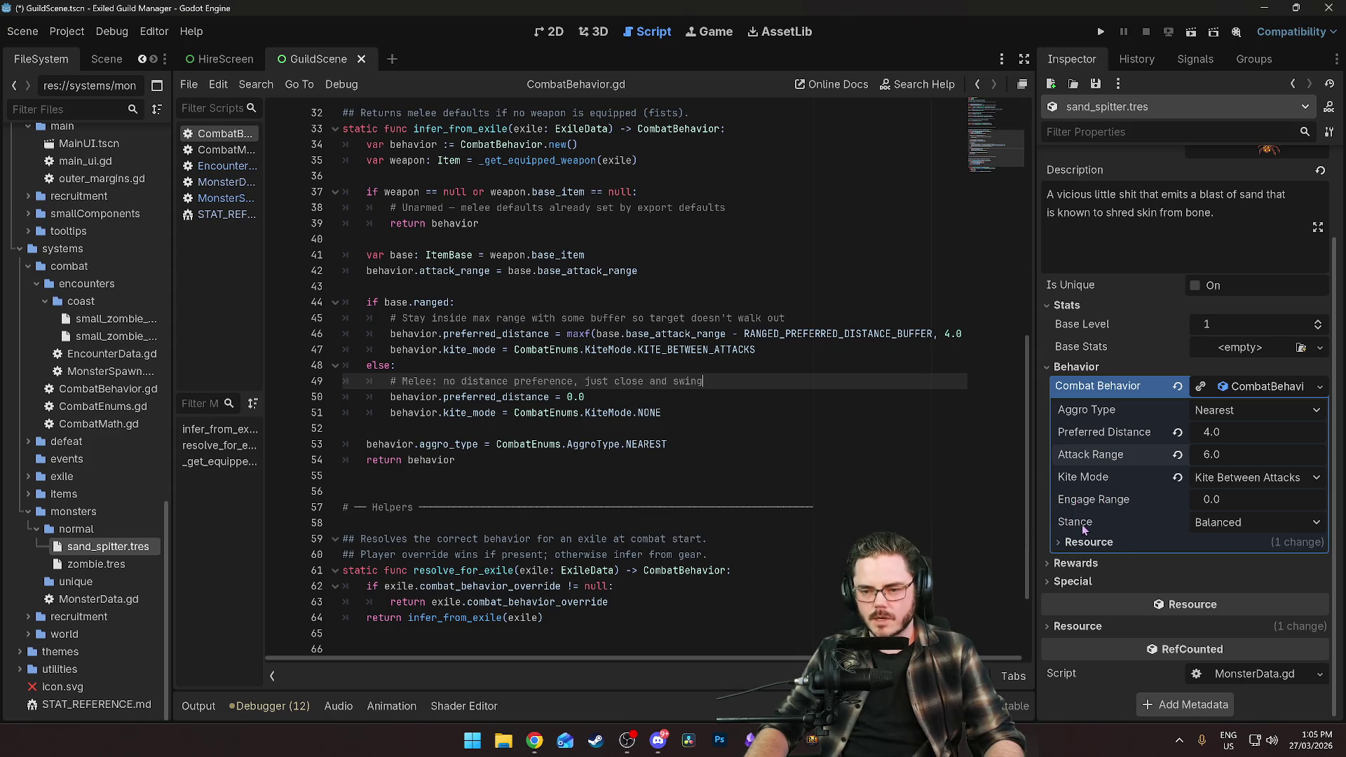
pyautogui.click(1250, 524)
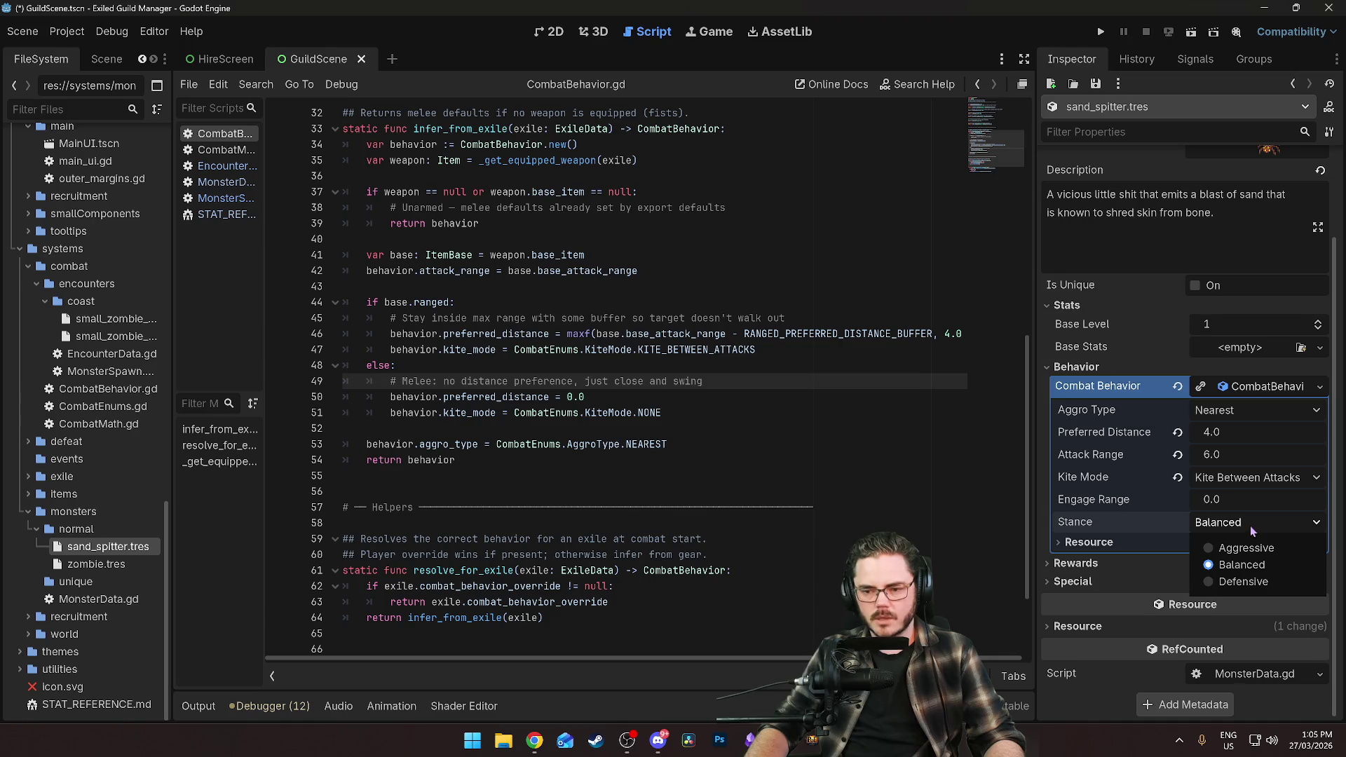
pyautogui.click(1245, 583)
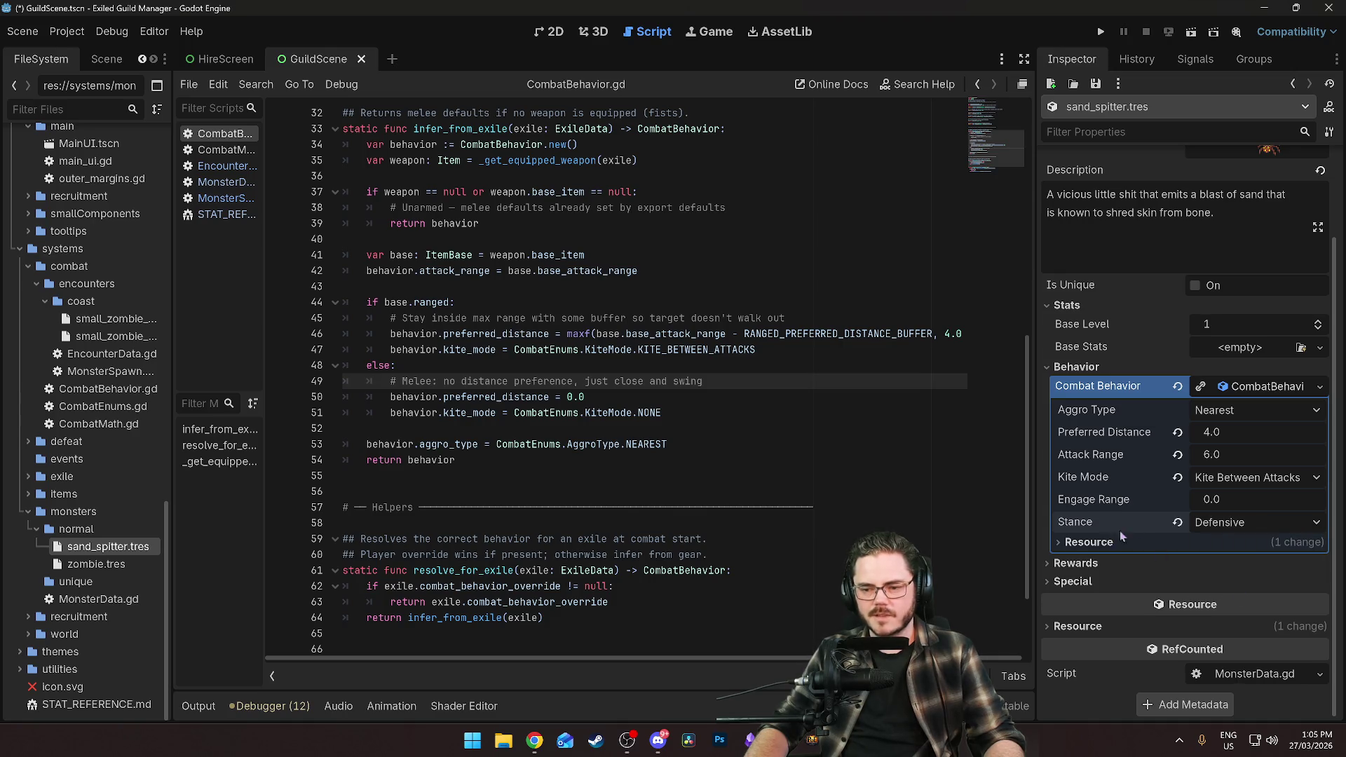
# Review the kite mode, Nearest aggro type and 4.0 preferred distance, leaving them unchanged.
pyautogui.moveTo(1087, 527)
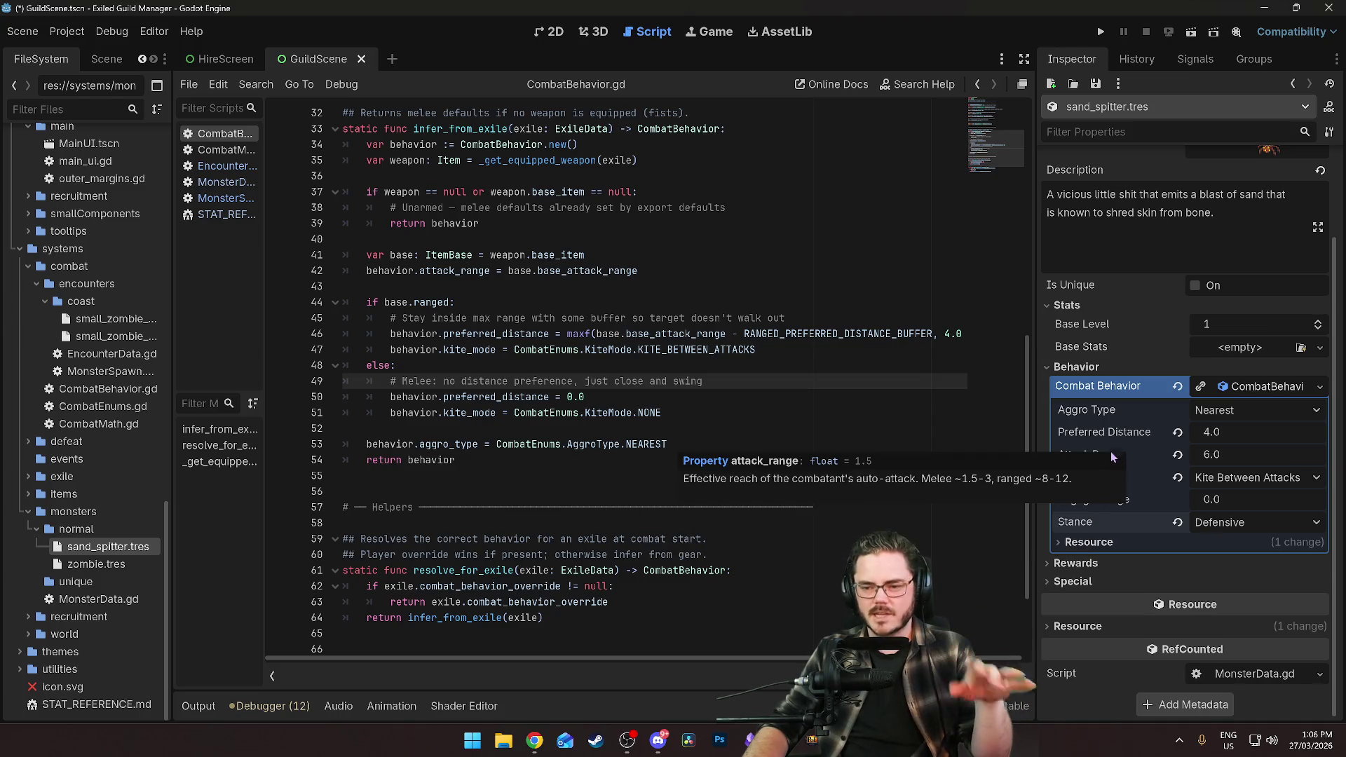
pyautogui.click(1223, 481)
pyautogui.click(1078, 479)
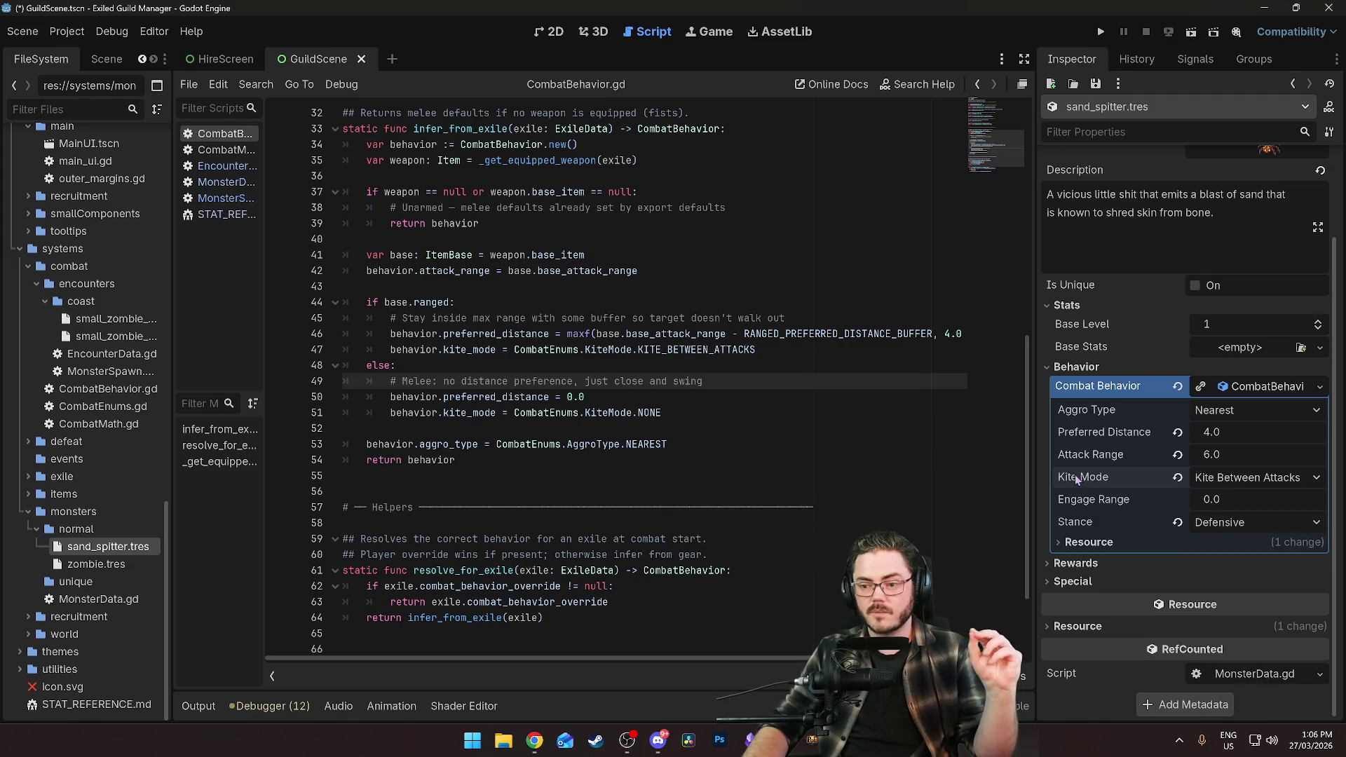
pyautogui.click(1237, 411)
pyautogui.click(1238, 411)
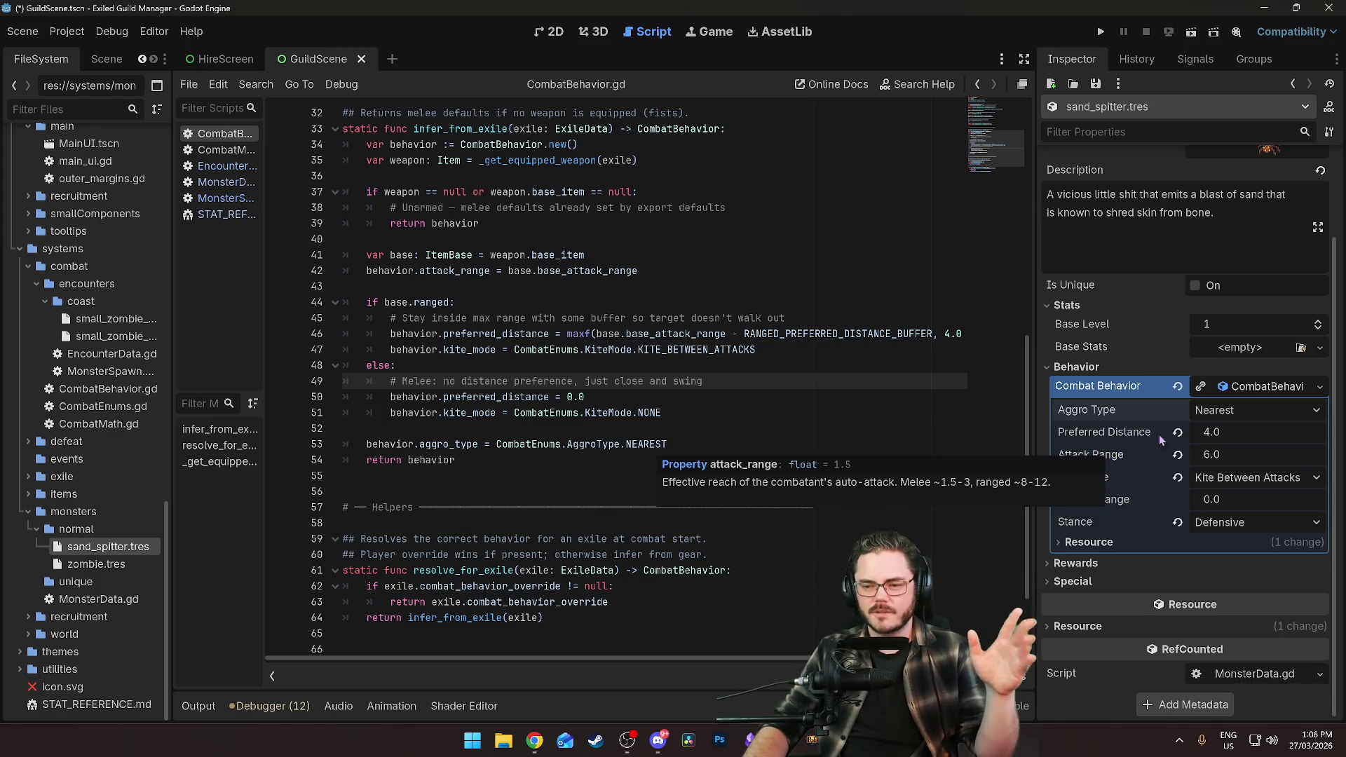
pyautogui.click(1229, 431)
pyautogui.press('Return')
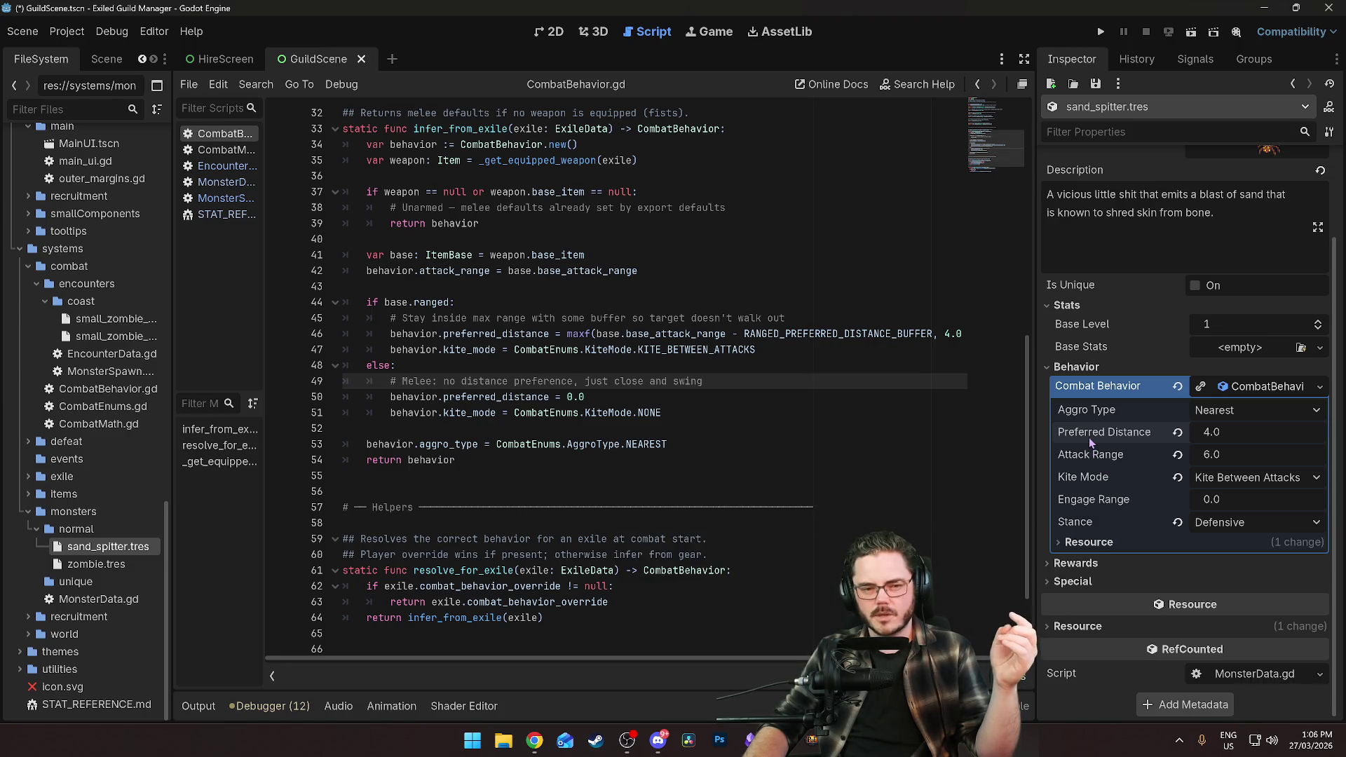
pyautogui.moveTo(1090, 439)
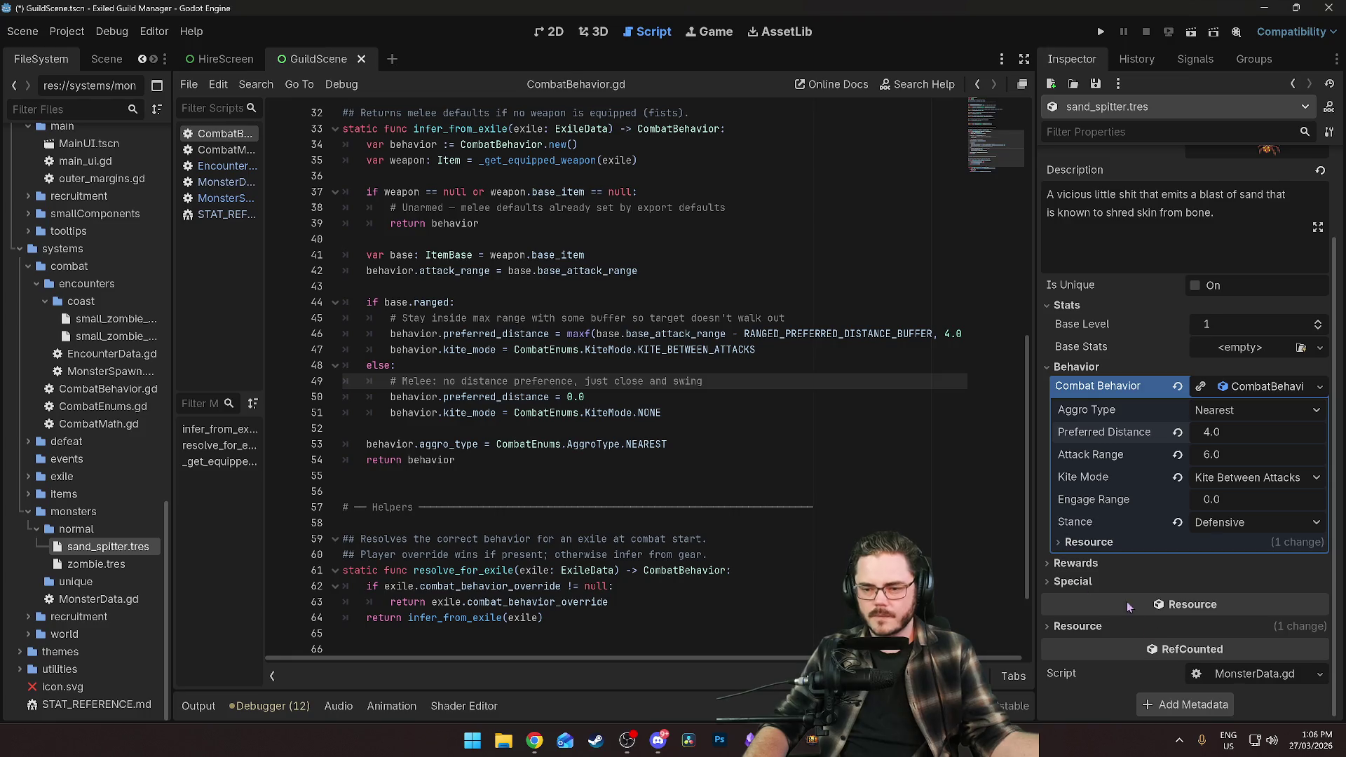
# Set the sand spitter's Experience Value in Rewards to 8.
pyautogui.click(1089, 565)
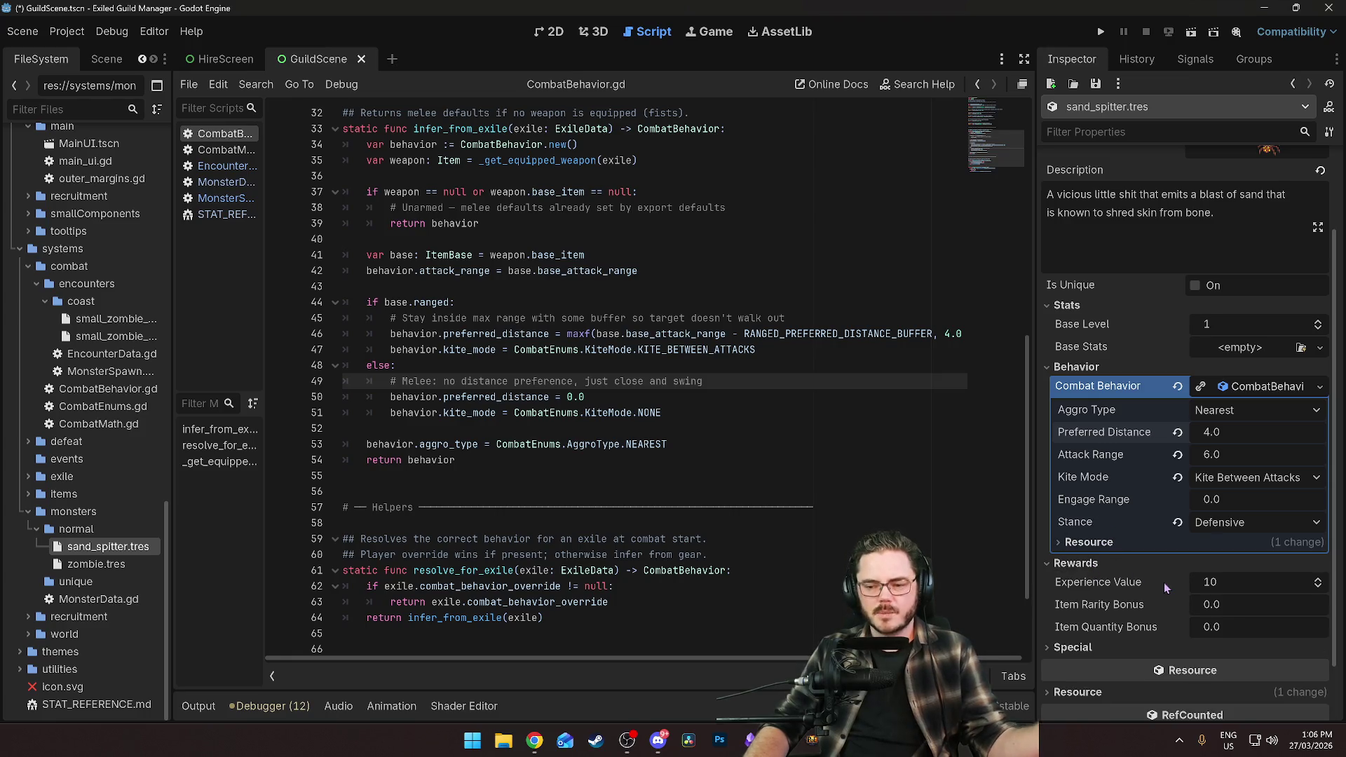
pyautogui.click(1231, 574)
pyautogui.write('8')
pyautogui.press('Return')
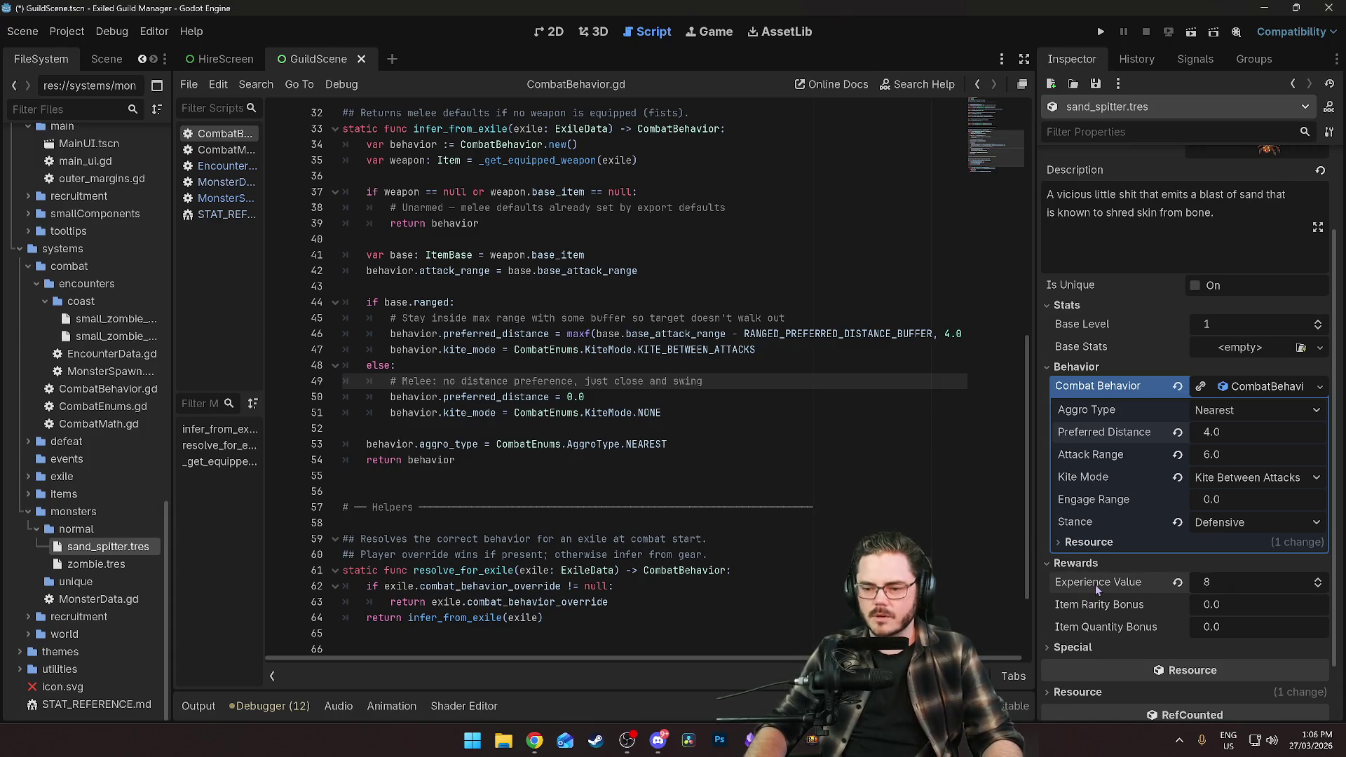
# Look over the special on-death settings, then save GuildScene.tscn.
pyautogui.scroll(-2, 1105, 638)
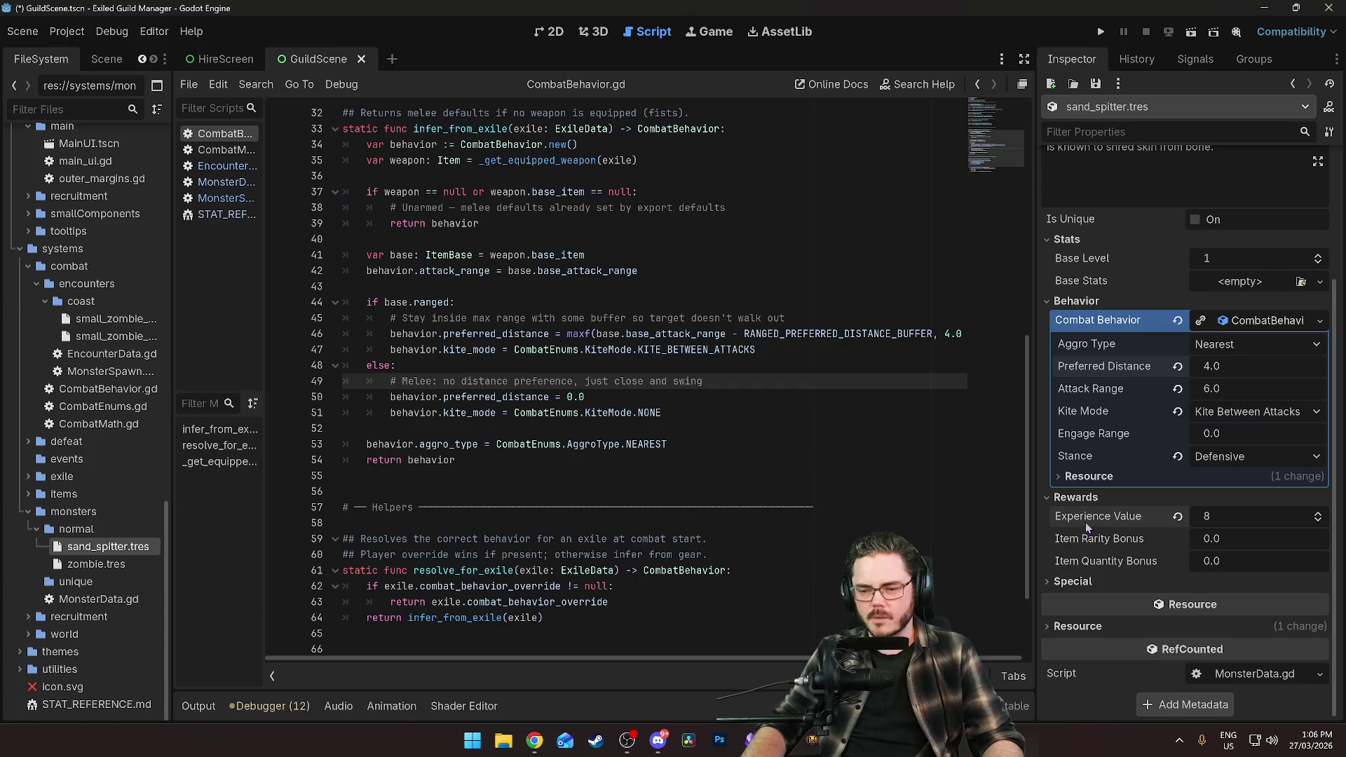
pyautogui.click(1073, 583)
pyautogui.click(1075, 582)
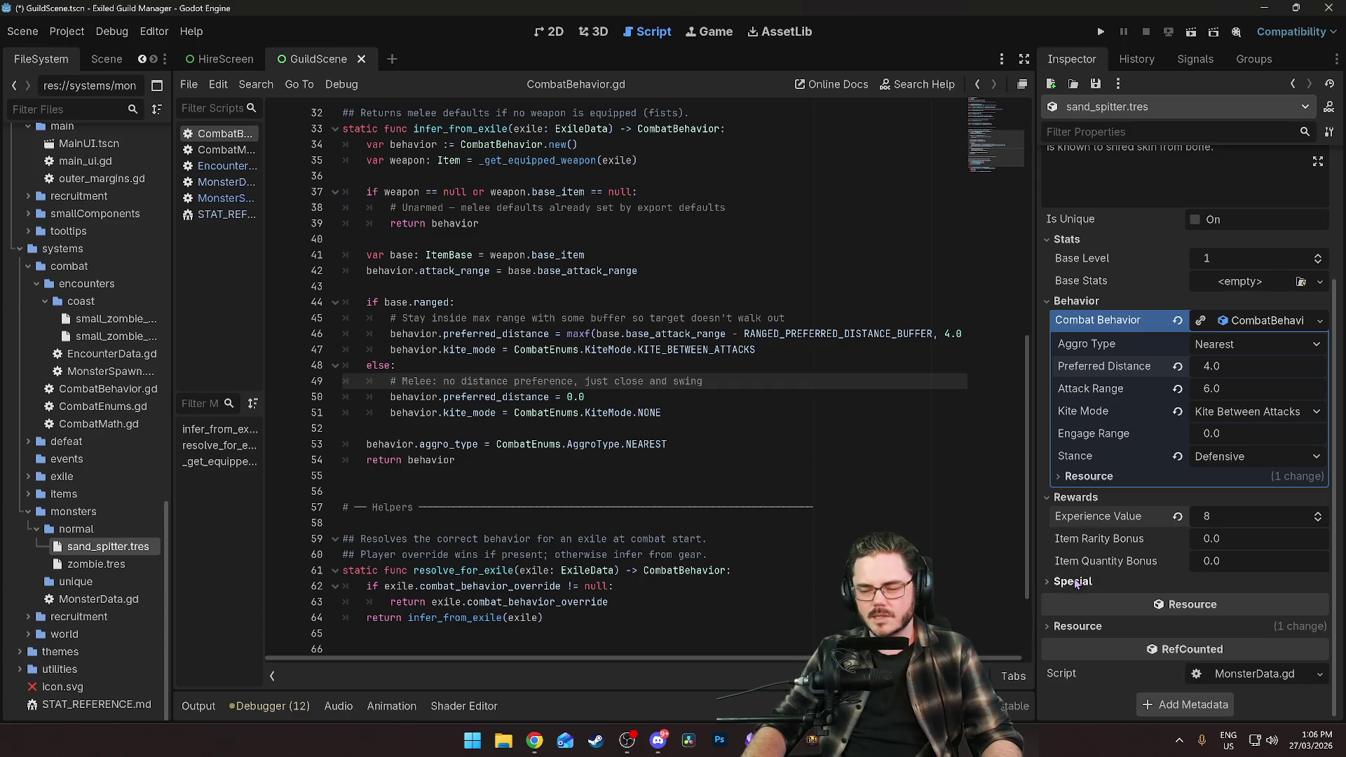
pyautogui.moveTo(1117, 554)
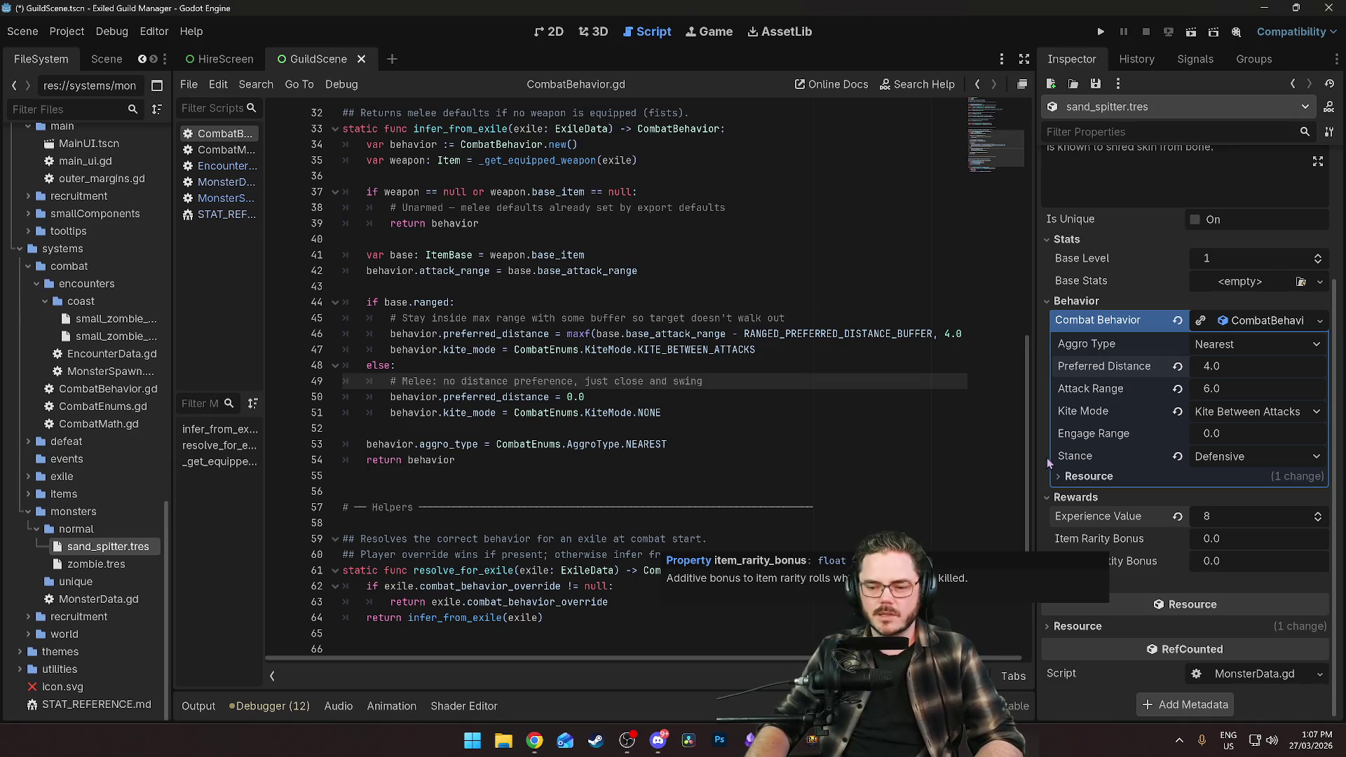
pyautogui.click(696, 472)
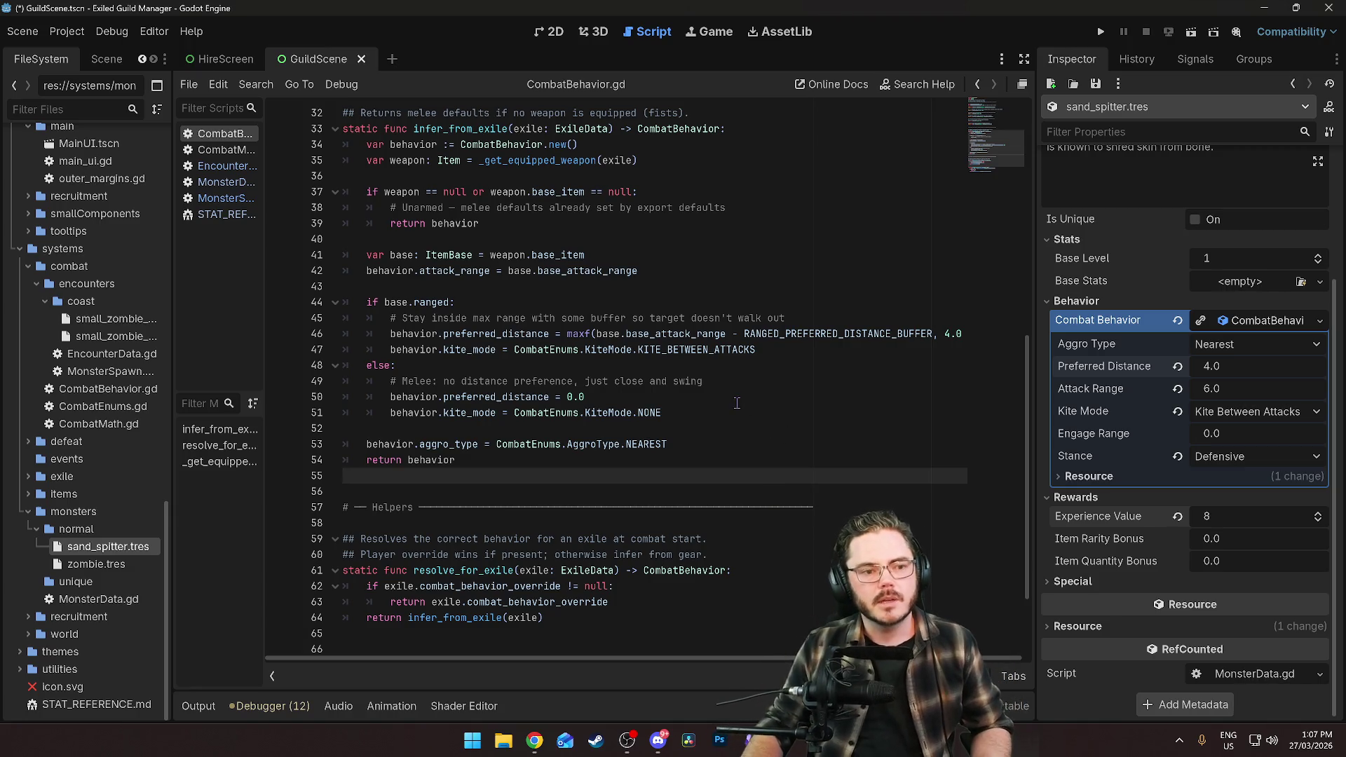
pyautogui.click(701, 425)
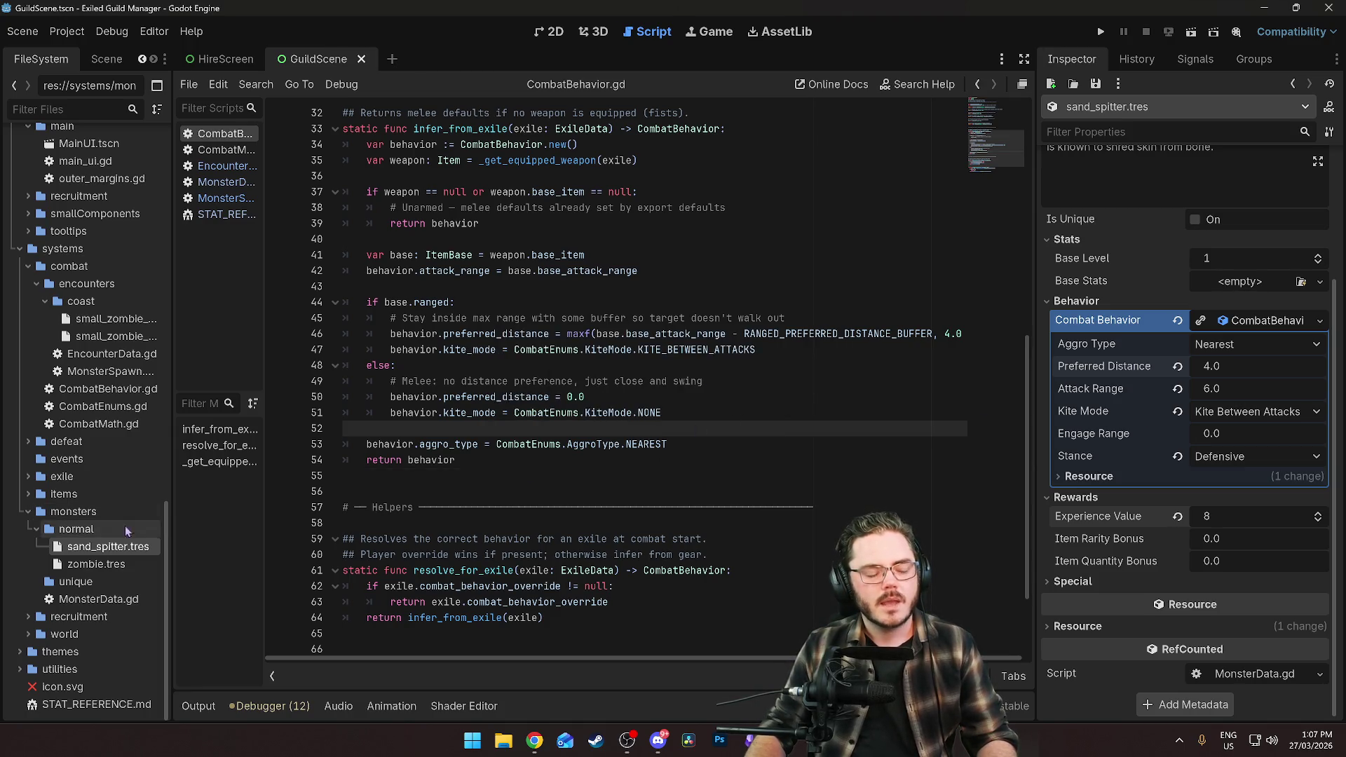
# Create a new MonsterData resource saved as rhoa.tres in the normal monsters folder.
pyautogui.rightClick(99, 534)
pyautogui.moveTo(188, 467)
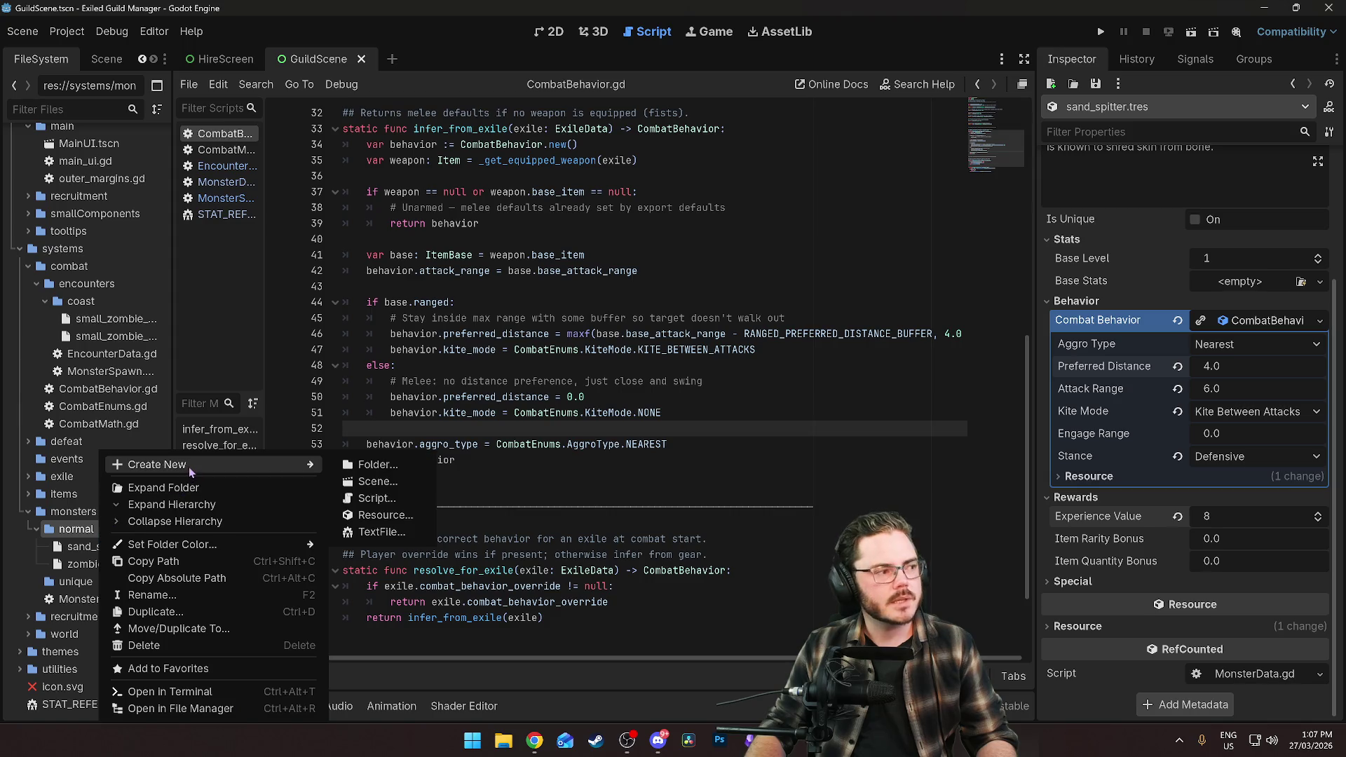
pyautogui.click(386, 516)
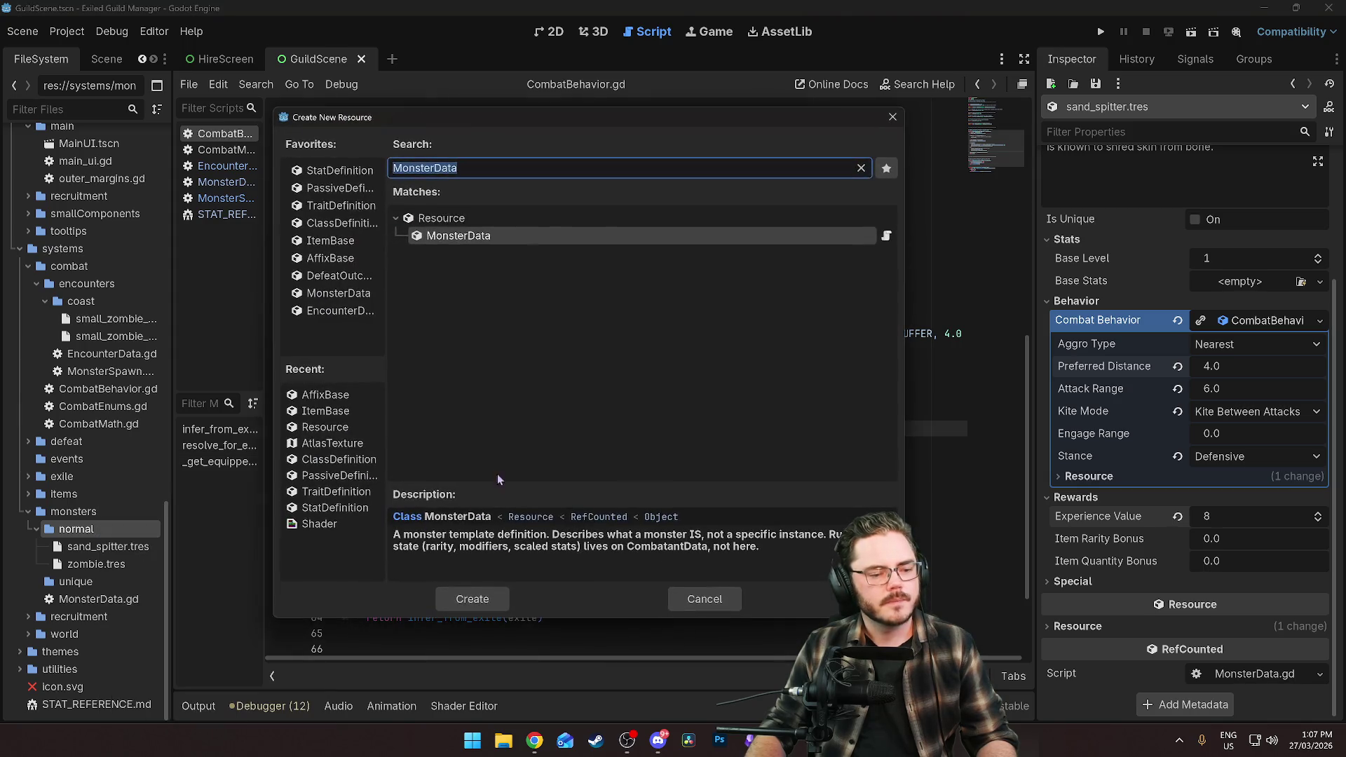
pyautogui.click(503, 597)
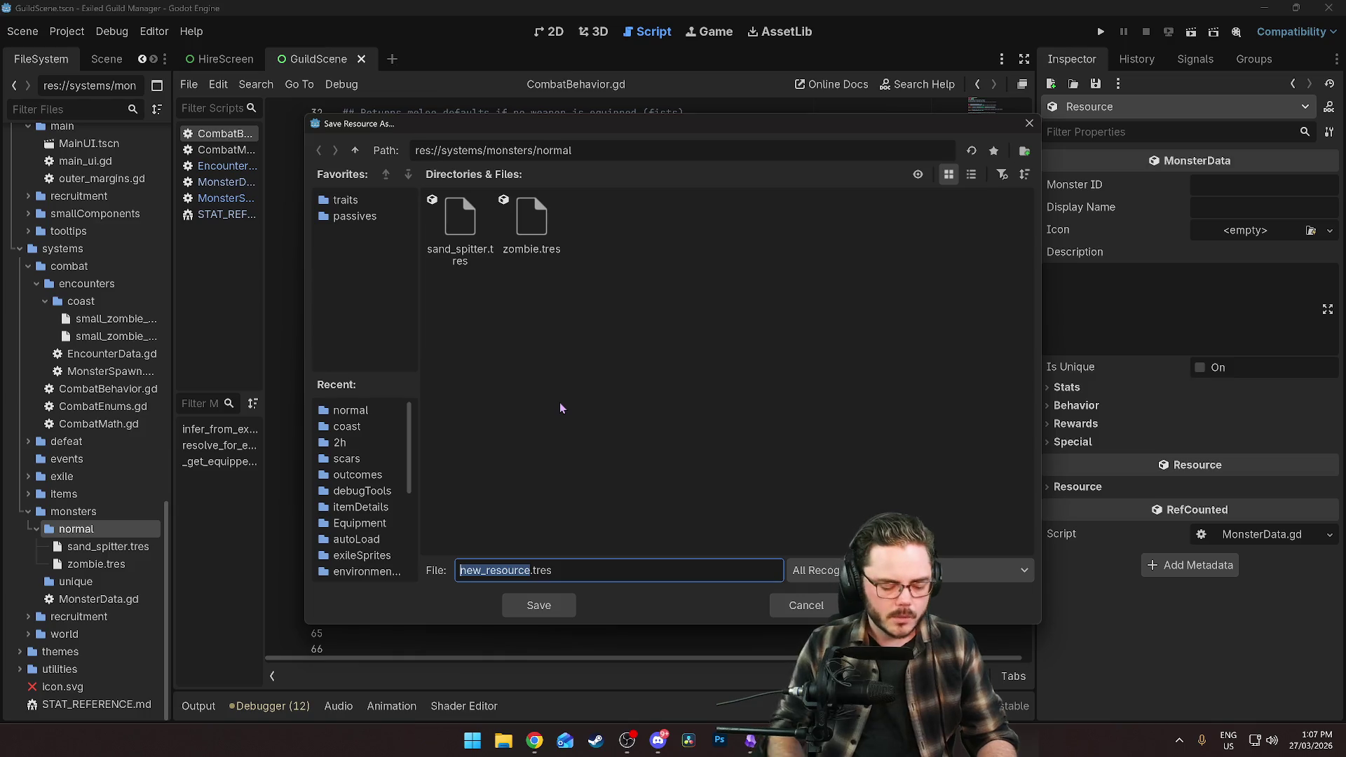
pyautogui.write('rhoa')
pyautogui.click(565, 600)
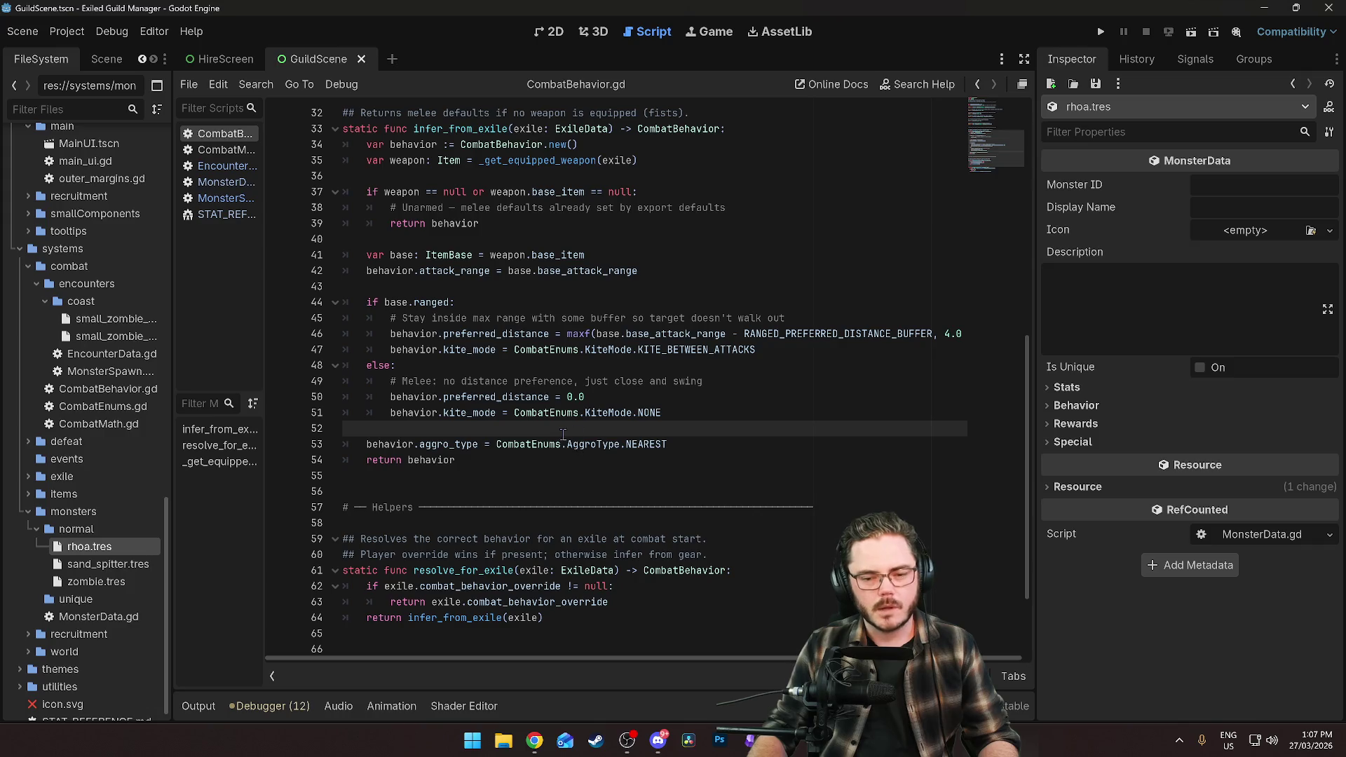
# Give rhoa Monster ID 'rhoa' and display name 'Rhoa', then reopen sand_spitter.tres.
pyautogui.click(1111, 302)
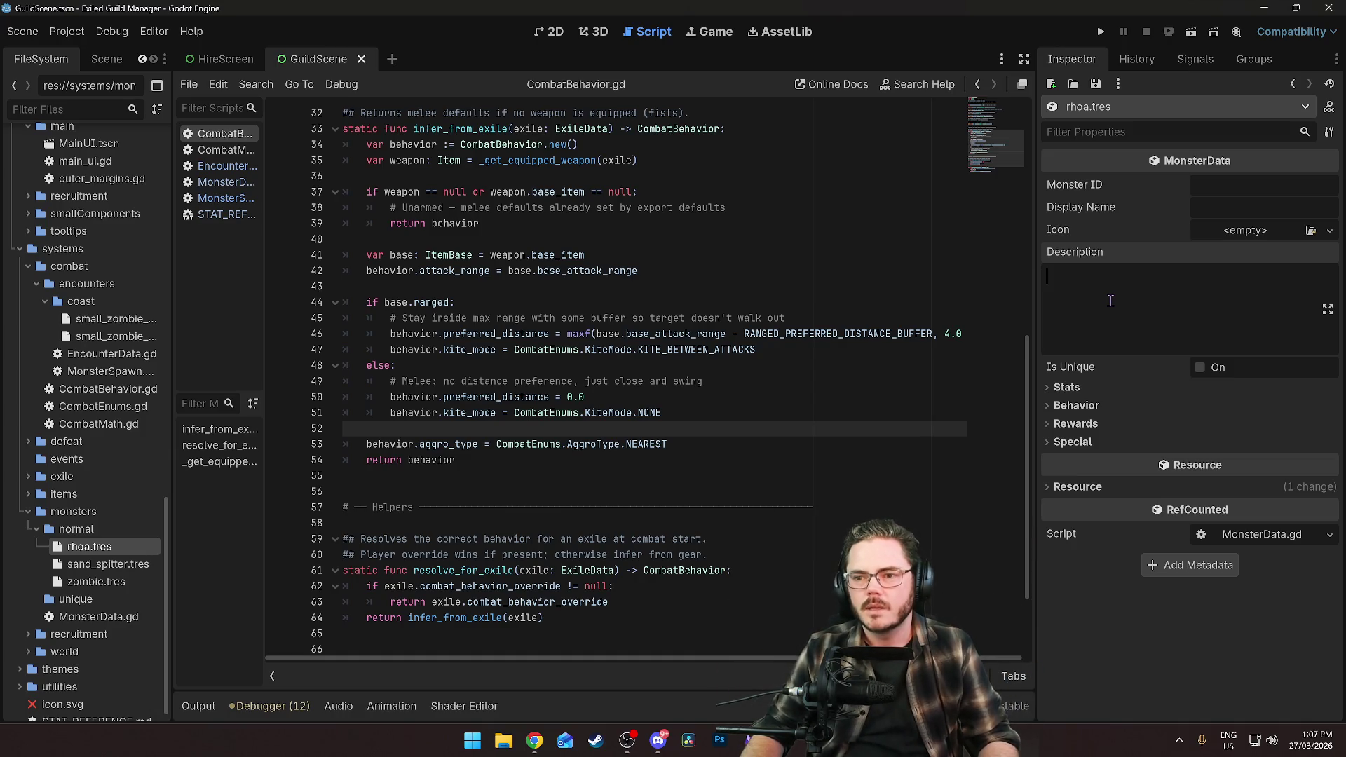
pyautogui.click(1212, 184)
pyautogui.write('rhoa')
pyautogui.click(1256, 211)
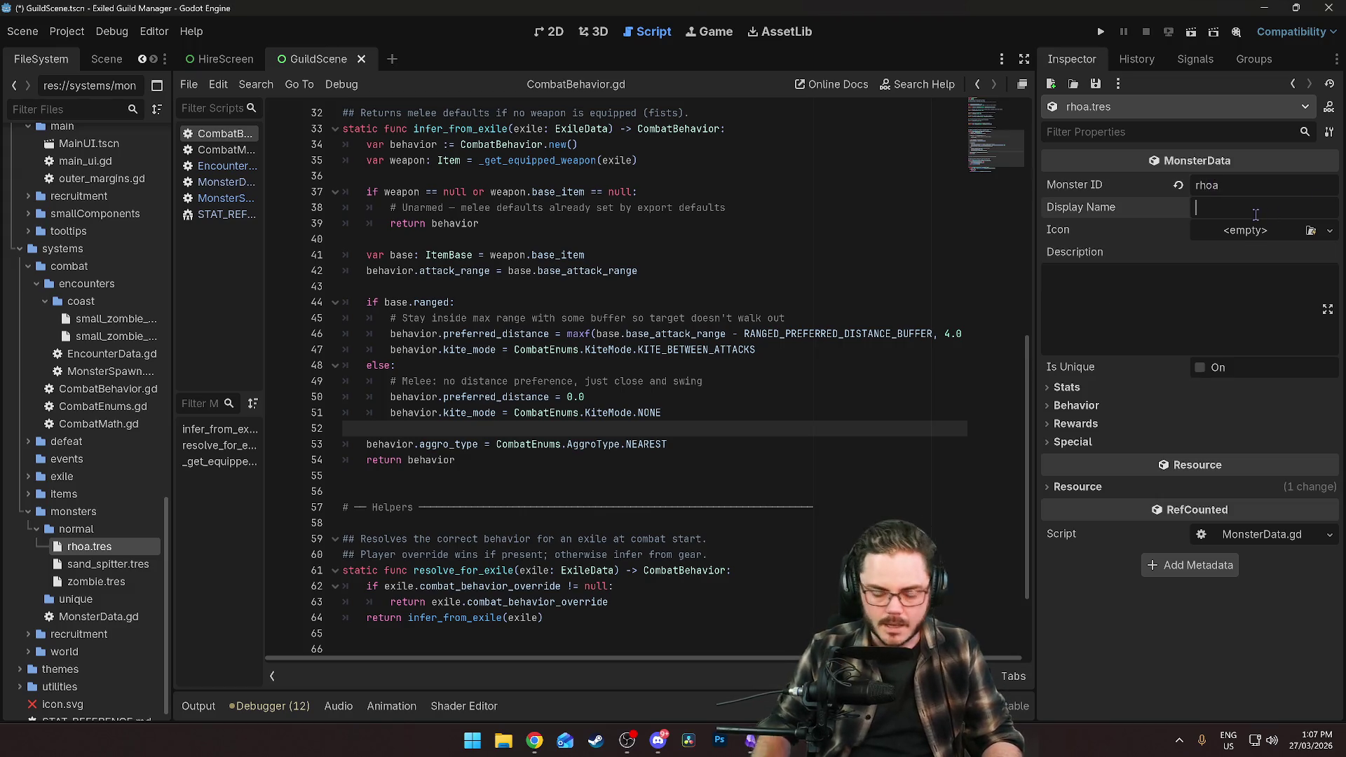
pyautogui.write('Rhoa')
pyautogui.click(1207, 292)
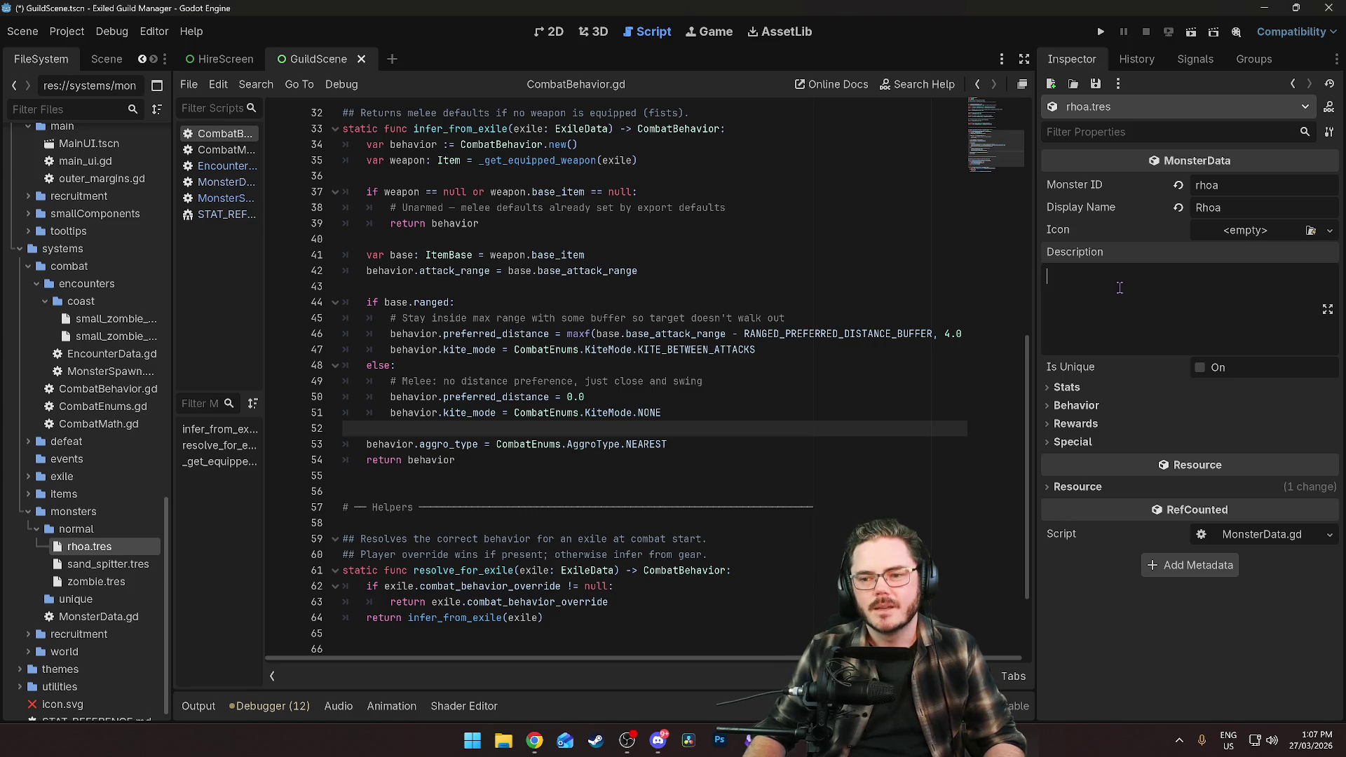
pyautogui.click(1068, 388)
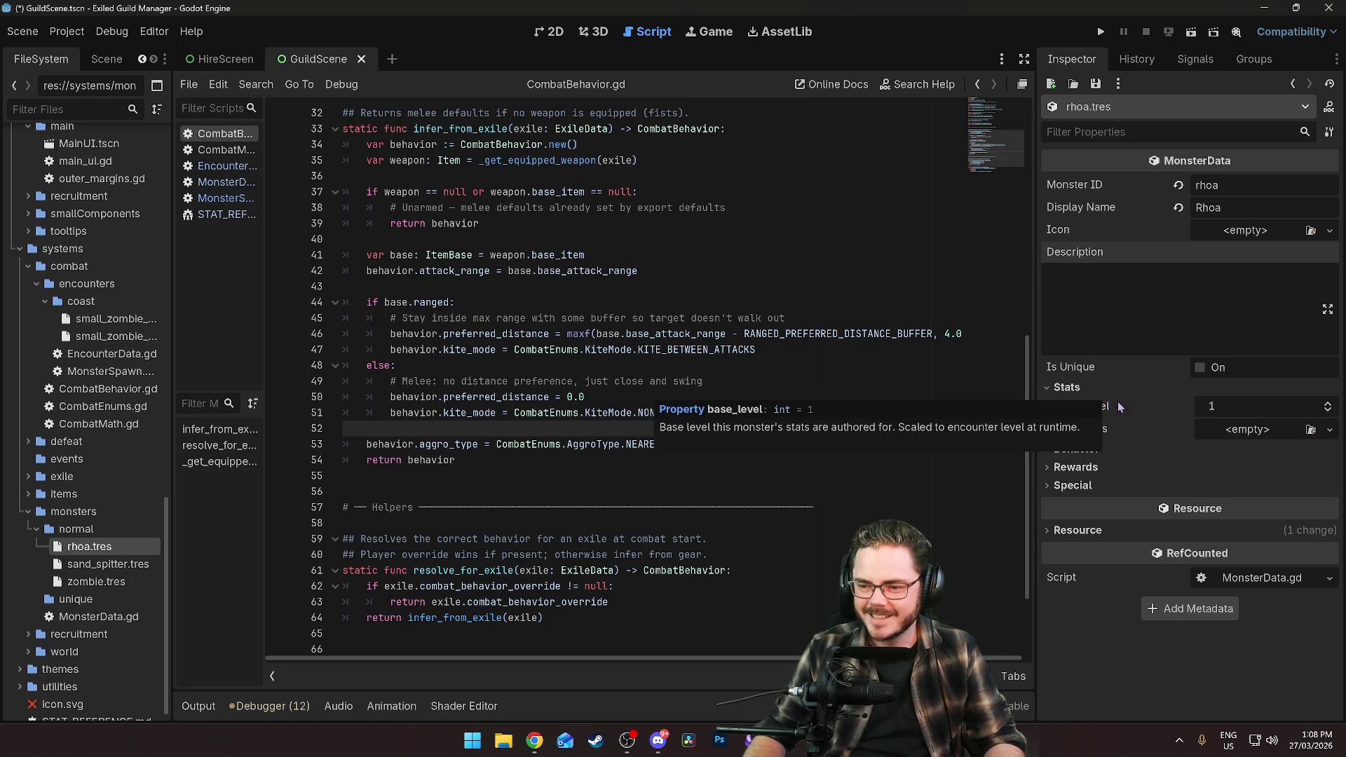
pyautogui.click(105, 565)
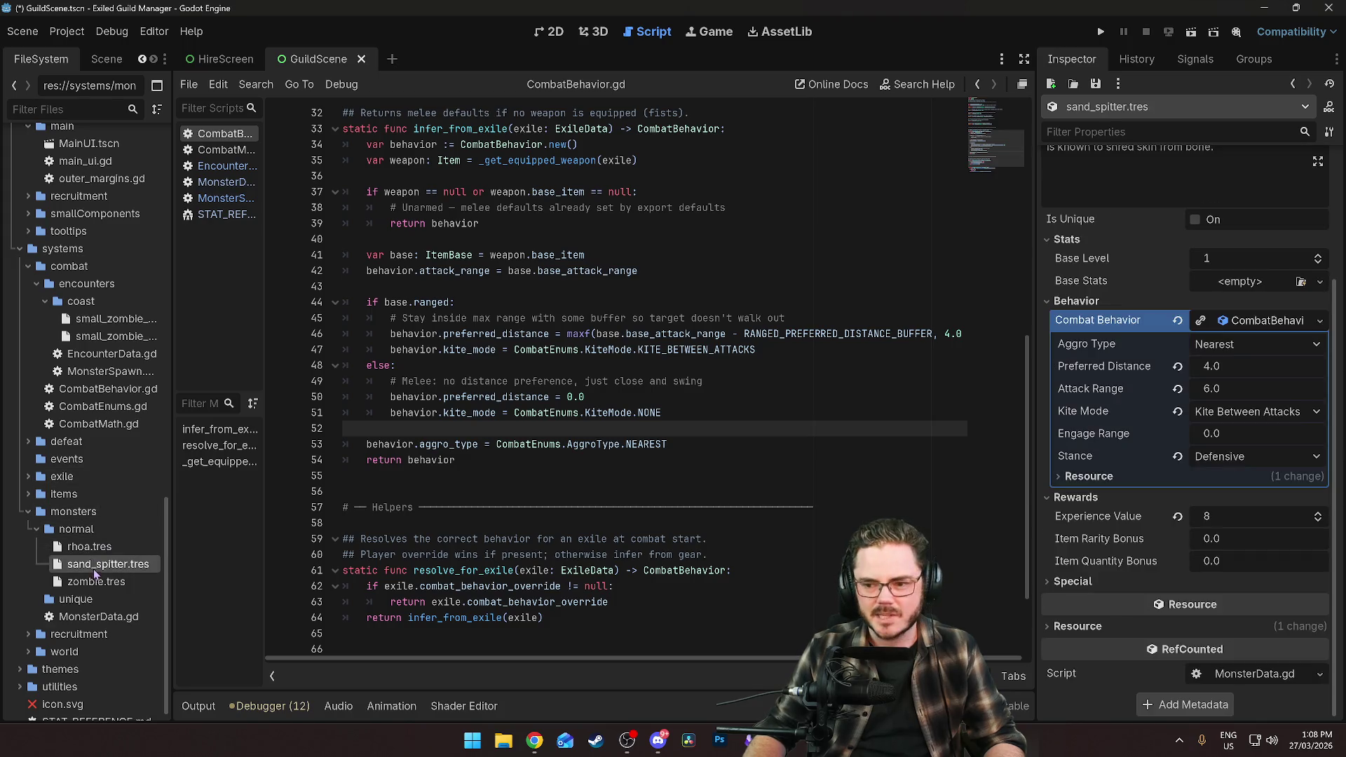
# Save the scene and check the sand spitter's Base Stats resource options.
pyautogui.scroll(-2, 1150, 365)
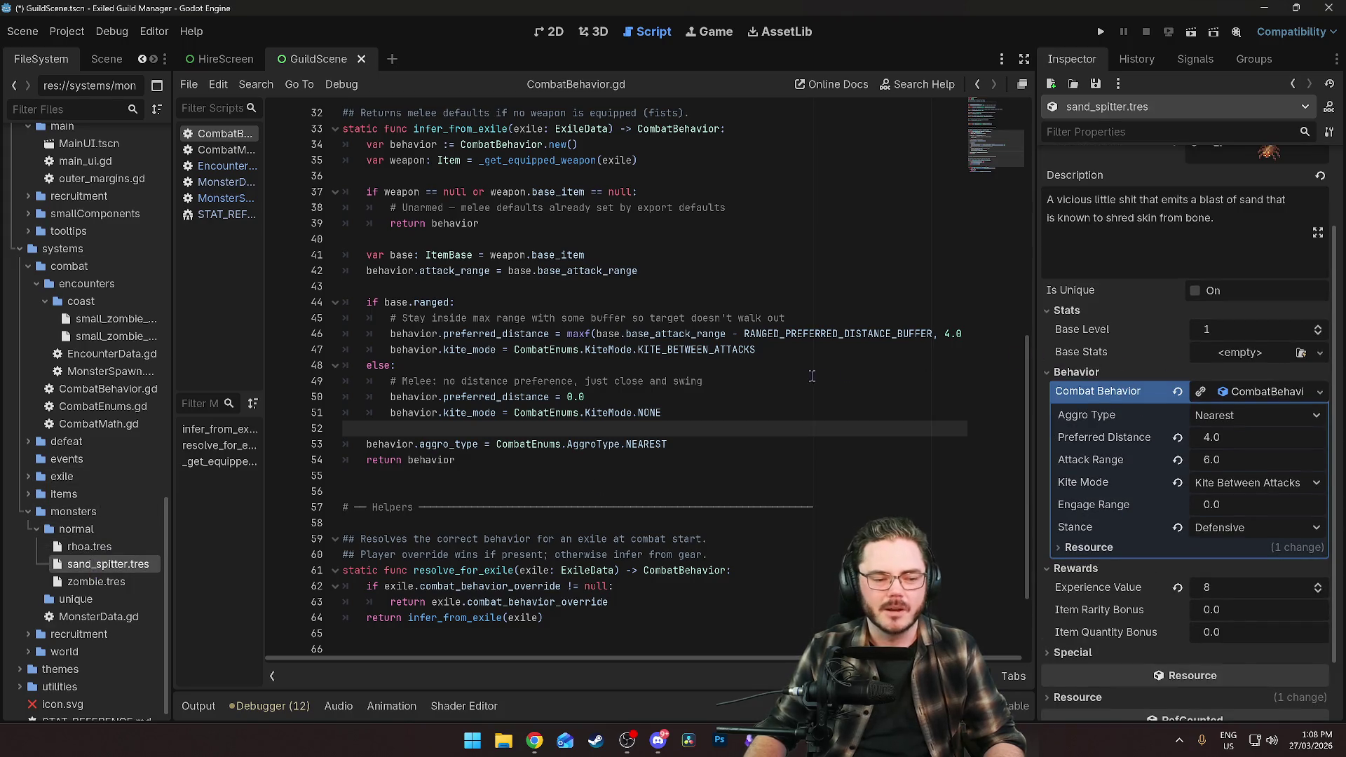
pyautogui.hotkey('ctrl', 's')
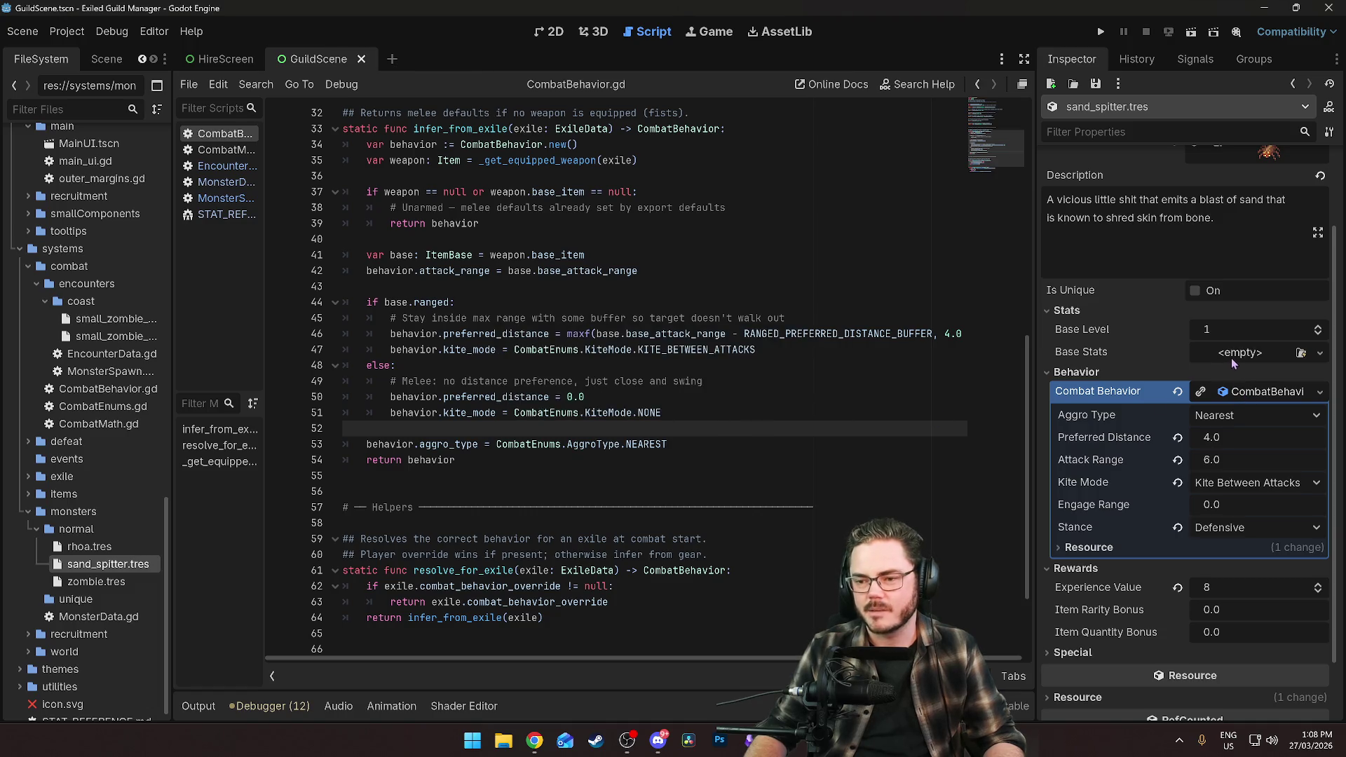
pyautogui.click(1231, 357)
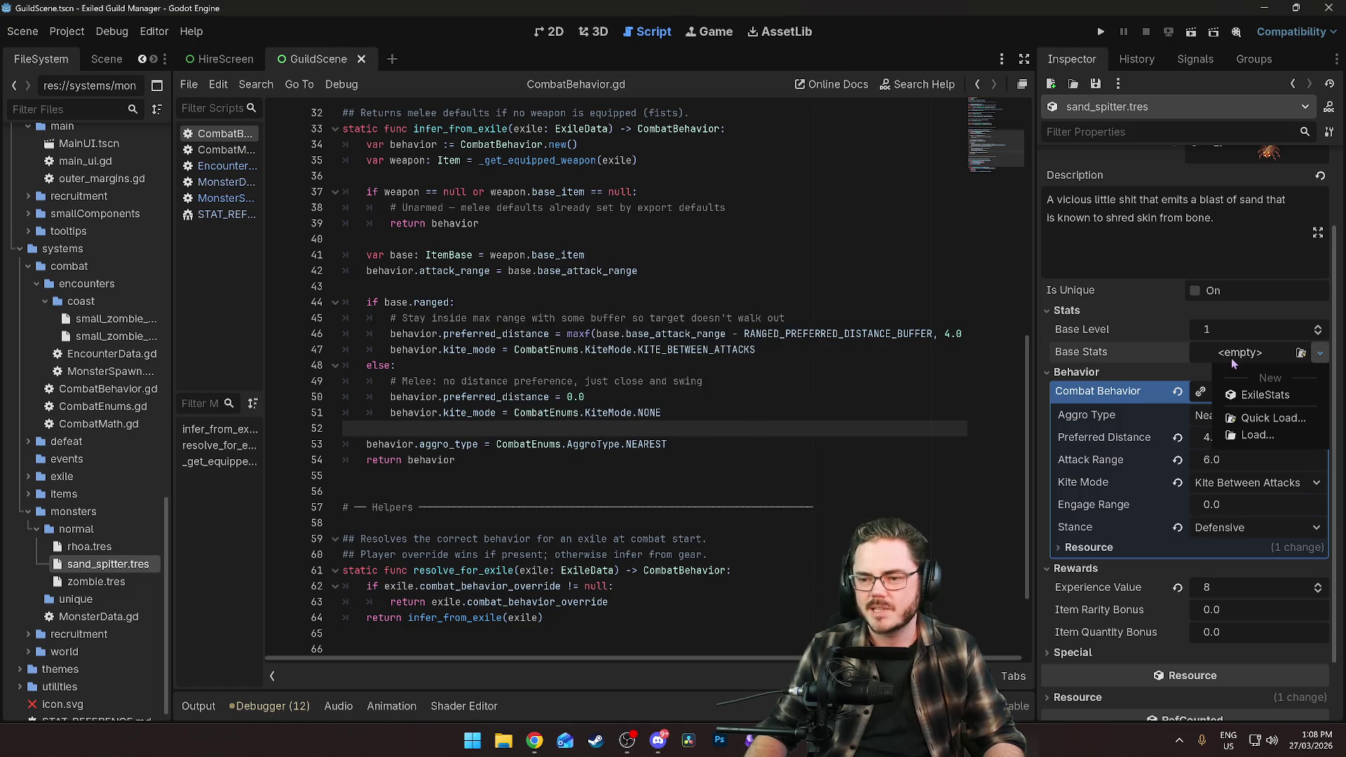
pyautogui.click(1091, 360)
pyautogui.scroll(3, 1098, 393)
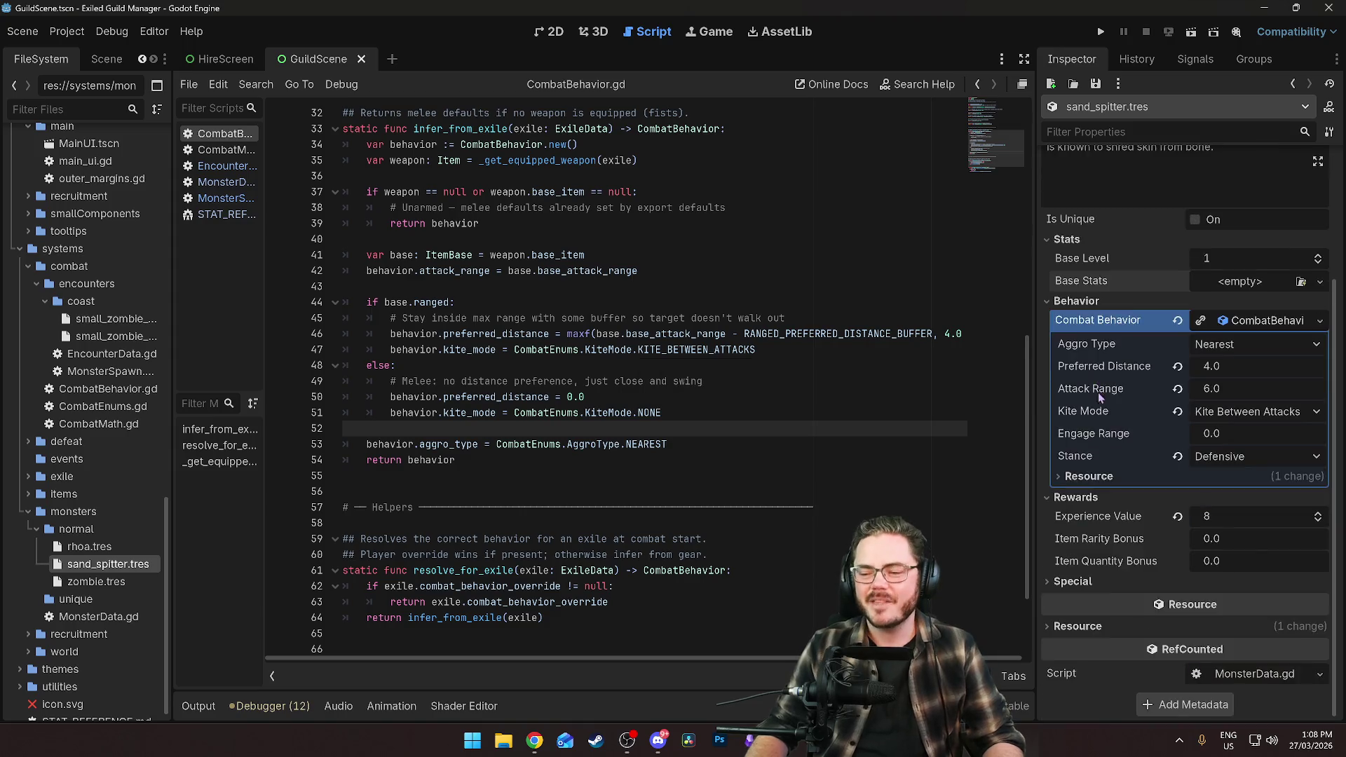
pyautogui.scroll(-5, 1108, 449)
pyautogui.scroll(5, 1108, 448)
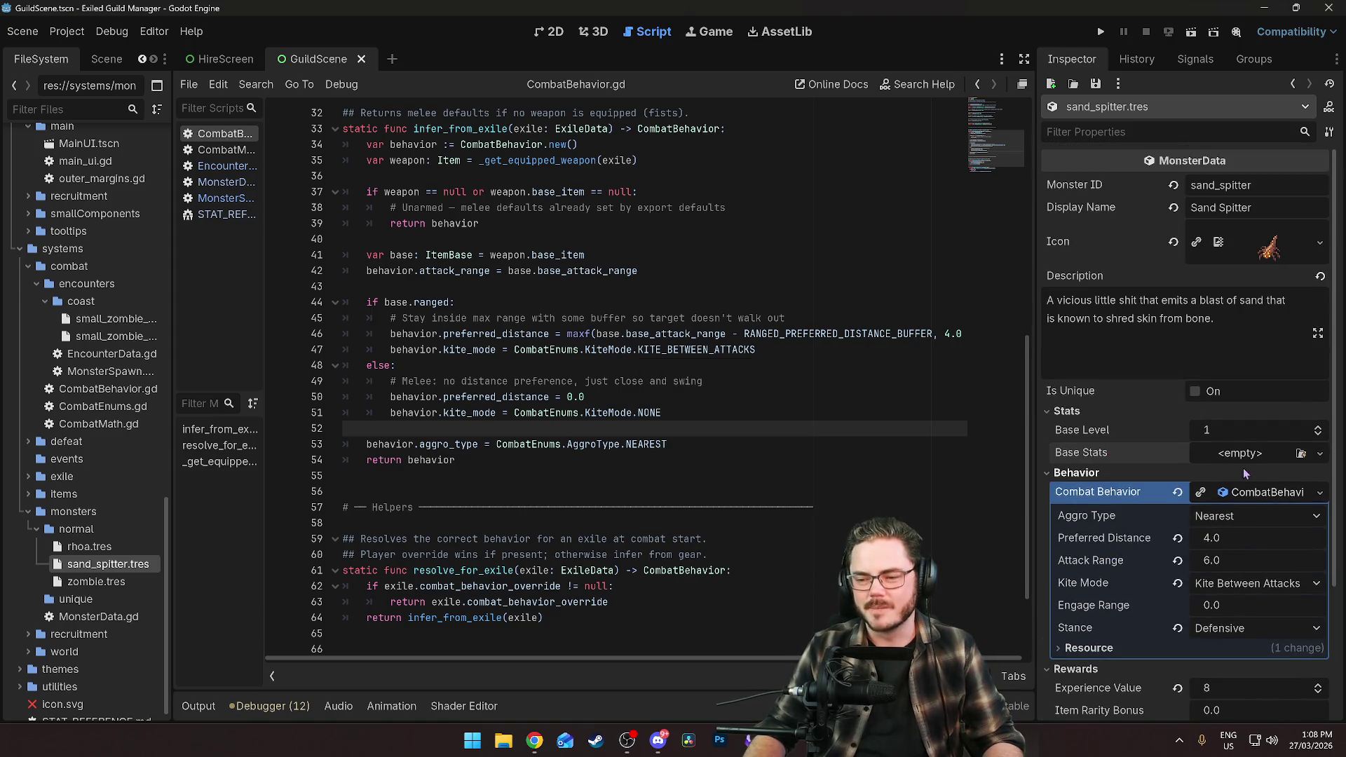
# Create a new ExileStats resource for Base Stats and compare its core stats with the zombie's.
pyautogui.click(1229, 458)
pyautogui.click(1255, 490)
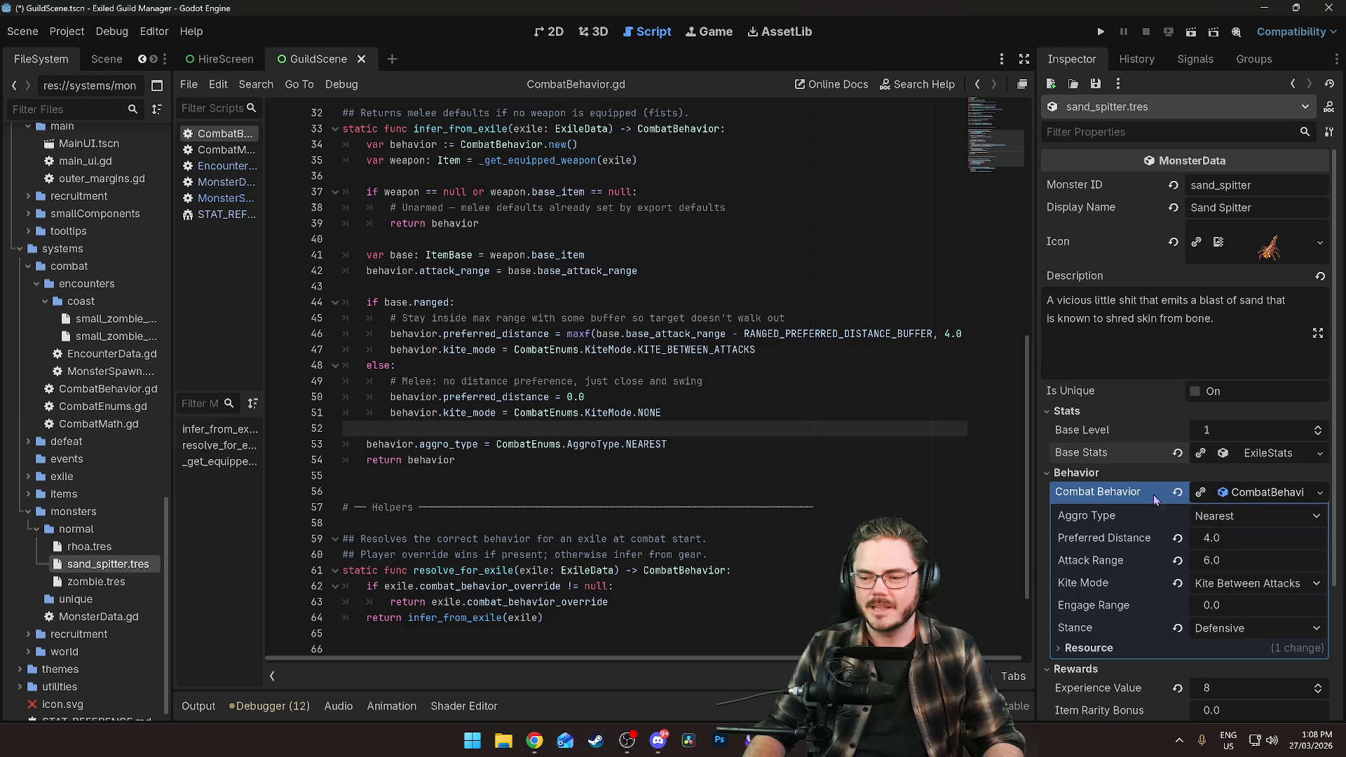
pyautogui.click(1264, 452)
pyautogui.scroll(-4, 1120, 477)
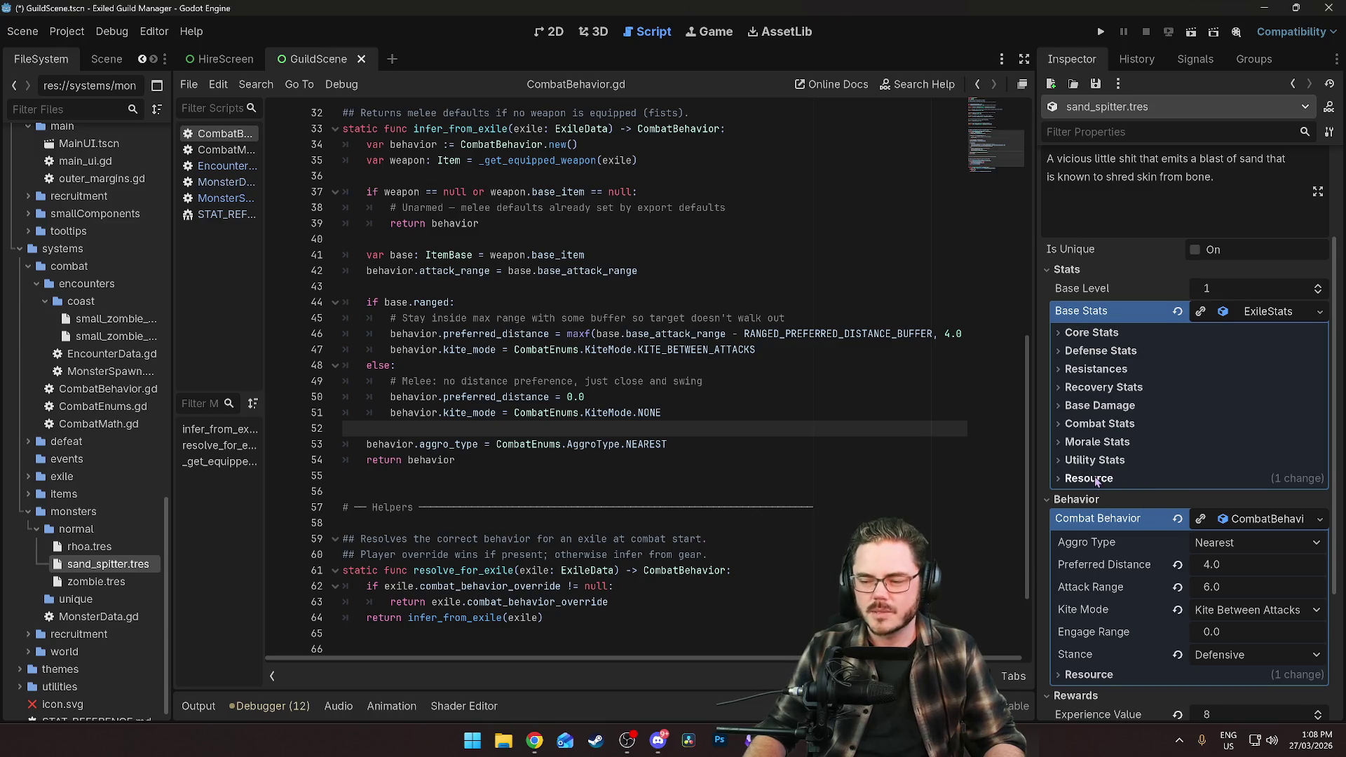
pyautogui.click(1094, 333)
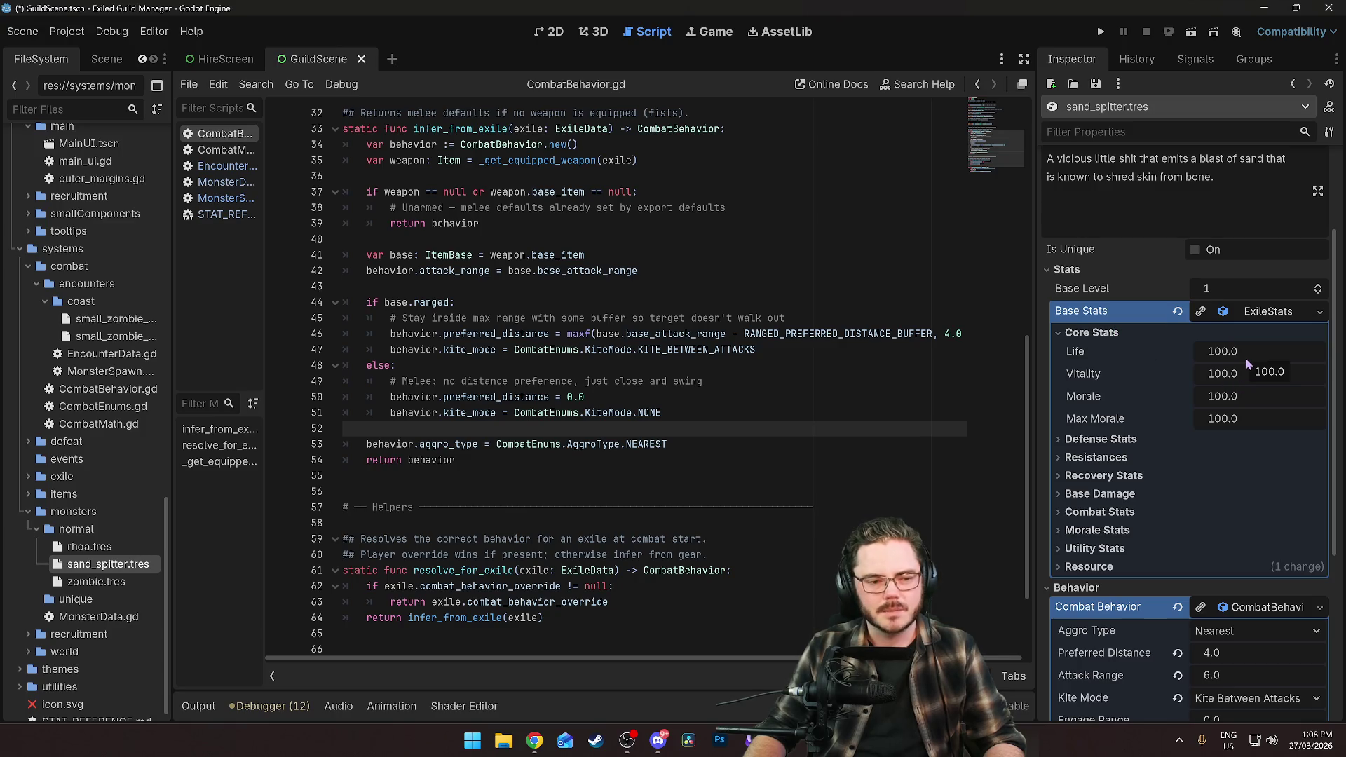
pyautogui.click(96, 581)
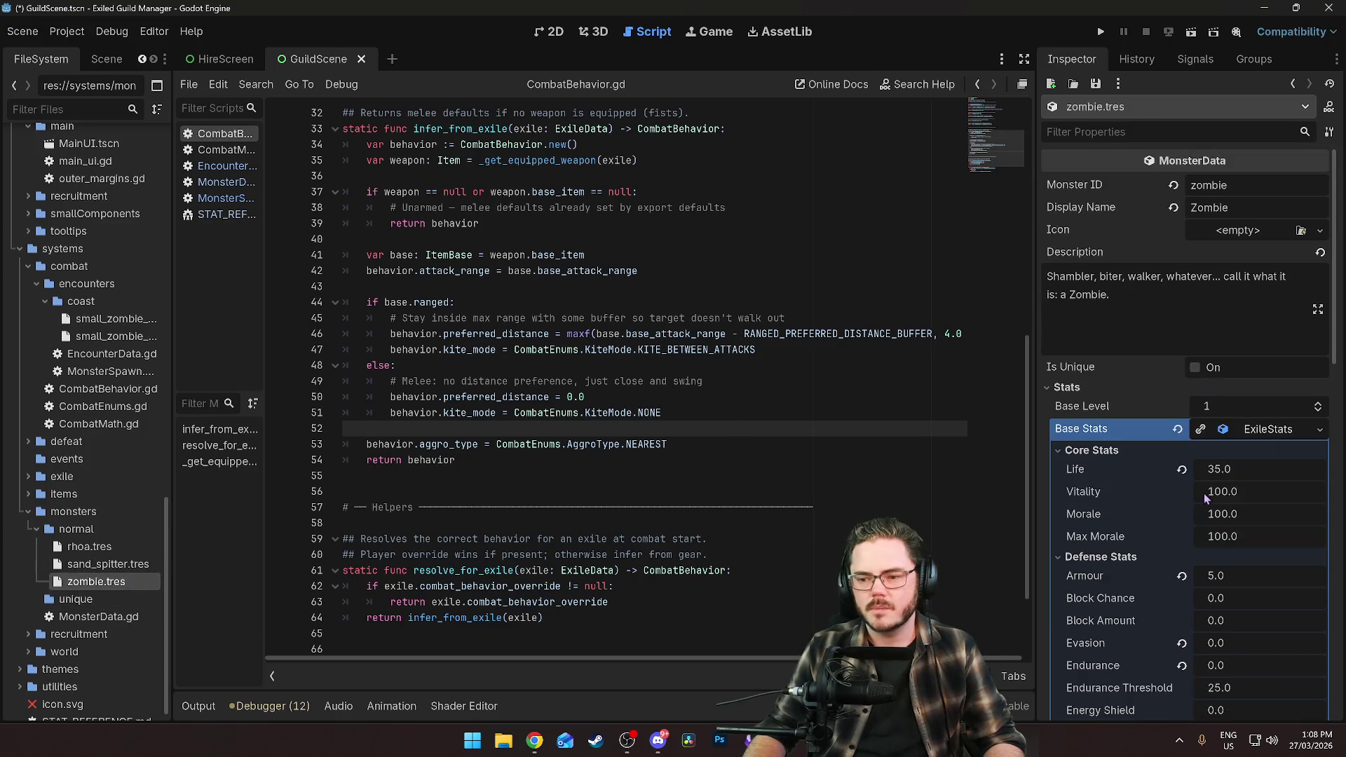
pyautogui.click(108, 564)
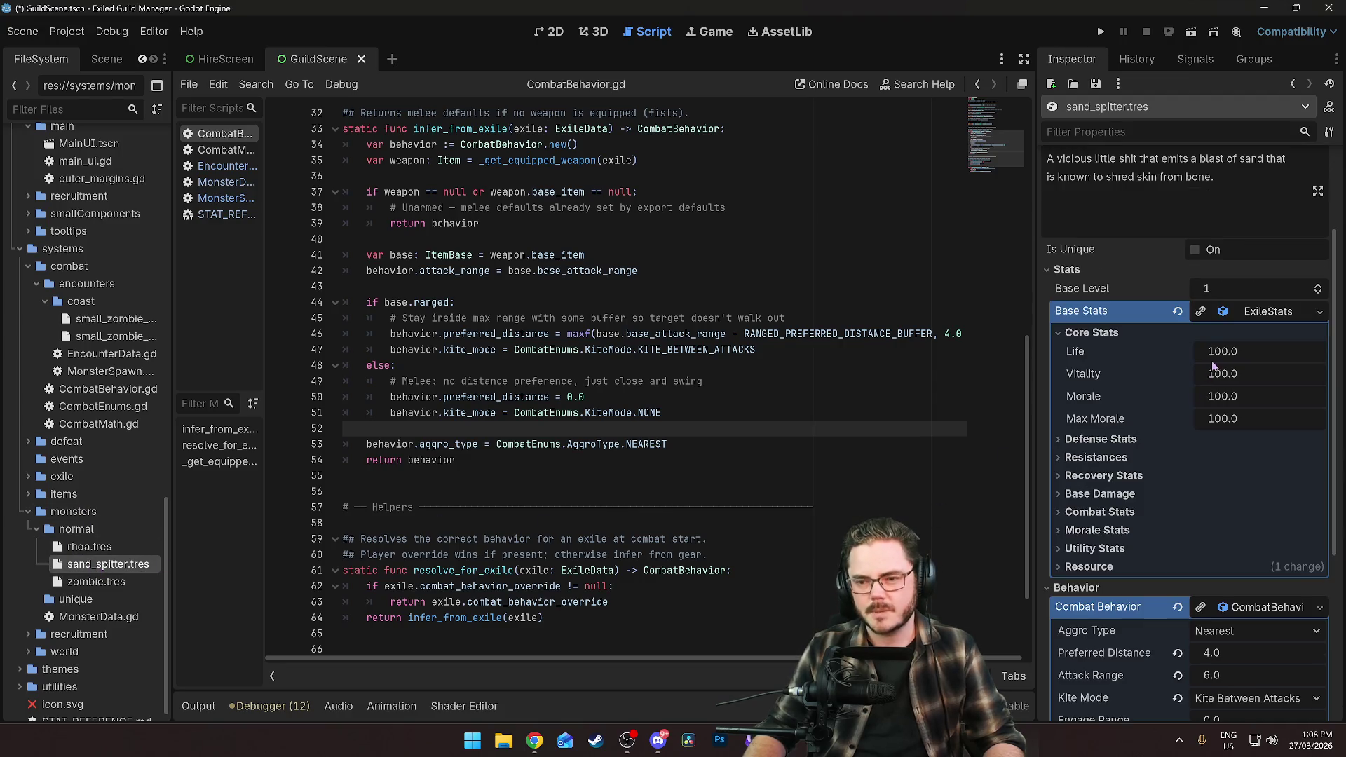
# Set the sand spitter's Life to 15 and Armour to 6.
pyautogui.click(1221, 357)
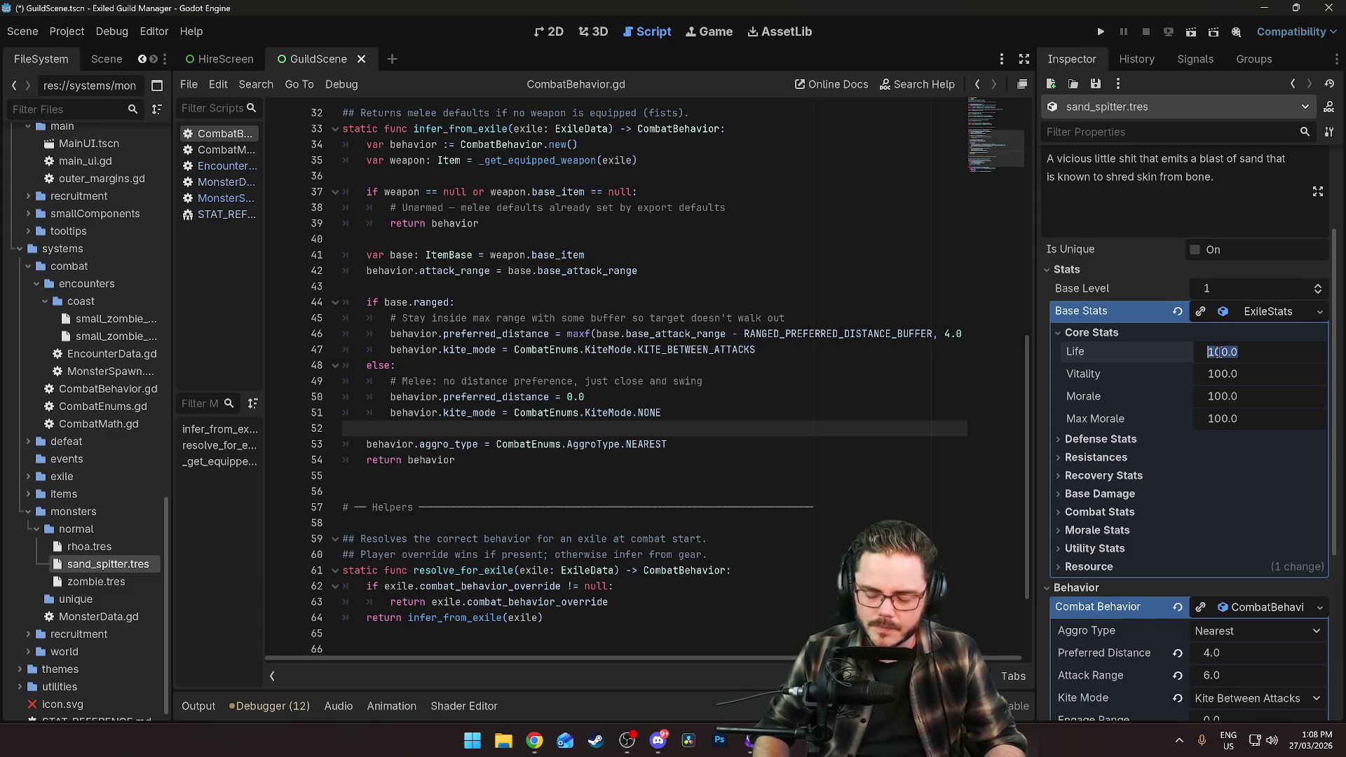
pyautogui.write('15')
pyautogui.press('Return')
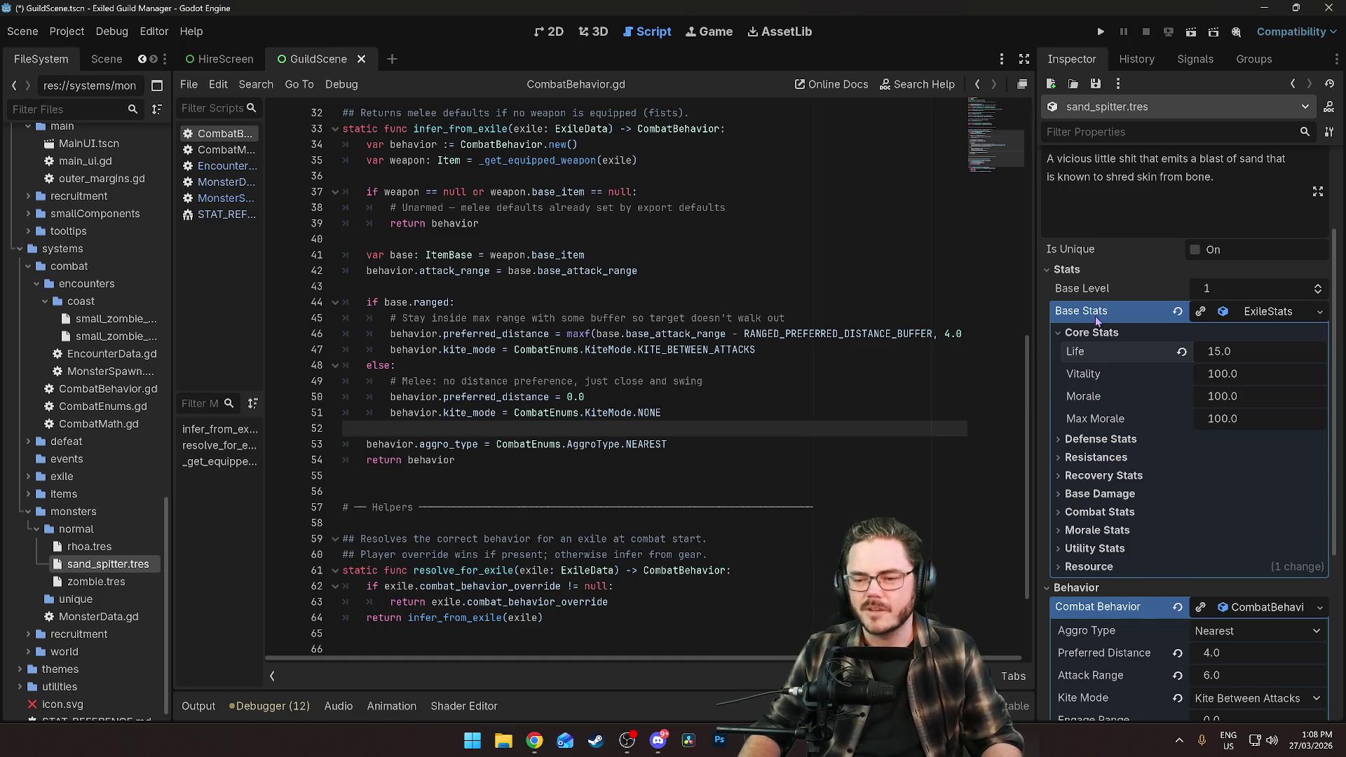
pyautogui.click(1094, 441)
pyautogui.scroll(-2, 1126, 441)
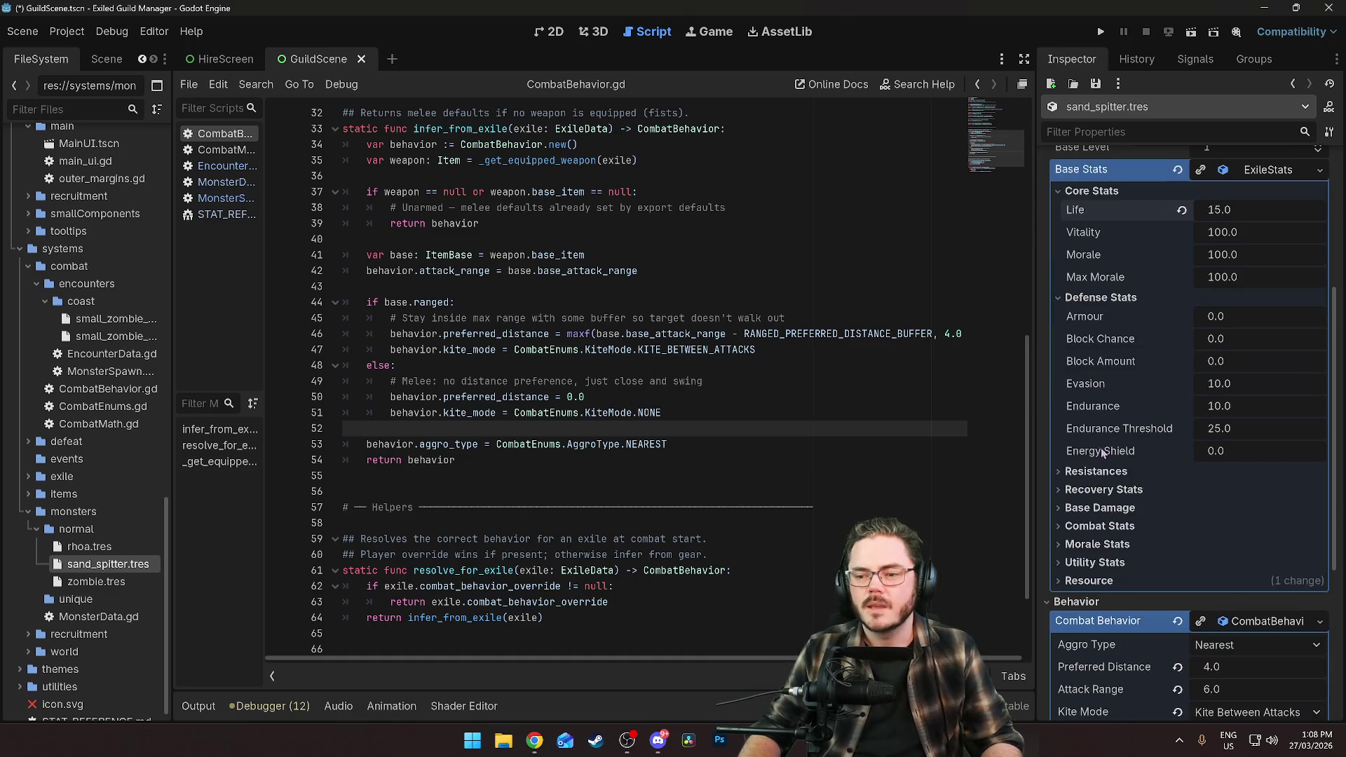
pyautogui.click(1231, 316)
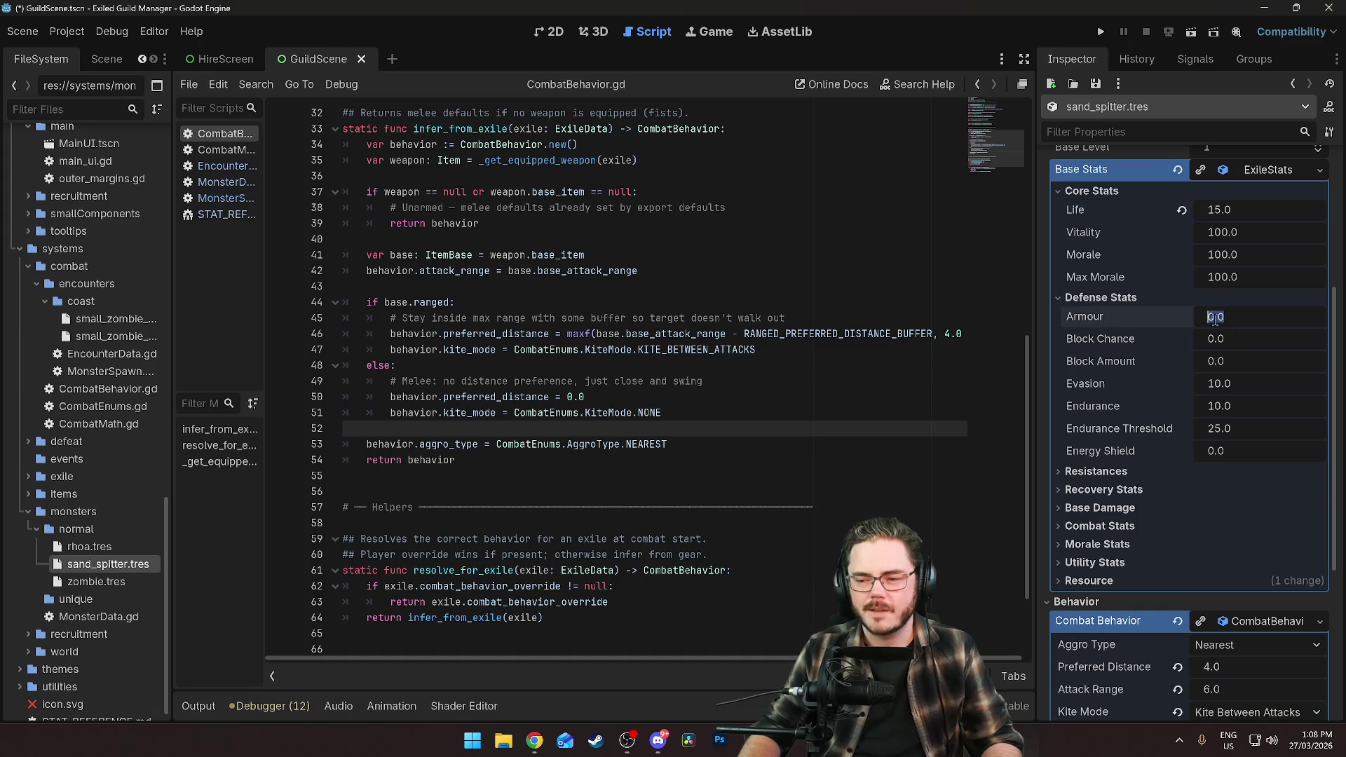
pyautogui.write('6')
pyautogui.press('Return')
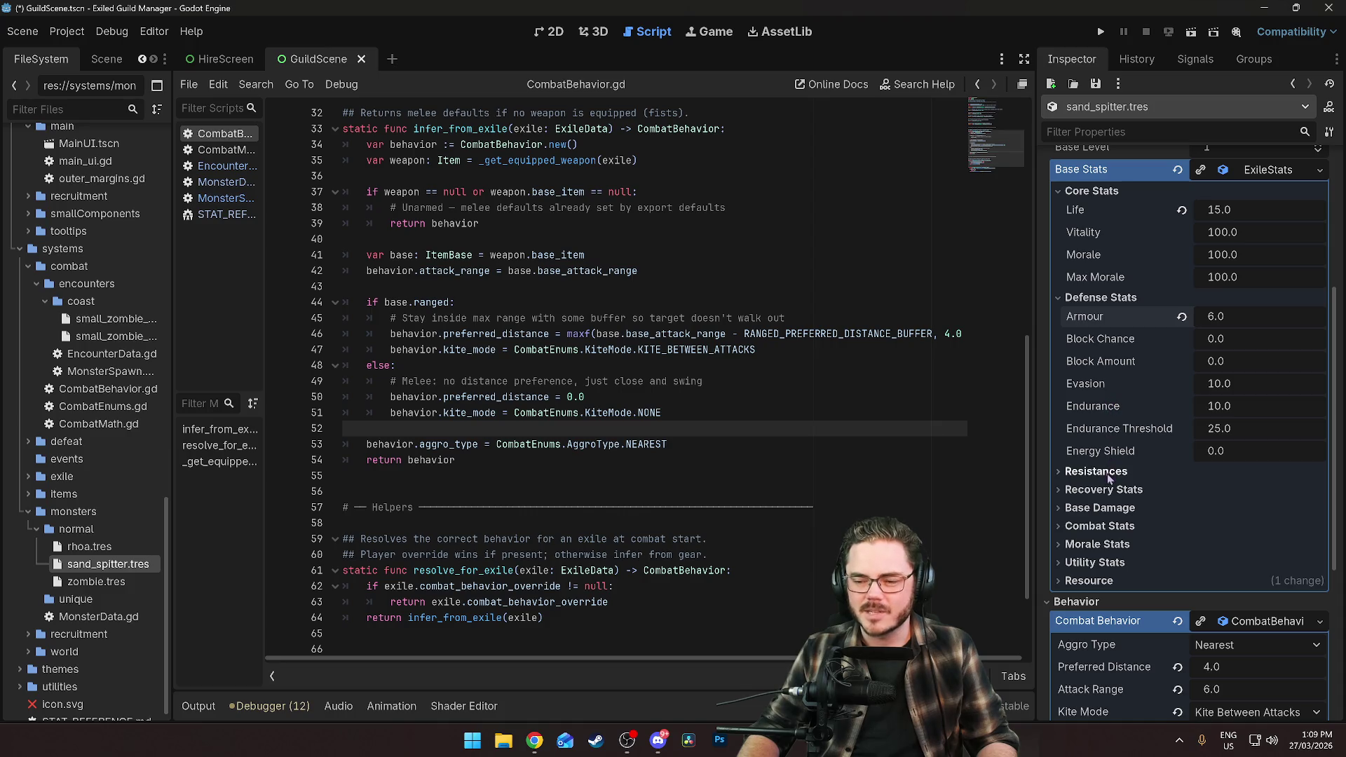
pyautogui.click(1099, 301)
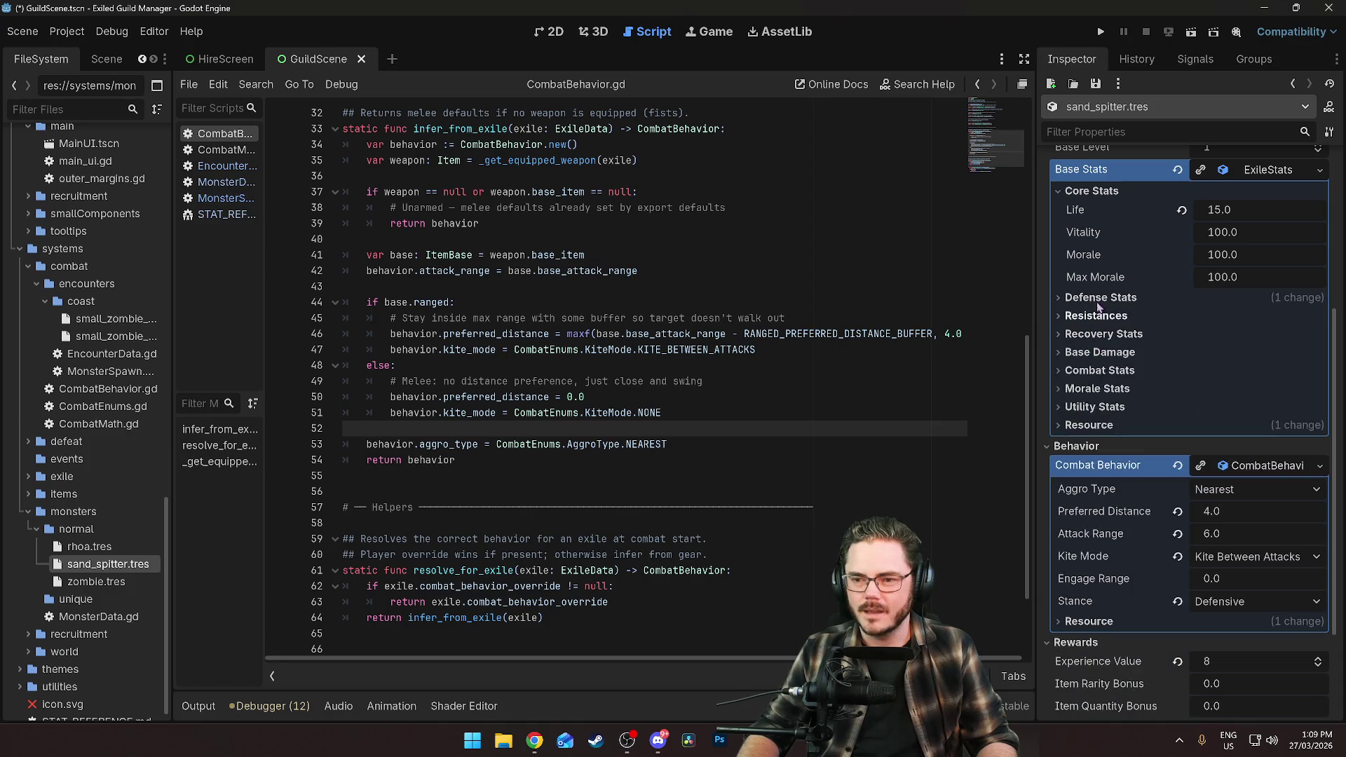
# Set the sand spitter's Cold Resistance to 10 under Resistances, leaving other resistances at 0.
pyautogui.click(1087, 195)
pyautogui.click(1087, 229)
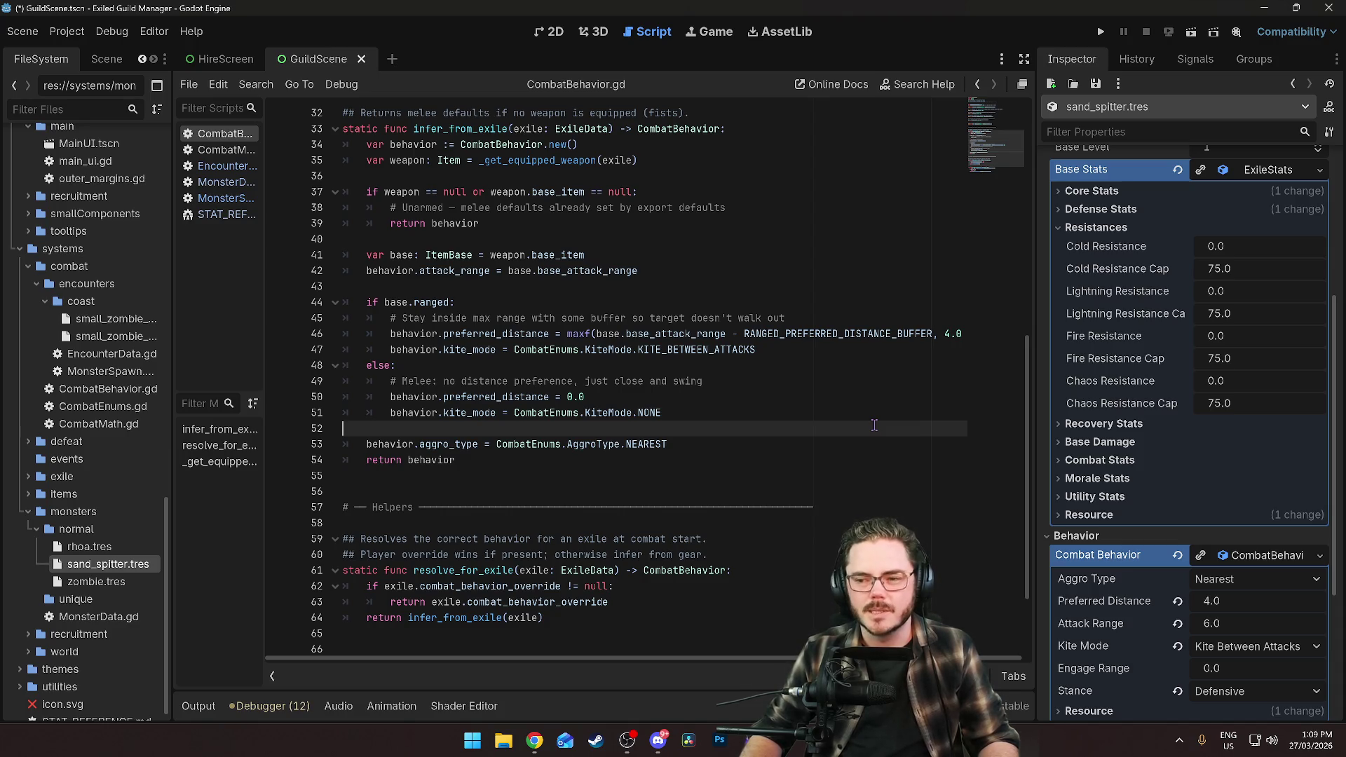
pyautogui.click(1214, 249)
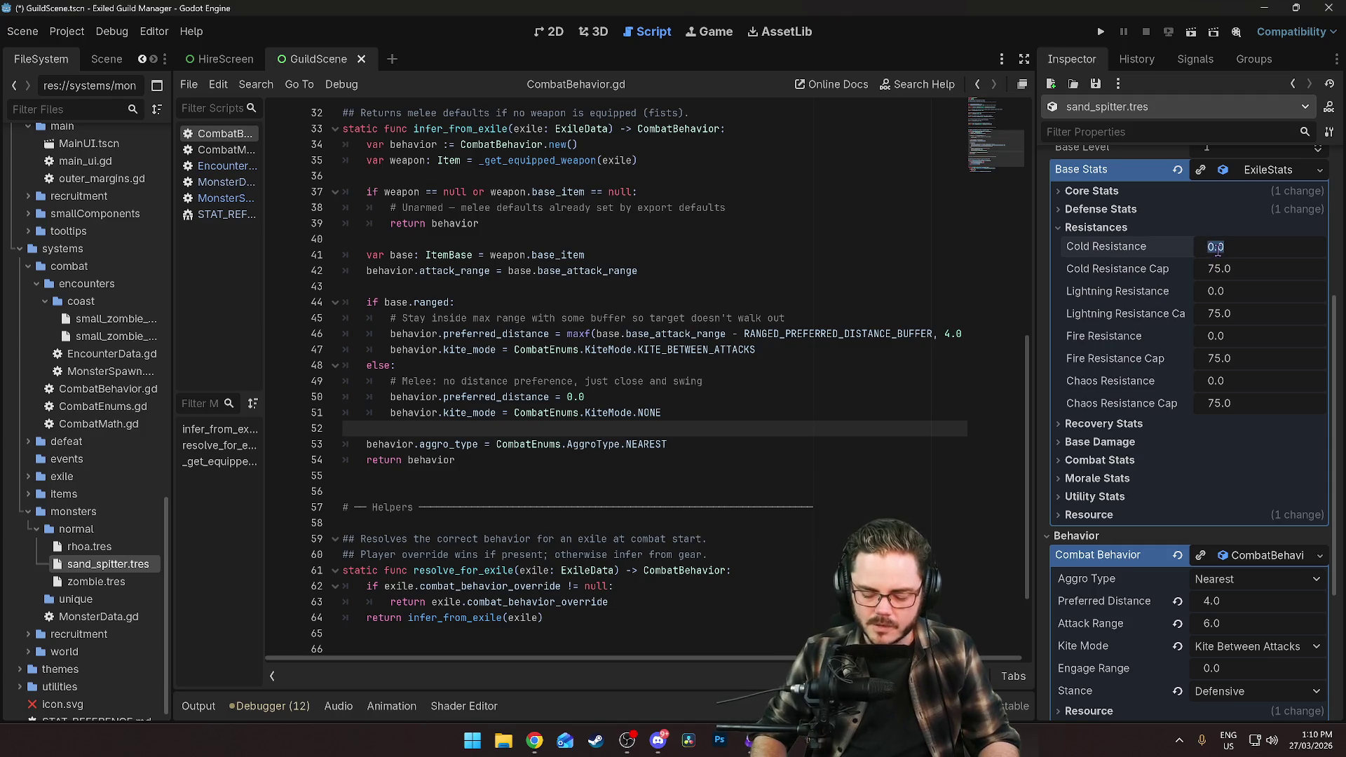
pyautogui.write('10')
pyautogui.click(766, 380)
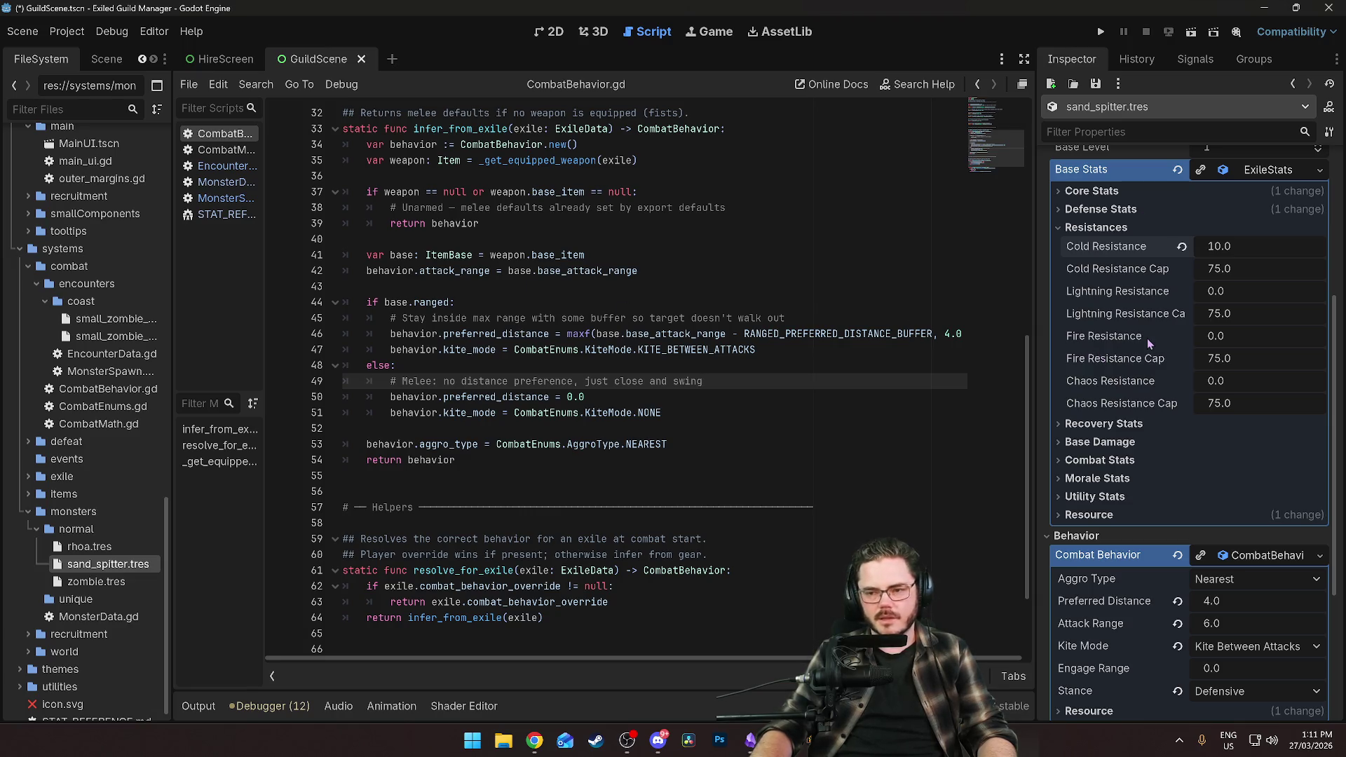
pyautogui.scroll(5, 1126, 370)
# Expand the sand spitter's Core, Recovery and Base Damage stat groups for review.
pyautogui.click(1087, 474)
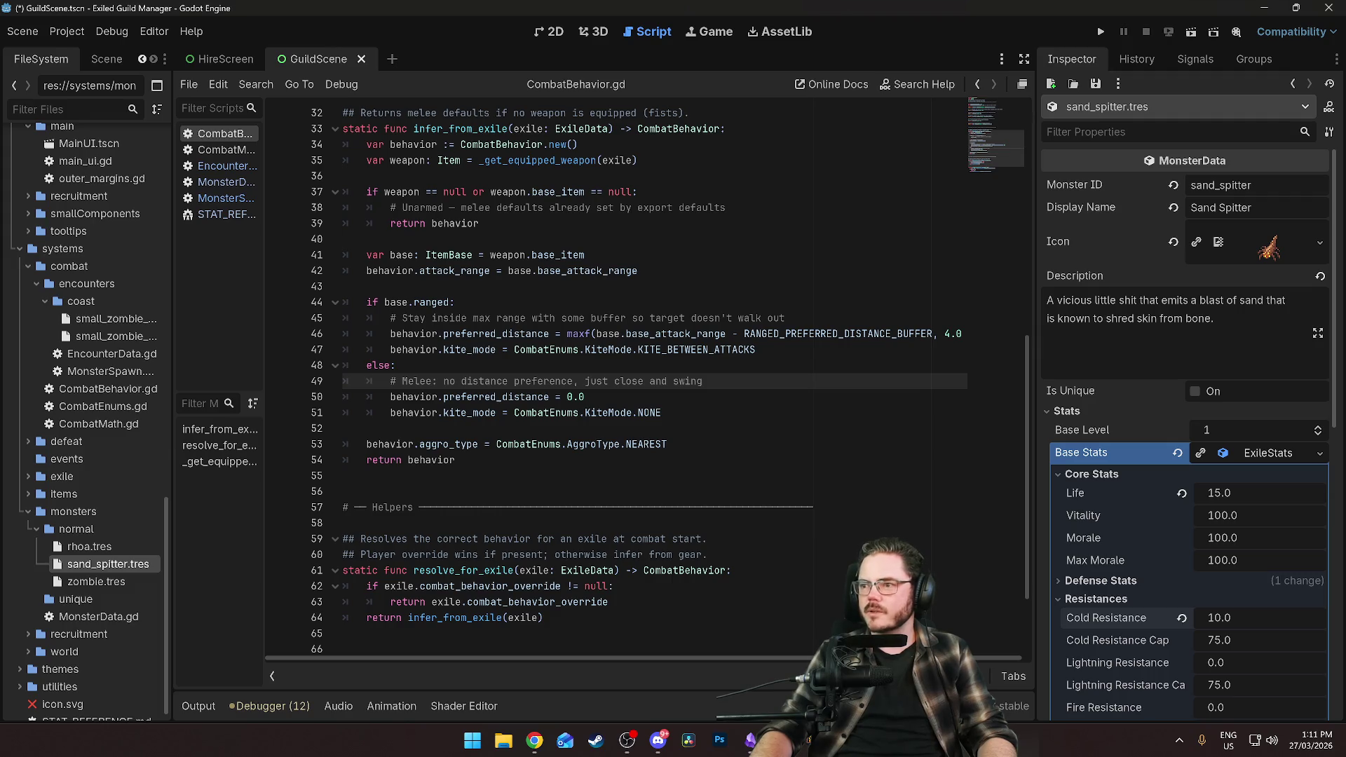
pyautogui.scroll(-10, 1148, 484)
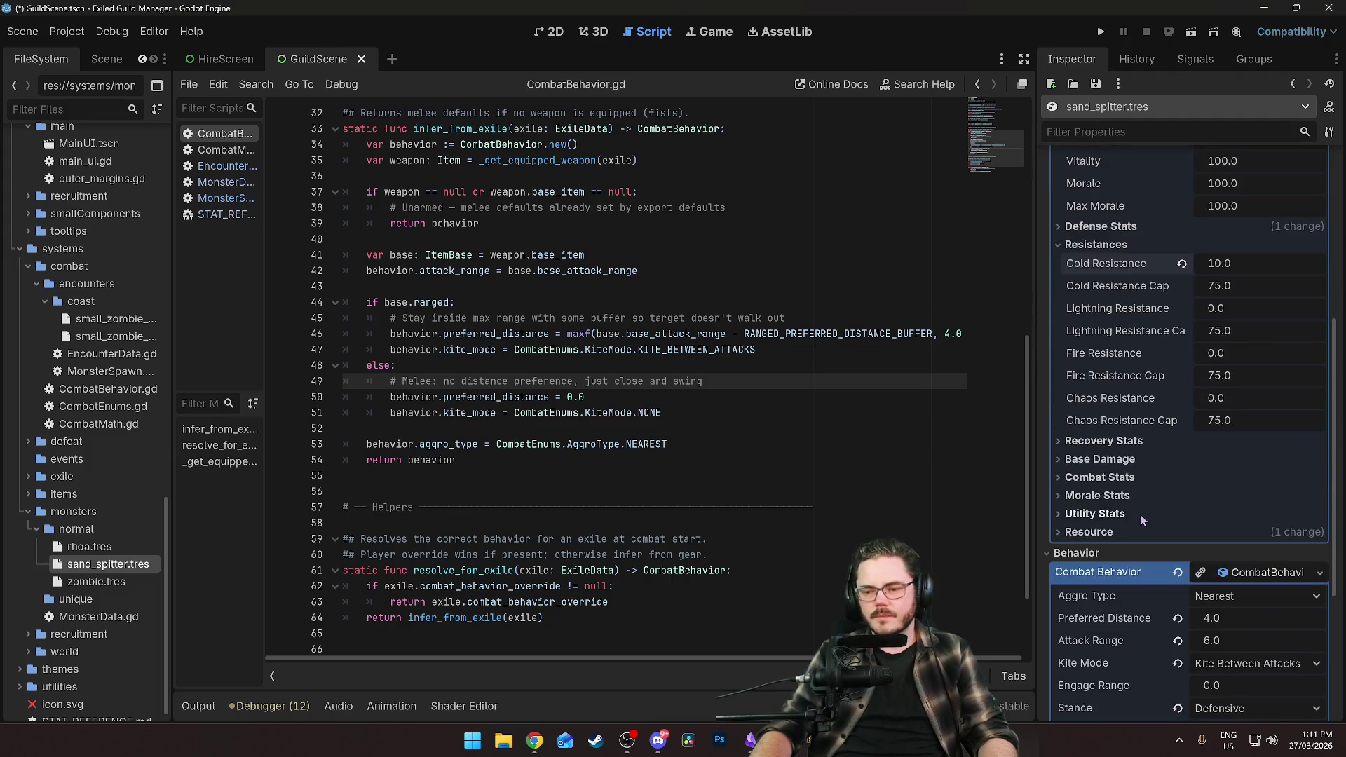
pyautogui.scroll(4, 1123, 463)
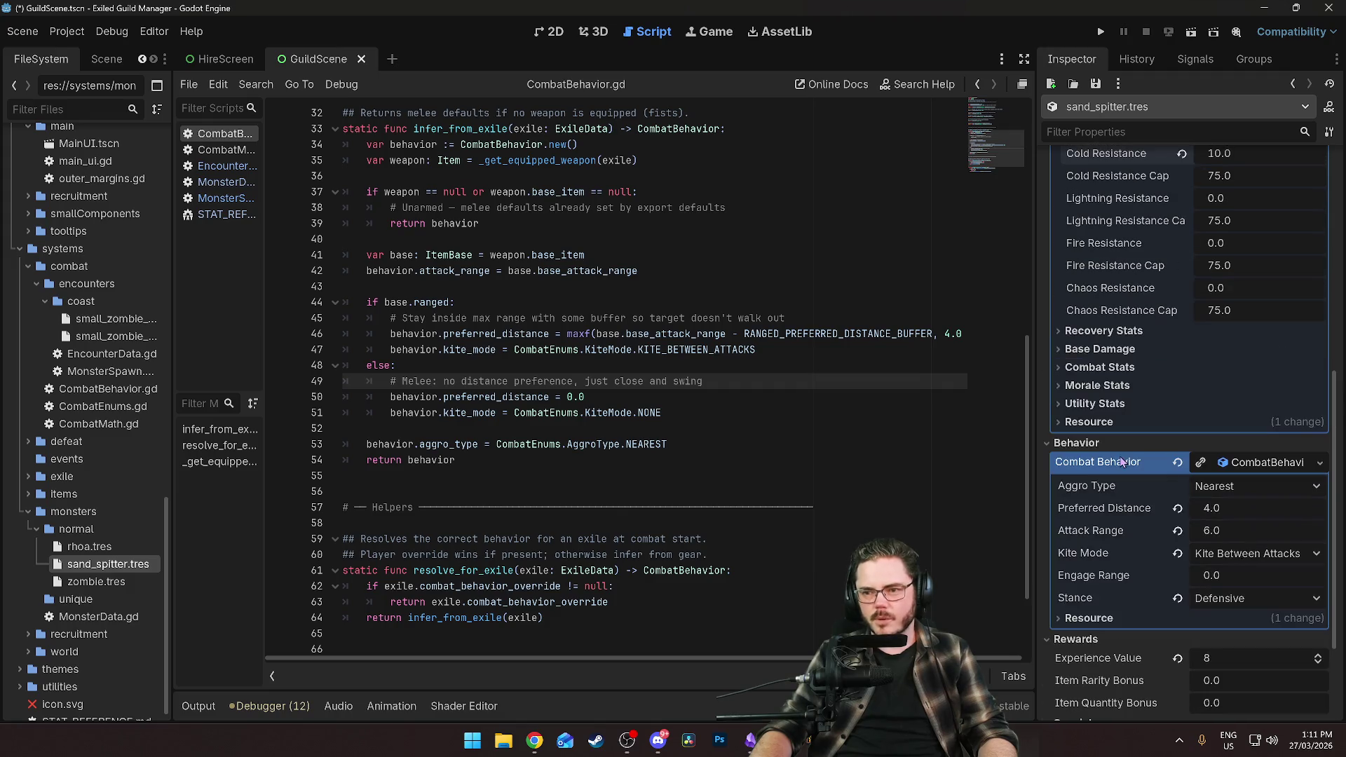
pyautogui.click(1099, 336)
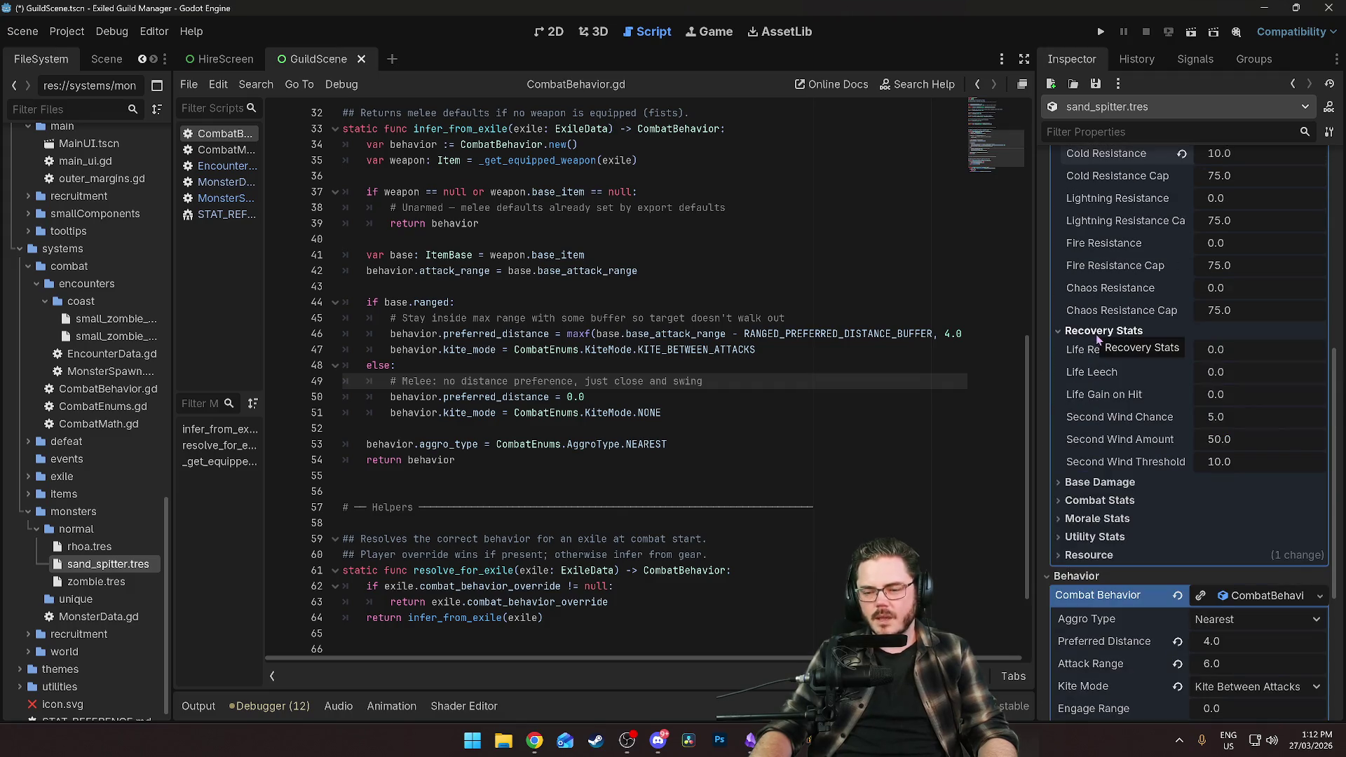
pyautogui.click(1099, 333)
pyautogui.click(1093, 350)
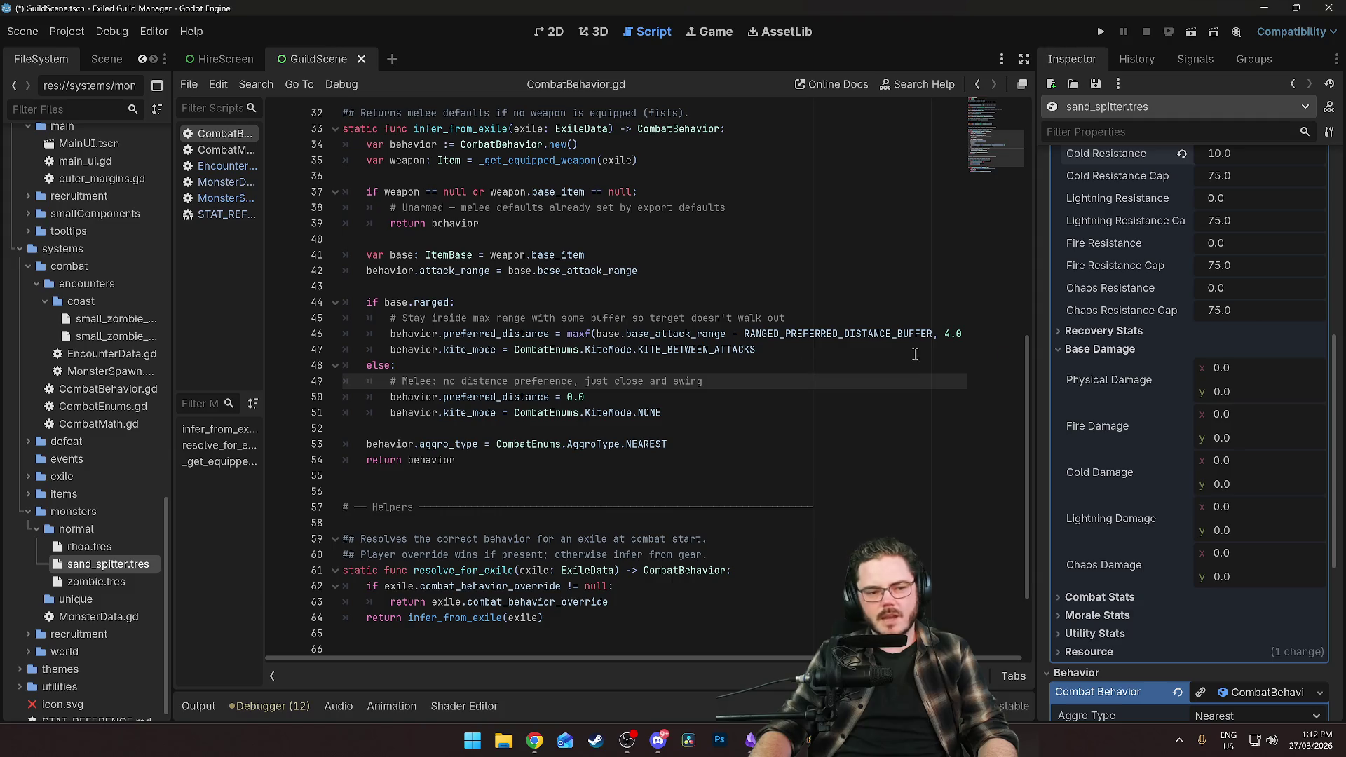
# Compare against zombie.tres damage values, then run the project to test.
pyautogui.click(96, 582)
pyautogui.scroll(-10, 1196, 435)
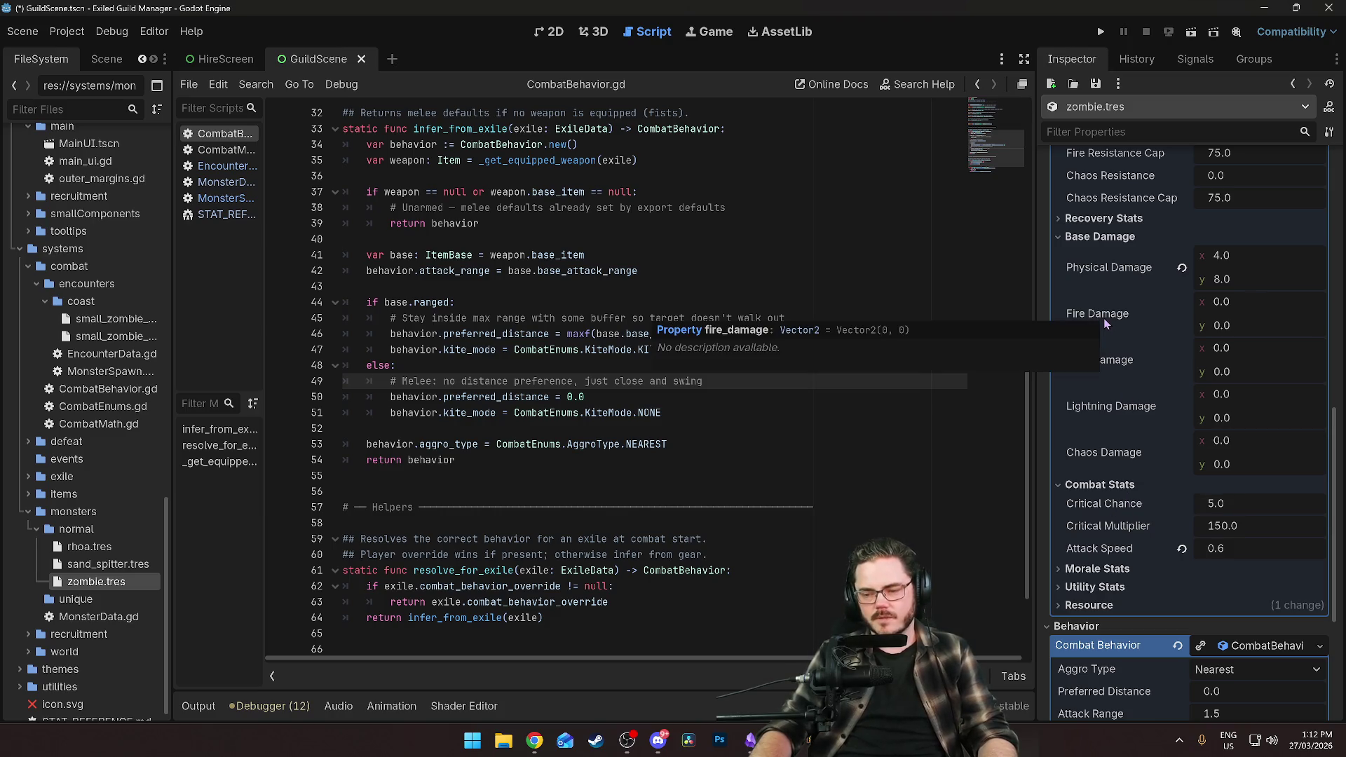
pyautogui.click(1101, 32)
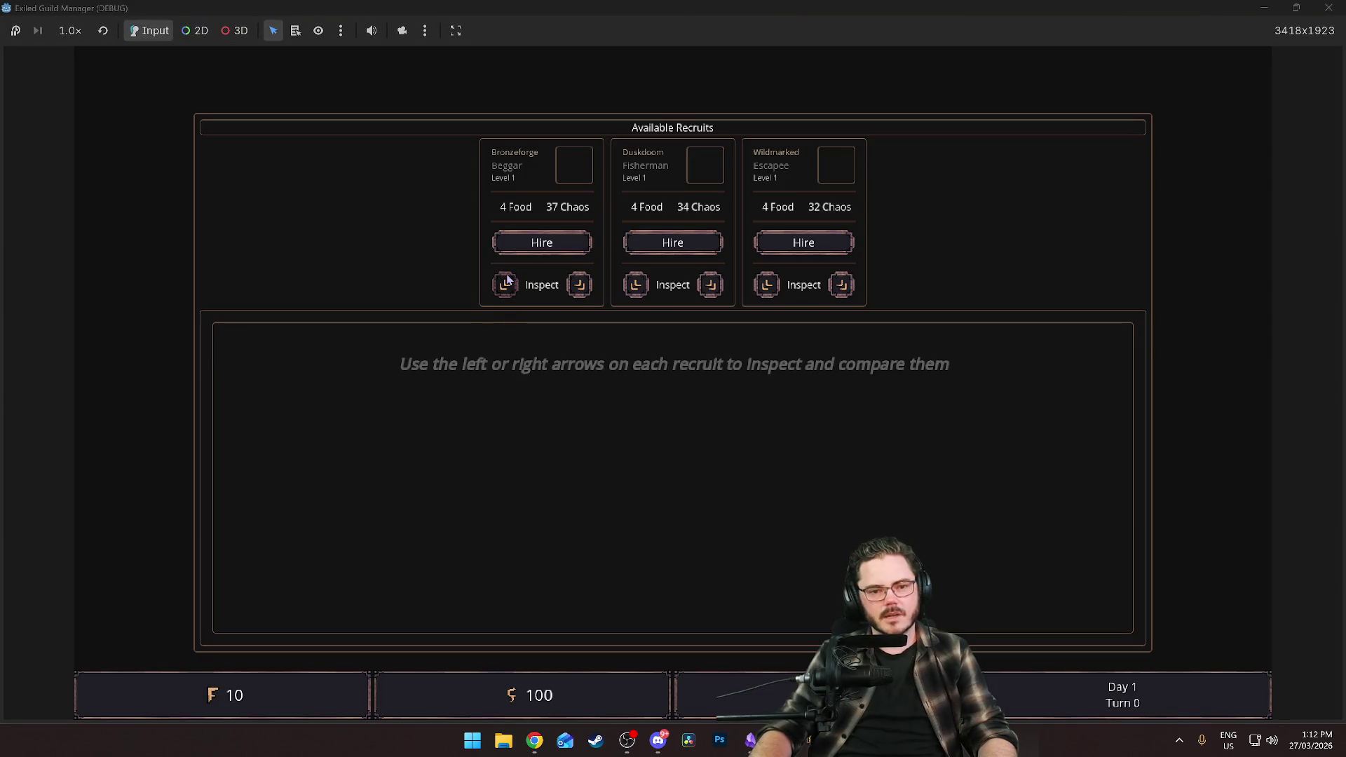
# Hire the recruit and open the Level 1 Beggar's full character sheet showing Max Life 75.
pyautogui.click(539, 246)
pyautogui.click(539, 247)
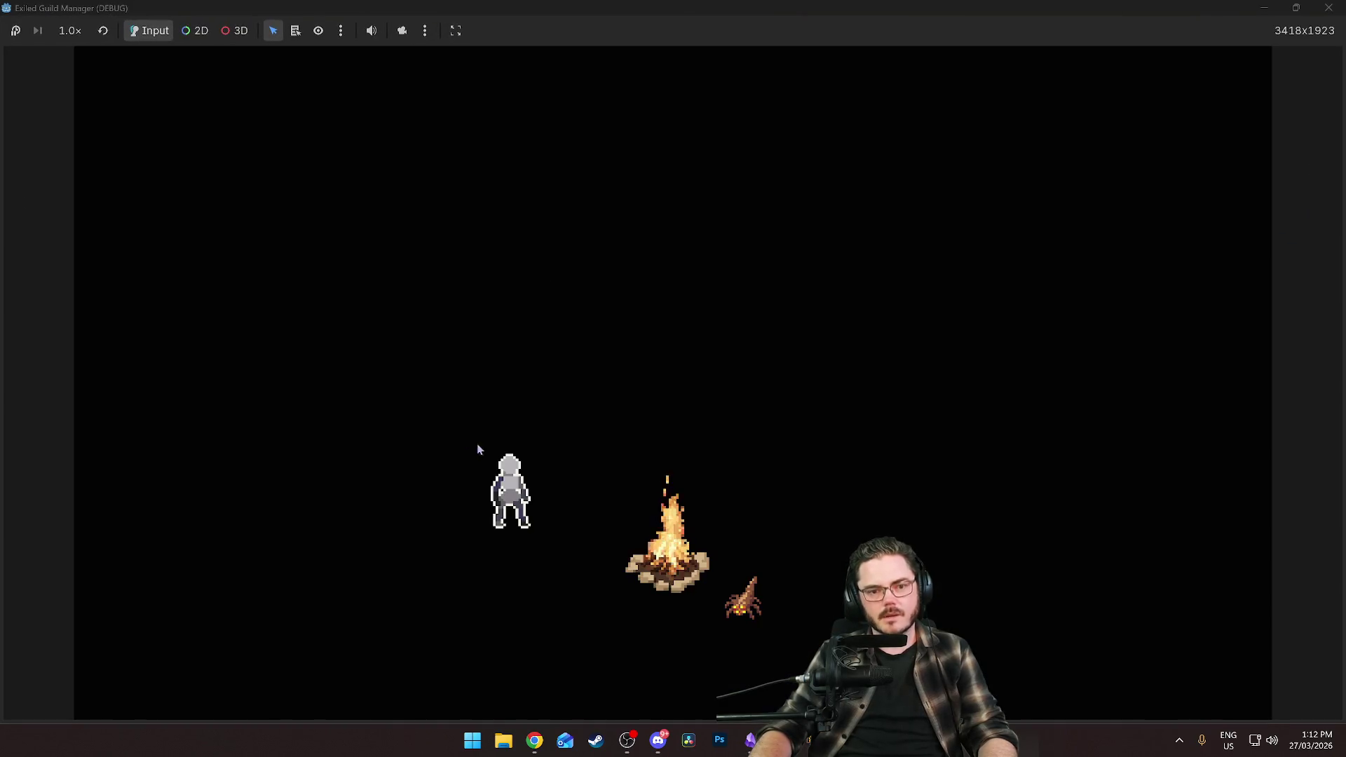
pyautogui.click(502, 464)
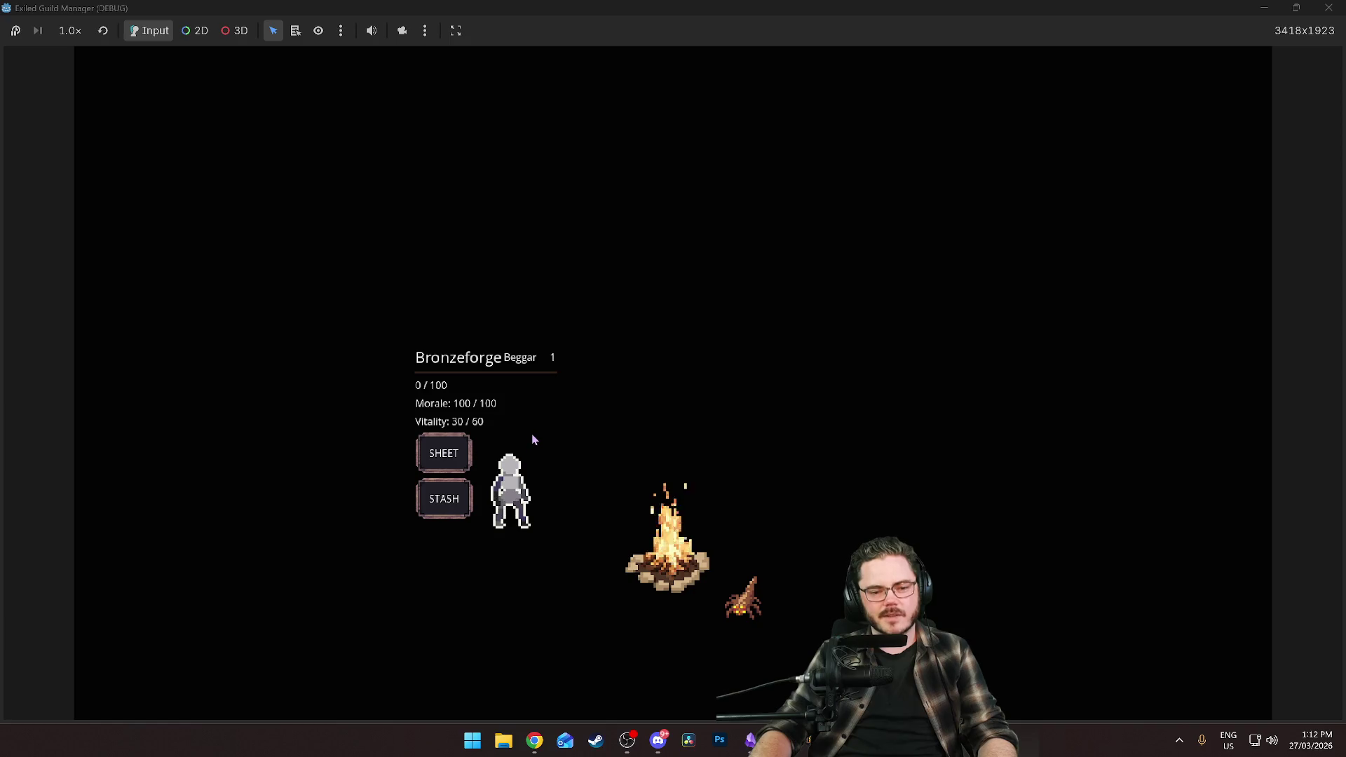
pyautogui.click(444, 453)
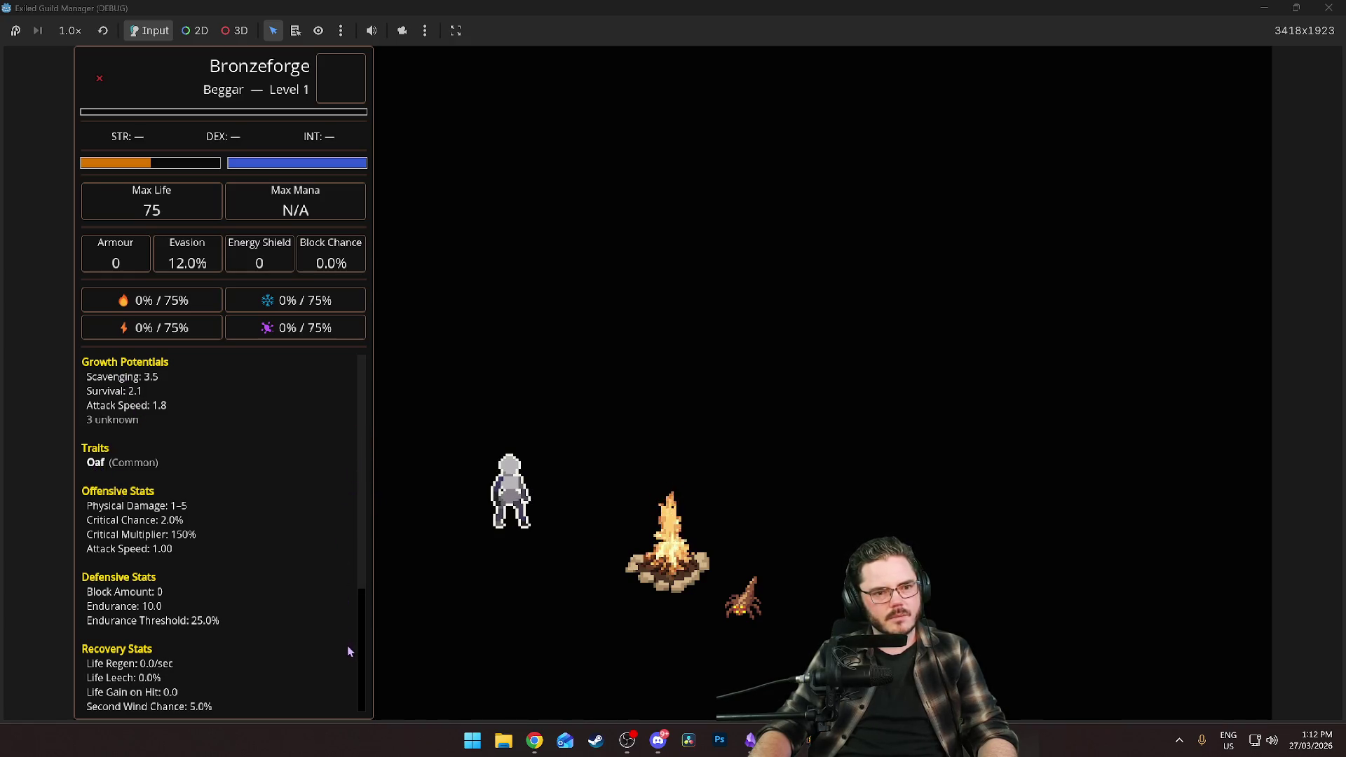
pyautogui.moveTo(362, 519)
pyautogui.mouseDown()
pyautogui.moveTo(364, 640)
pyautogui.moveTo(377, 387)
pyautogui.mouseUp()
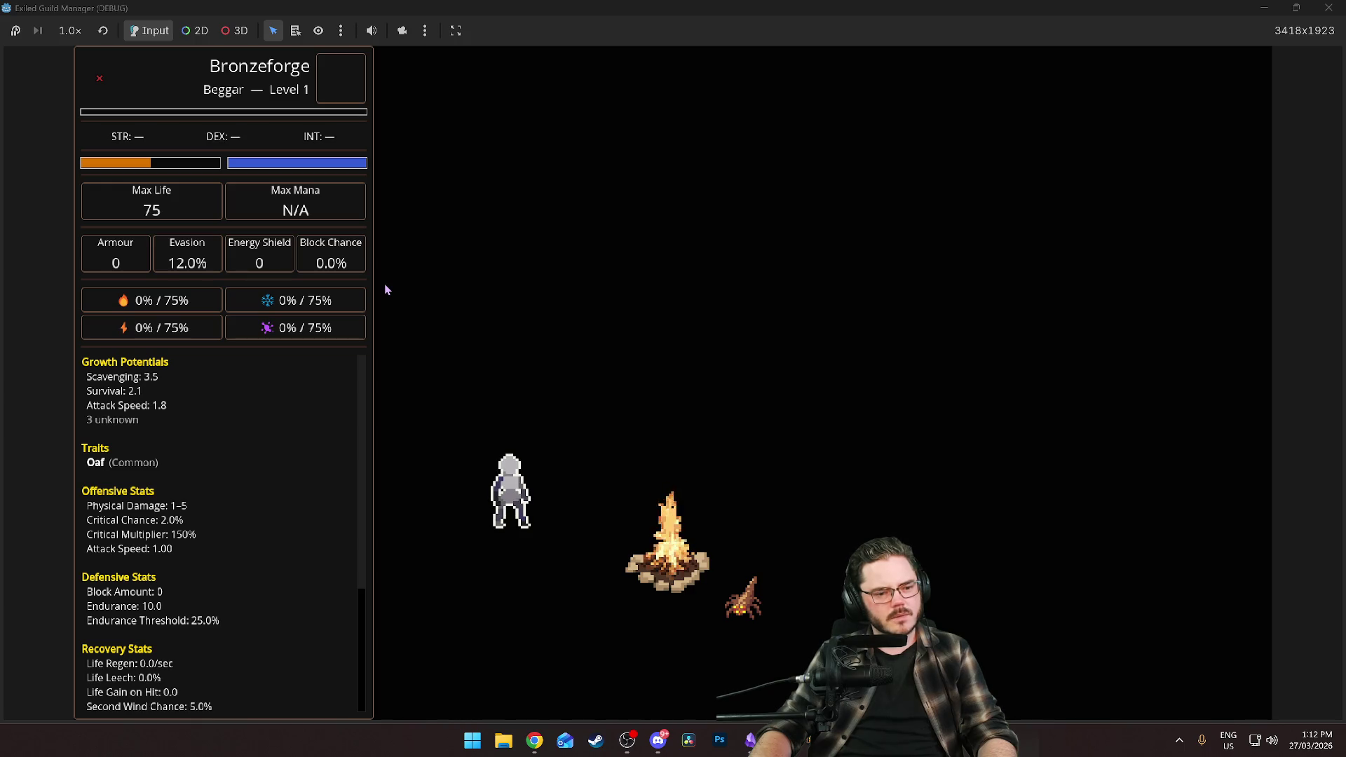
pyautogui.hotkey('alt', 'Tab')
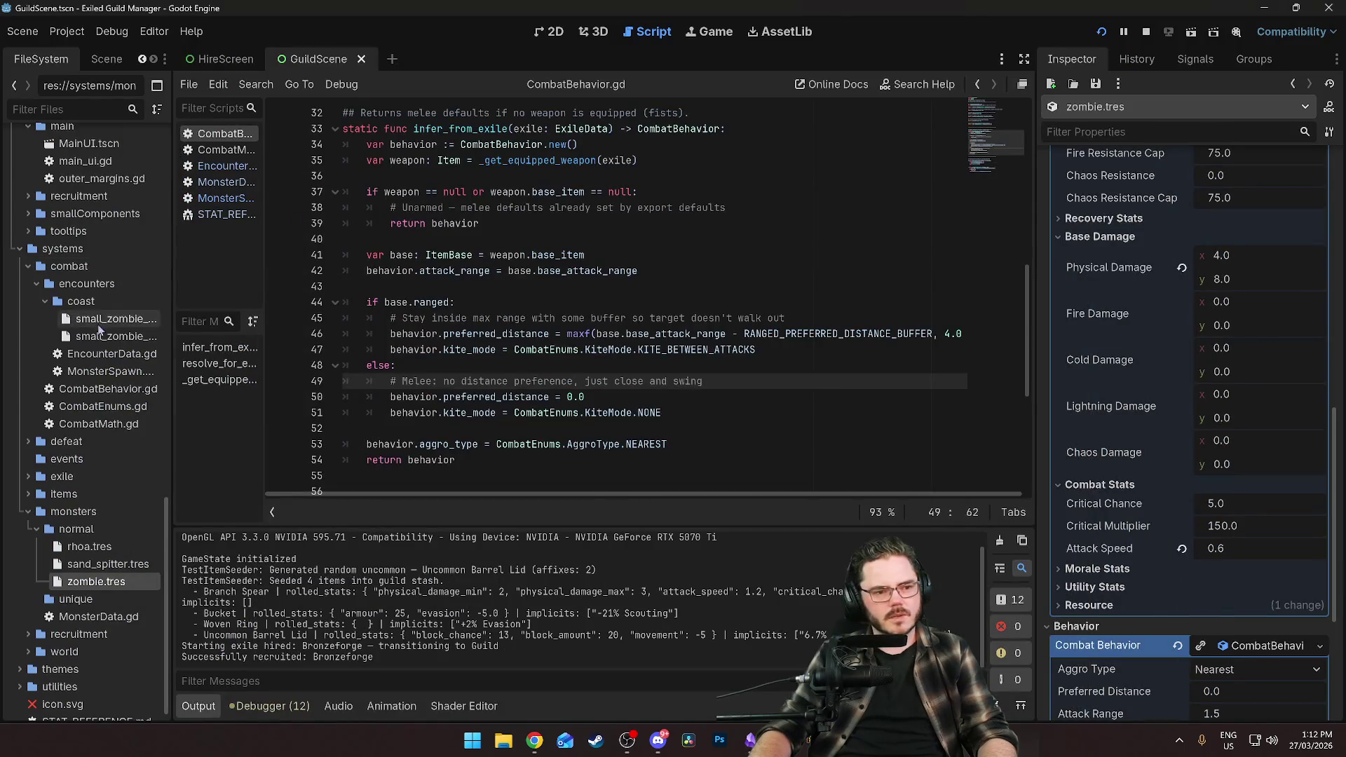
pyautogui.write('oaf')
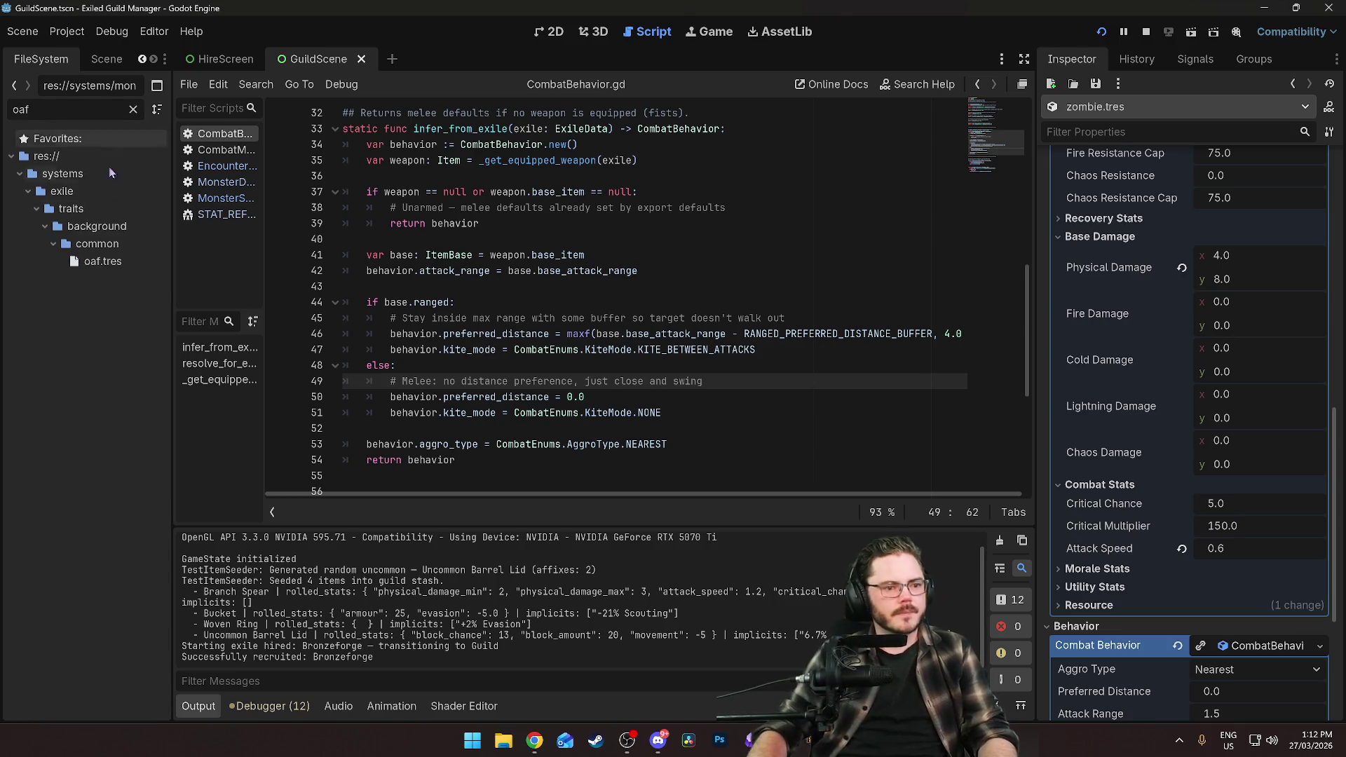
pyautogui.click(93, 263)
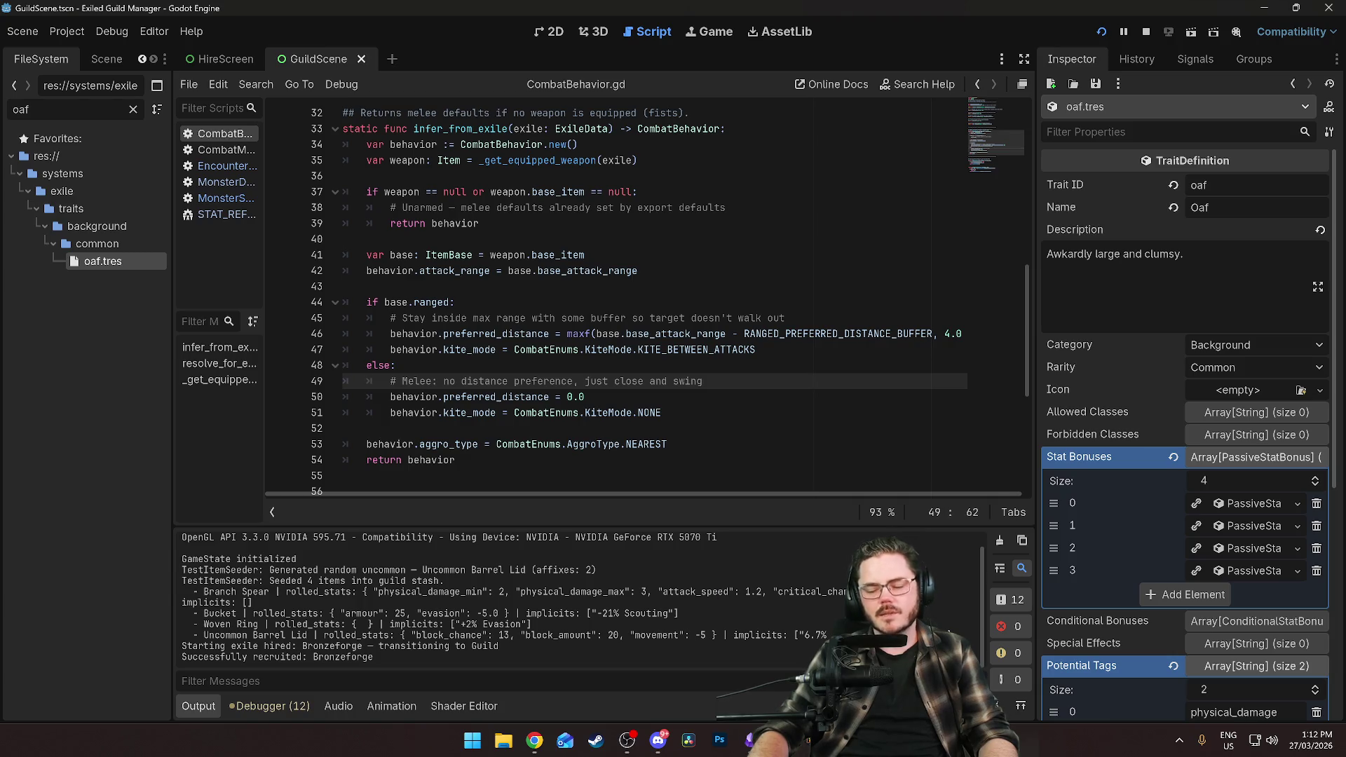
pyautogui.hotkey('alt', 'Tab')
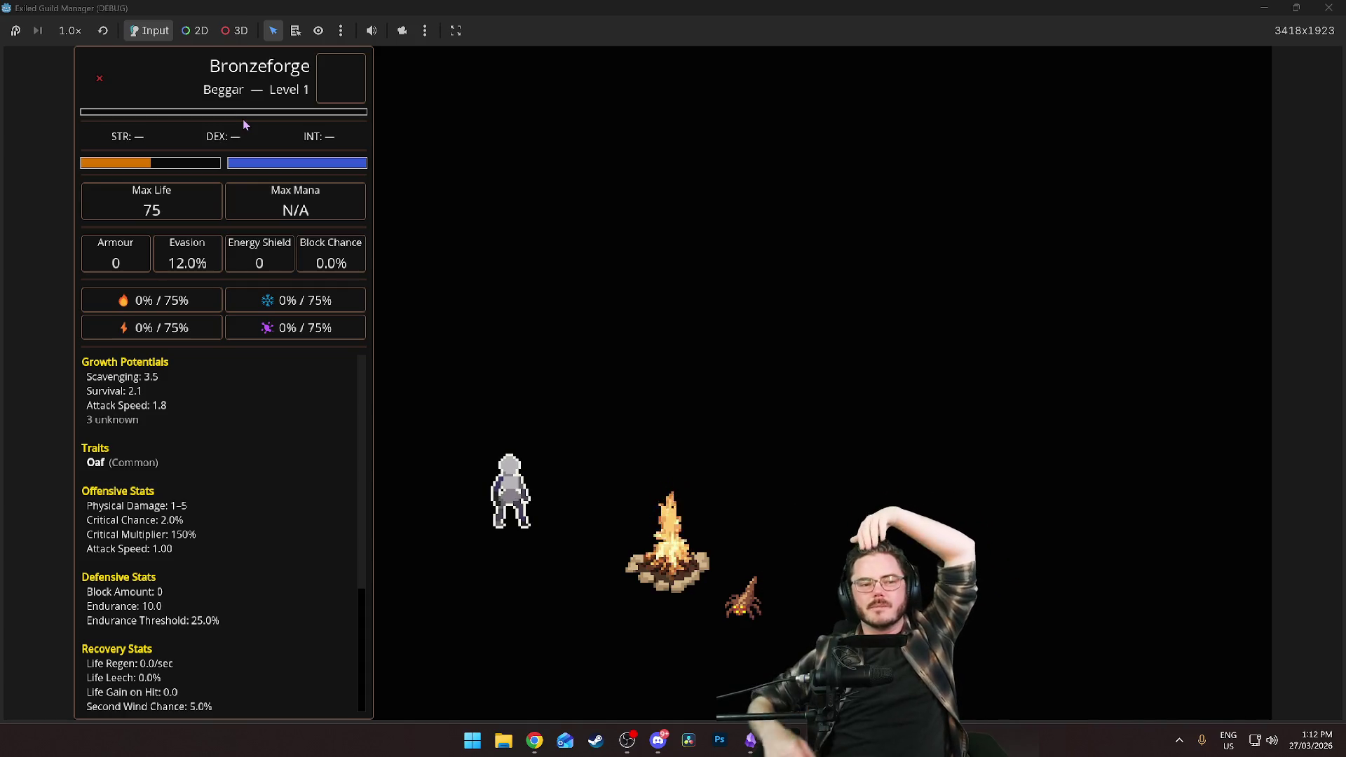
# Equip Bronzeforge with the Uncommon Barrel Lid, Woven Ring, helmet and Branch Spear from the stash.
pyautogui.click(510, 487)
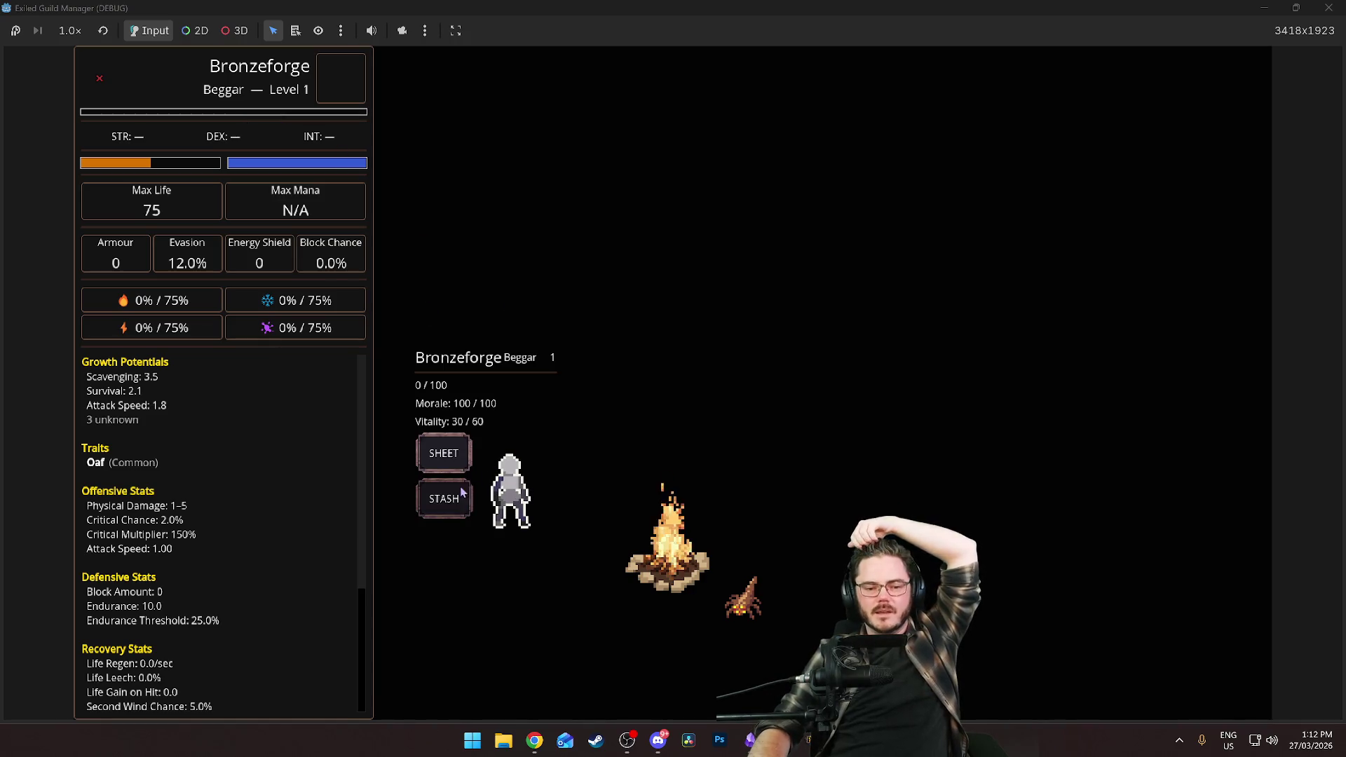
pyautogui.click(444, 502)
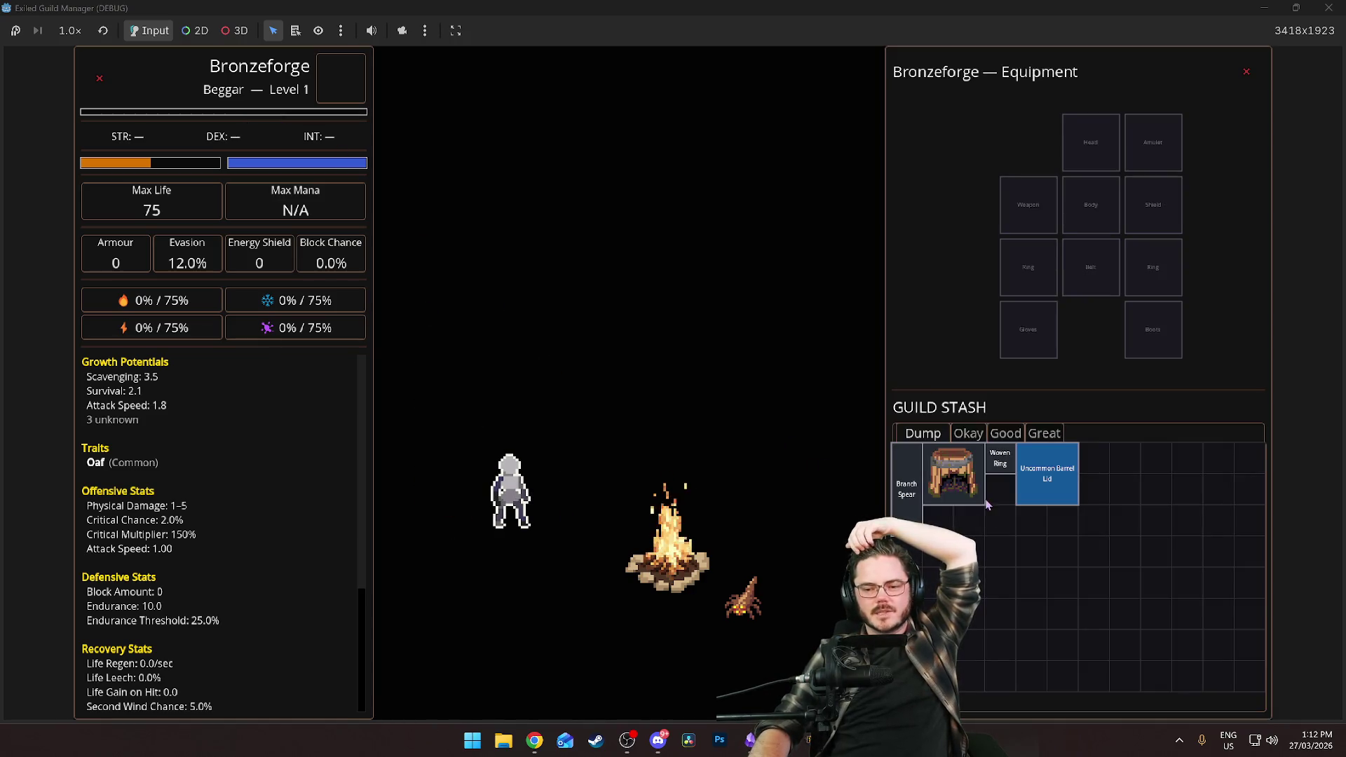
pyautogui.moveTo(917, 496)
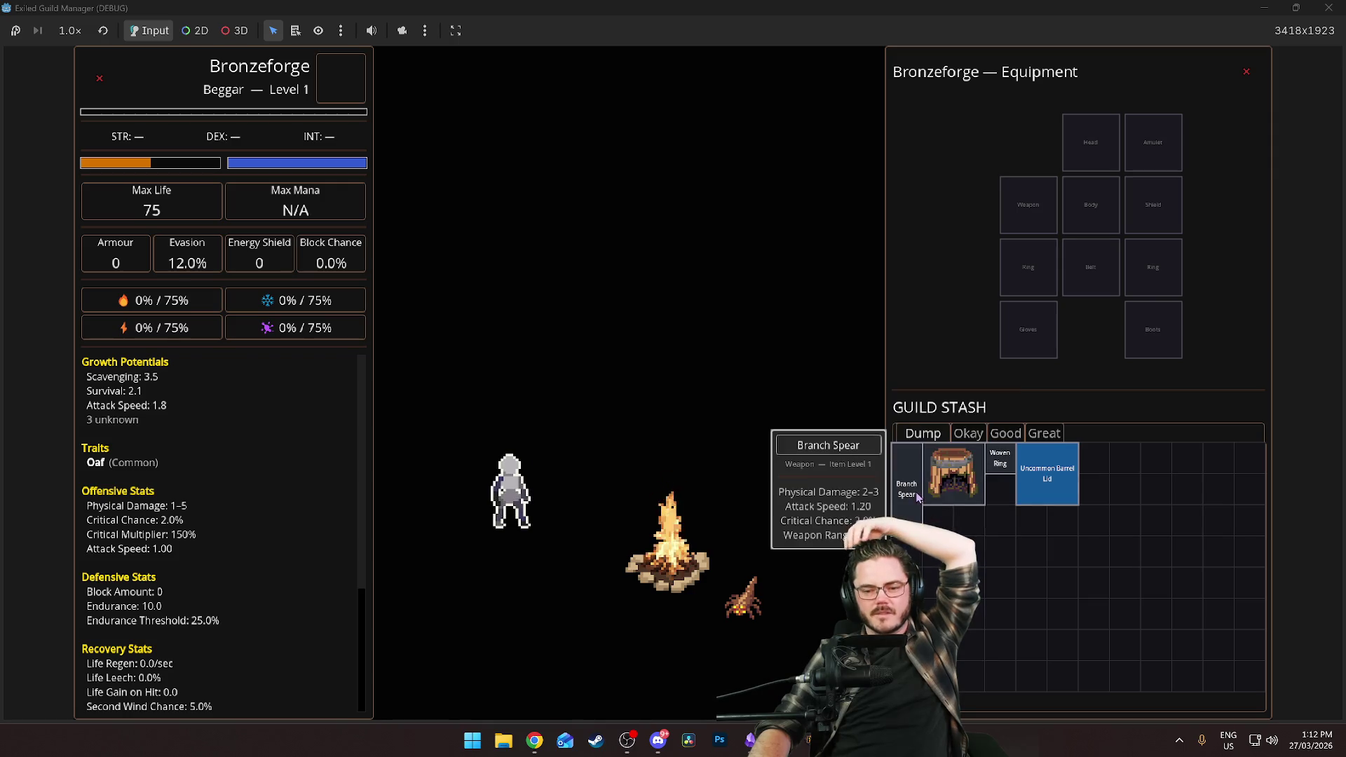
pyautogui.rightClick(1029, 471)
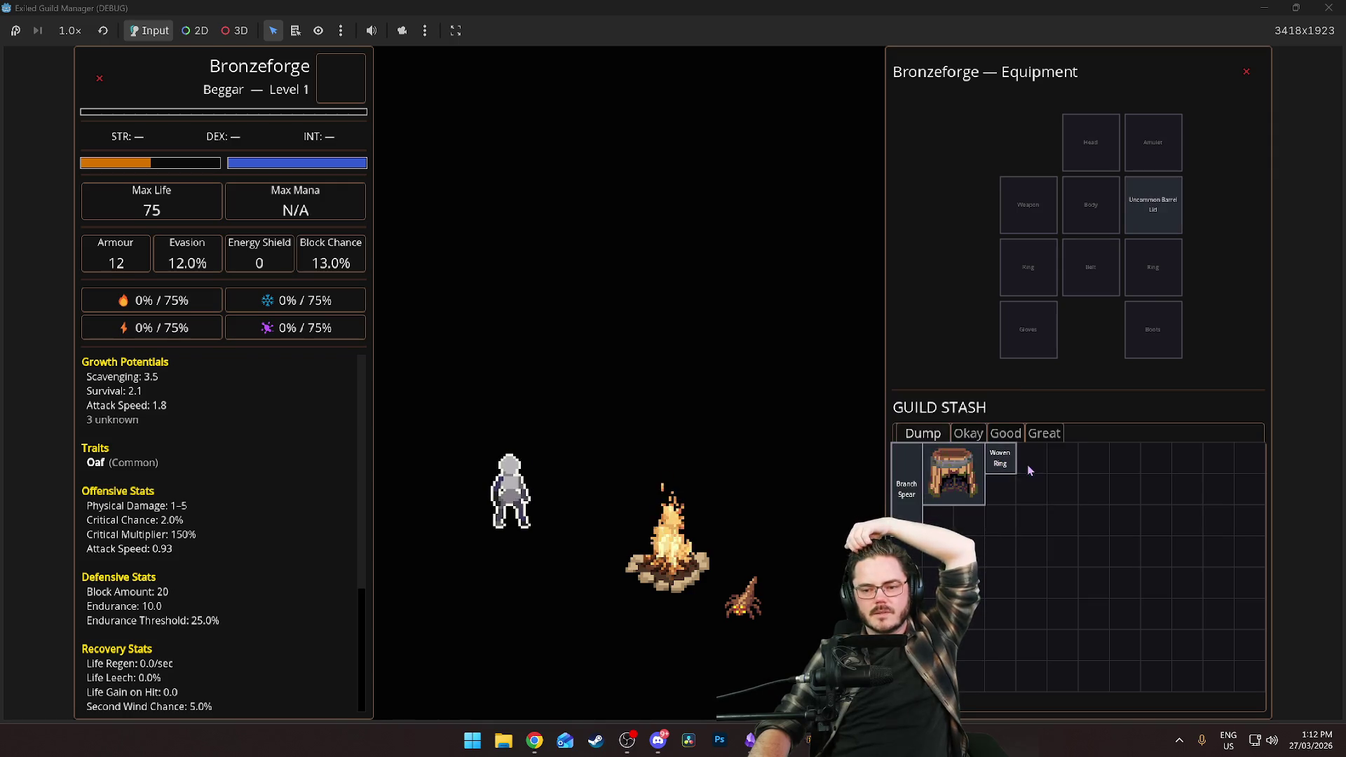
pyautogui.rightClick(1000, 470)
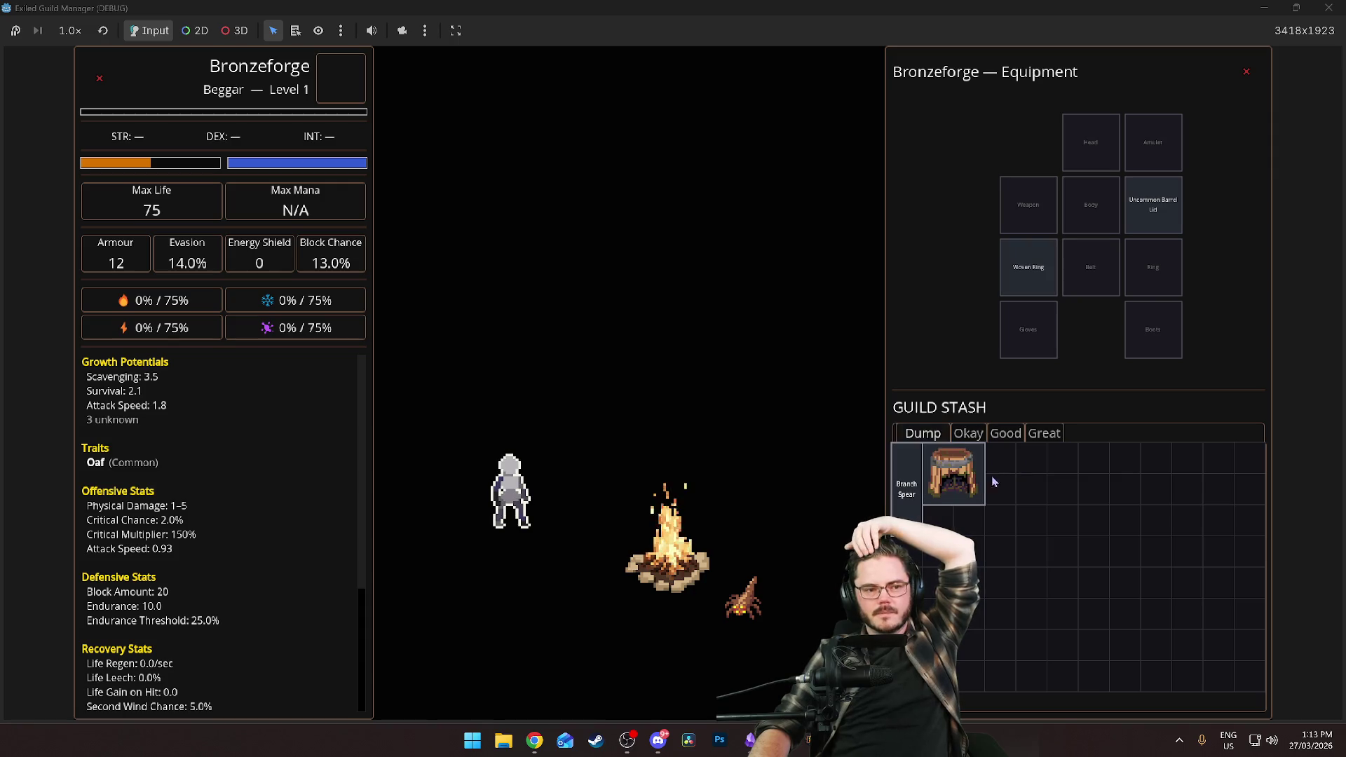
pyautogui.rightClick(908, 508)
pyautogui.rightClick(908, 517)
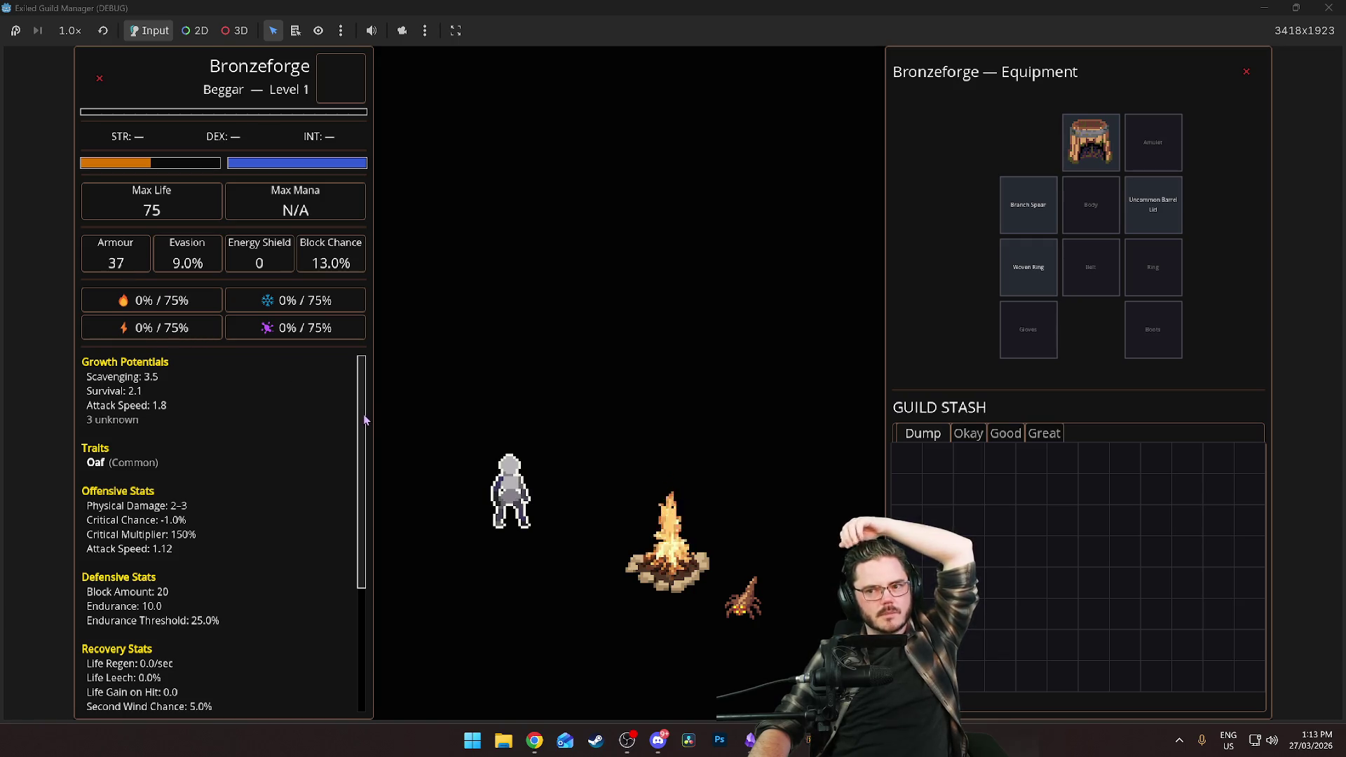
# Inspect the equipped items' stats and close the debug game window.
pyautogui.moveTo(1160, 218)
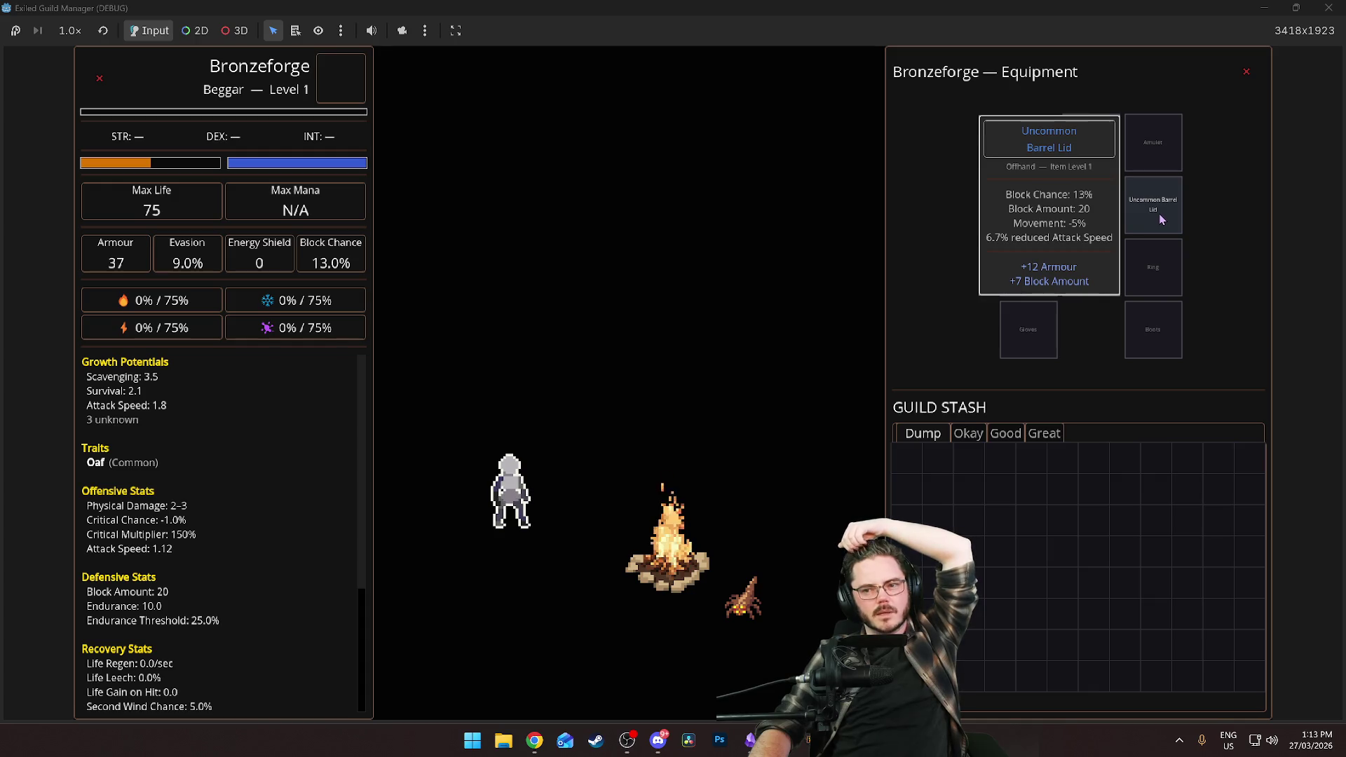
pyautogui.moveTo(1071, 137)
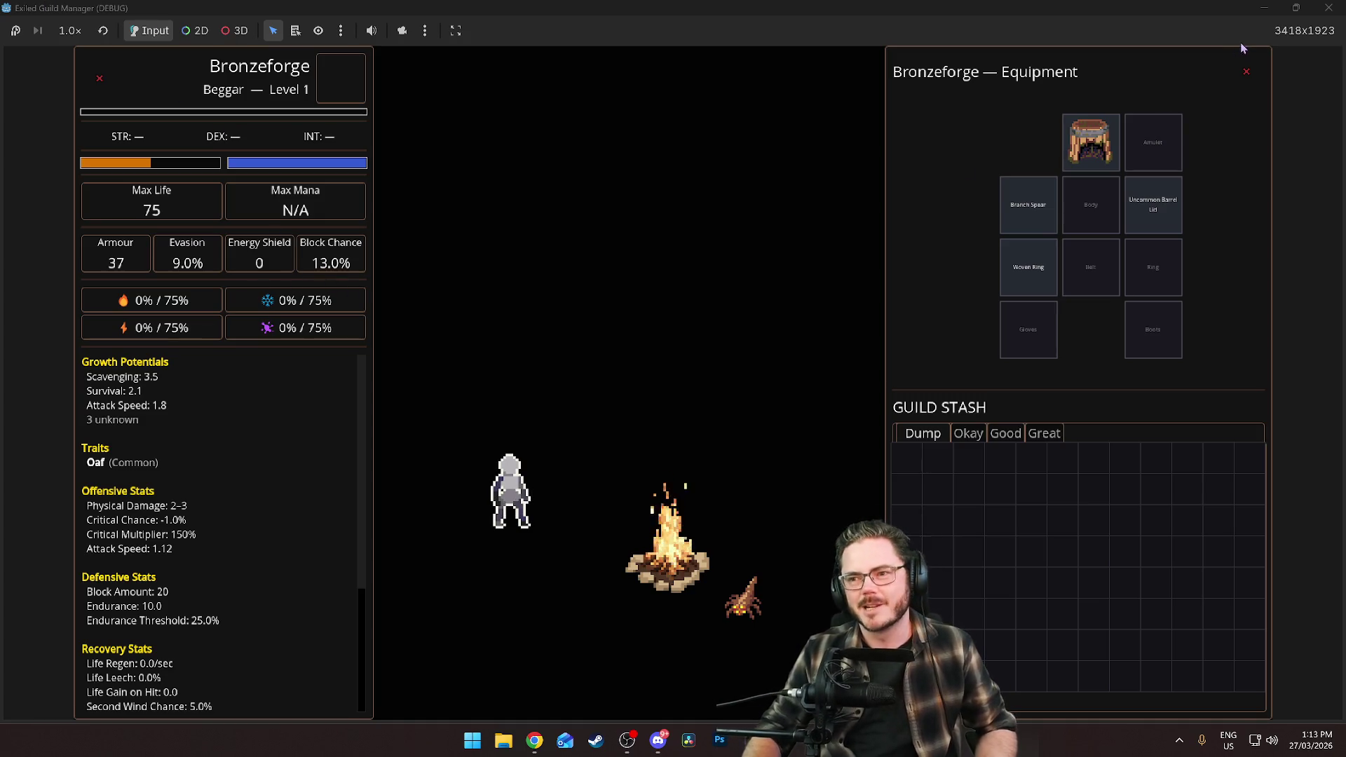
pyautogui.click(1329, 9)
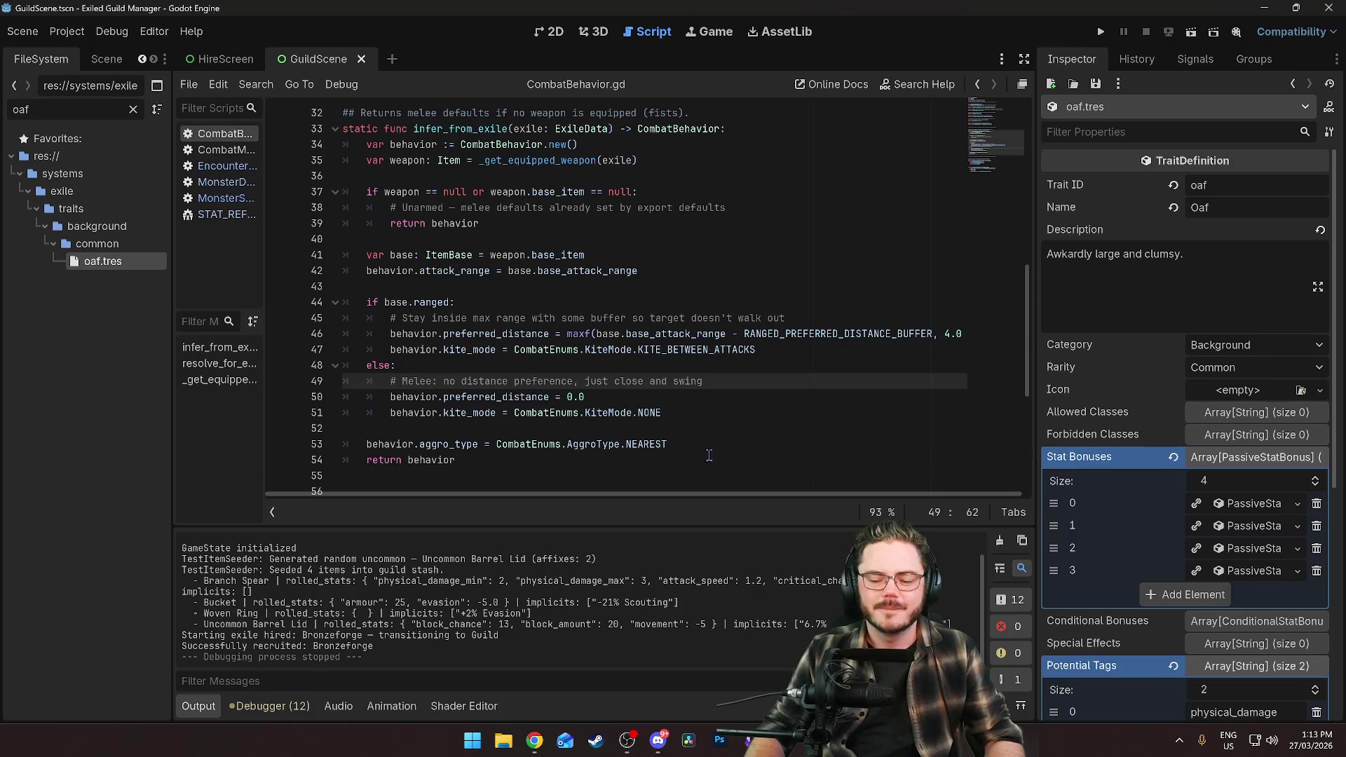
# Add a Tooltip Overhaul bug card about negative values and bounding to the Kanban Bugs column.
pyautogui.hotkey('alt', 'Tab')
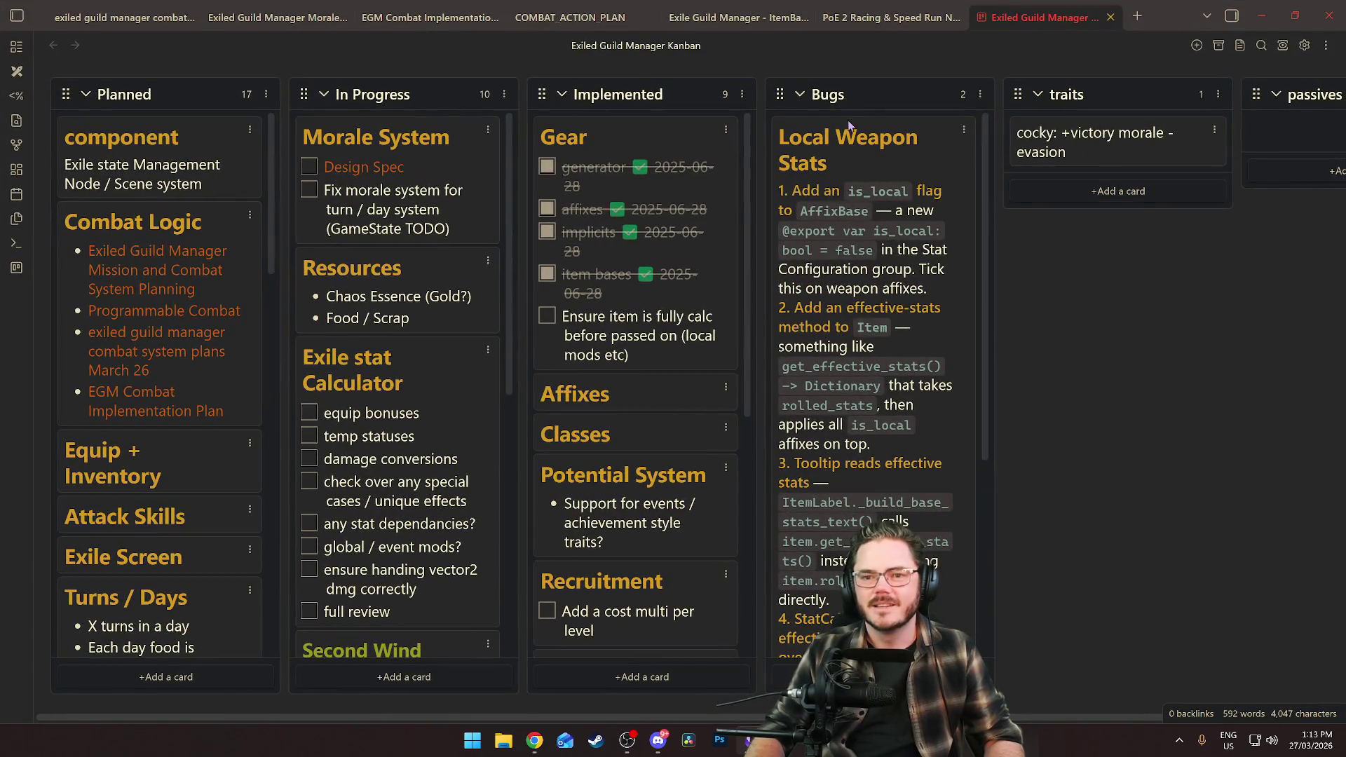
pyautogui.scroll(-4, 876, 350)
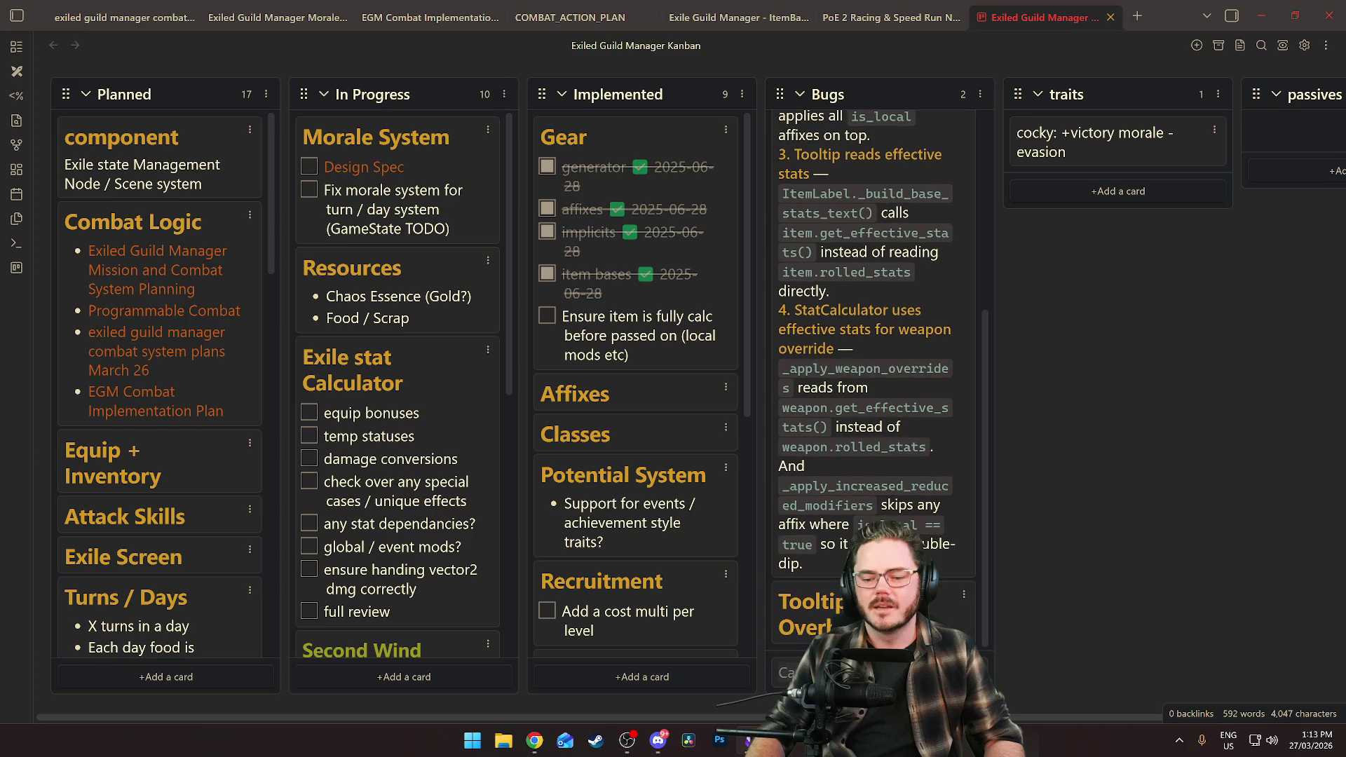
pyautogui.write('nega')
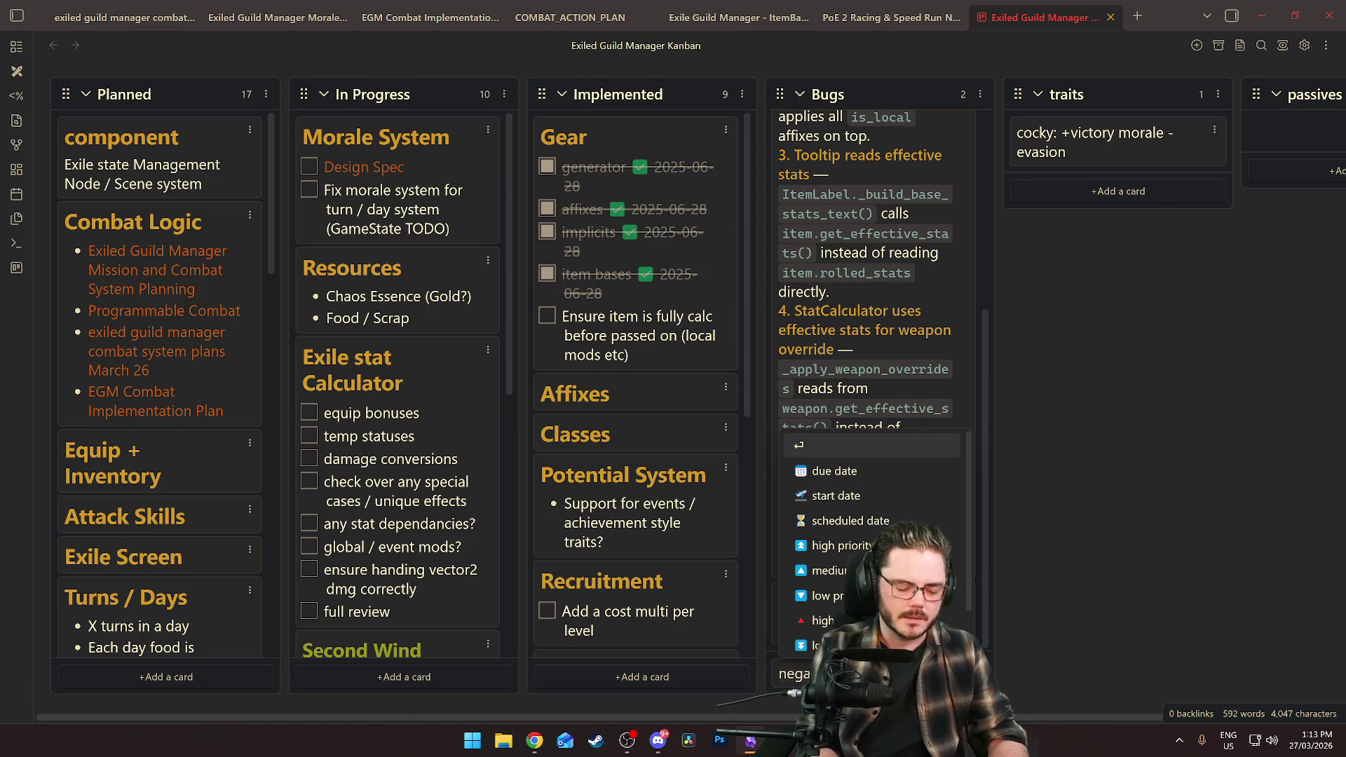
pyautogui.press('Return')
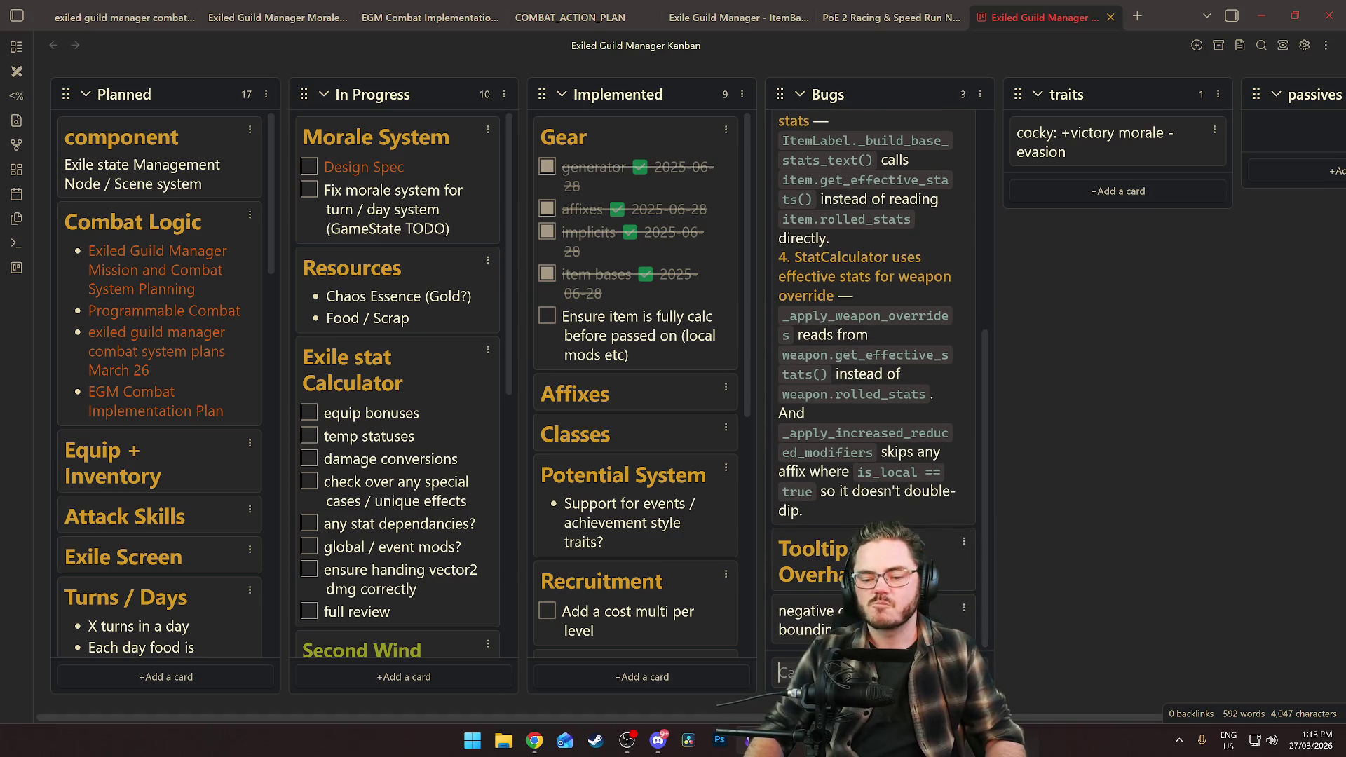
pyautogui.hotkey('alt', 'Tab')
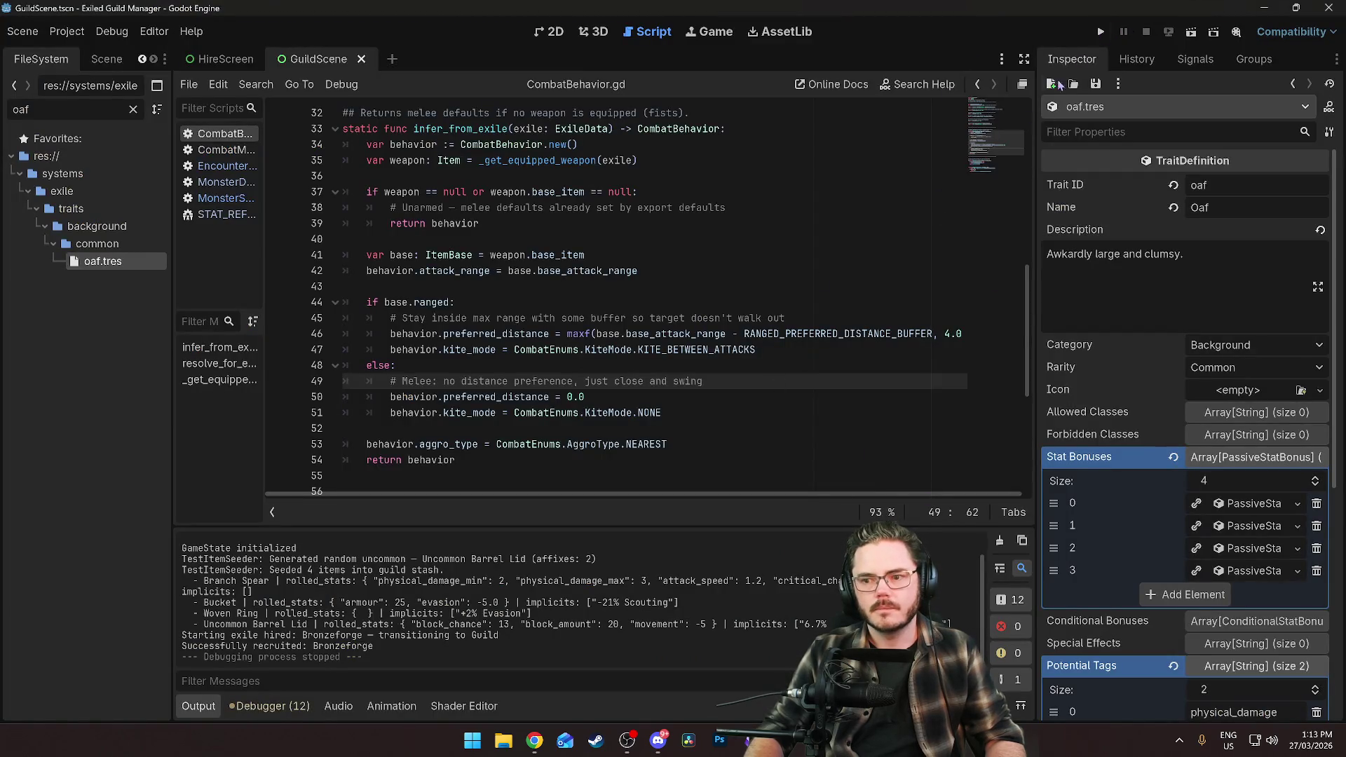
# Open sand_spitter.tres and set its physical damage to minimum 2, maximum 5.
pyautogui.scroll(-5, 1129, 529)
pyautogui.scroll(-1, 1114, 481)
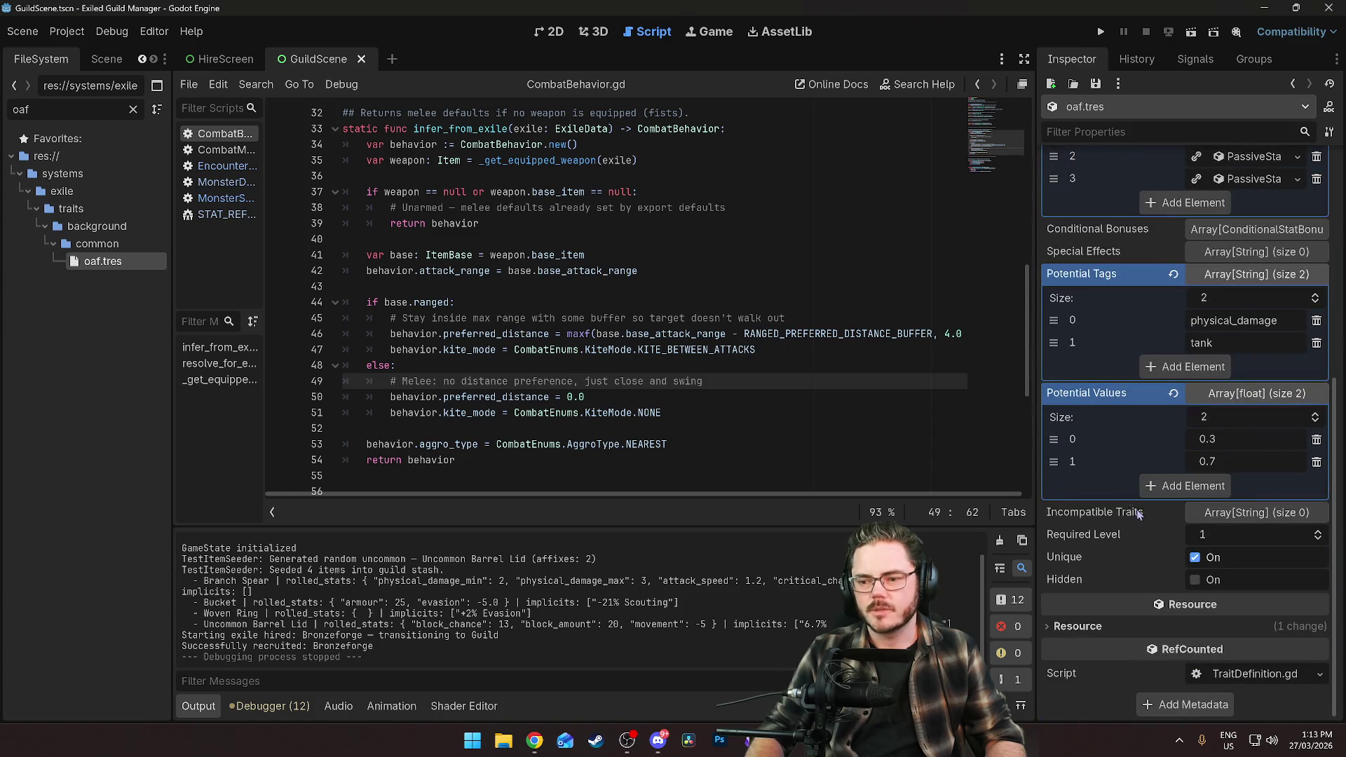
pyautogui.scroll(6, 1129, 491)
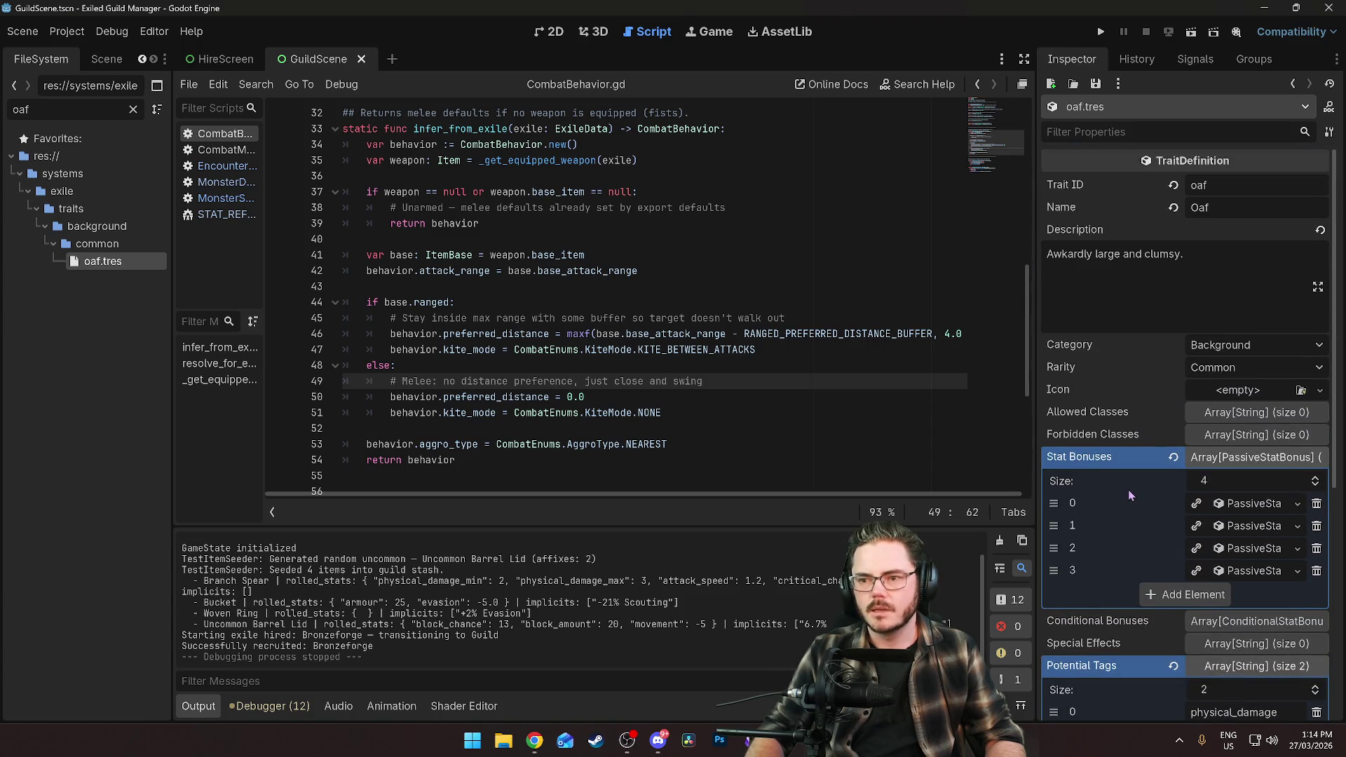
pyautogui.click(129, 108)
pyautogui.write('sand')
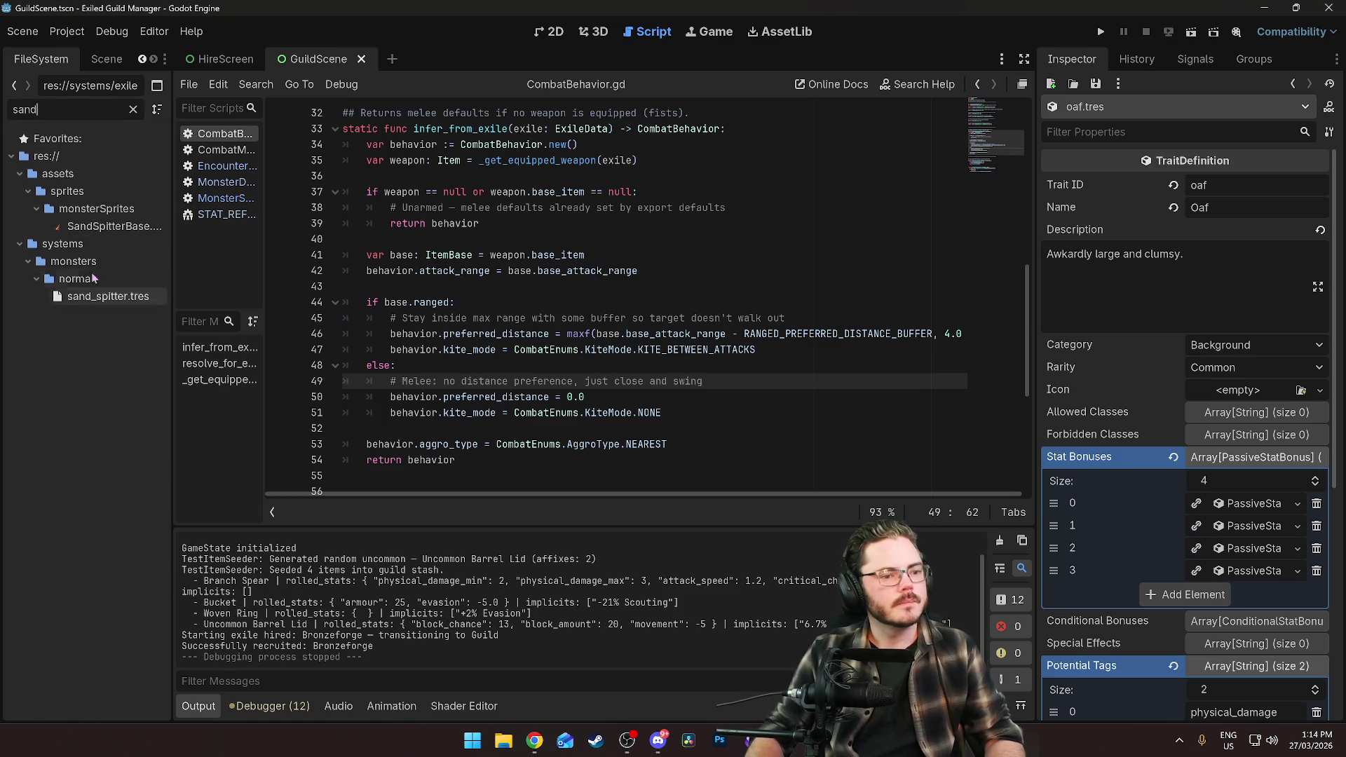
pyautogui.click(109, 226)
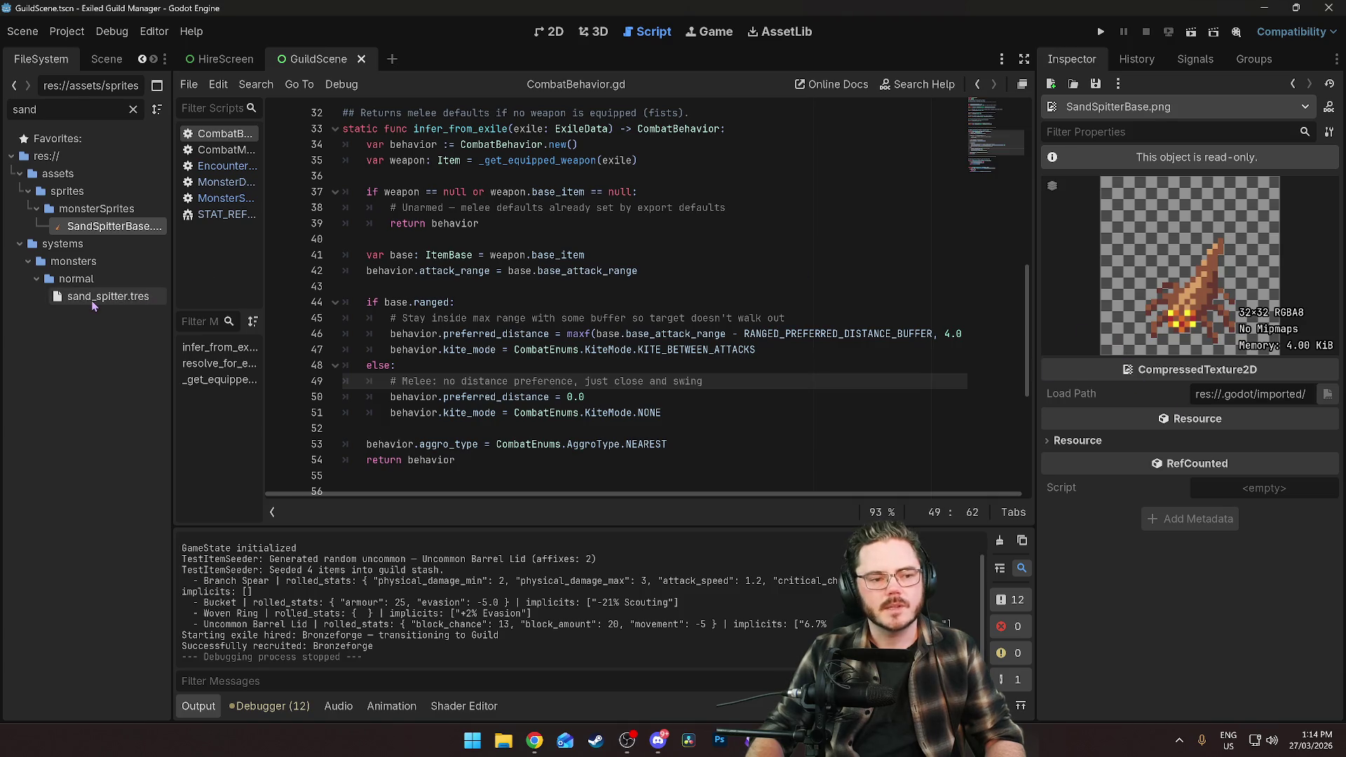
pyautogui.click(108, 295)
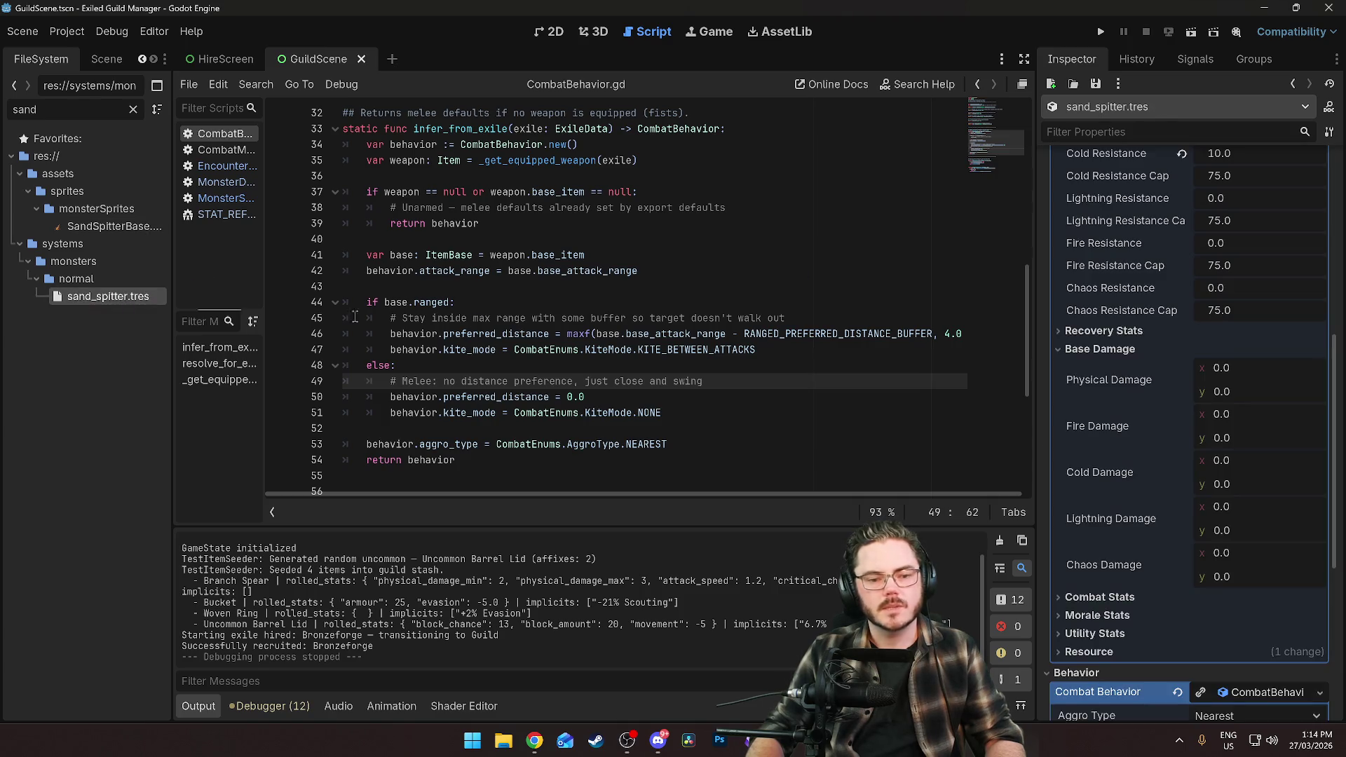
pyautogui.click(1230, 368)
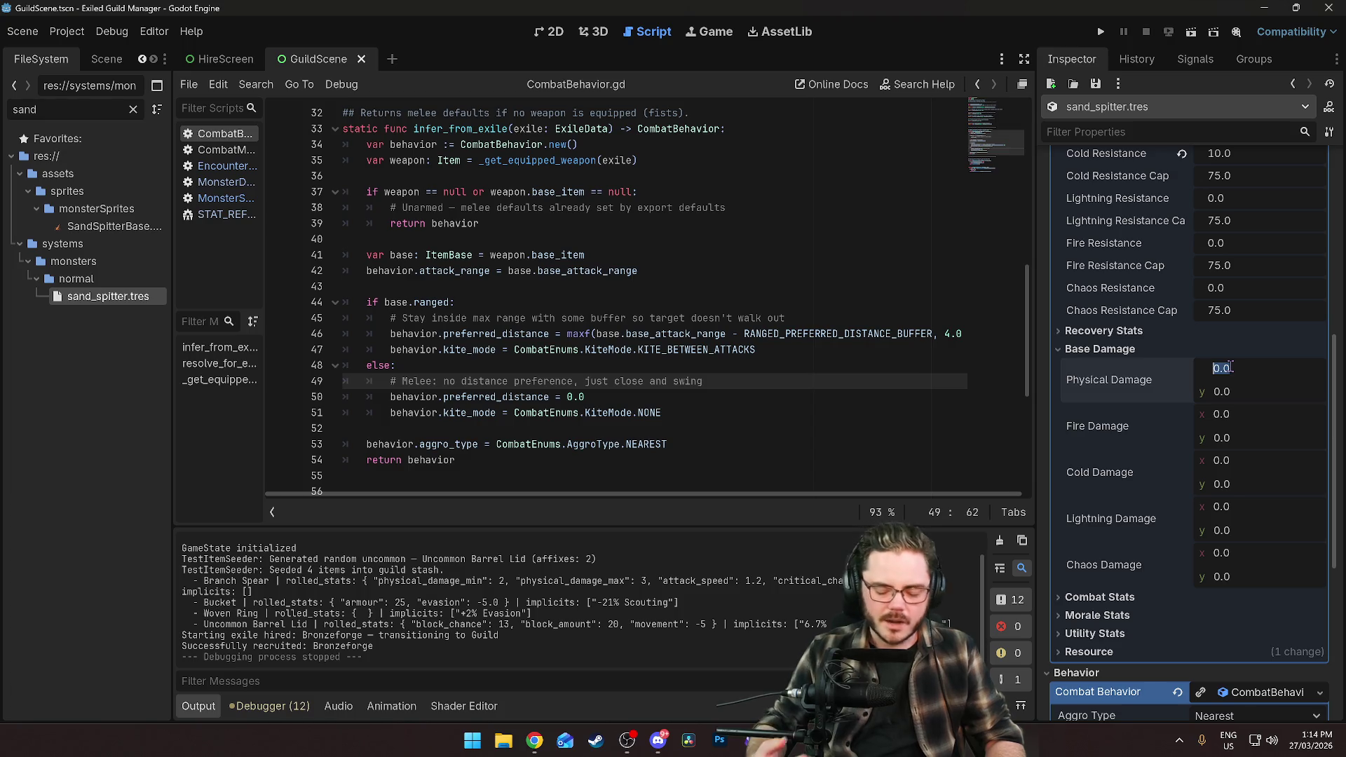
pyautogui.write('2')
pyautogui.press('Tab')
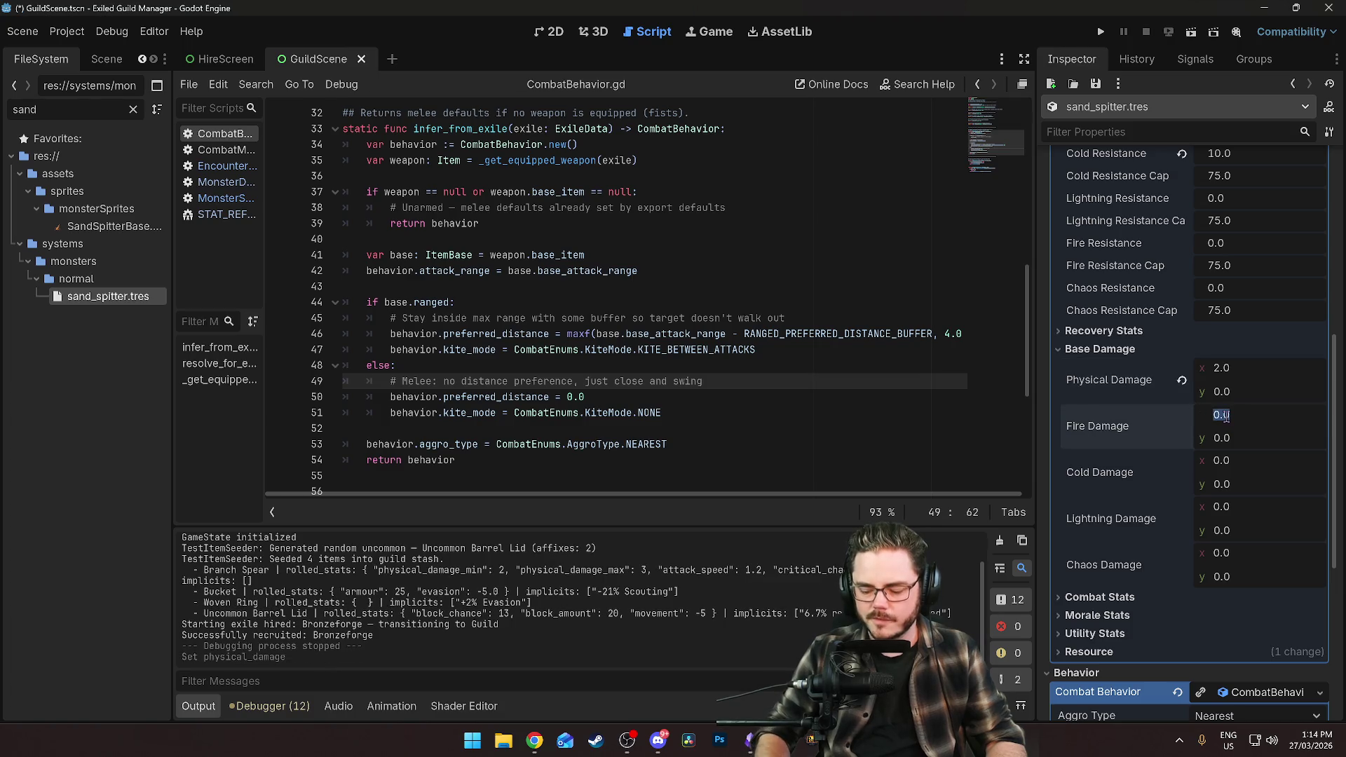
pyautogui.write('5')
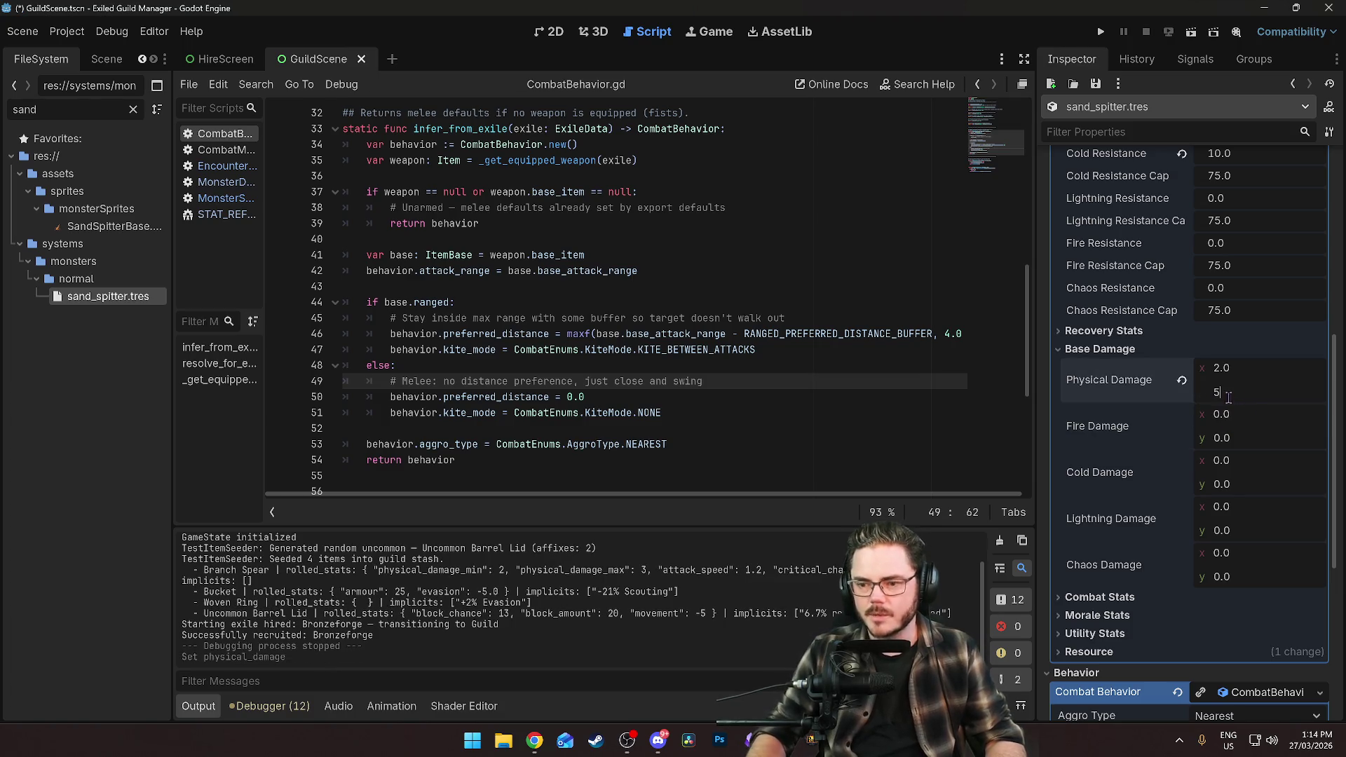
pyautogui.press('Return')
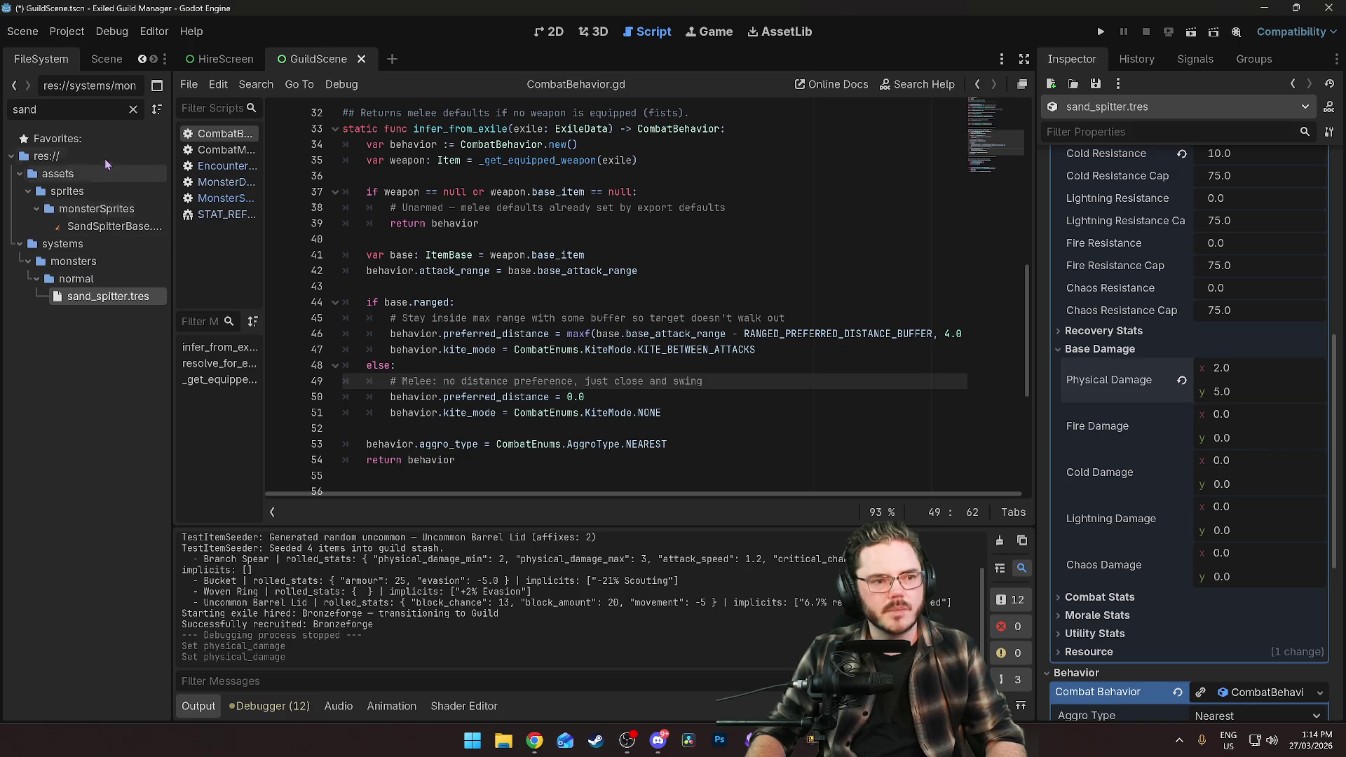
# Set the zombie's maximum physical damage to 10.
pyautogui.click(133, 109)
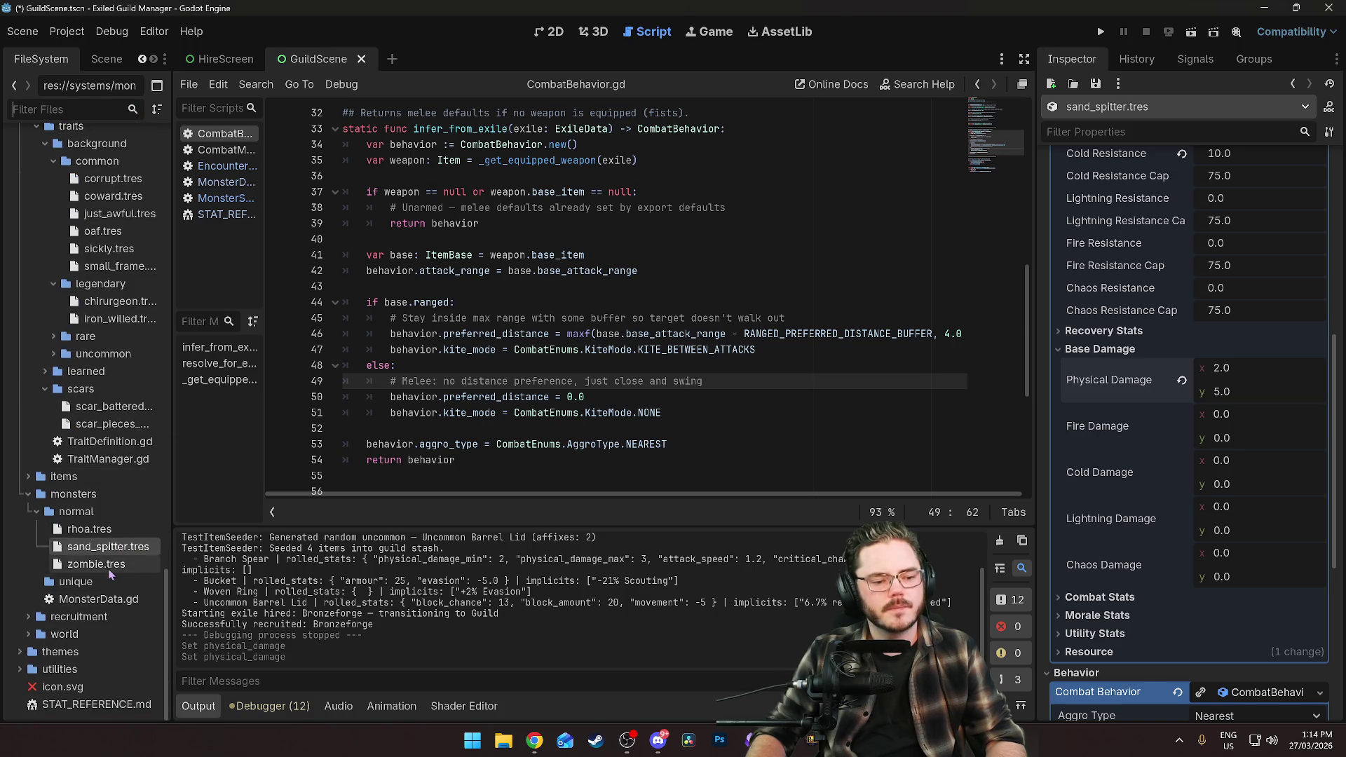
pyautogui.click(108, 568)
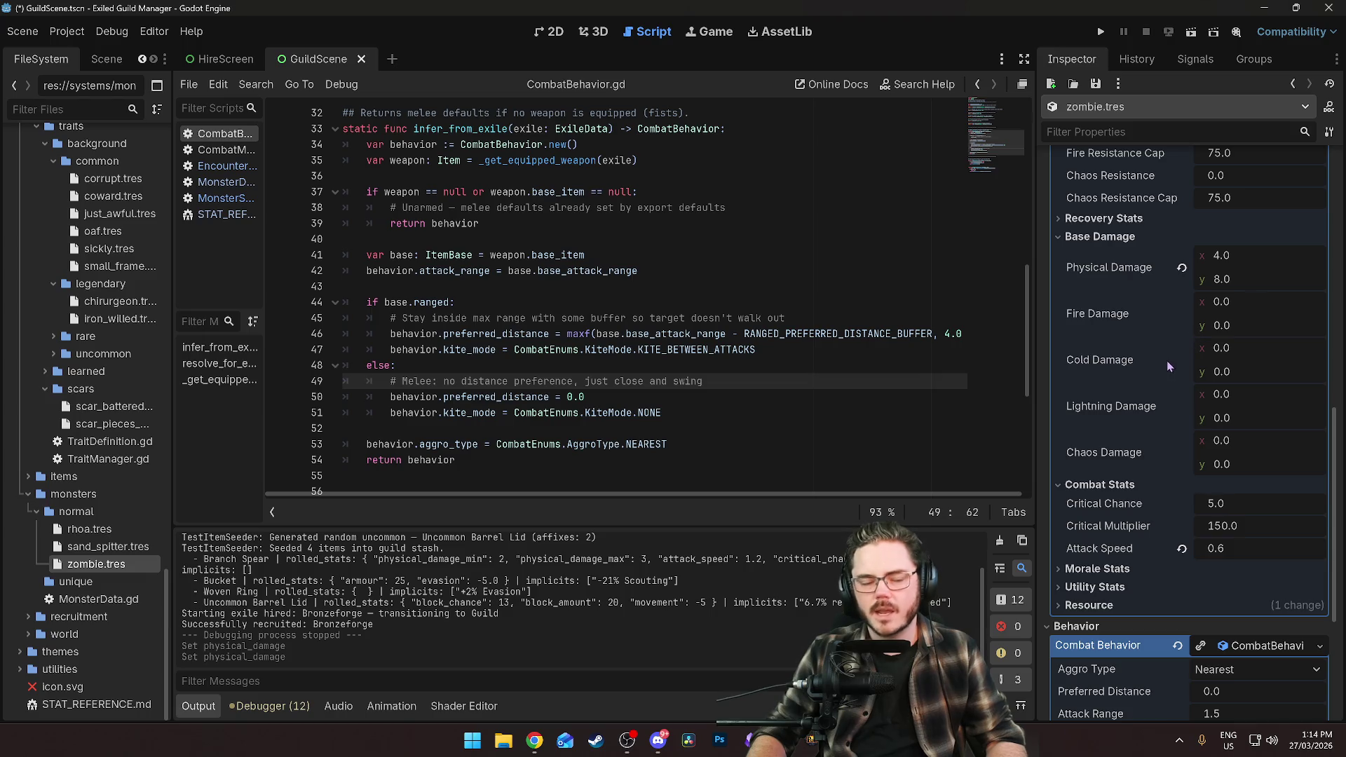
pyautogui.click(1226, 279)
pyautogui.write('10')
pyautogui.press('Return')
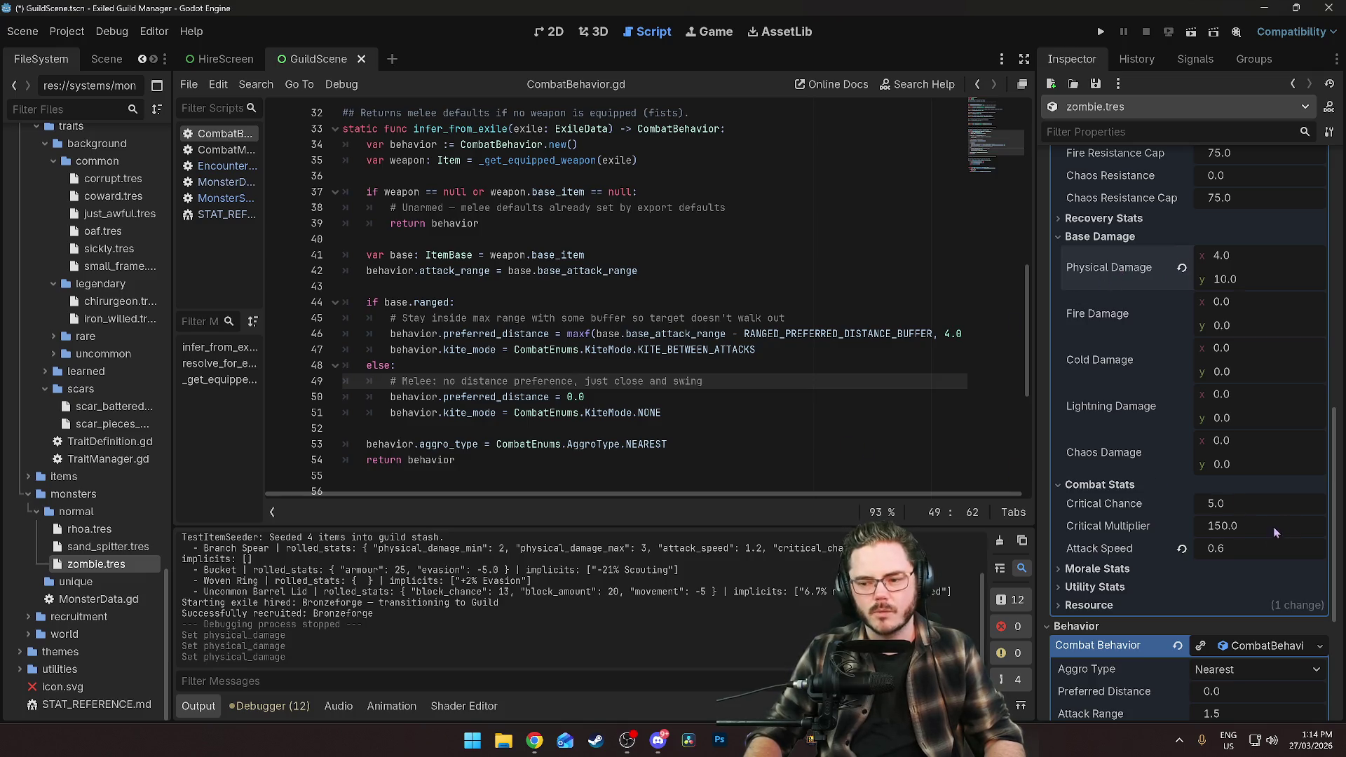
# Set the sand spitter's Attack Speed to 1.2 in Combat Stats.
pyautogui.click(83, 547)
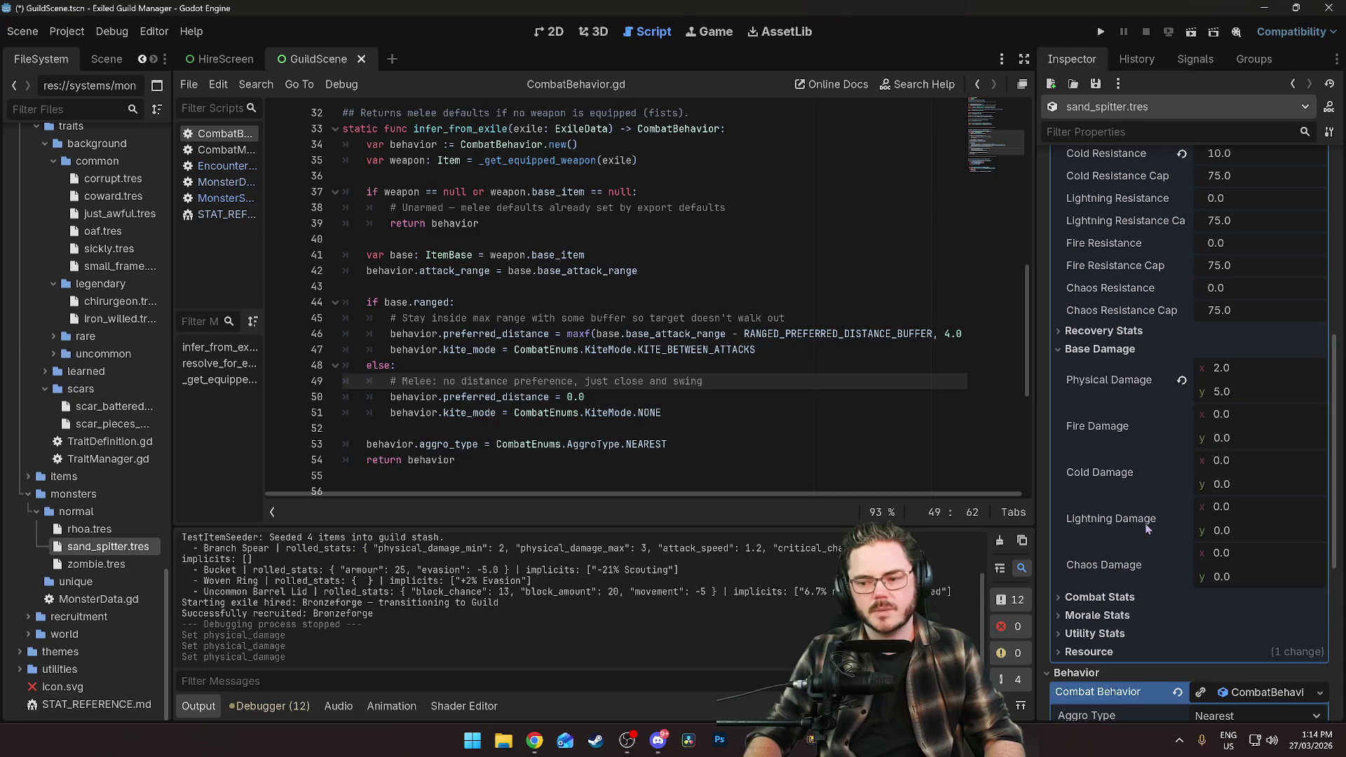
pyautogui.scroll(-3, 1146, 523)
pyautogui.click(1115, 385)
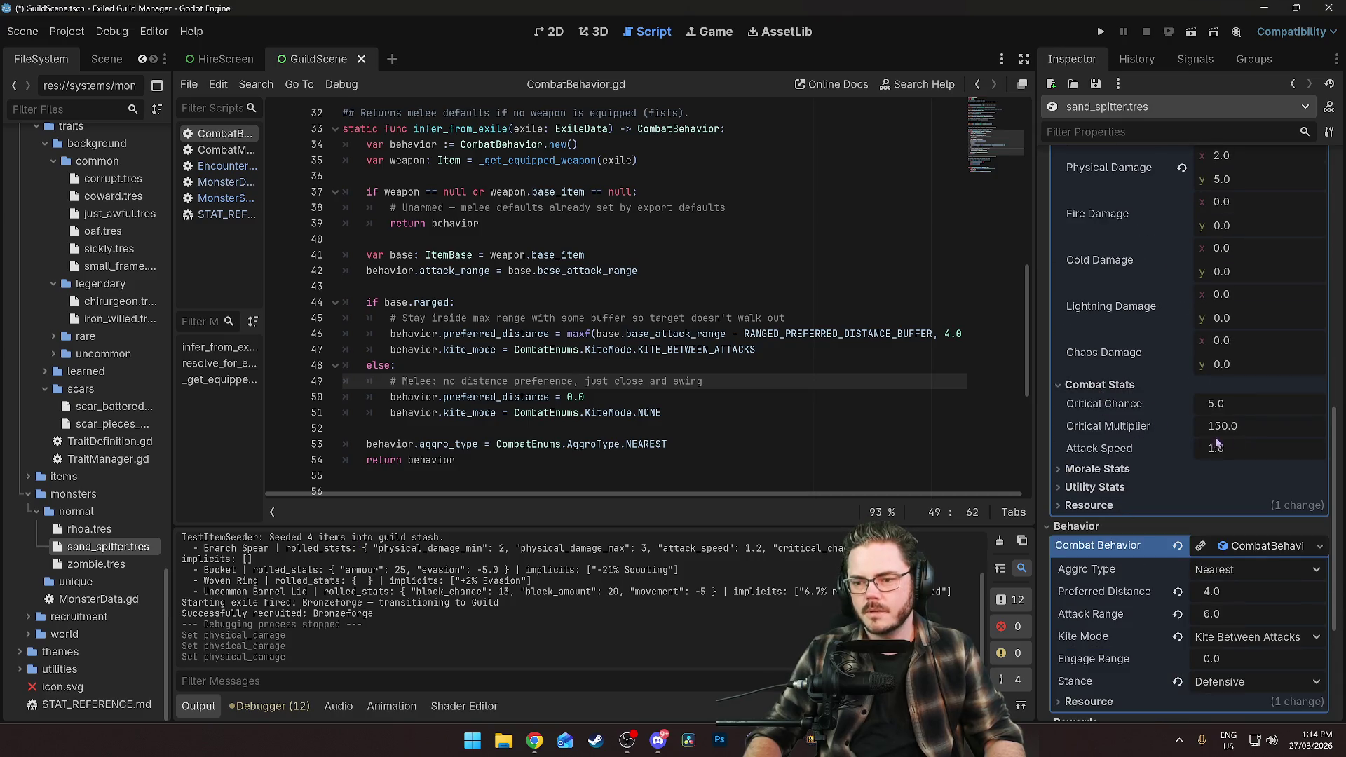
pyautogui.click(1230, 407)
pyautogui.press('Tab')
pyautogui.press('Tab')
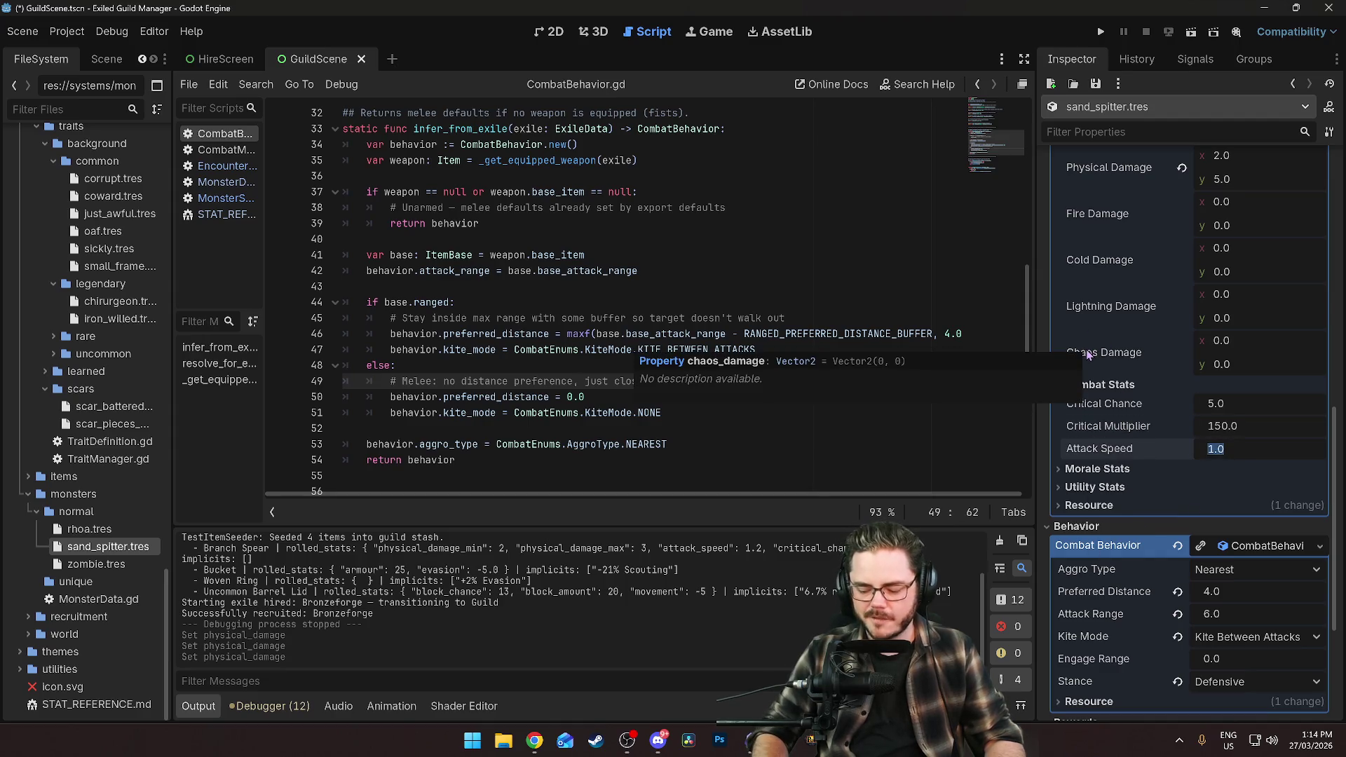
pyautogui.write('1.2')
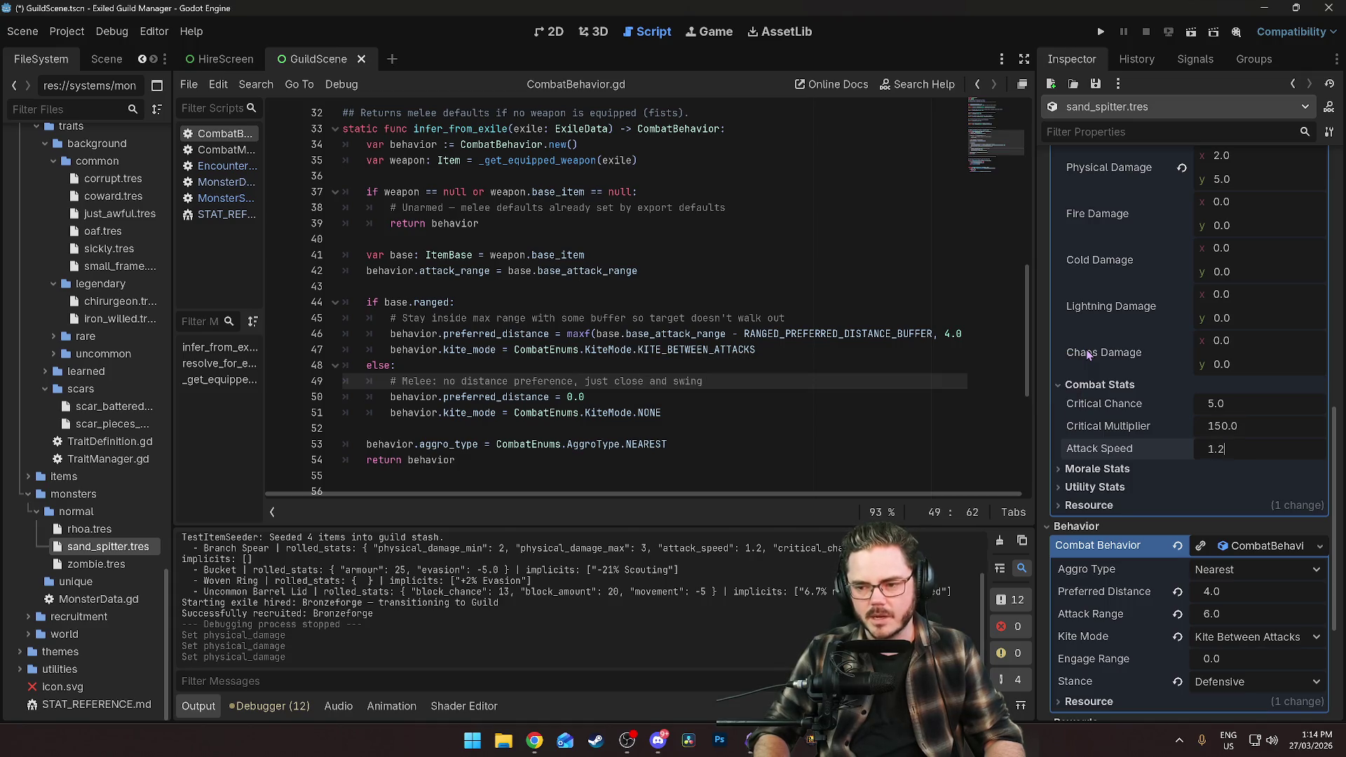
pyautogui.press('Return')
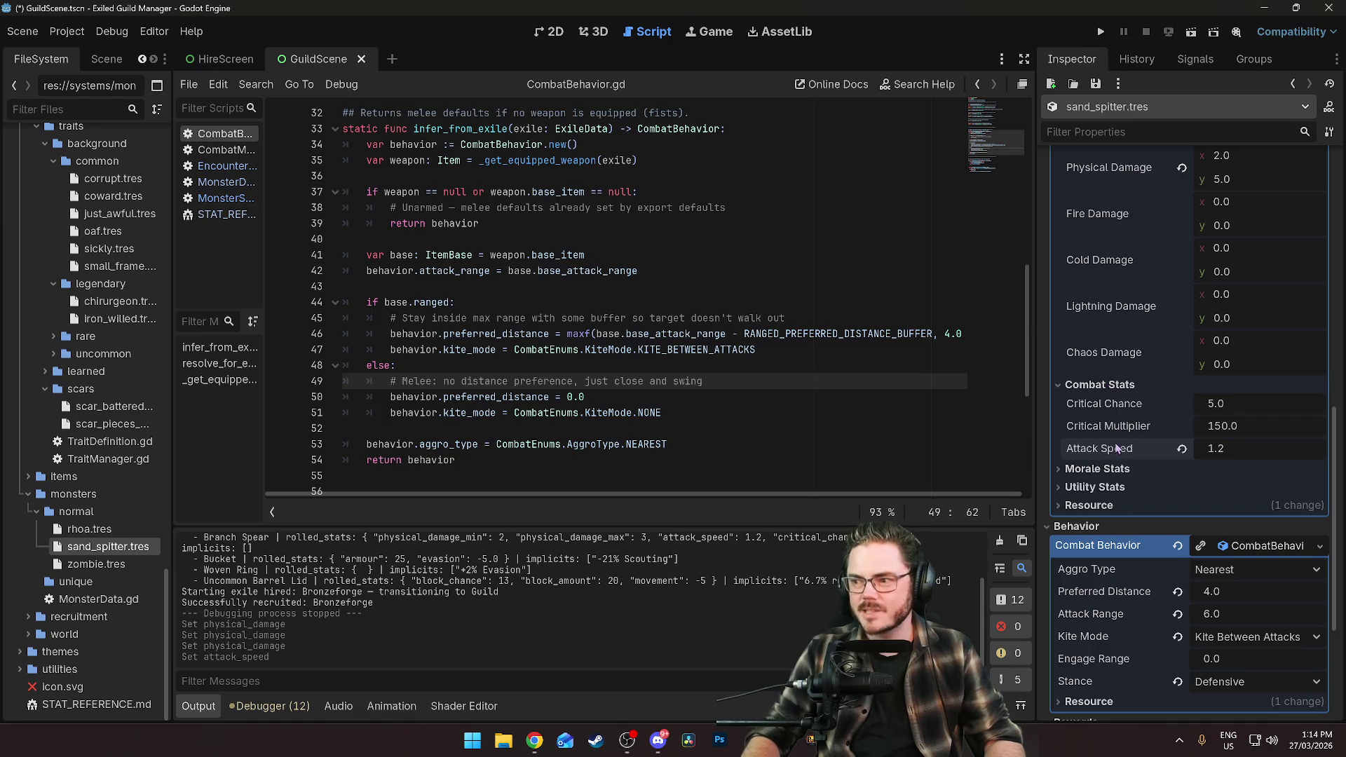
# Expand the sand spitter's Morale Stats section to view its zeroed values.
pyautogui.scroll(-4, 1112, 436)
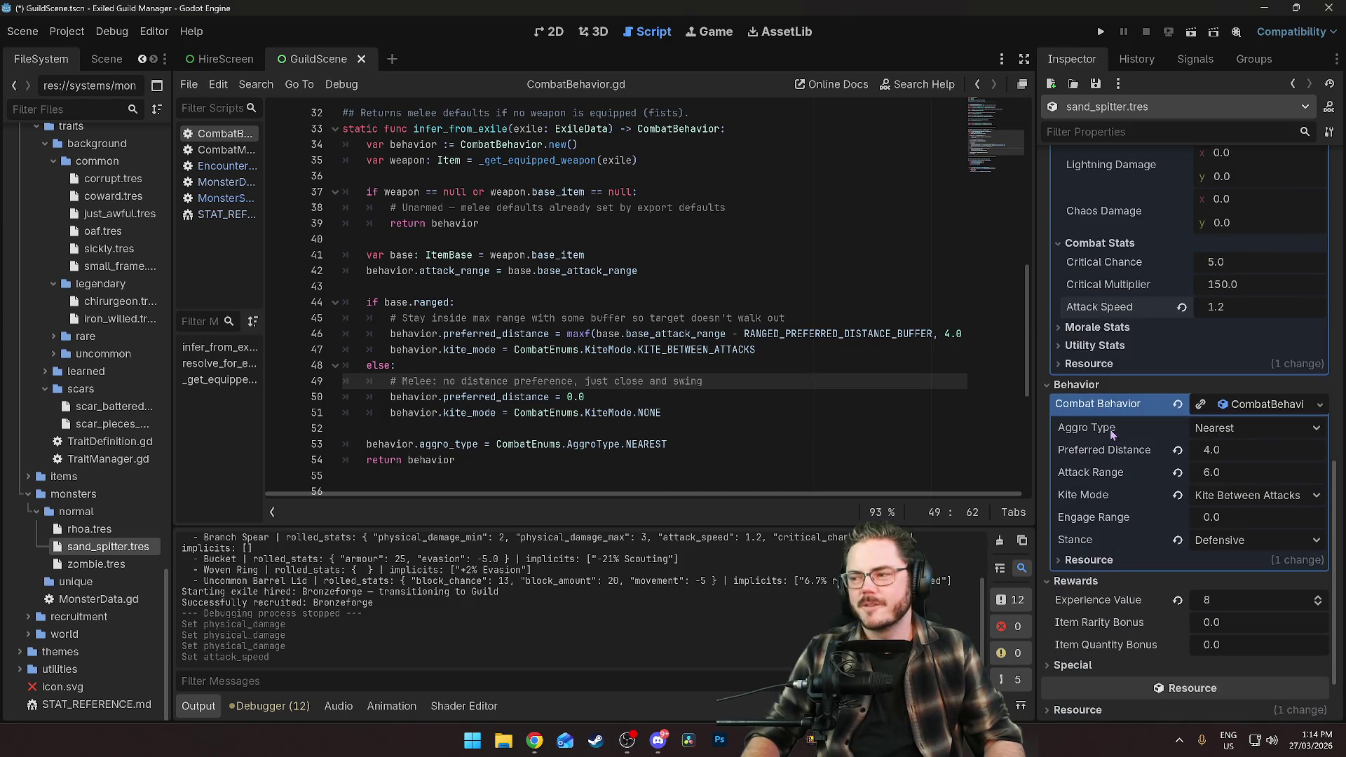
pyautogui.click(1098, 327)
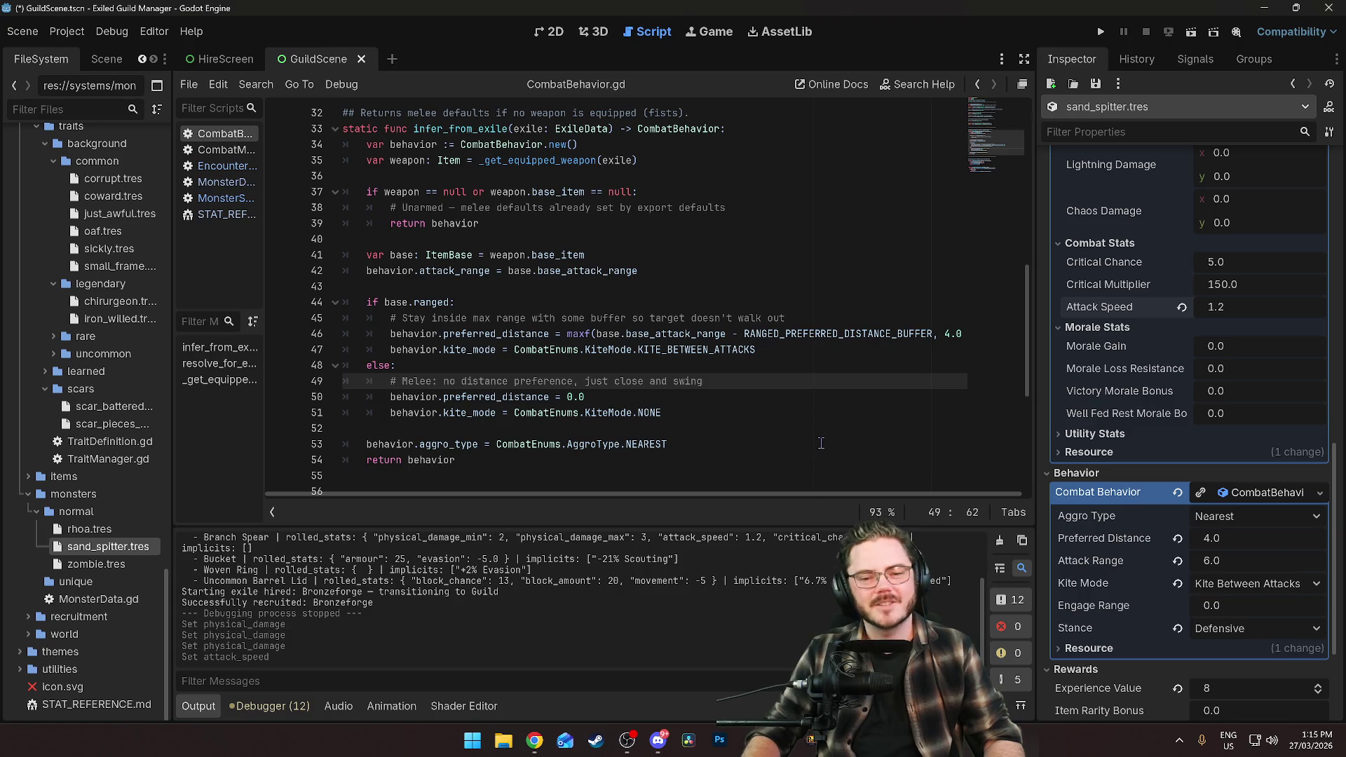
pyautogui.click(738, 360)
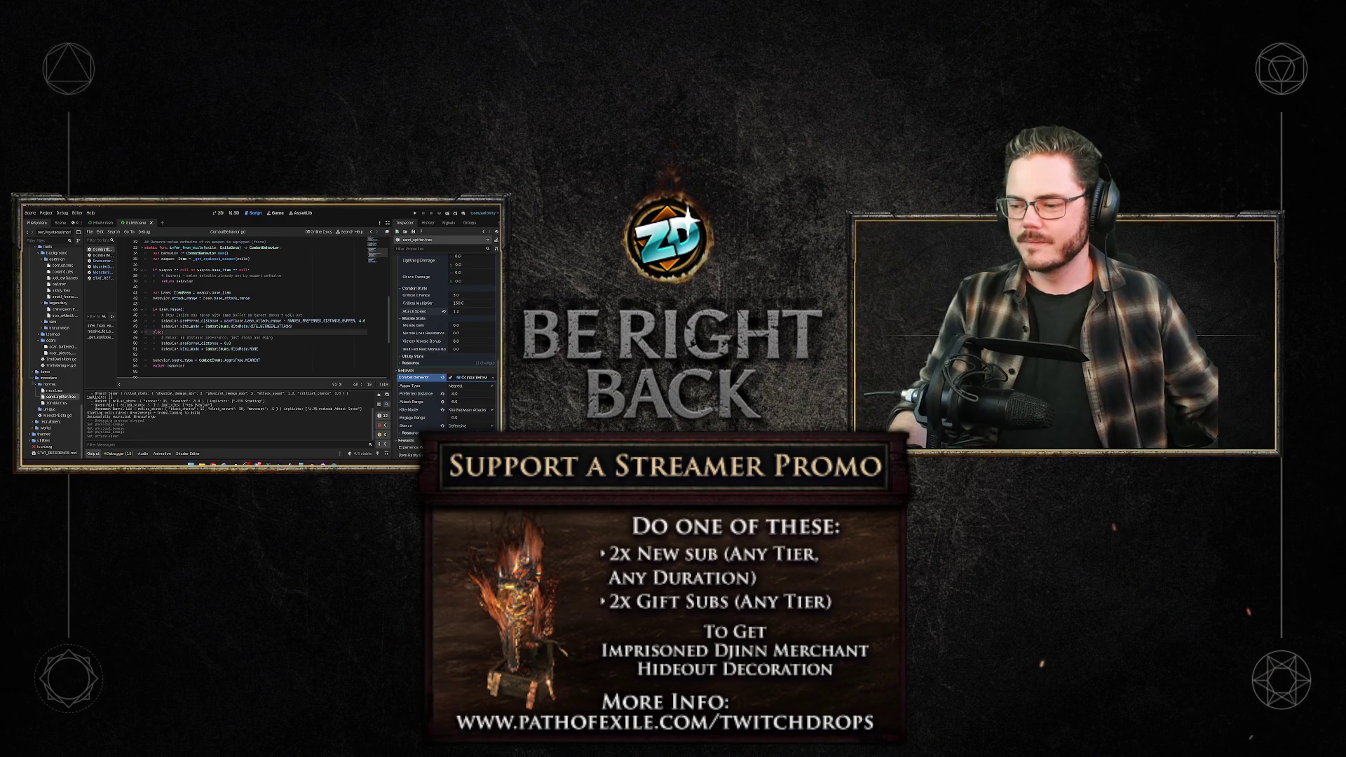
pyautogui.click(232, 342)
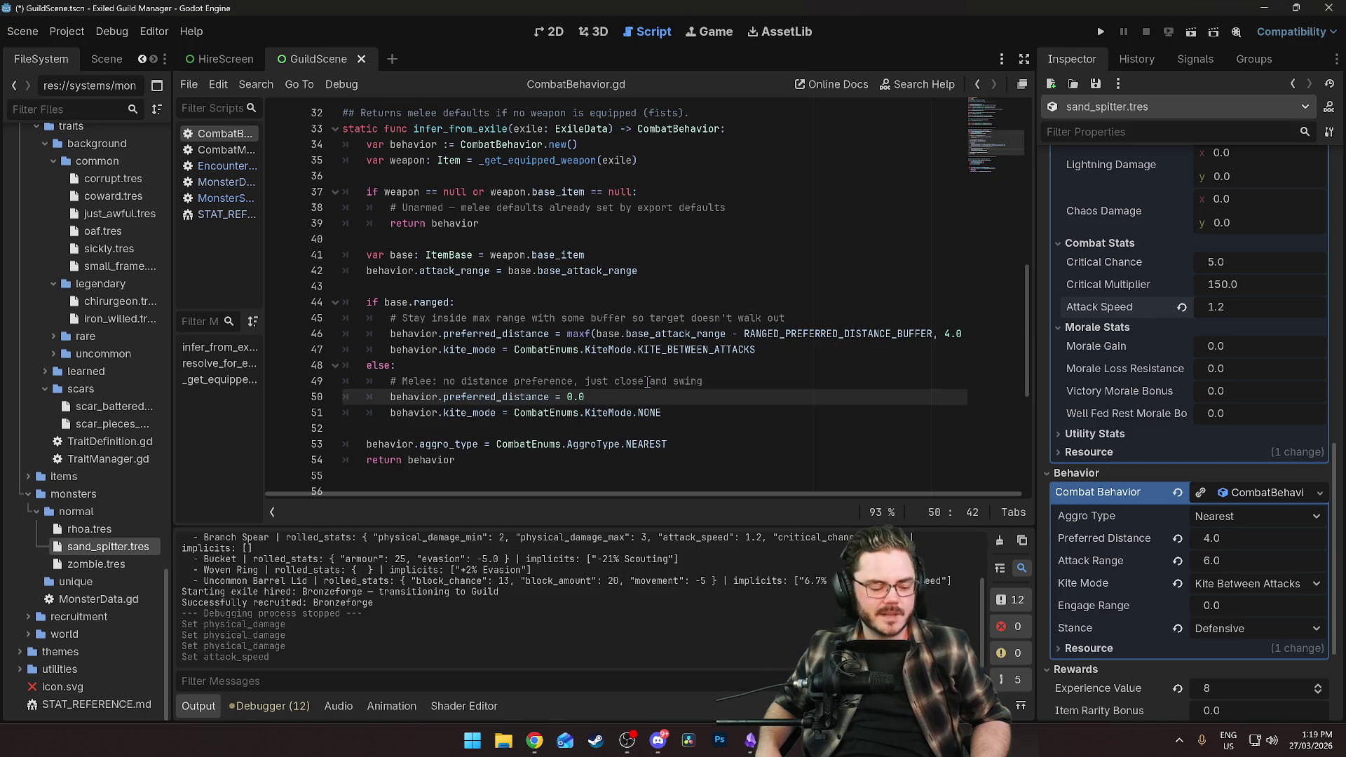
# Filter the FileSystem by 'scar' and open the scarred_generic.tres defeat outcome.
pyautogui.click(641, 222)
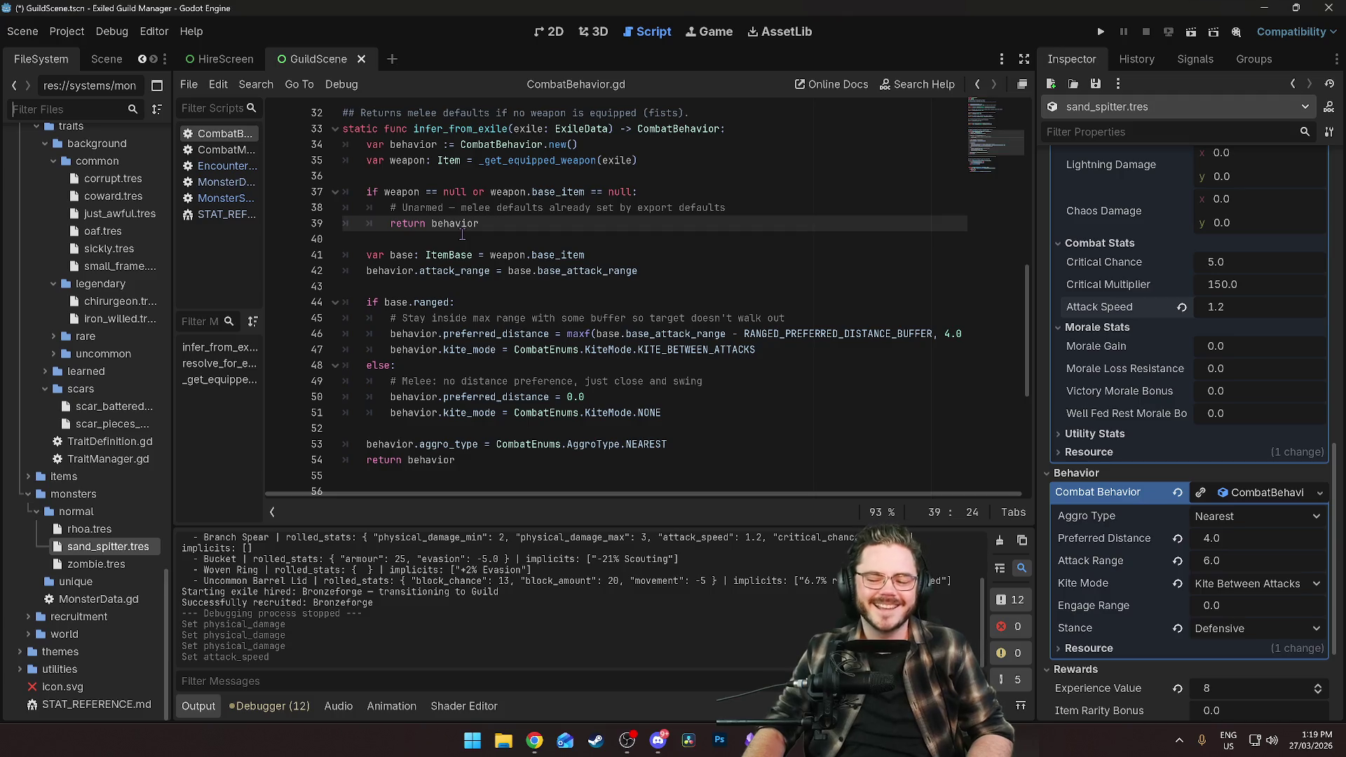
pyautogui.click(517, 240)
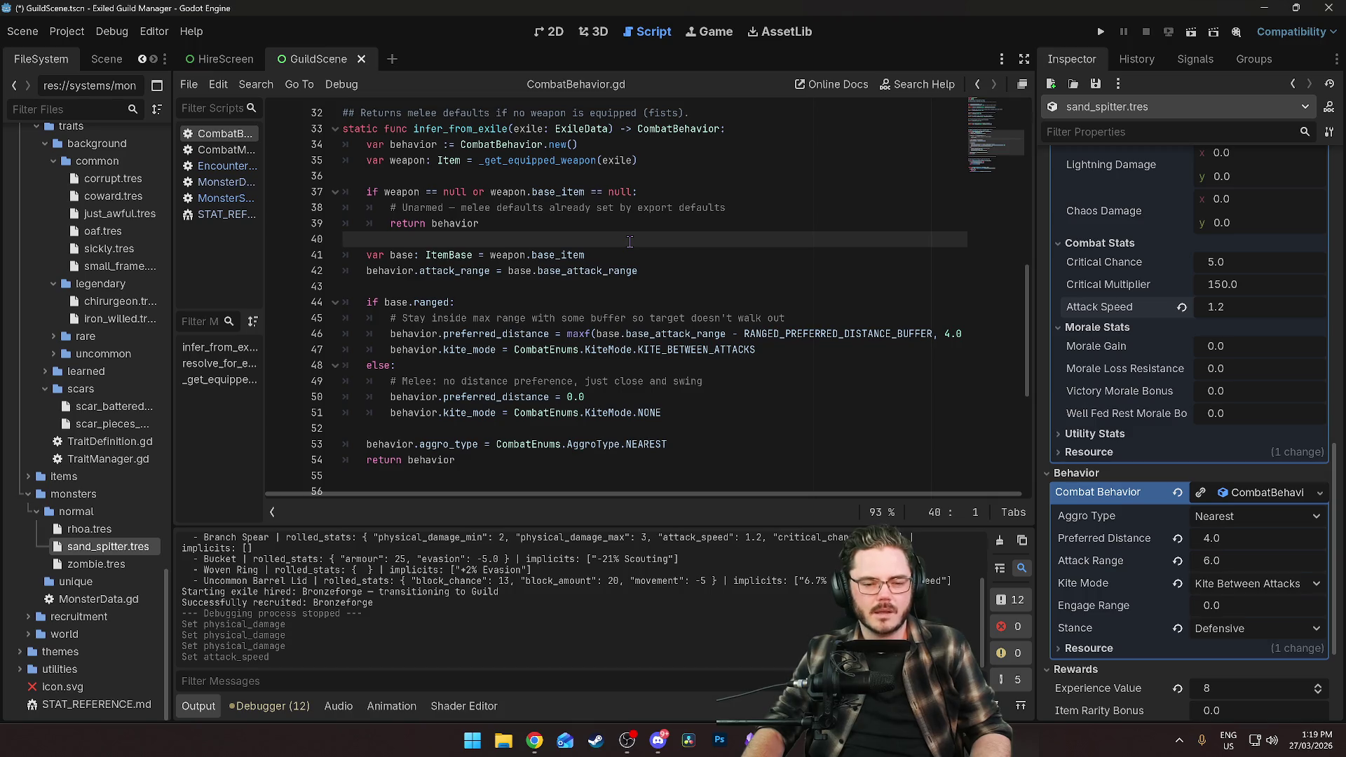
pyautogui.click(89, 108)
pyautogui.write('sc')
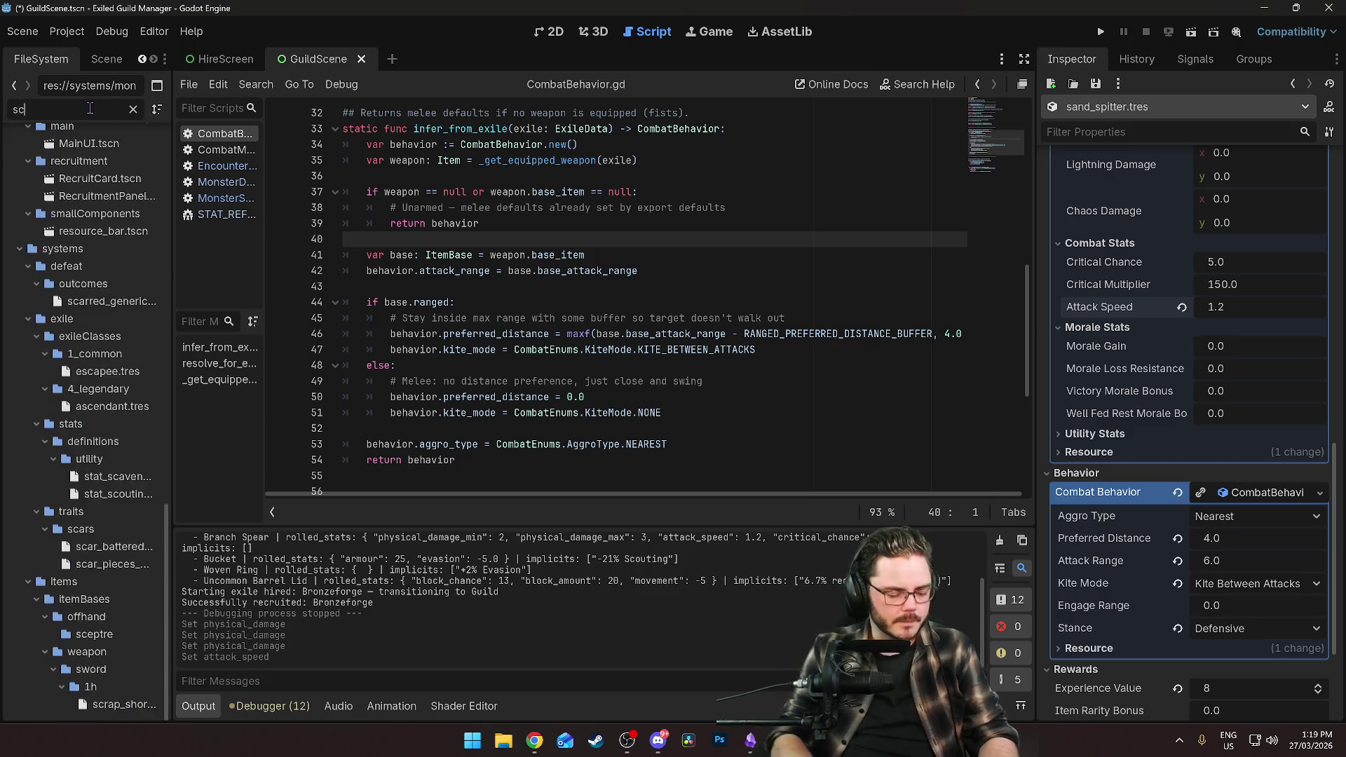
pyautogui.write('ar')
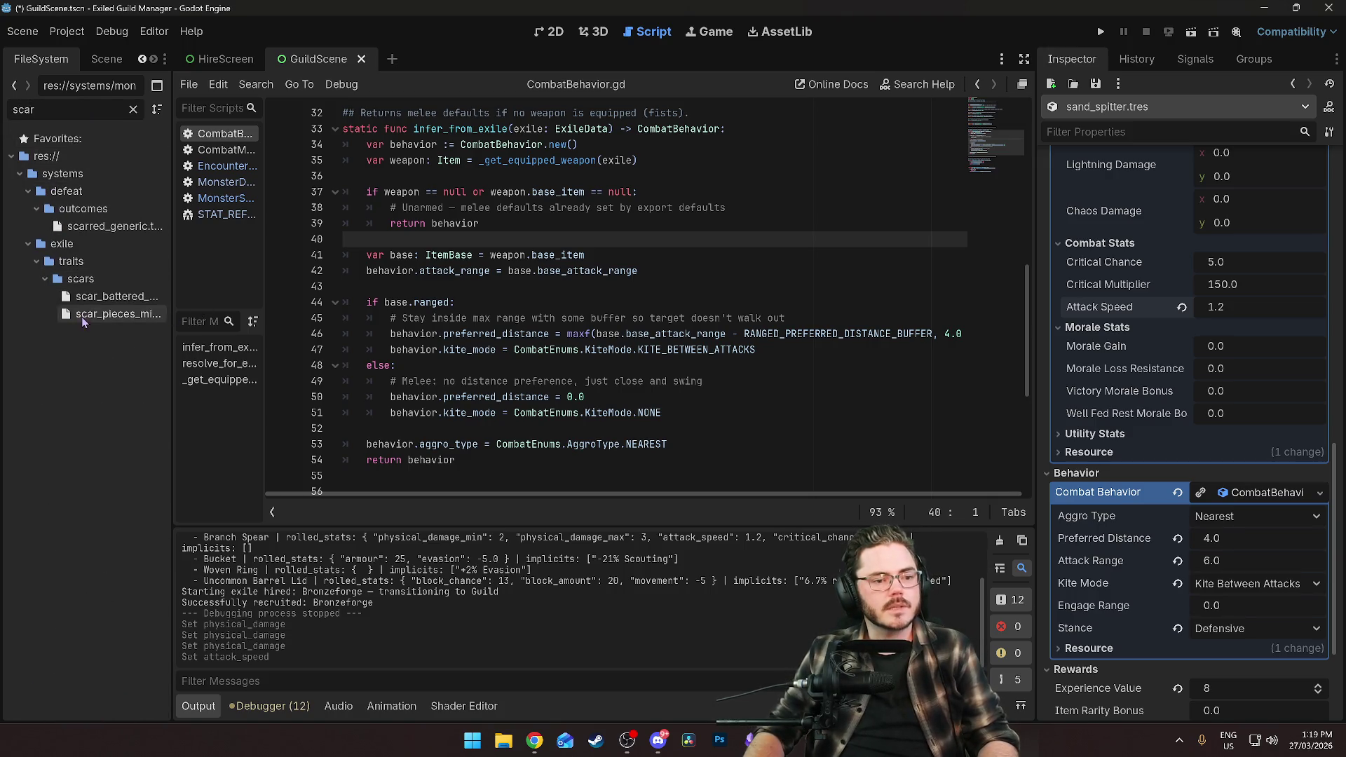
pyautogui.click(103, 226)
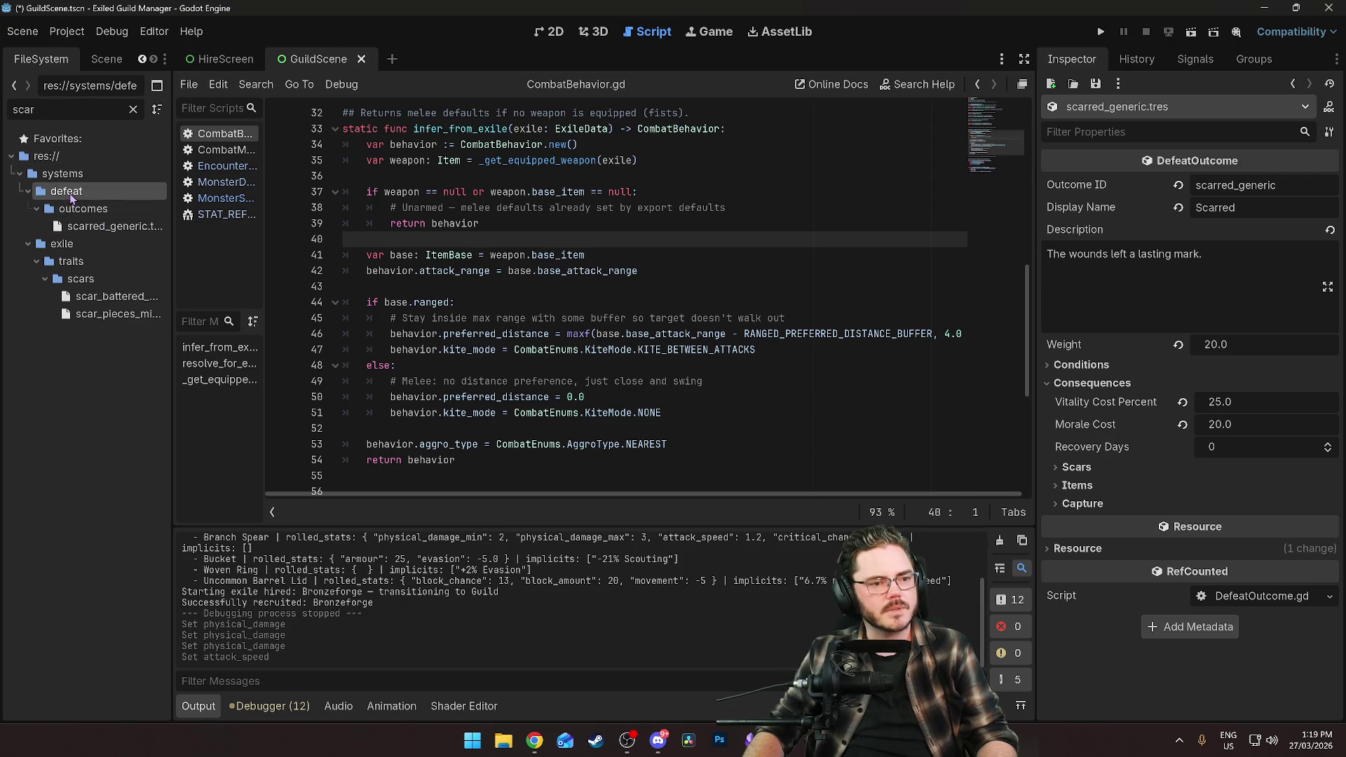
# Clear the filter, scroll to the defeat folder and open DefeatOutcome.gd.
pyautogui.click(133, 109)
pyautogui.scroll(-5, 98, 509)
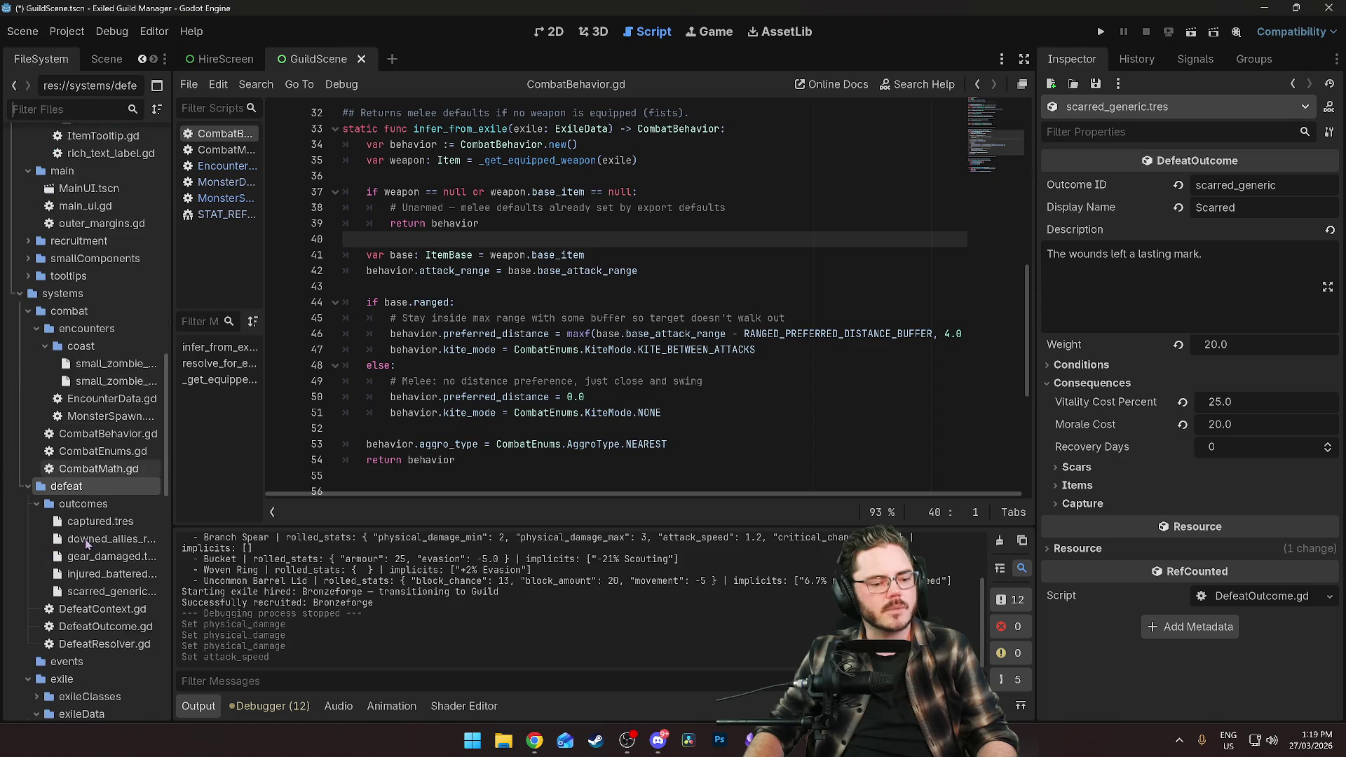
pyautogui.scroll(-5, 112, 526)
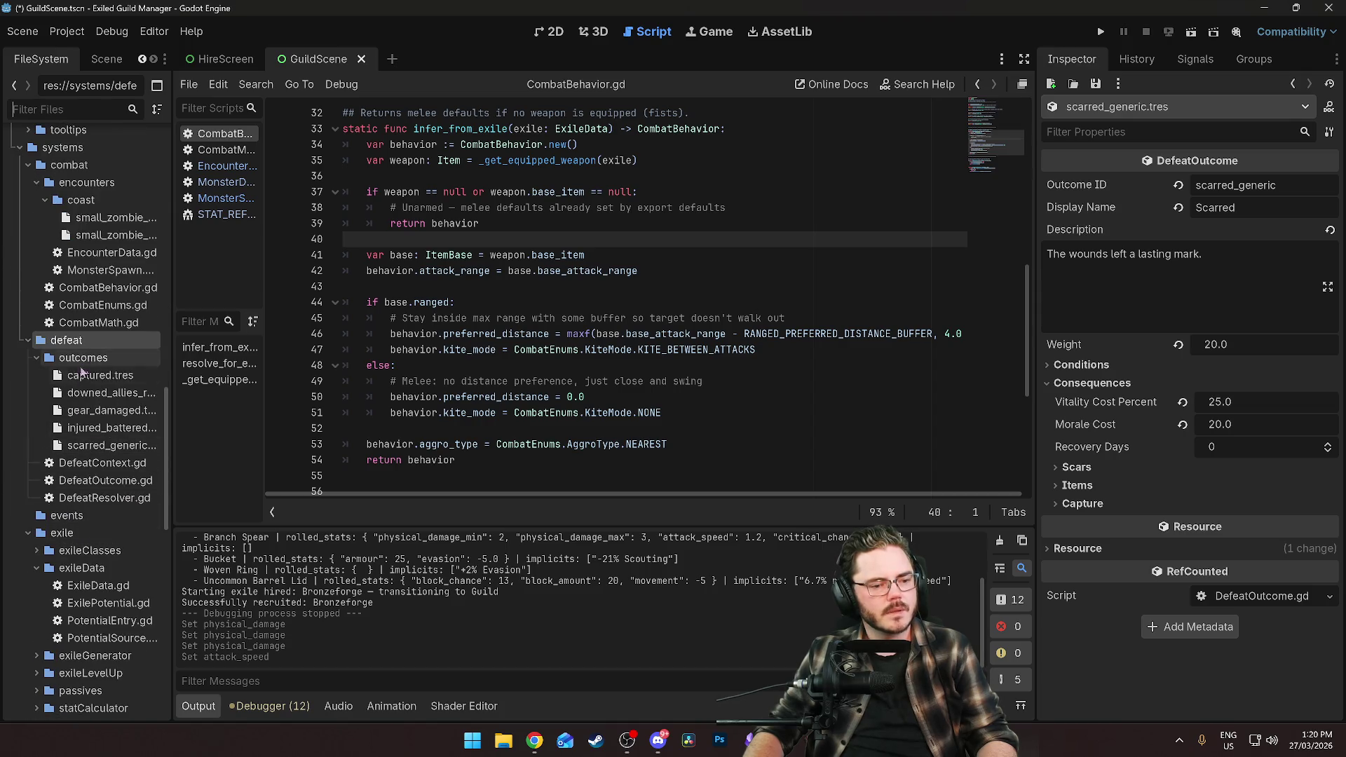
pyautogui.doubleClick(98, 481)
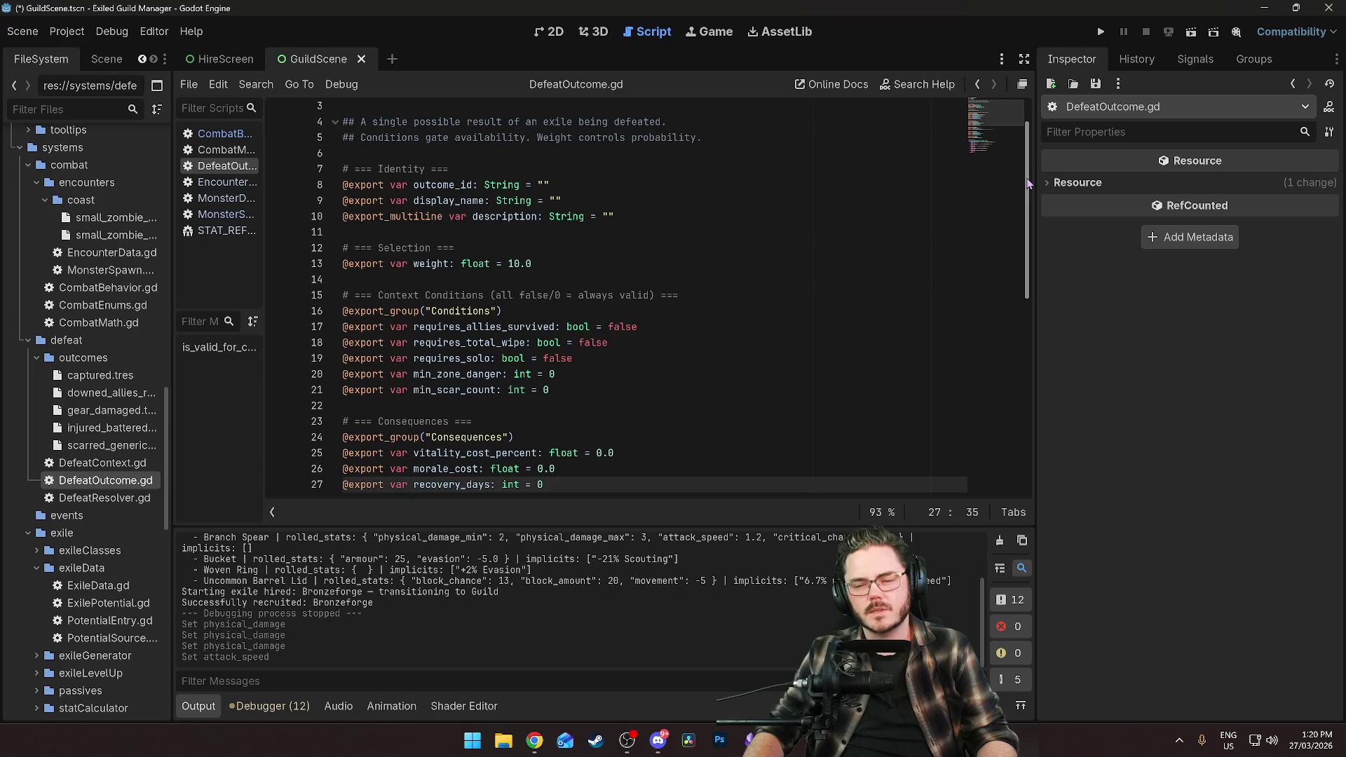
# Scroll through DefeatOutcome.gd's fields and validation logic, then select the captured defeat outcome.
pyautogui.scroll(1, 1017, 202)
pyautogui.scroll(-2, 1017, 202)
pyautogui.scroll(-4, 1014, 211)
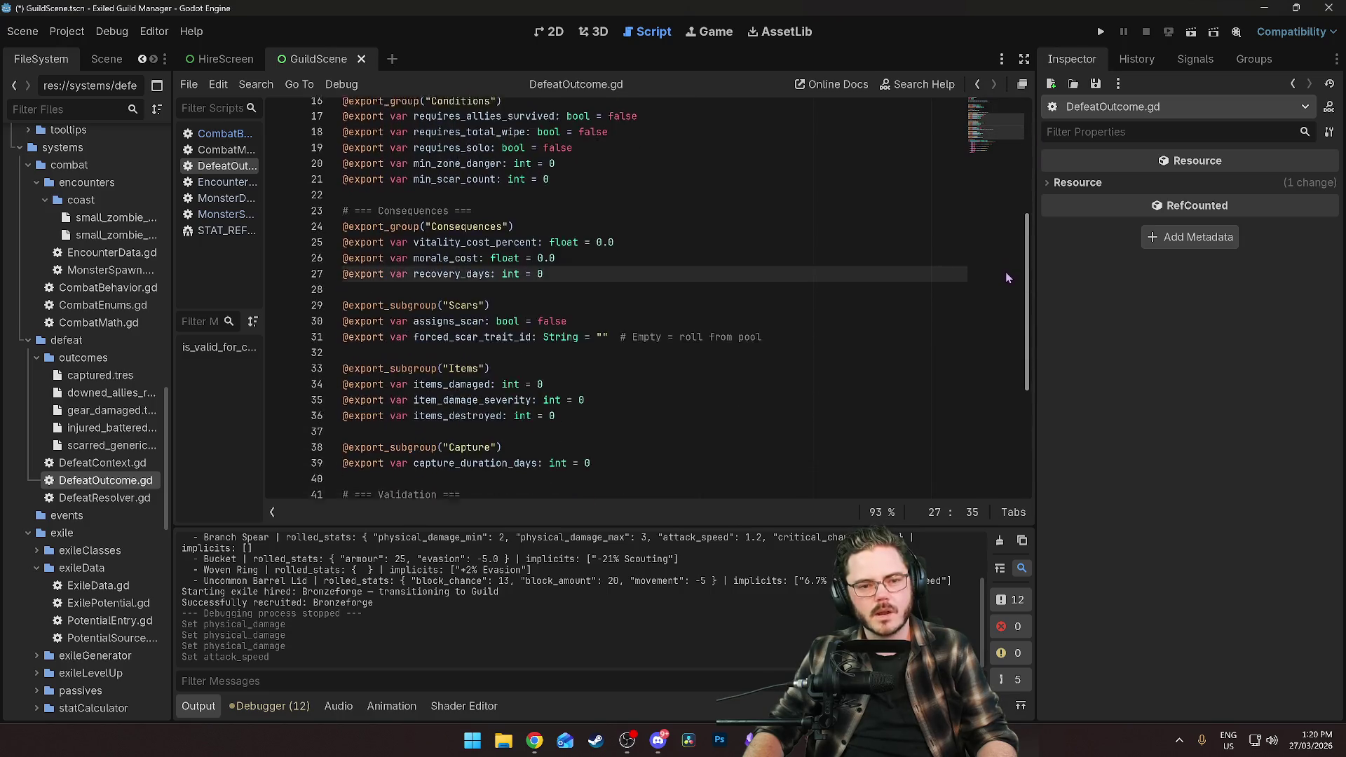
pyautogui.scroll(2, 1008, 249)
pyautogui.scroll(-6, 1008, 249)
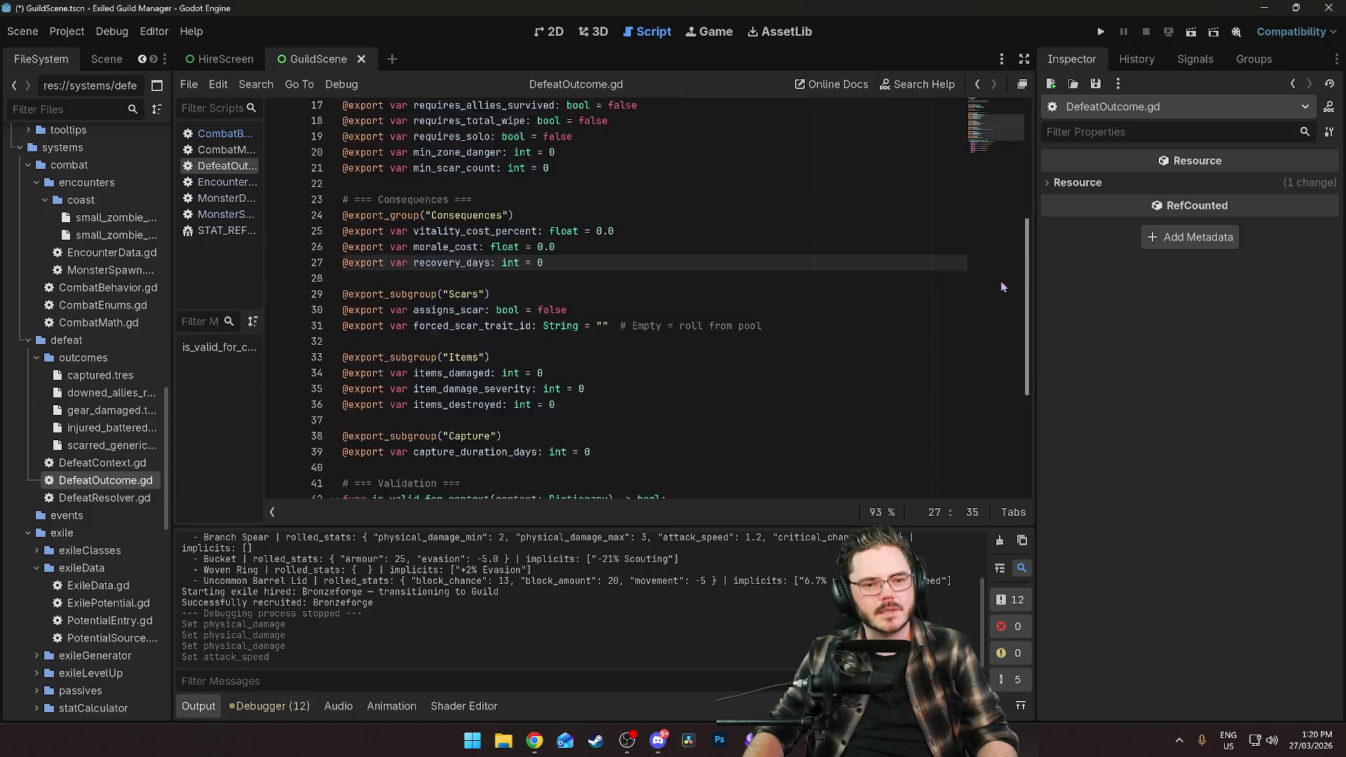
pyautogui.scroll(6, 1011, 232)
pyautogui.scroll(4, 992, 134)
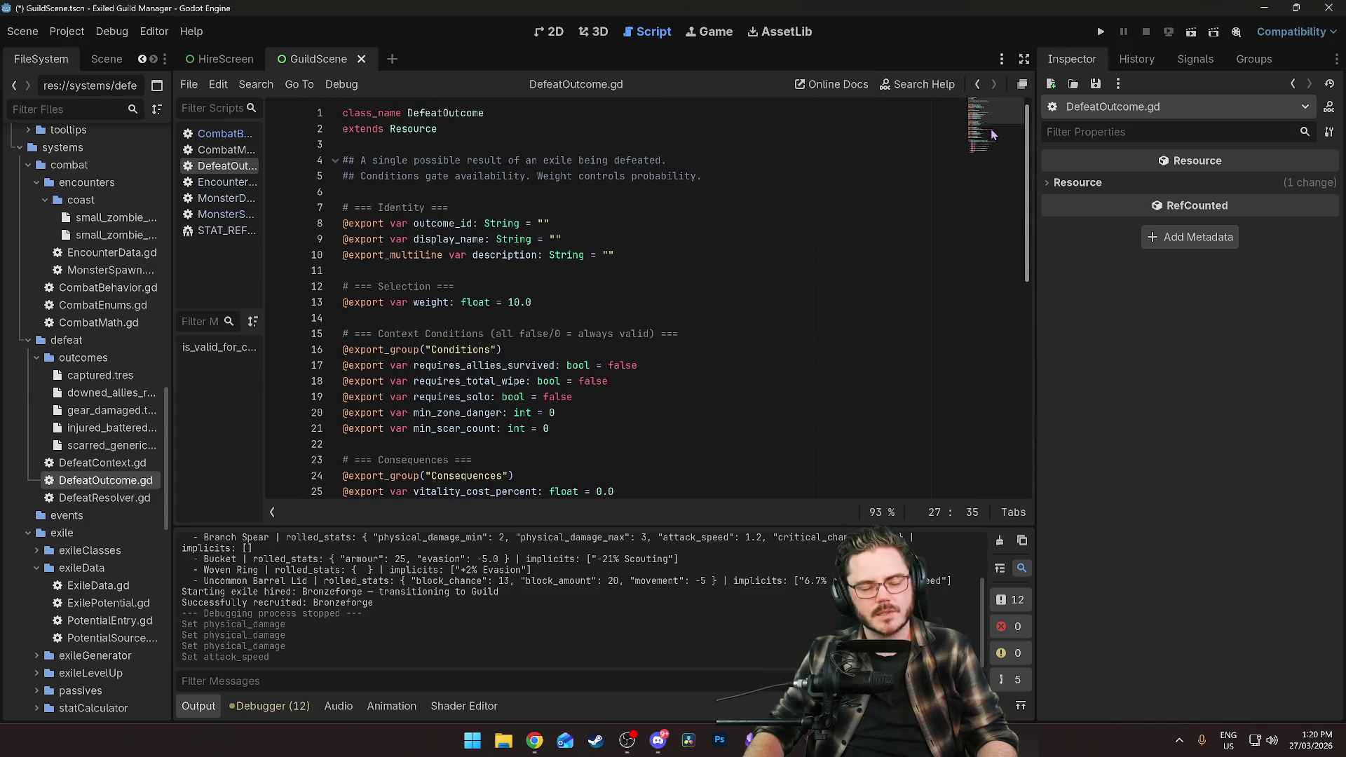
pyautogui.scroll(-7, 991, 133)
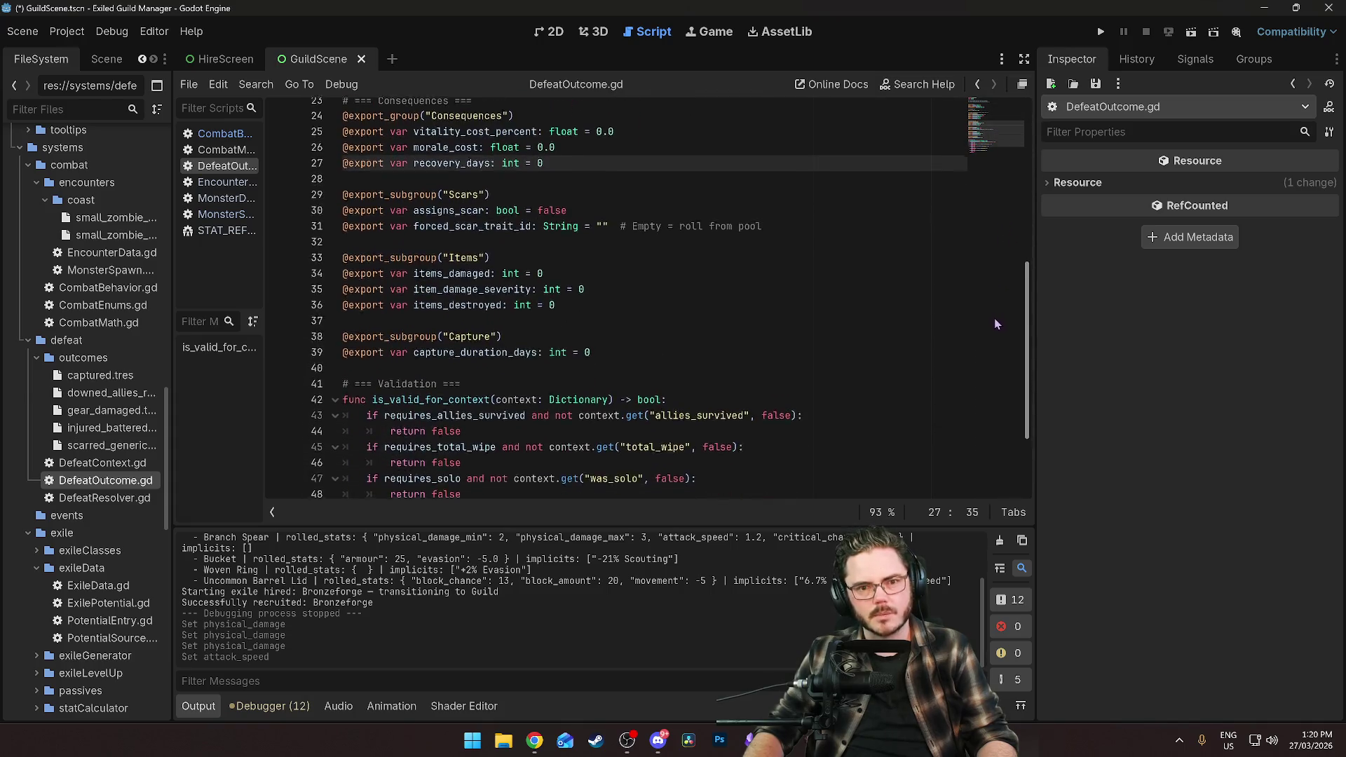
pyautogui.scroll(-3, 1032, 431)
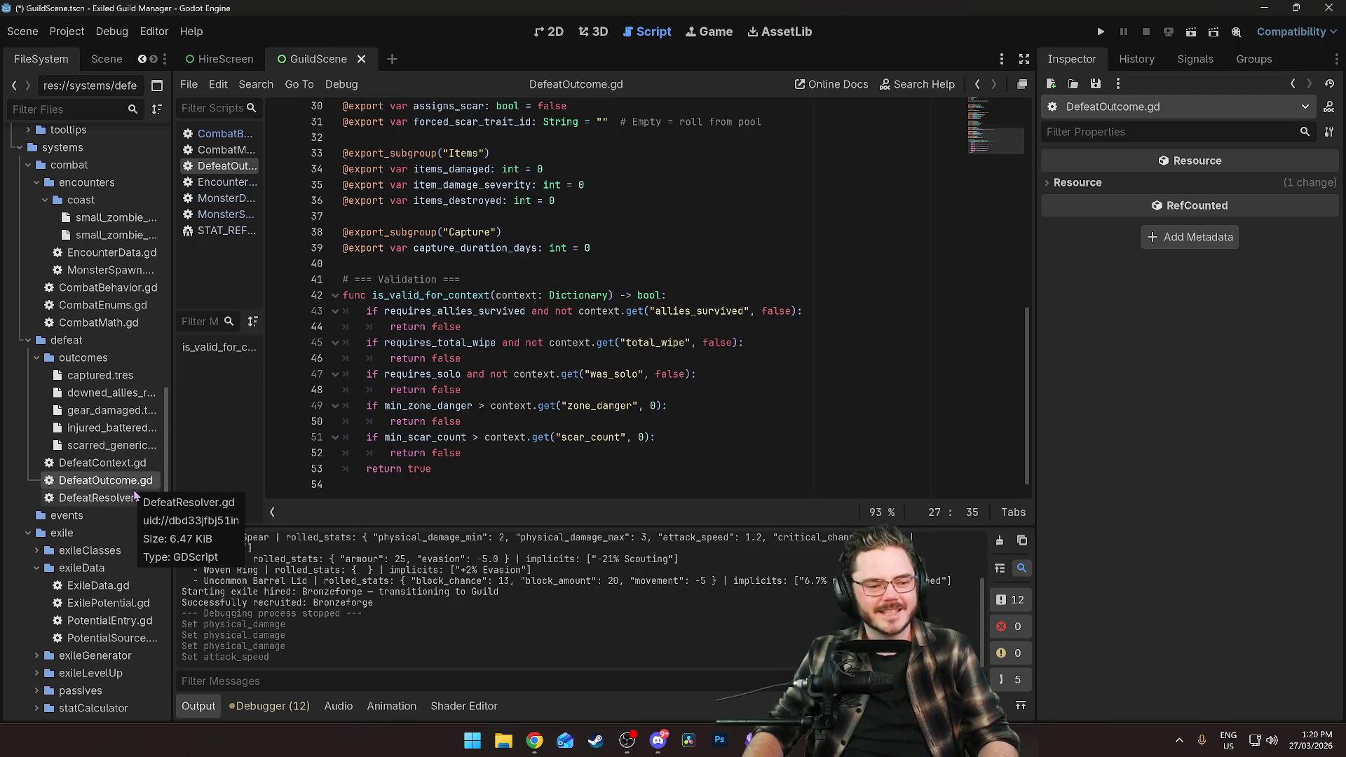
pyautogui.scroll(4, 632, 346)
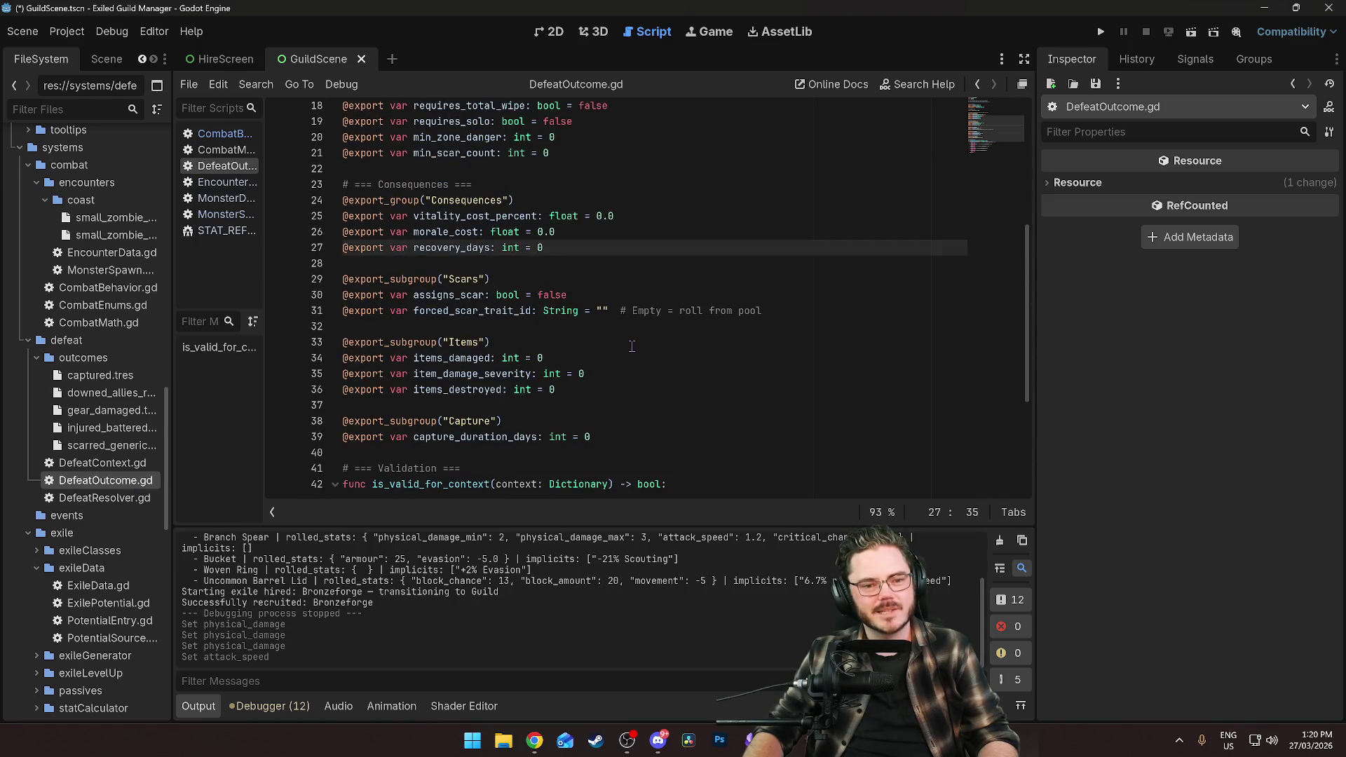
pyautogui.scroll(6, 537, 350)
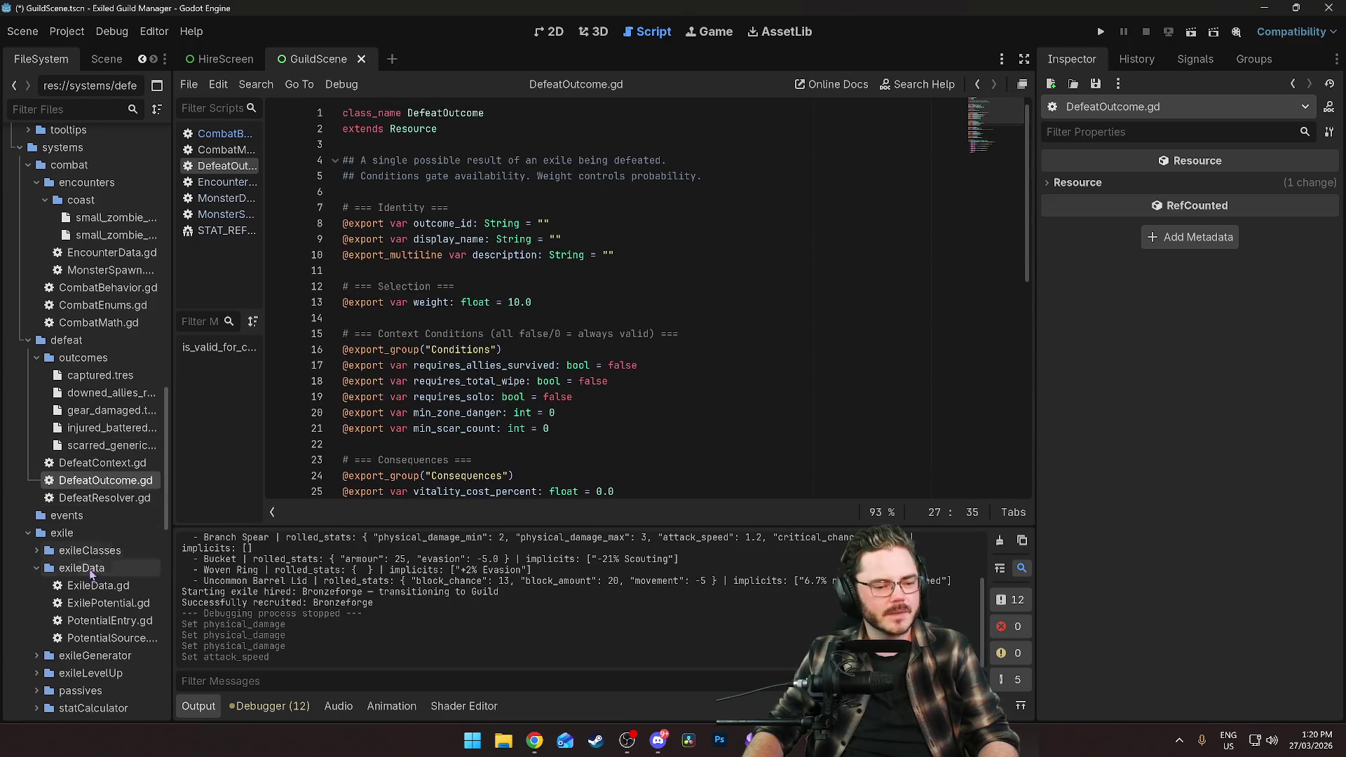
pyautogui.click(101, 379)
# Switch on Assigns Scar under Consequences > Scars for scarred_generic.tres and save.
pyautogui.click(107, 394)
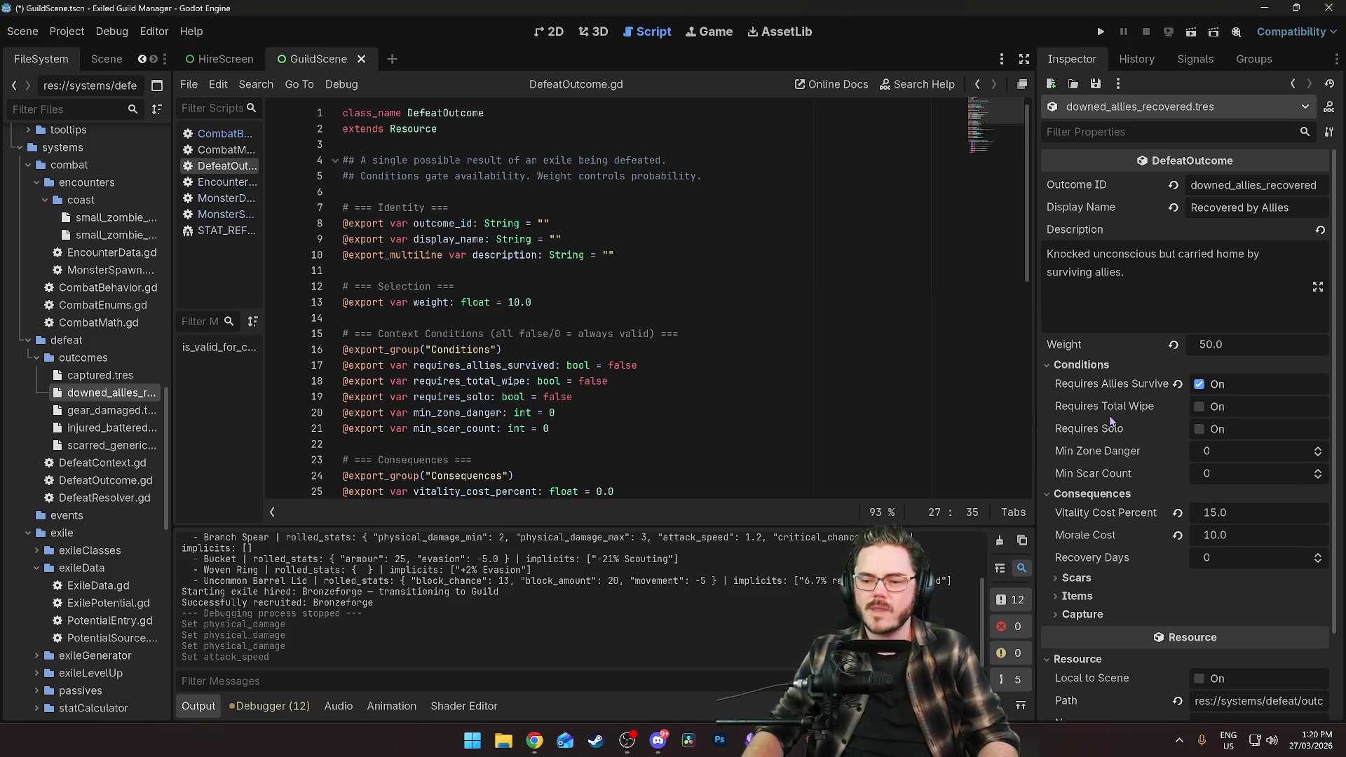
pyautogui.scroll(-3, 1099, 430)
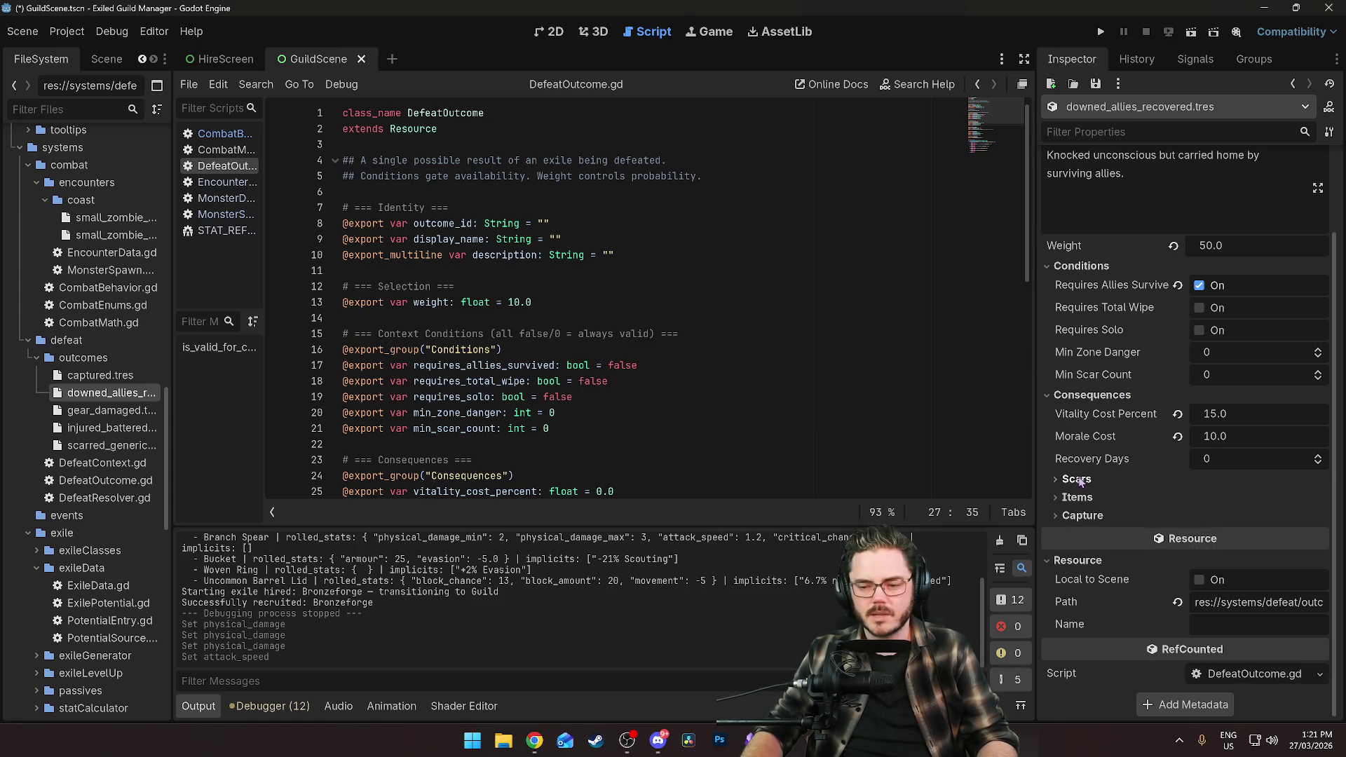
pyautogui.click(102, 449)
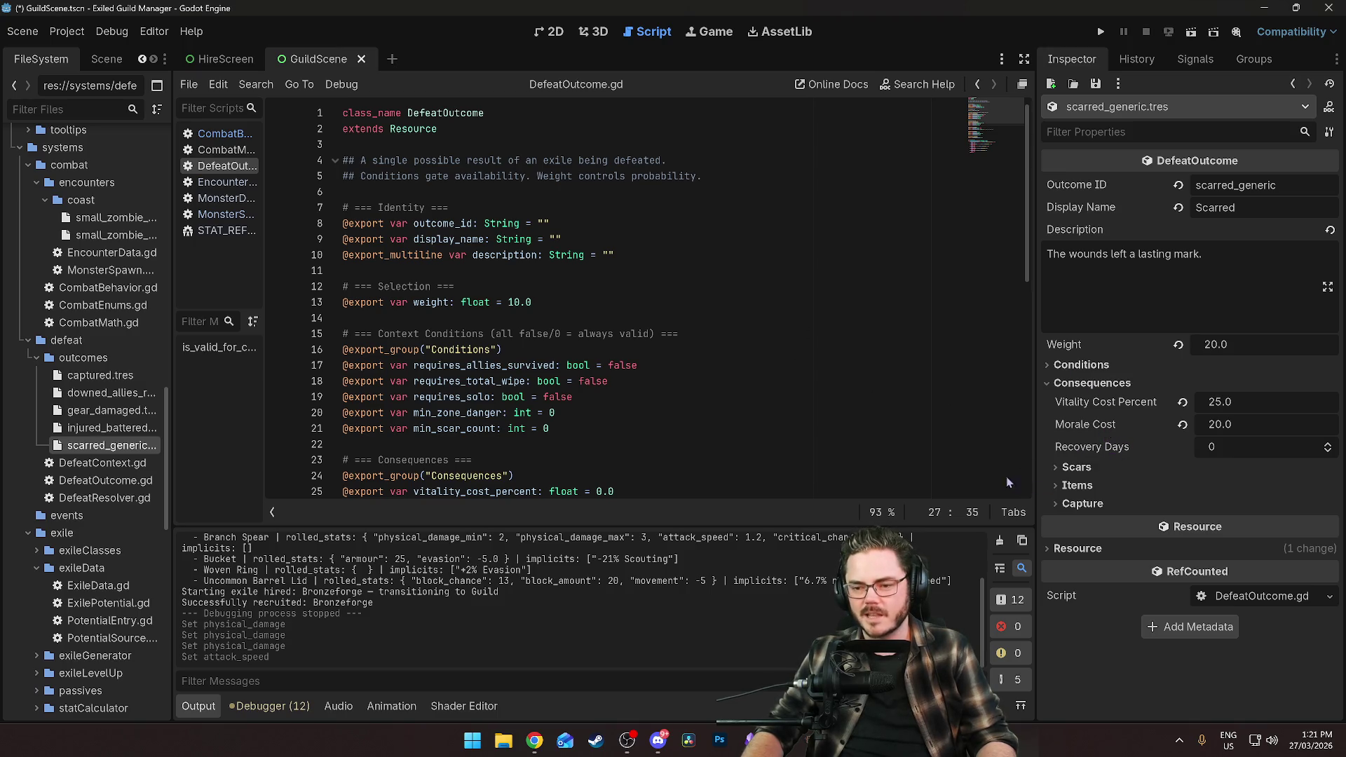
pyautogui.click(1084, 469)
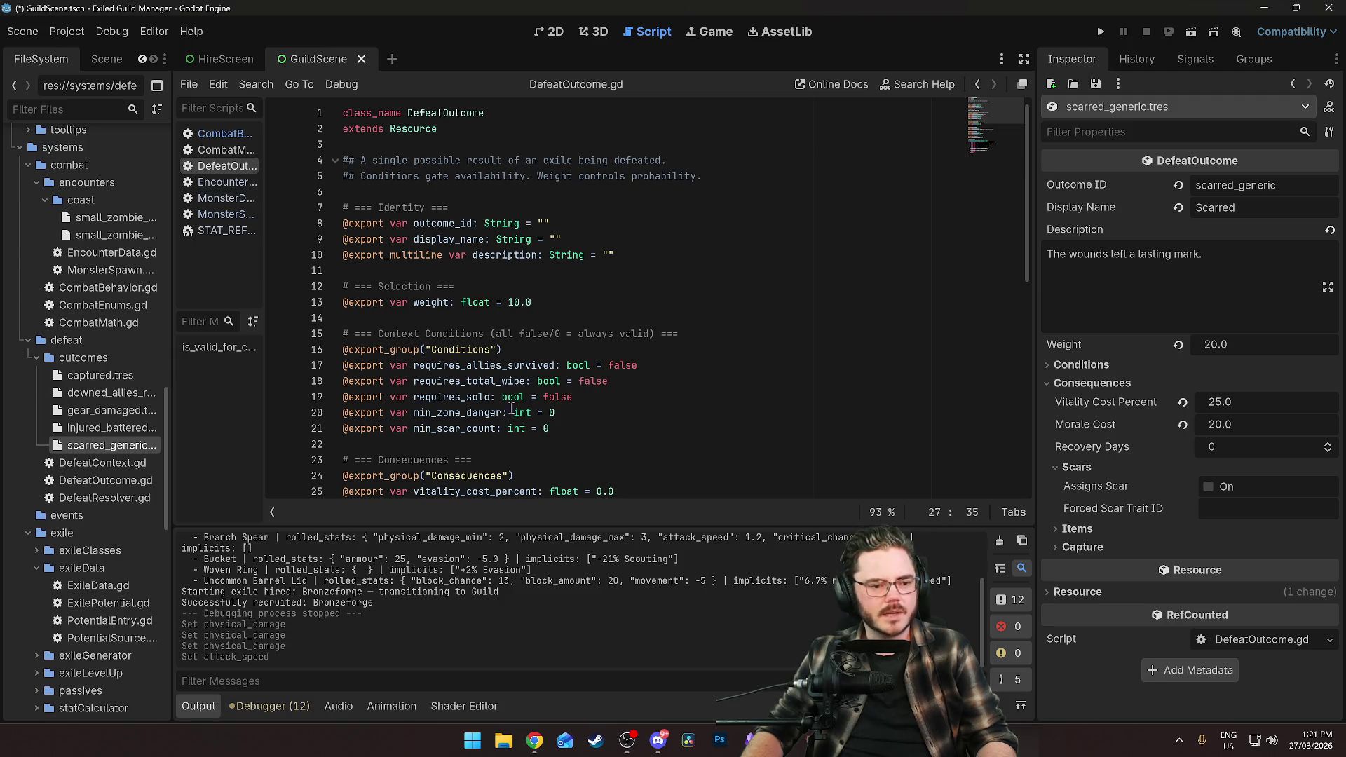
pyautogui.click(1209, 486)
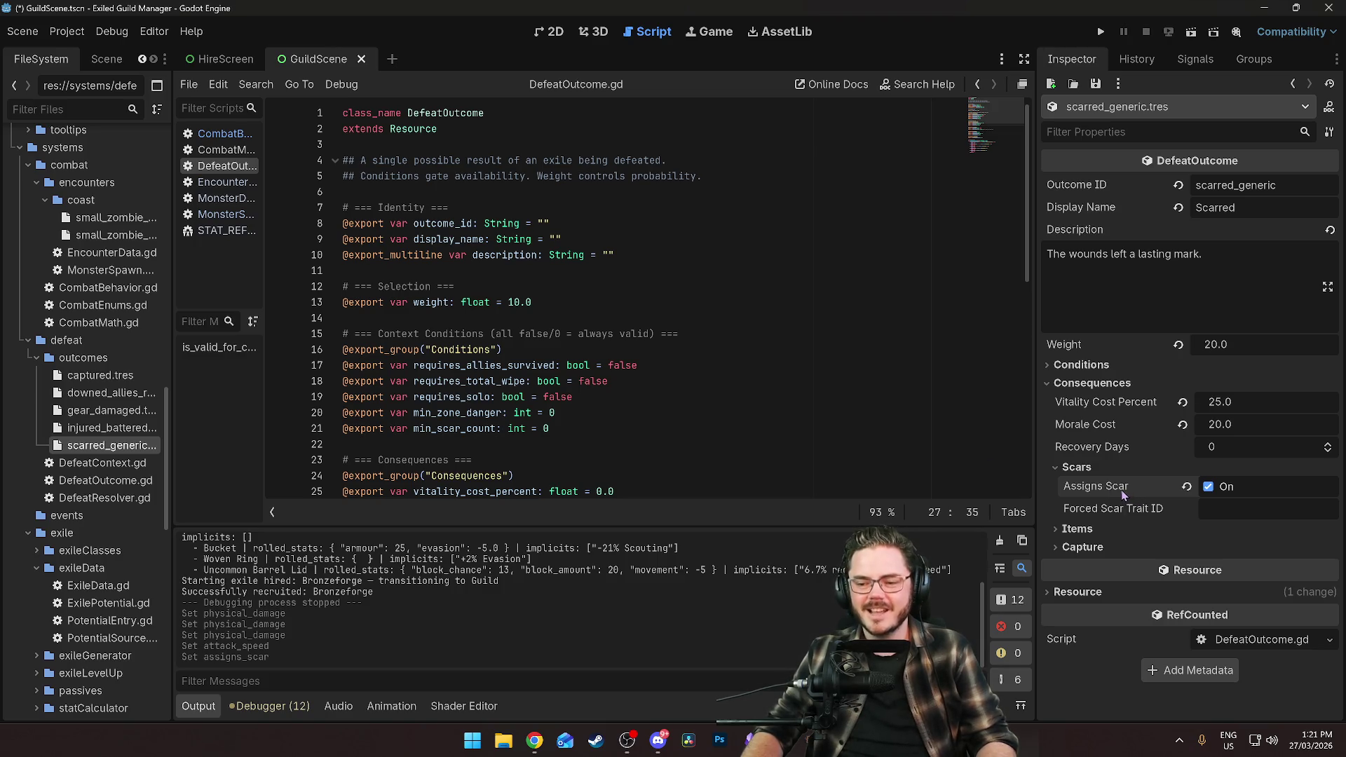
pyautogui.click(629, 340)
pyautogui.hotkey('ctrl', 's')
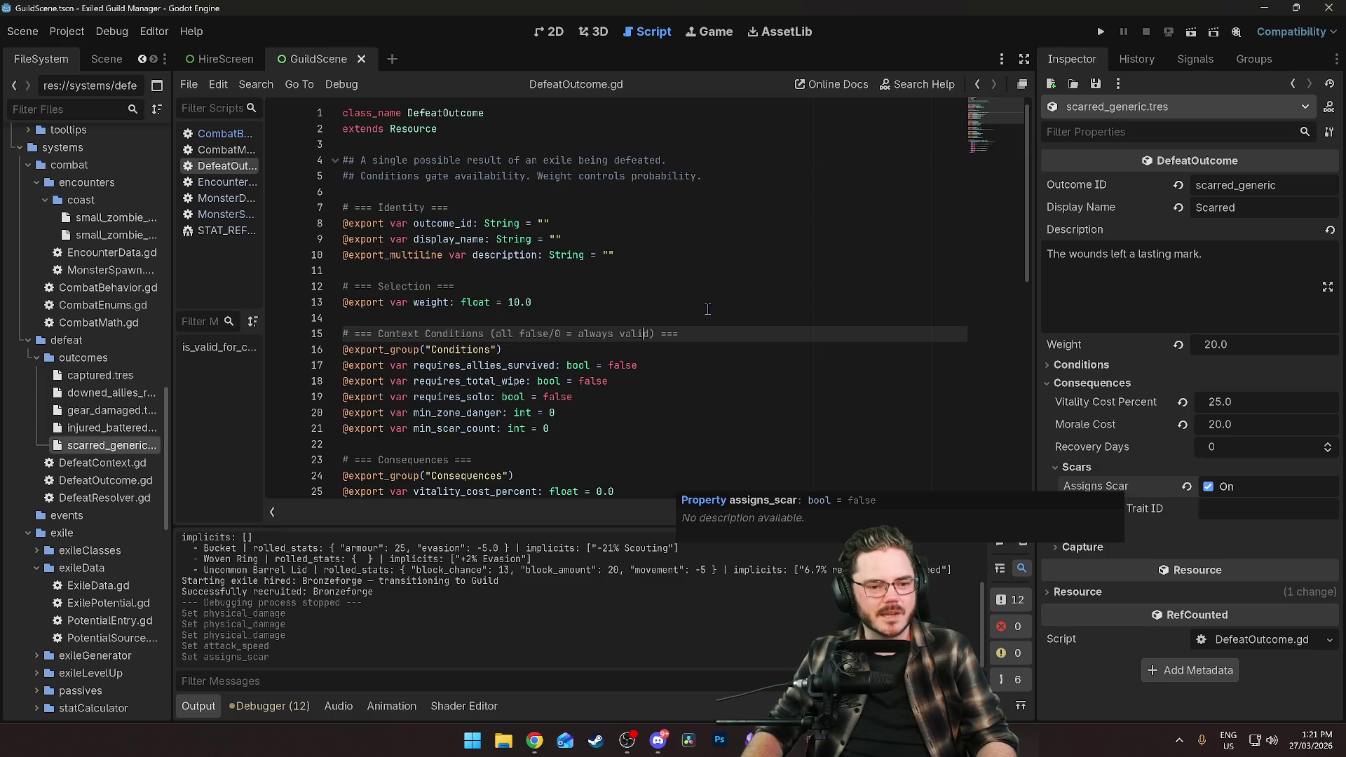
# Filter files by 'trait', go to the exile traits folder and open scar_pieces_missing.tres.
pyautogui.scroll(10, 133, 430)
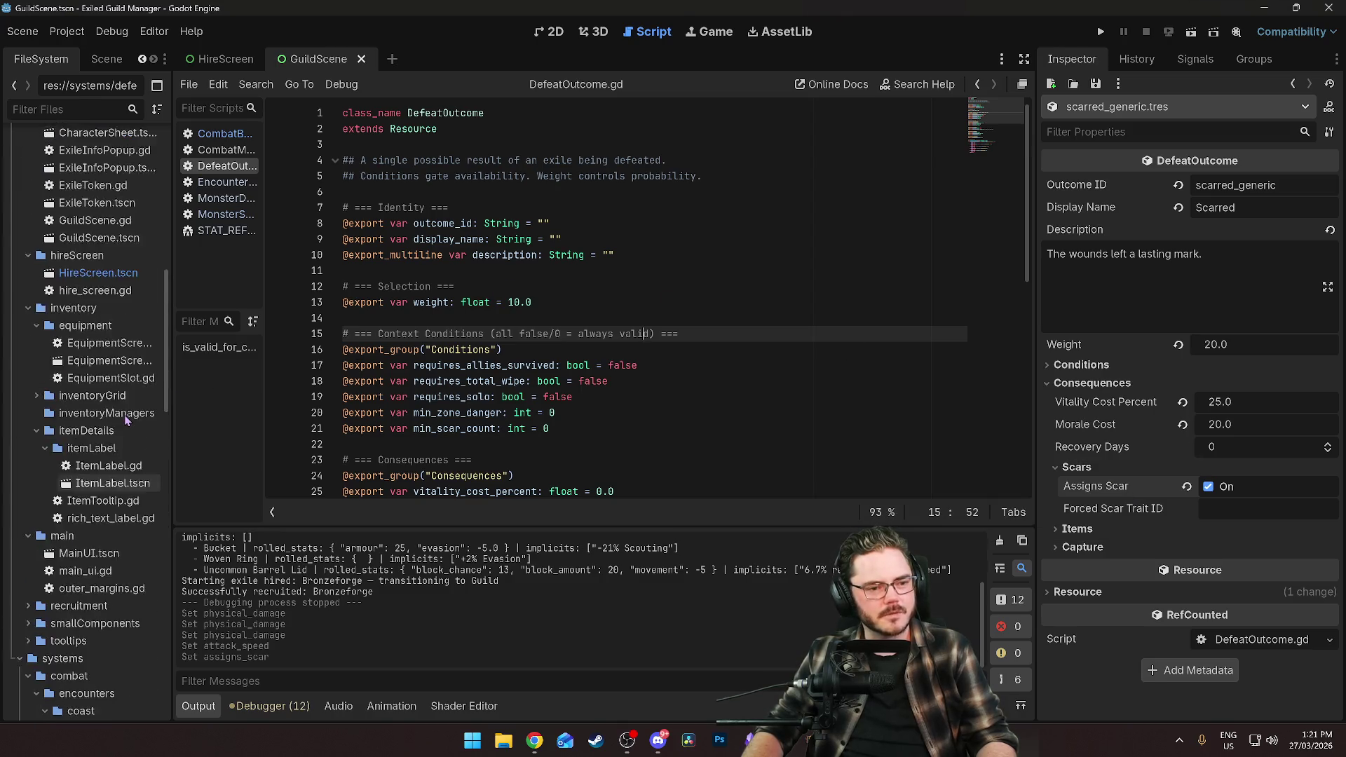
pyautogui.scroll(-5, 132, 423)
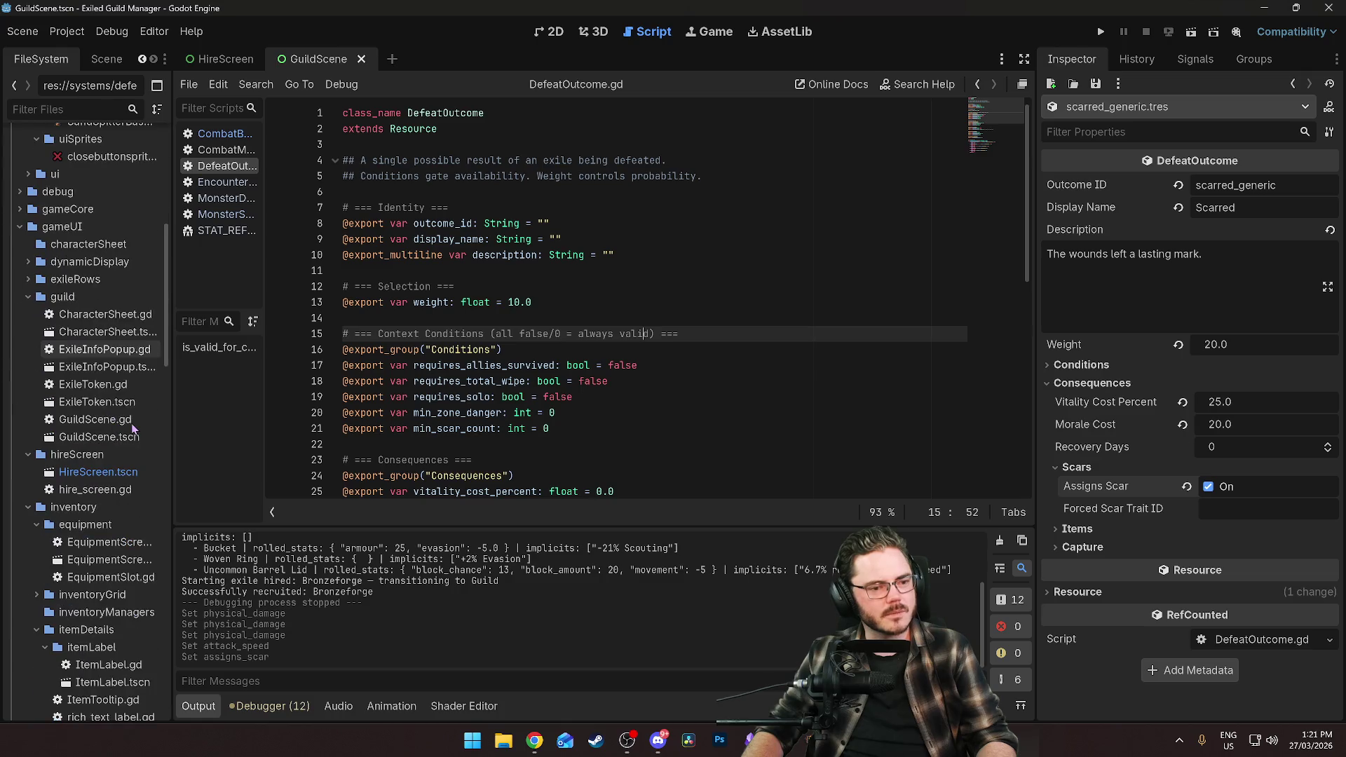
pyautogui.scroll(-8, 101, 370)
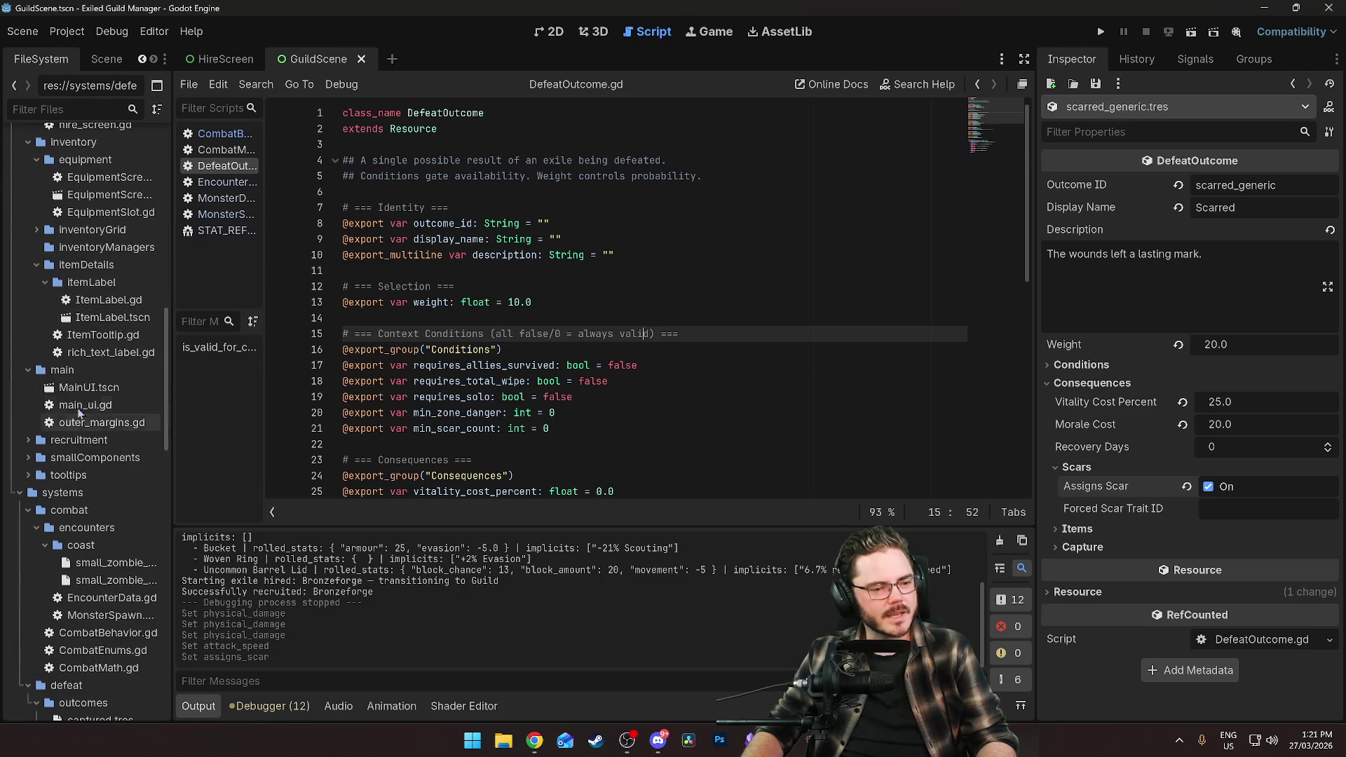
pyautogui.click(69, 108)
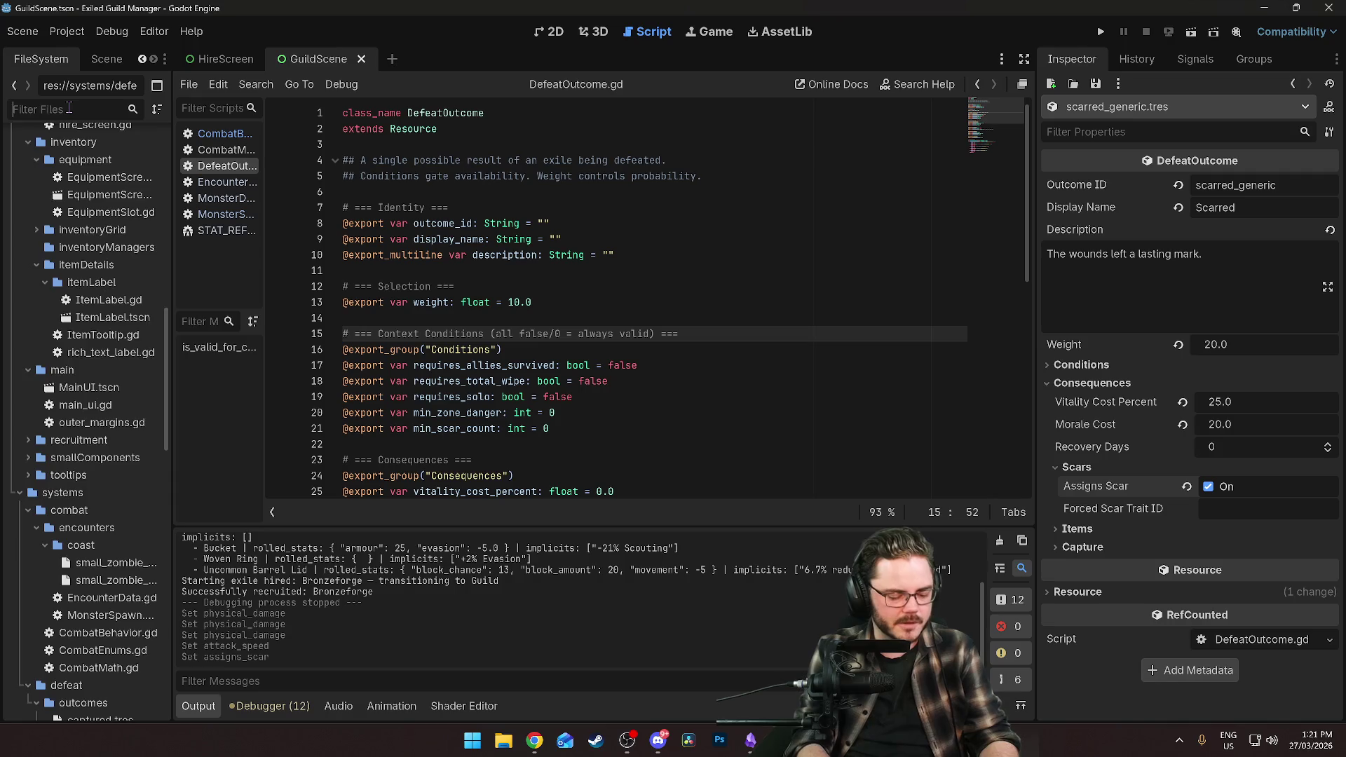
pyautogui.write('trait')
pyautogui.doubleClick(71, 349)
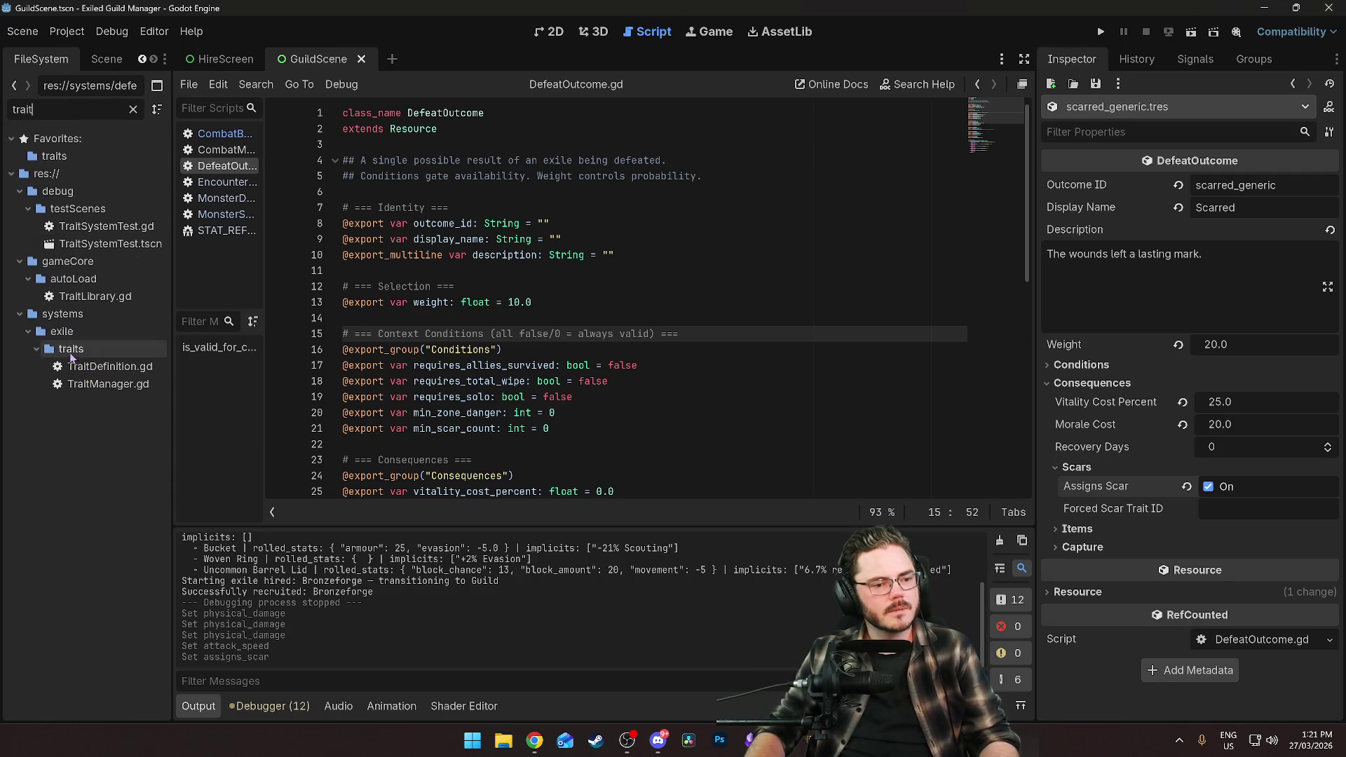
pyautogui.click(133, 109)
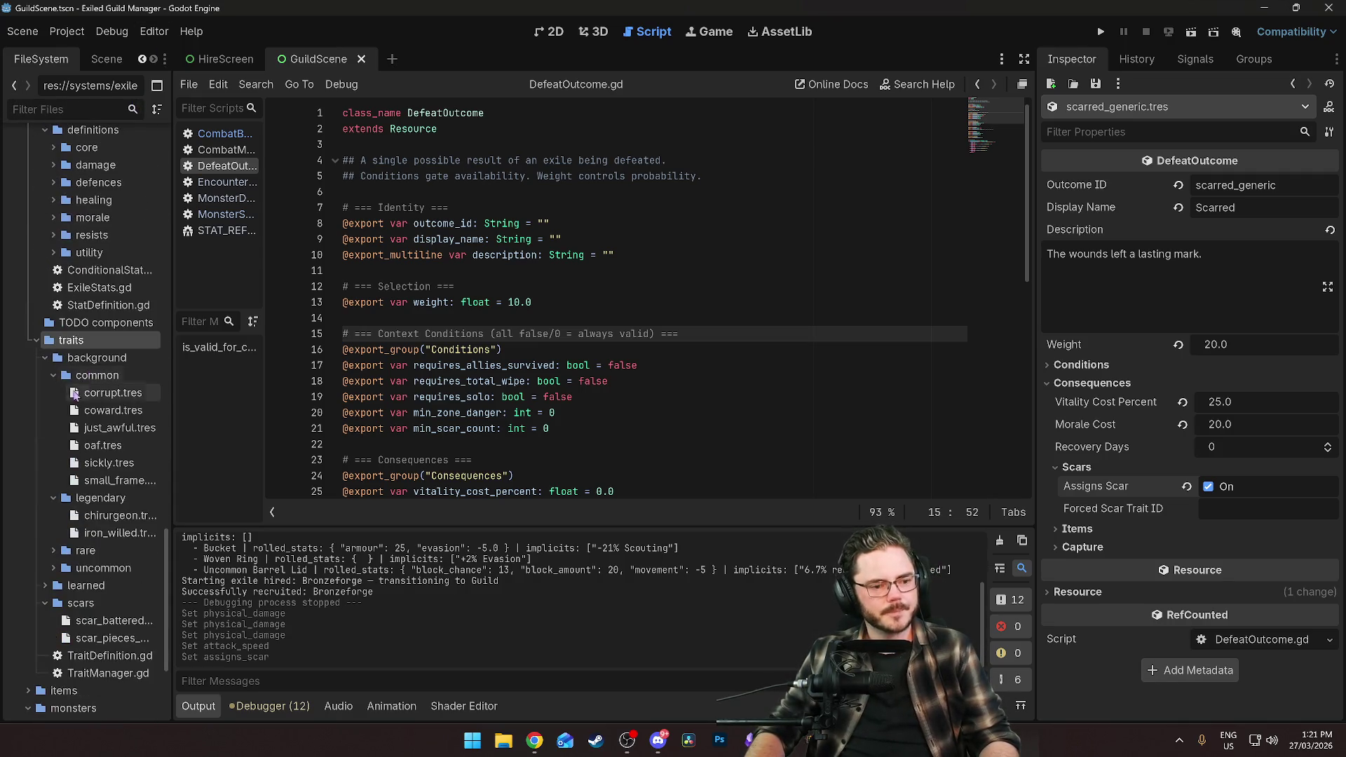
pyautogui.scroll(-3, 78, 469)
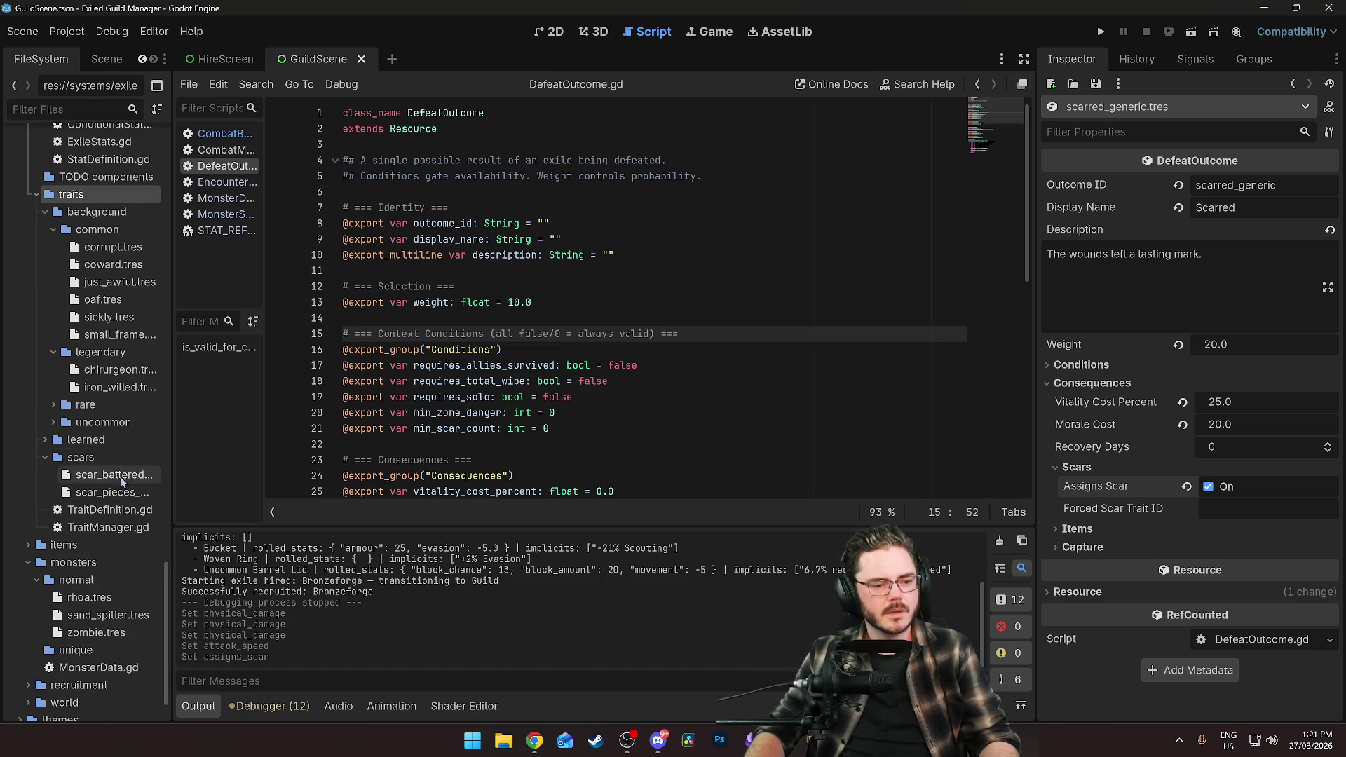
pyautogui.doubleClick(118, 495)
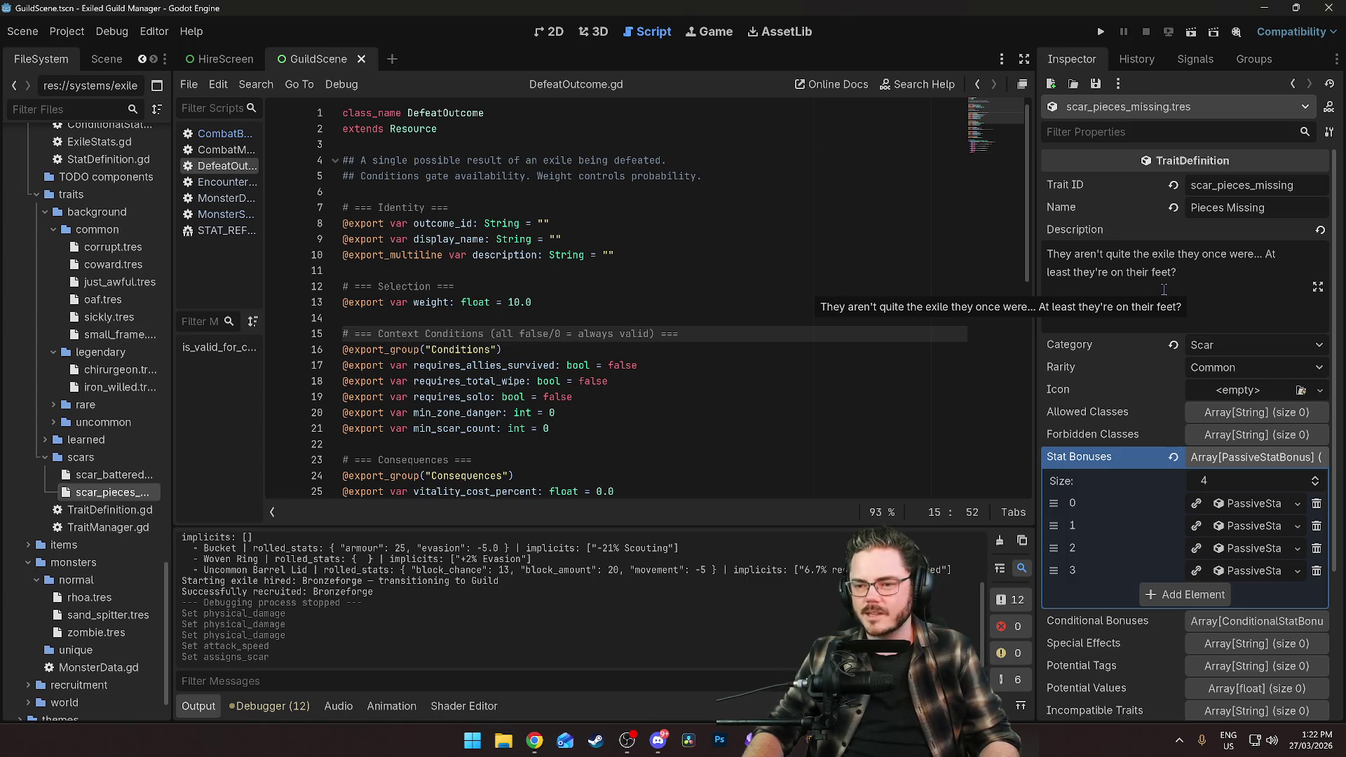
# Insert 'light' before 'on' in the trait's Description and save it.
pyautogui.click(1114, 272)
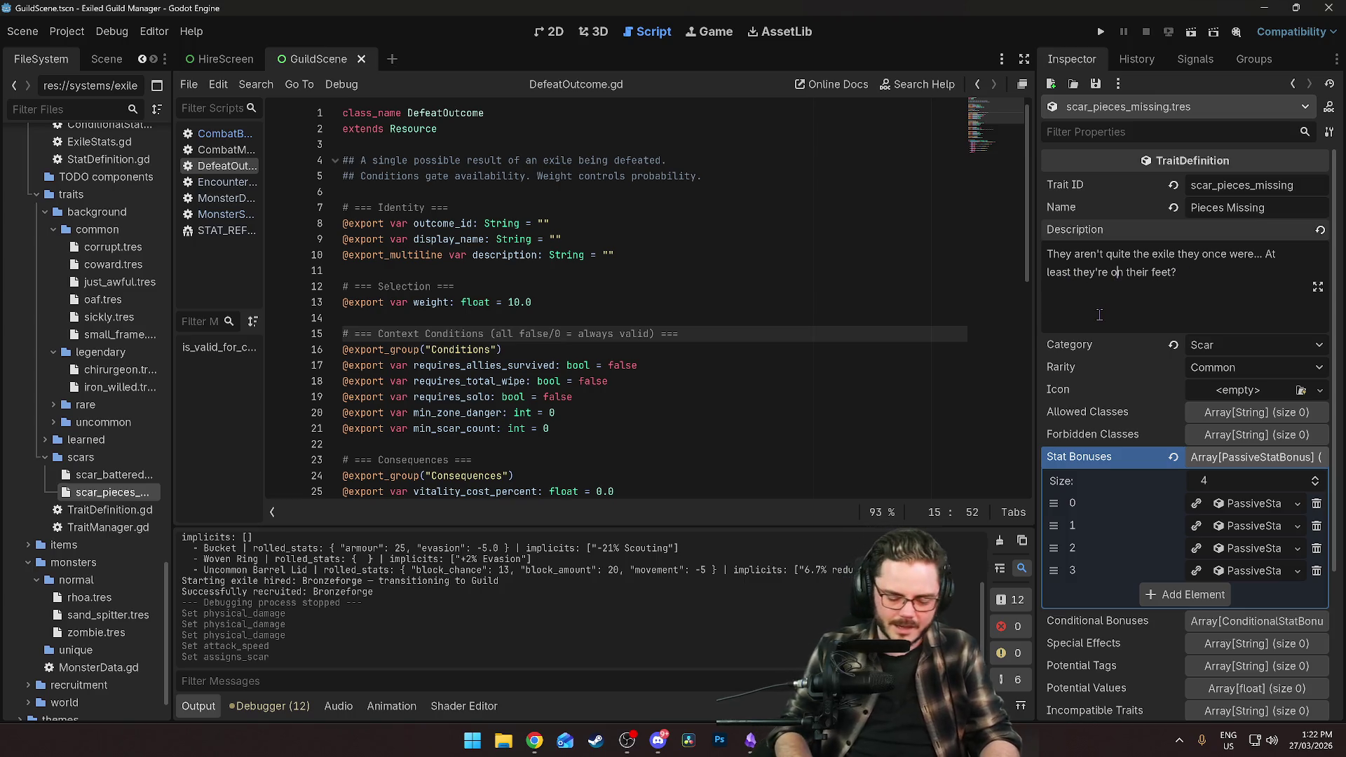
pyautogui.write('light')
pyautogui.hotkey('ctrl', 's')
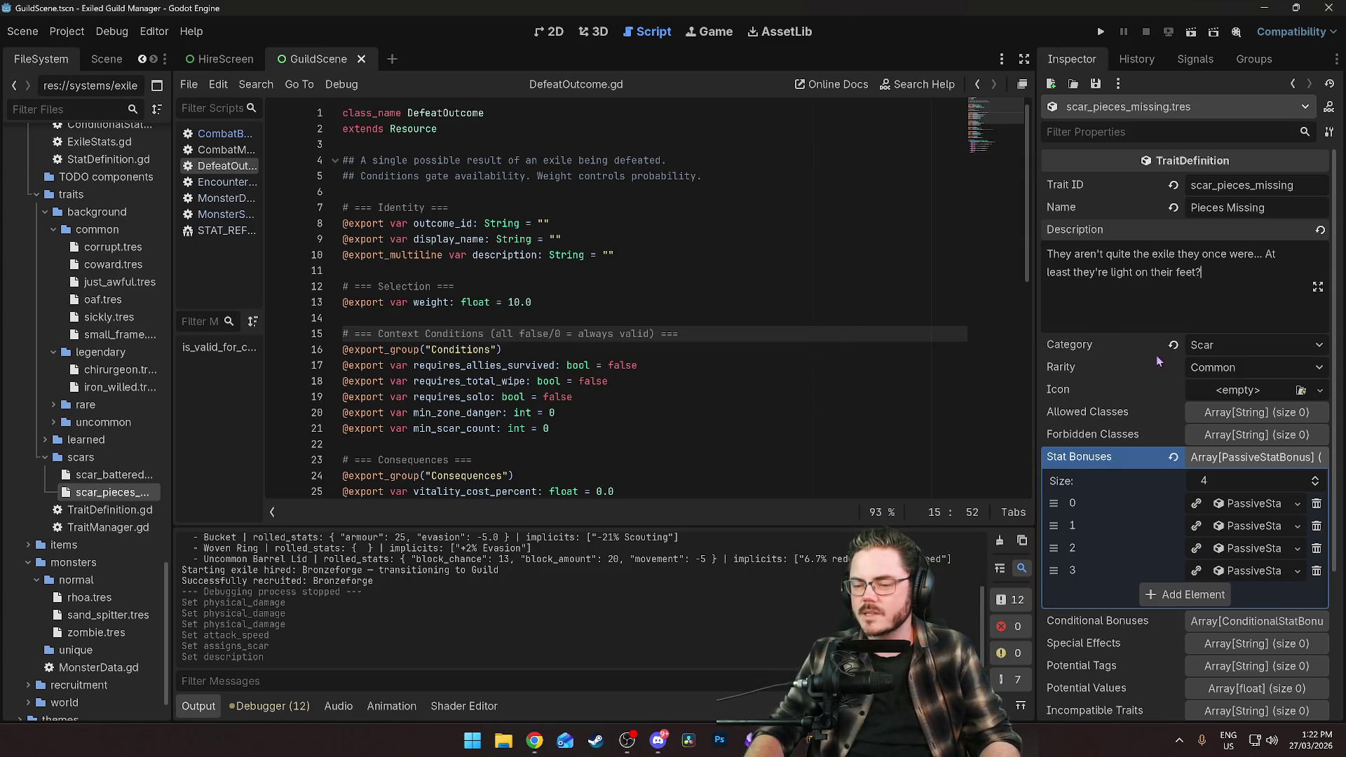
# Expand the four stat bonuses, including evasion, life and max_vitality, to review them.
pyautogui.scroll(-4, 1122, 366)
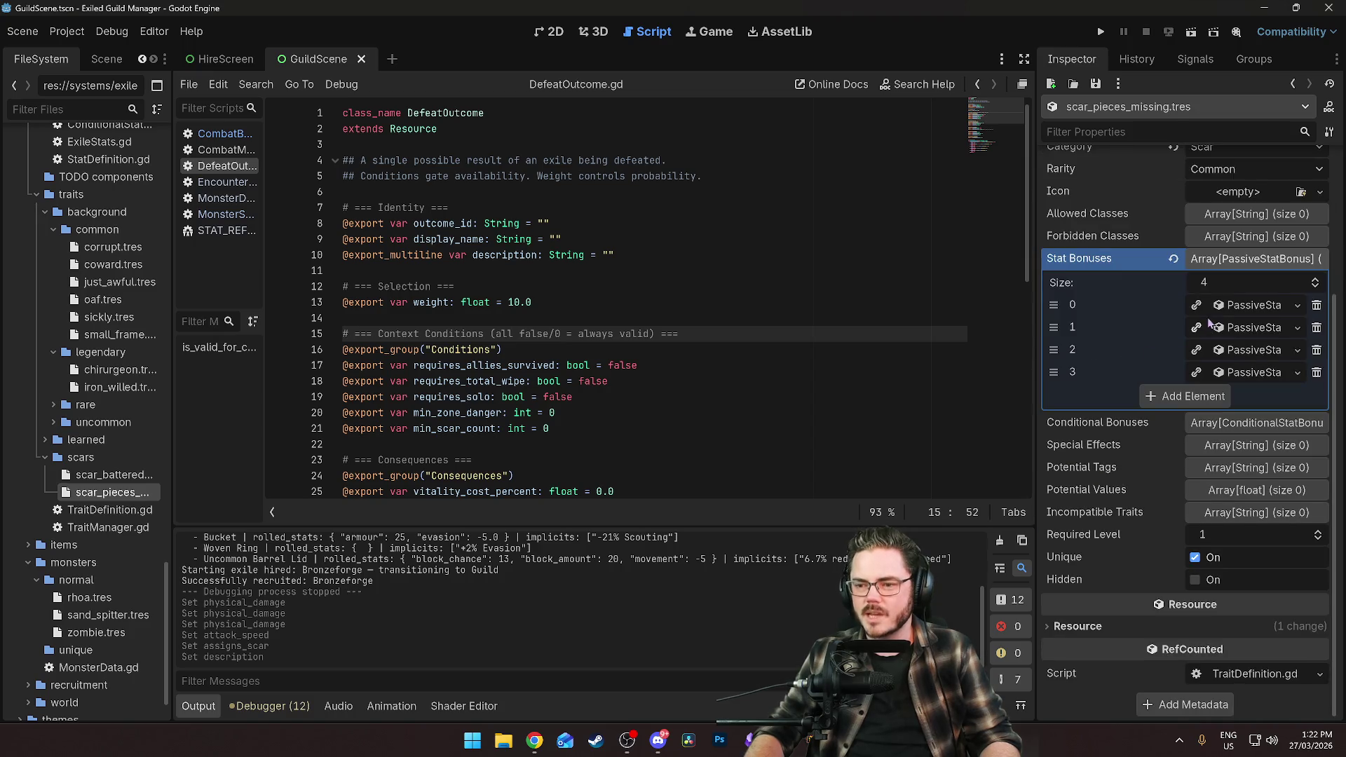
pyautogui.click(1245, 307)
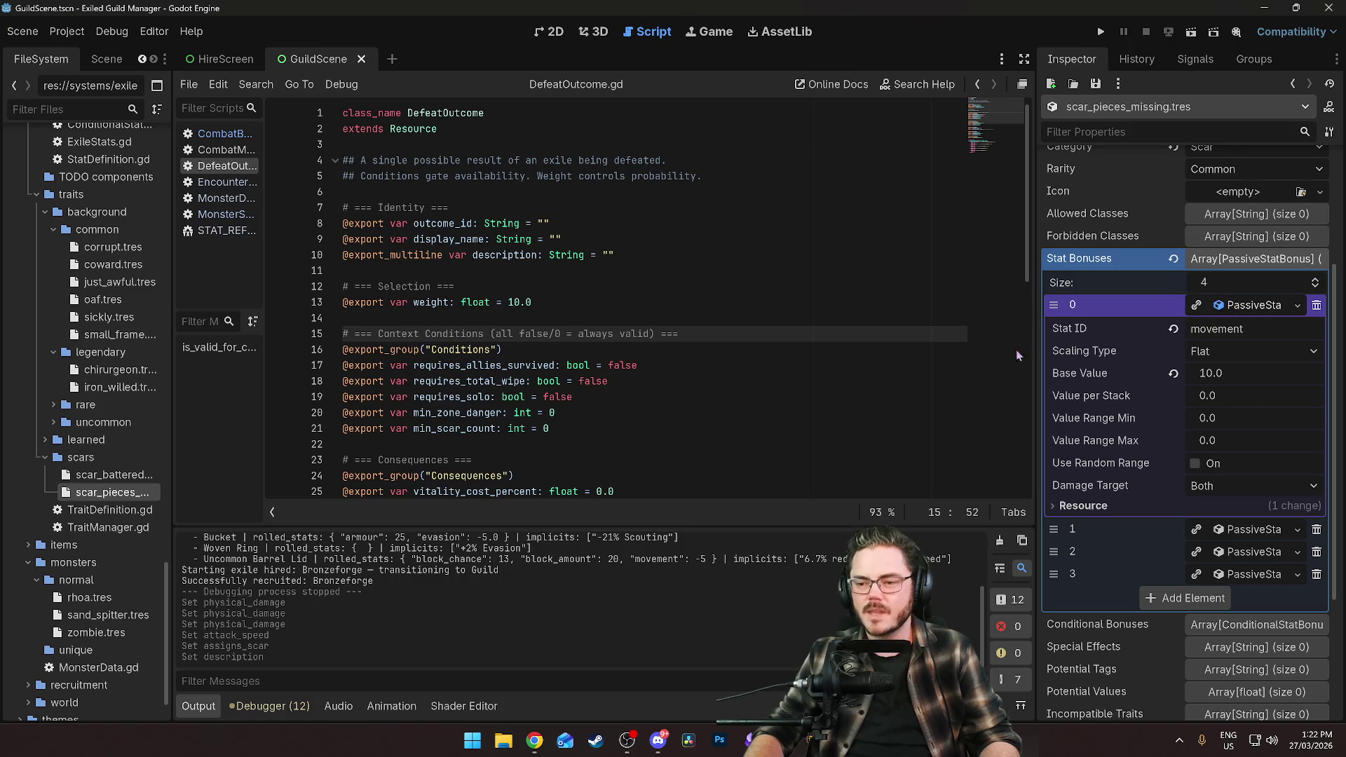
pyautogui.click(1245, 536)
pyautogui.scroll(-4, 1248, 534)
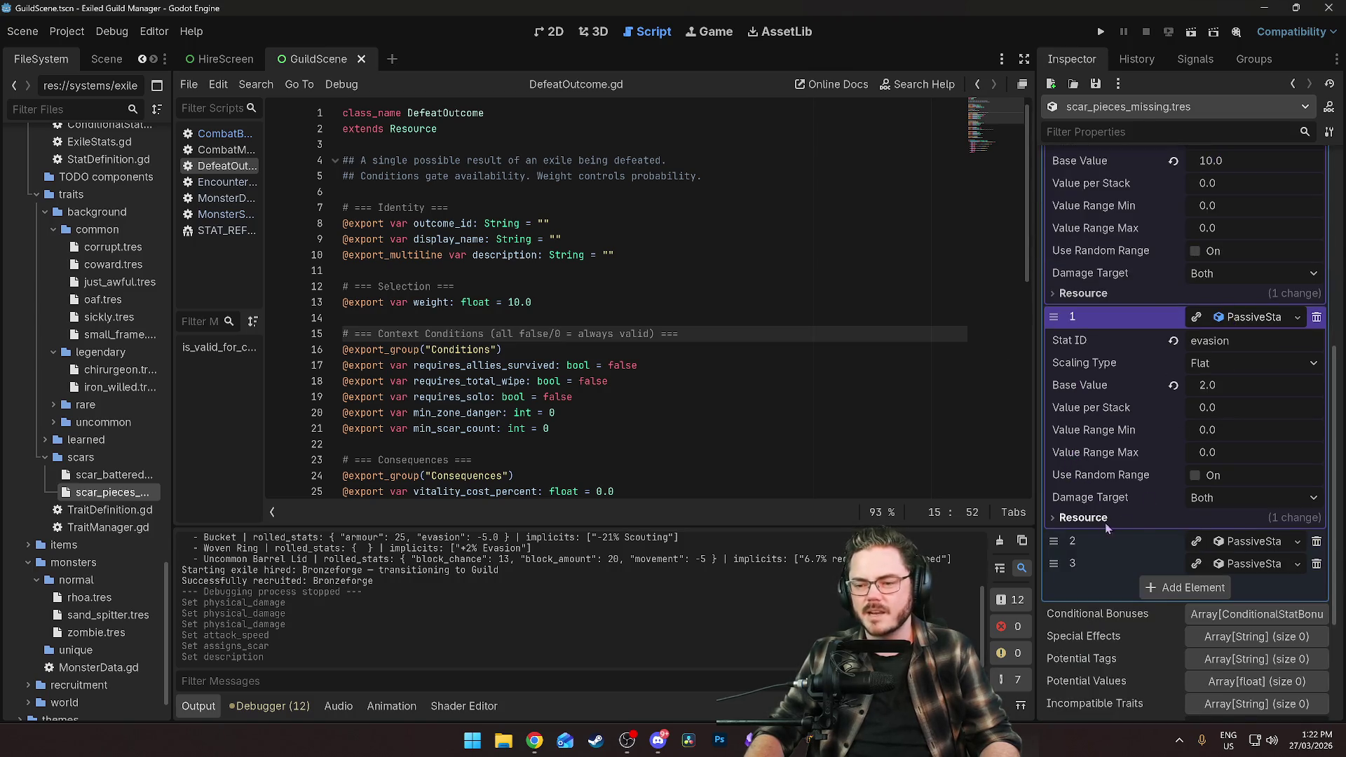
pyautogui.click(1214, 548)
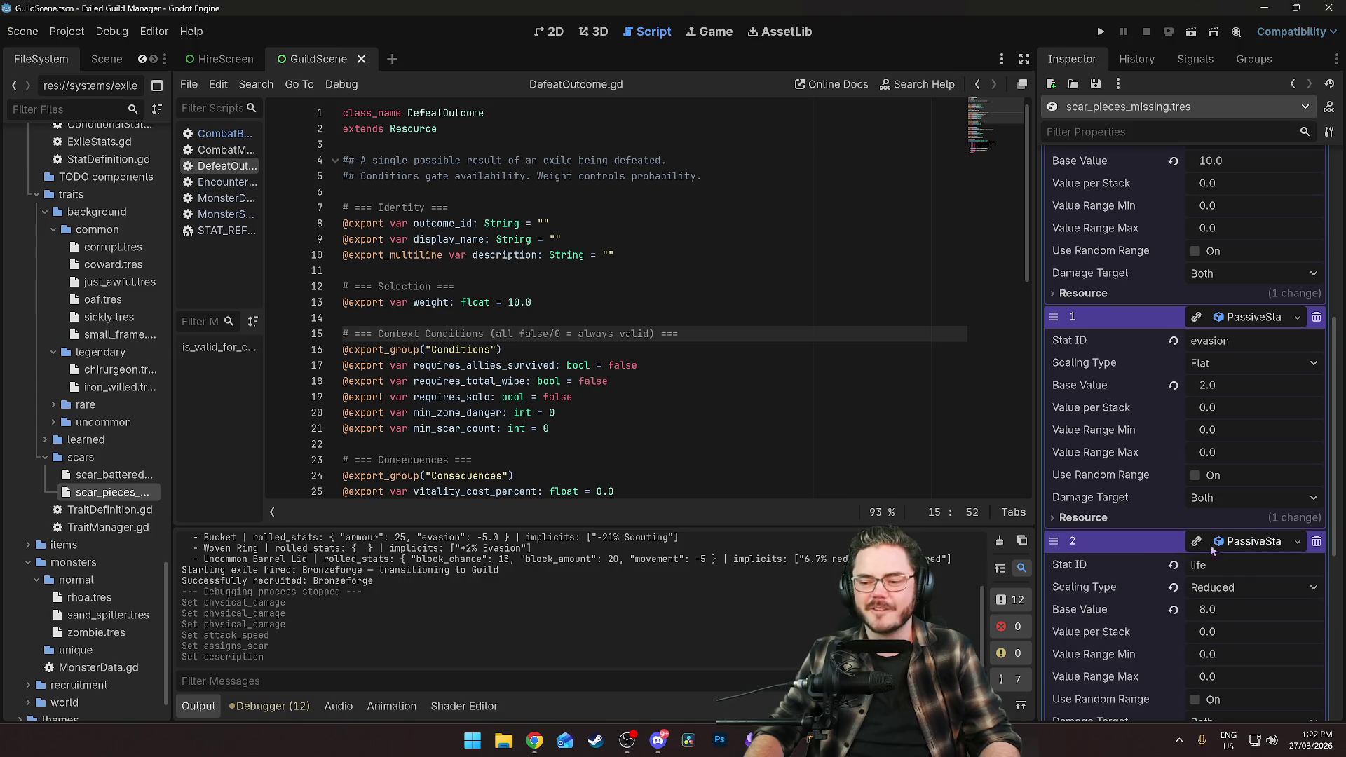
pyautogui.scroll(-3, 1082, 489)
pyautogui.scroll(-3, 1080, 489)
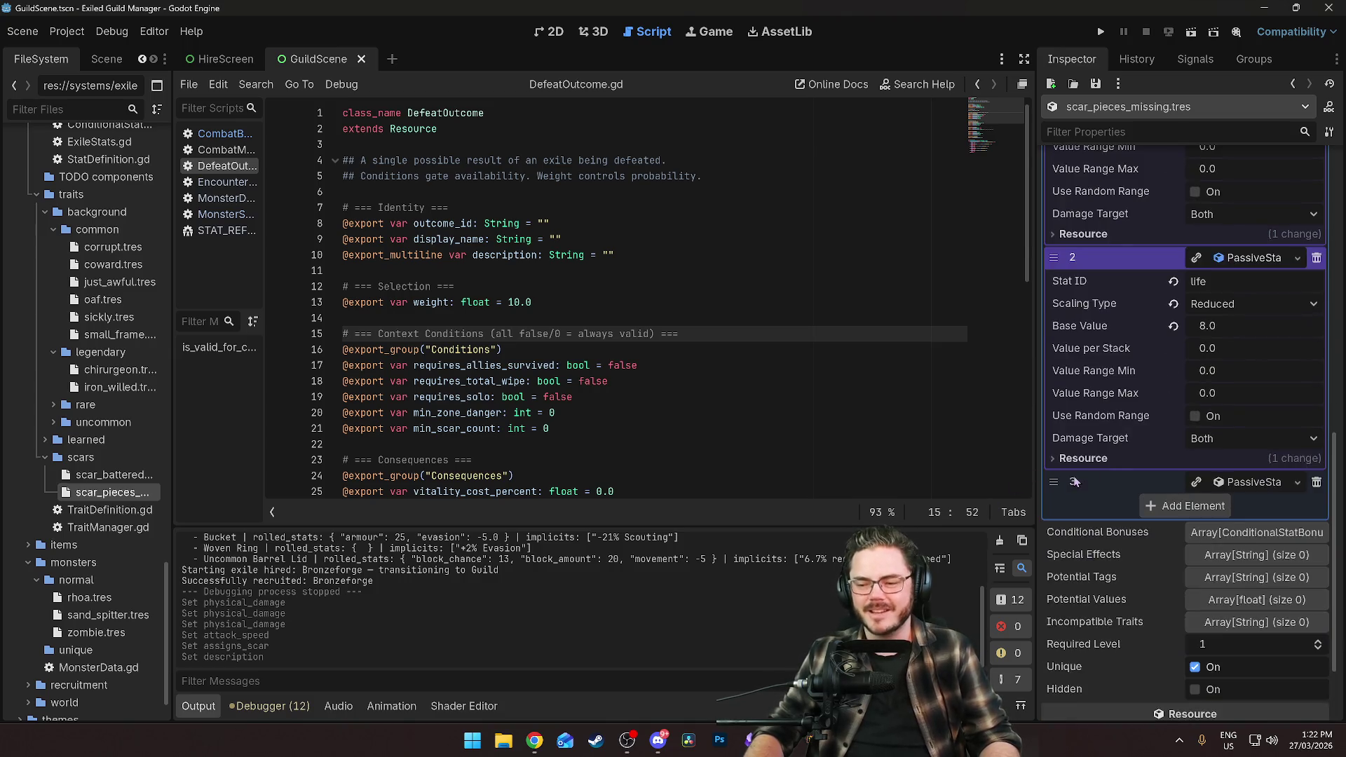
pyautogui.click(1241, 482)
pyautogui.scroll(-1, 1129, 434)
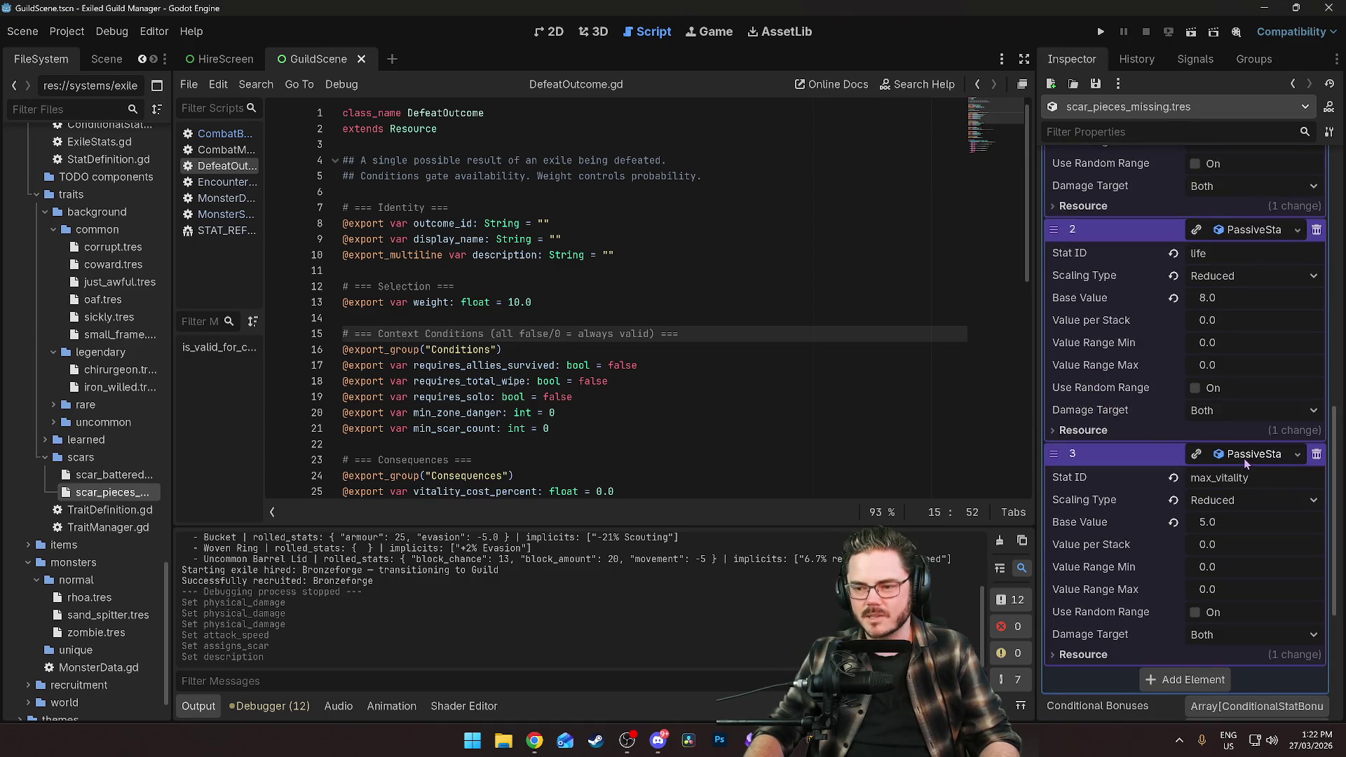
# Collapse each stat bonus entry and then the whole stat bonuses list.
pyautogui.click(1246, 457)
pyautogui.click(1248, 239)
pyautogui.scroll(5, 1129, 316)
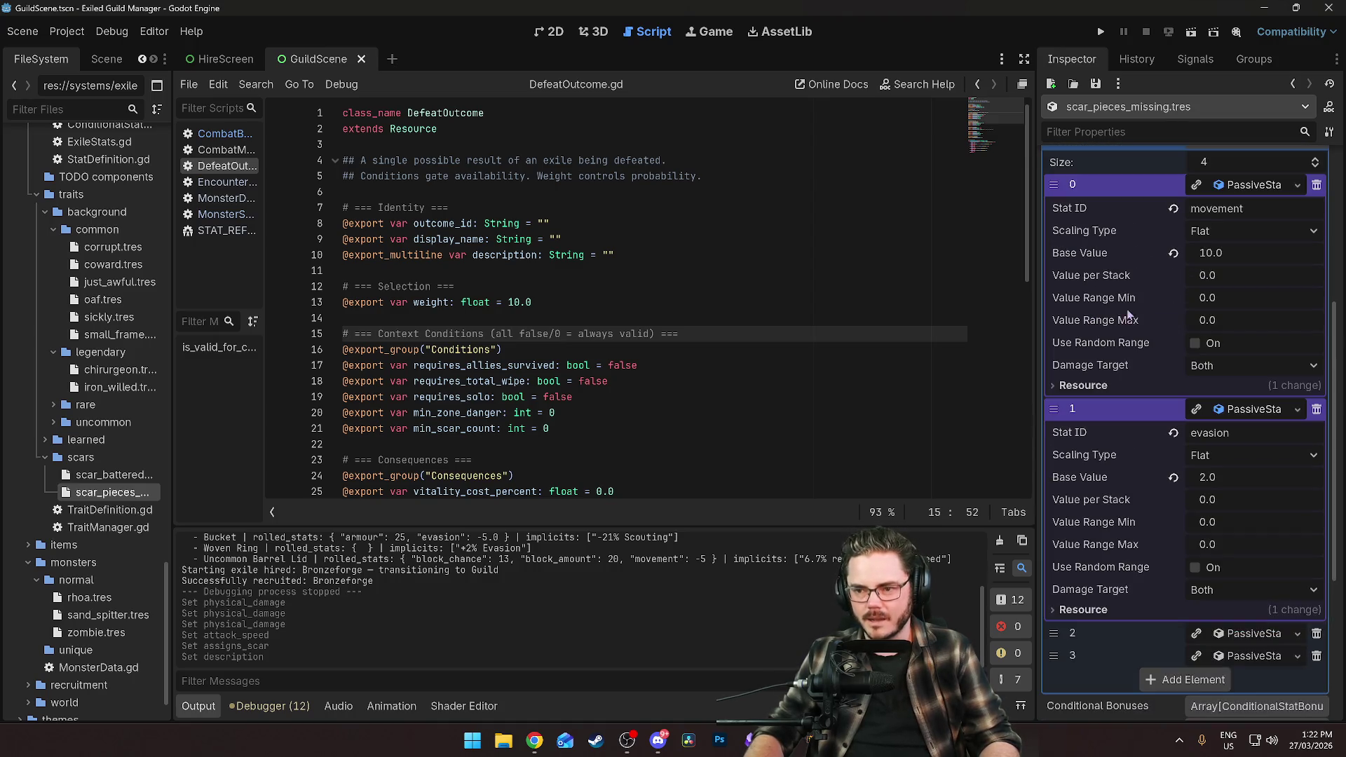
pyautogui.click(1241, 414)
pyautogui.click(1248, 184)
pyautogui.scroll(4, 1115, 449)
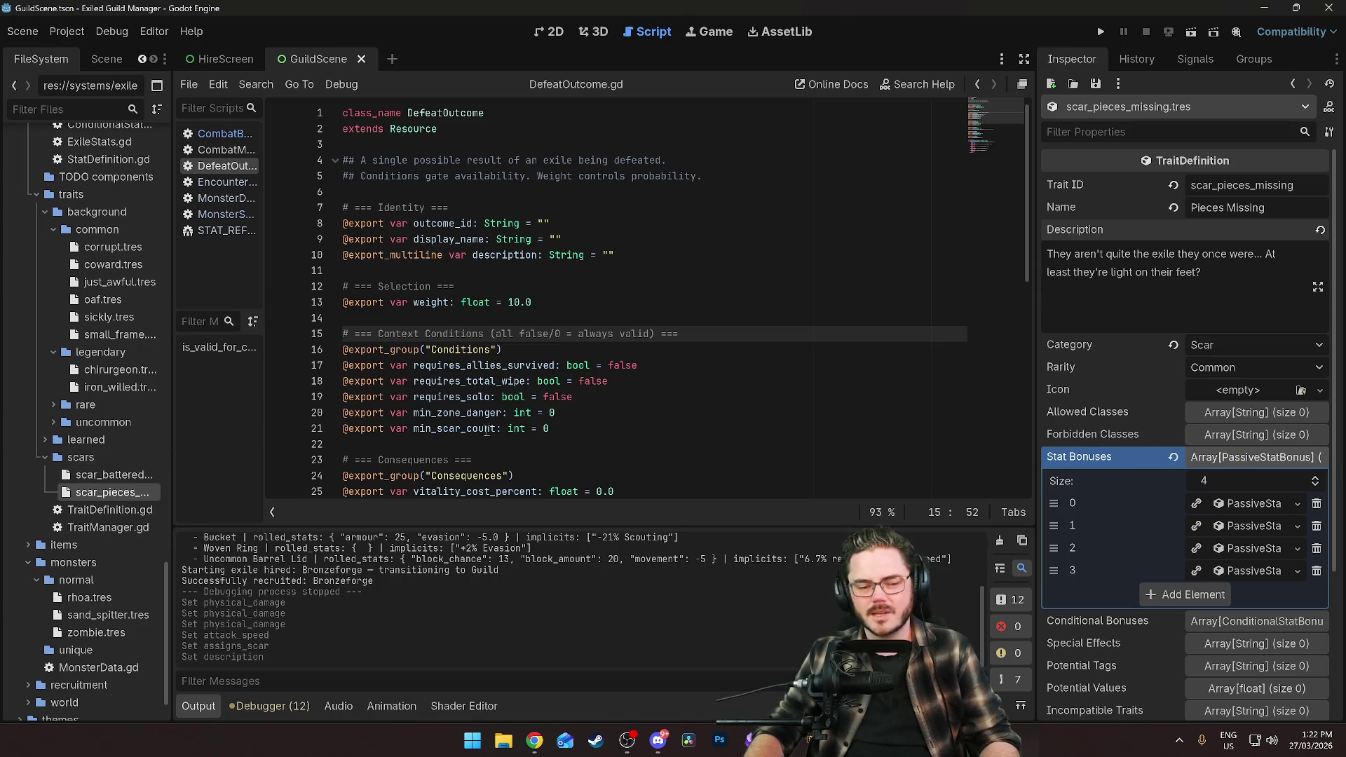
pyautogui.click(1283, 466)
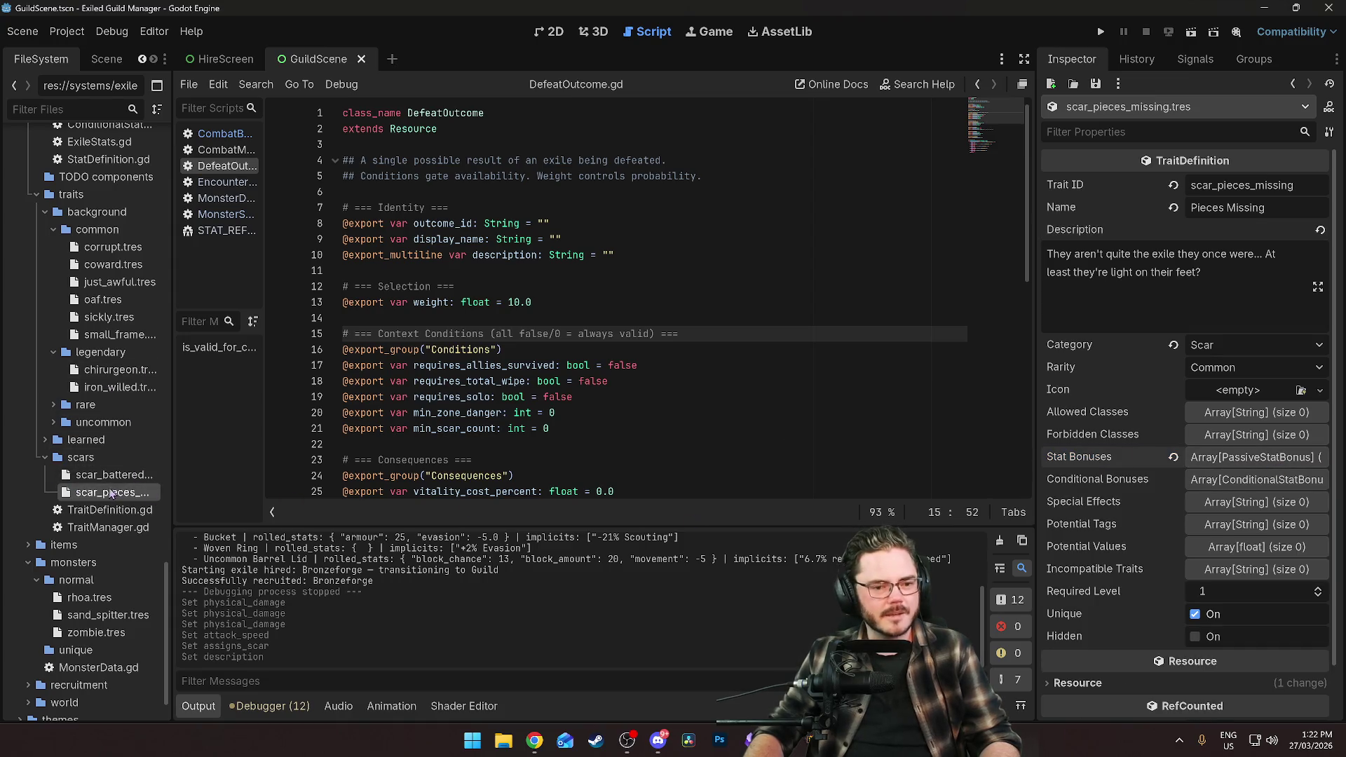
pyautogui.scroll(10, 83, 463)
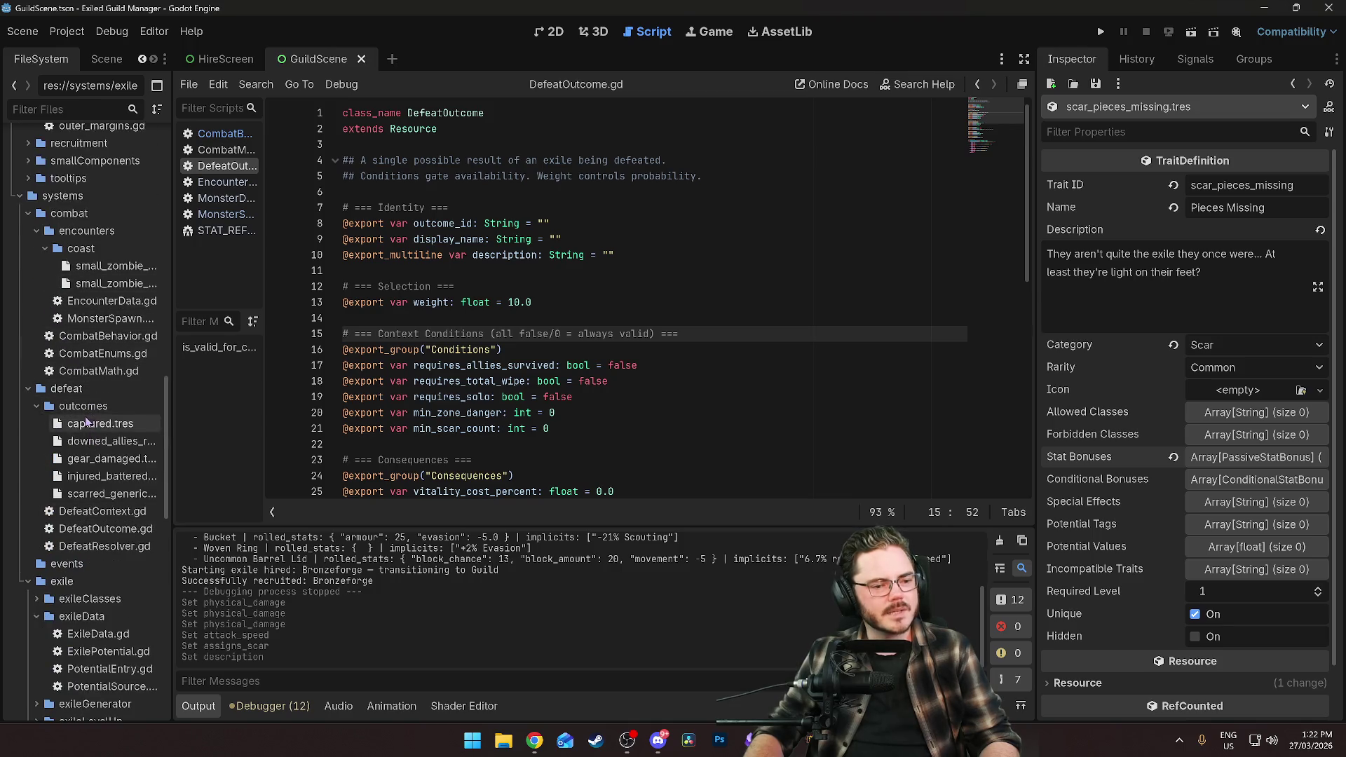
# View DefeatResolver.gd from the top of the file, then open GameSettings.gd.
pyautogui.doubleClick(98, 546)
pyautogui.click(632, 286)
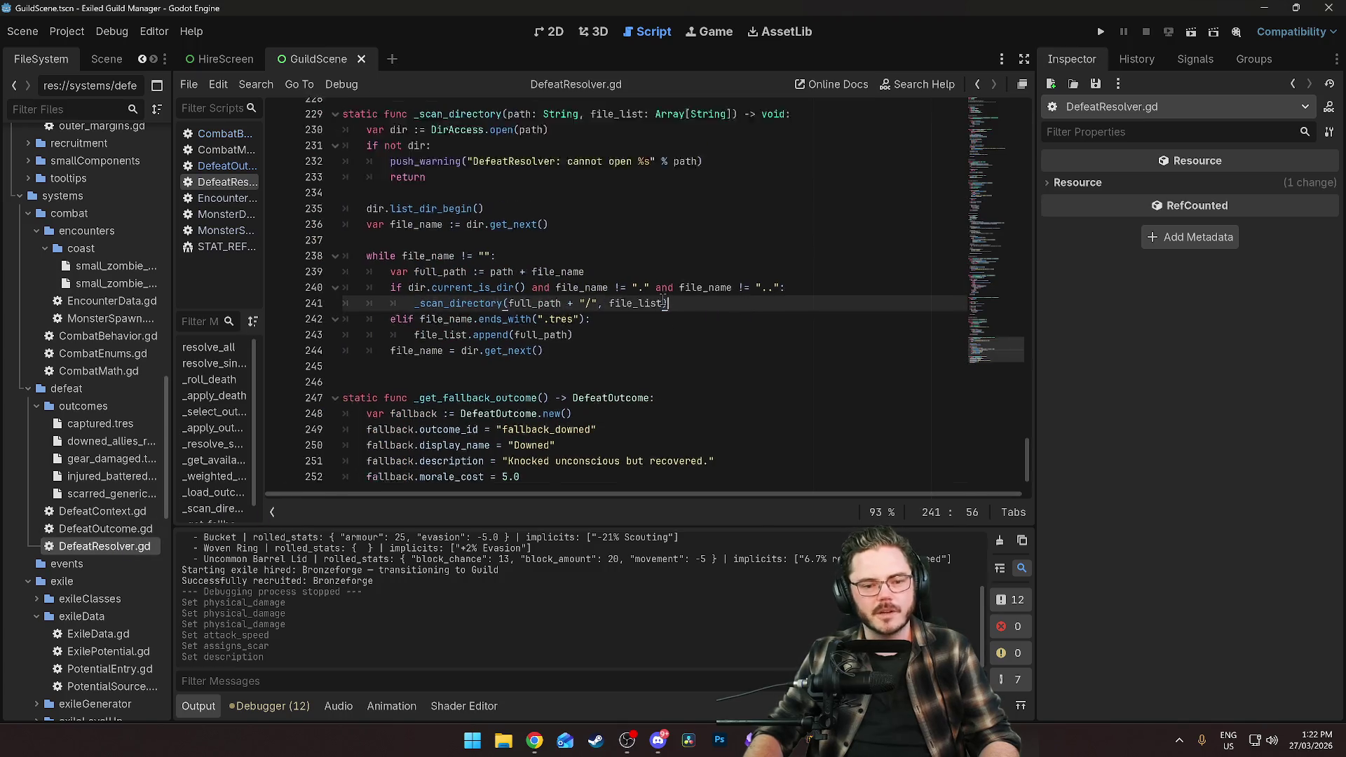
pyautogui.scroll(20, 632, 296)
pyautogui.scroll(20, 874, 153)
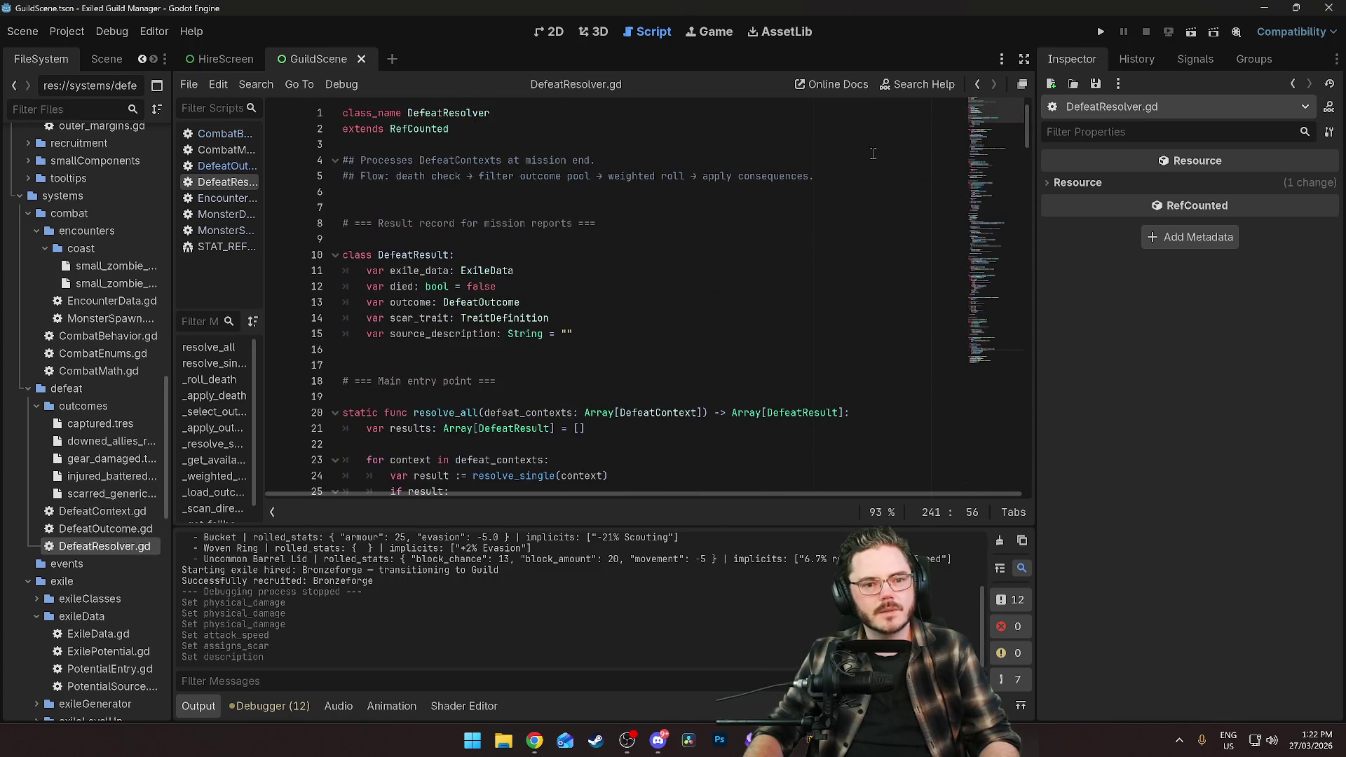
pyautogui.scroll(-3, 482, 280)
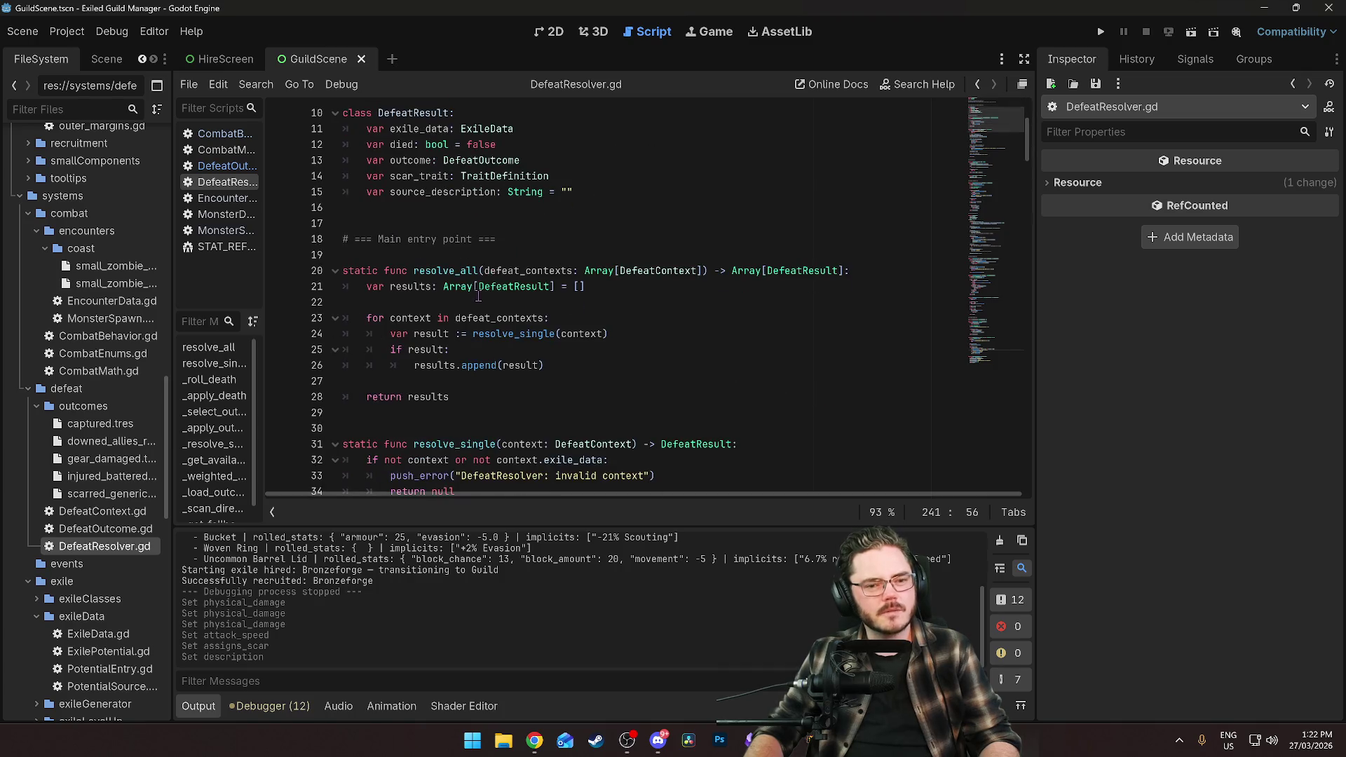
pyautogui.scroll(1, 479, 296)
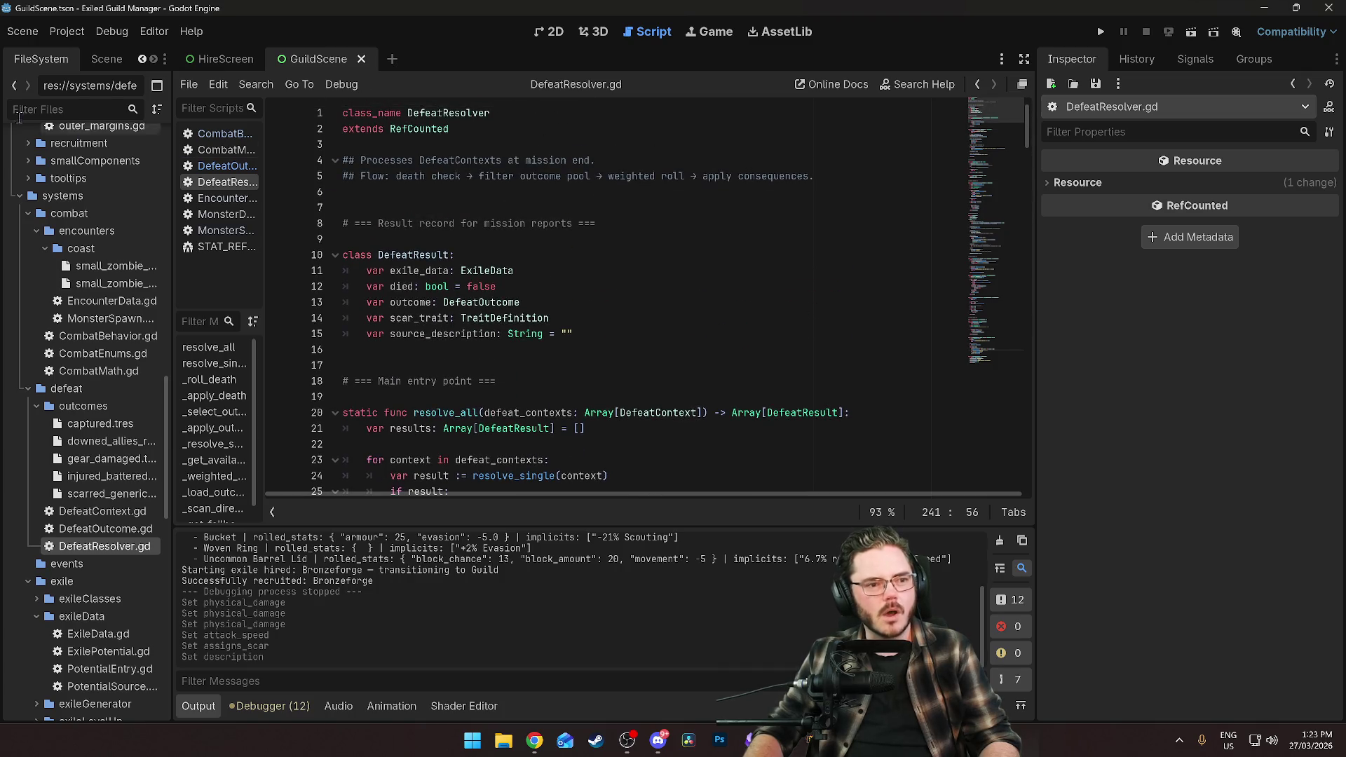
pyautogui.scroll(15, 90, 210)
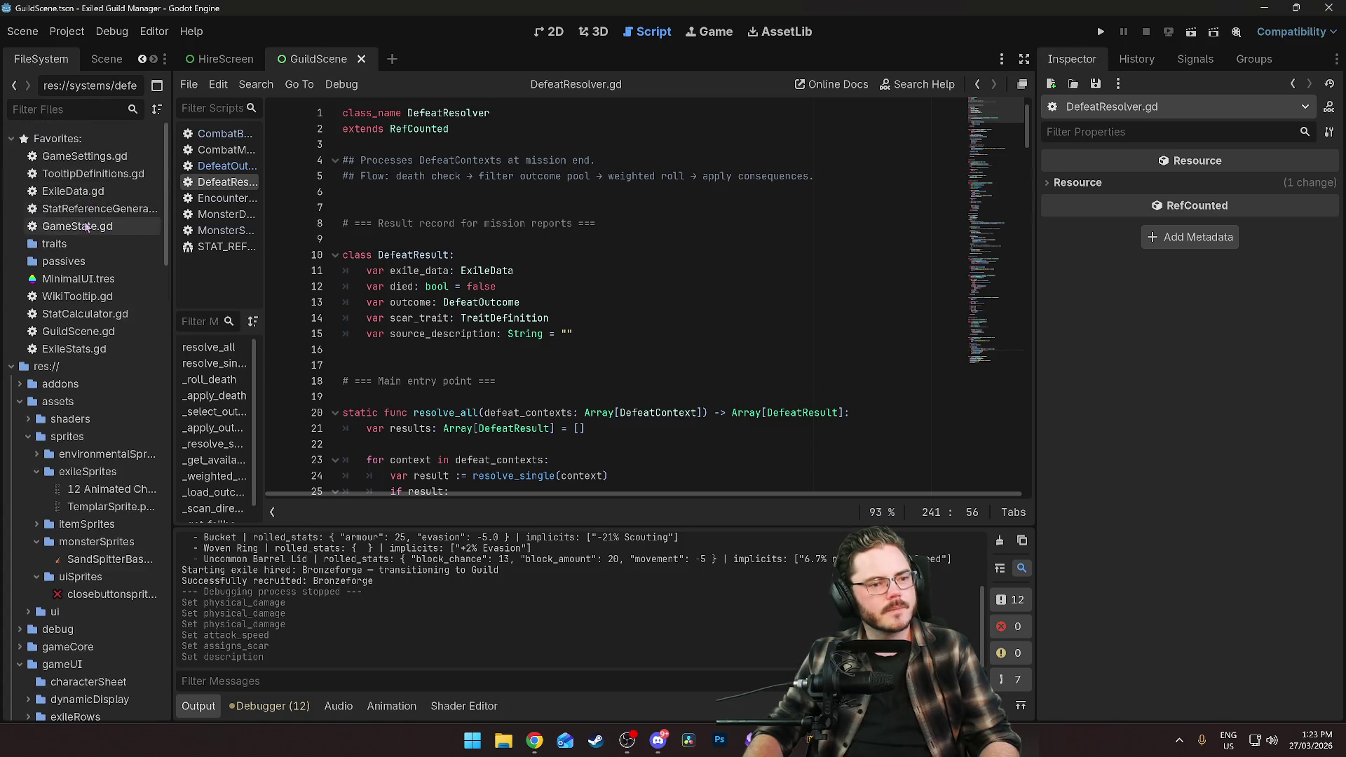
pyautogui.doubleClick(85, 155)
# Review the DEATH_CHANCE_PER_SCAR lines for zero to five scars (0.0 up to 50.0).
pyautogui.scroll(-6, 592, 329)
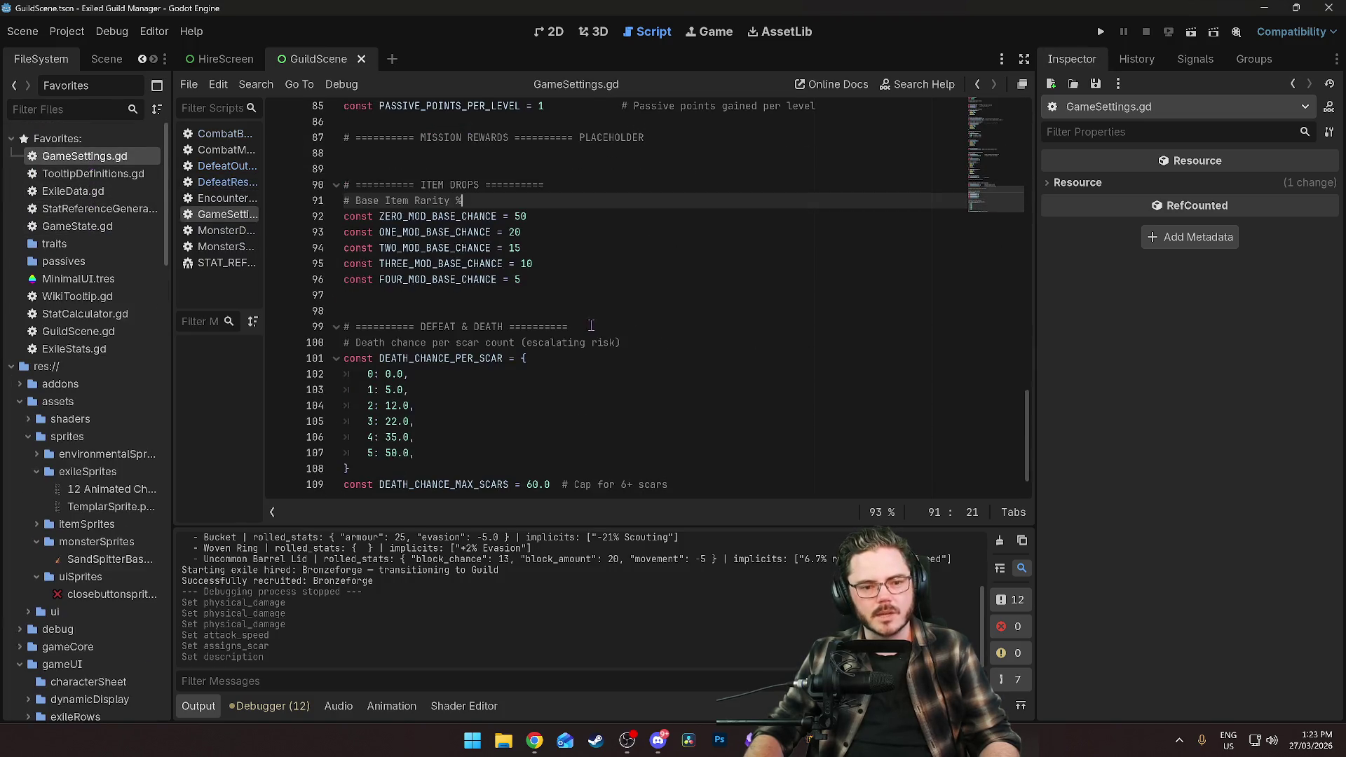
pyautogui.scroll(3, 595, 337)
pyautogui.scroll(-3, 595, 337)
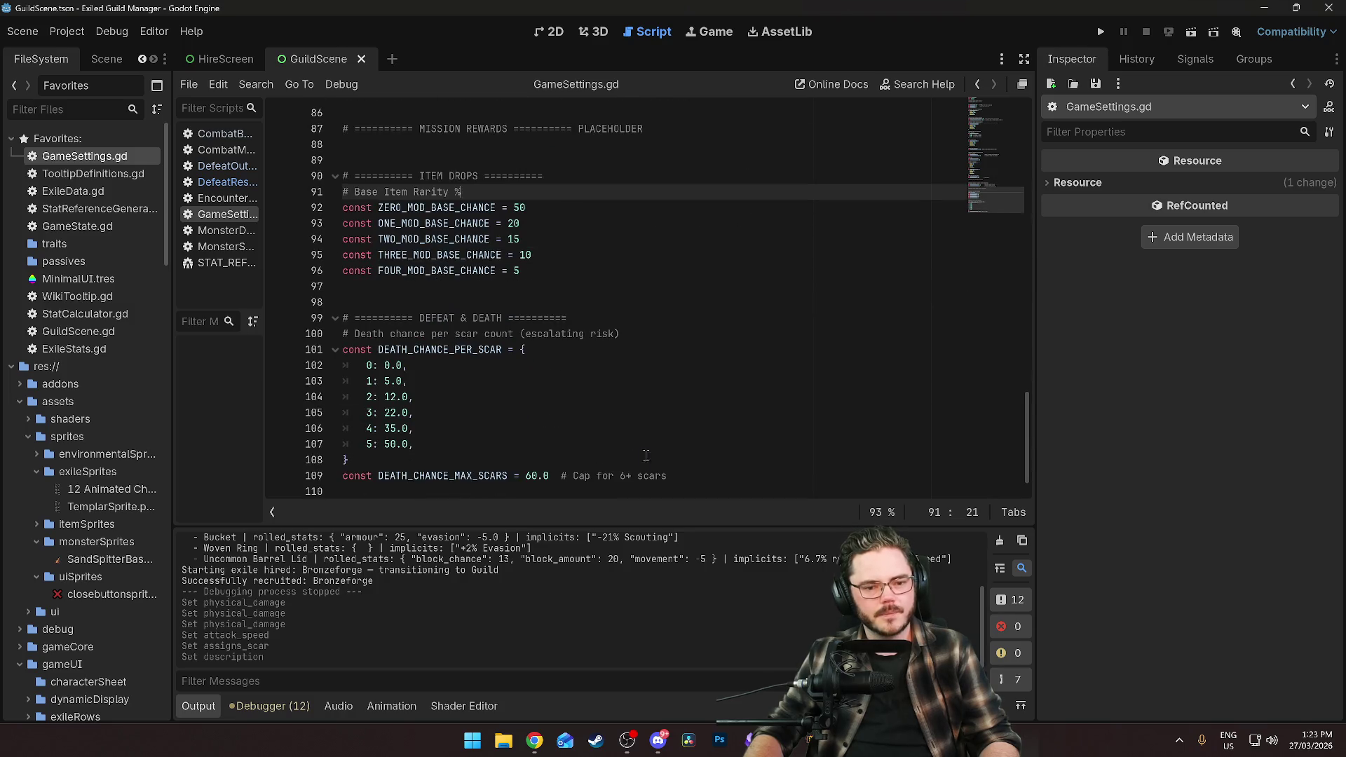
pyautogui.click(540, 383)
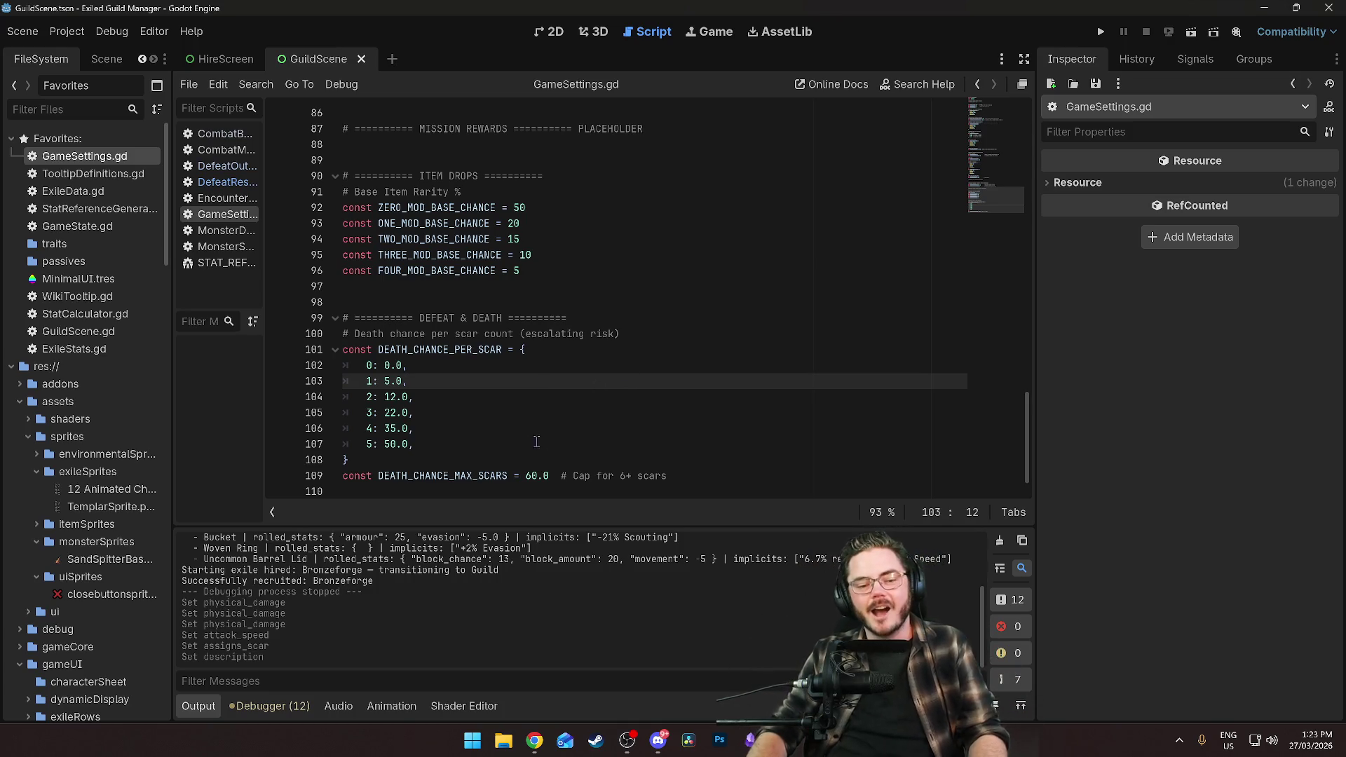
pyautogui.click(430, 362)
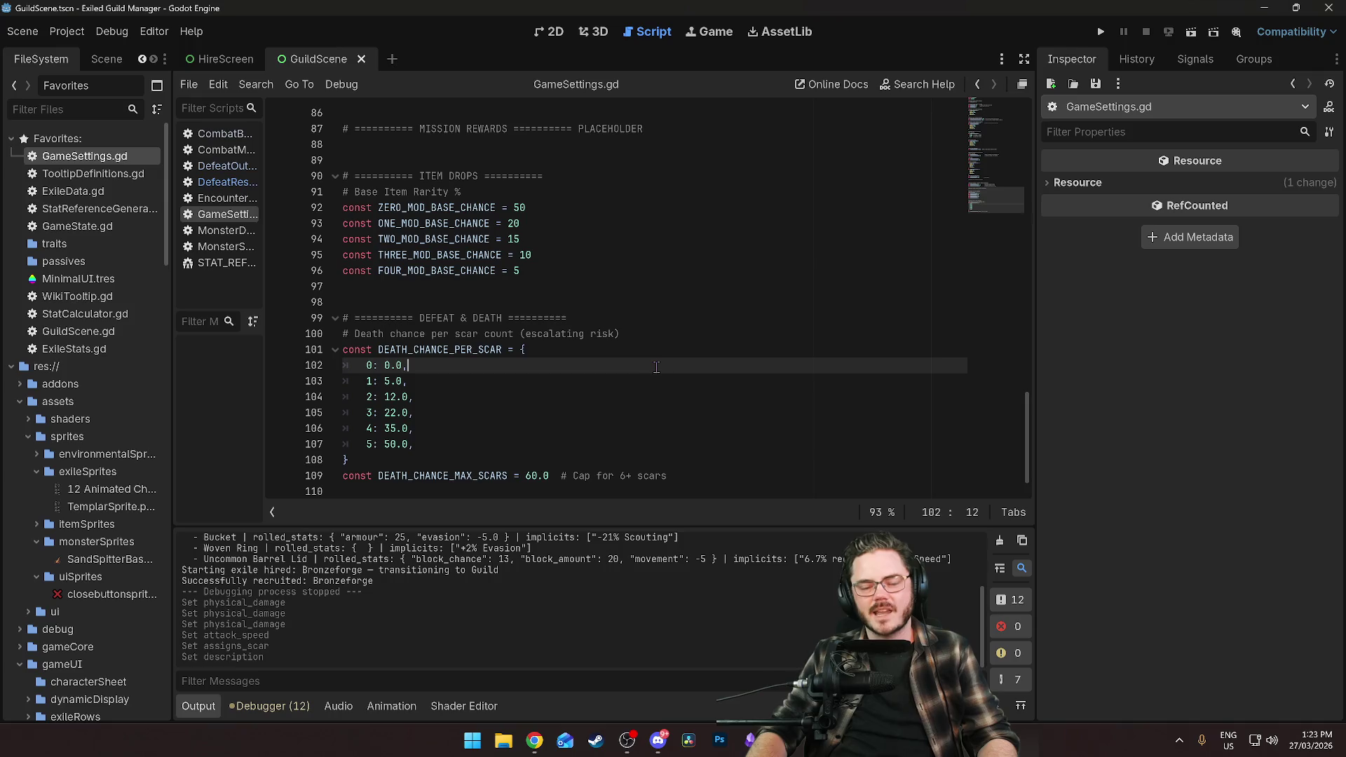
pyautogui.click(488, 394)
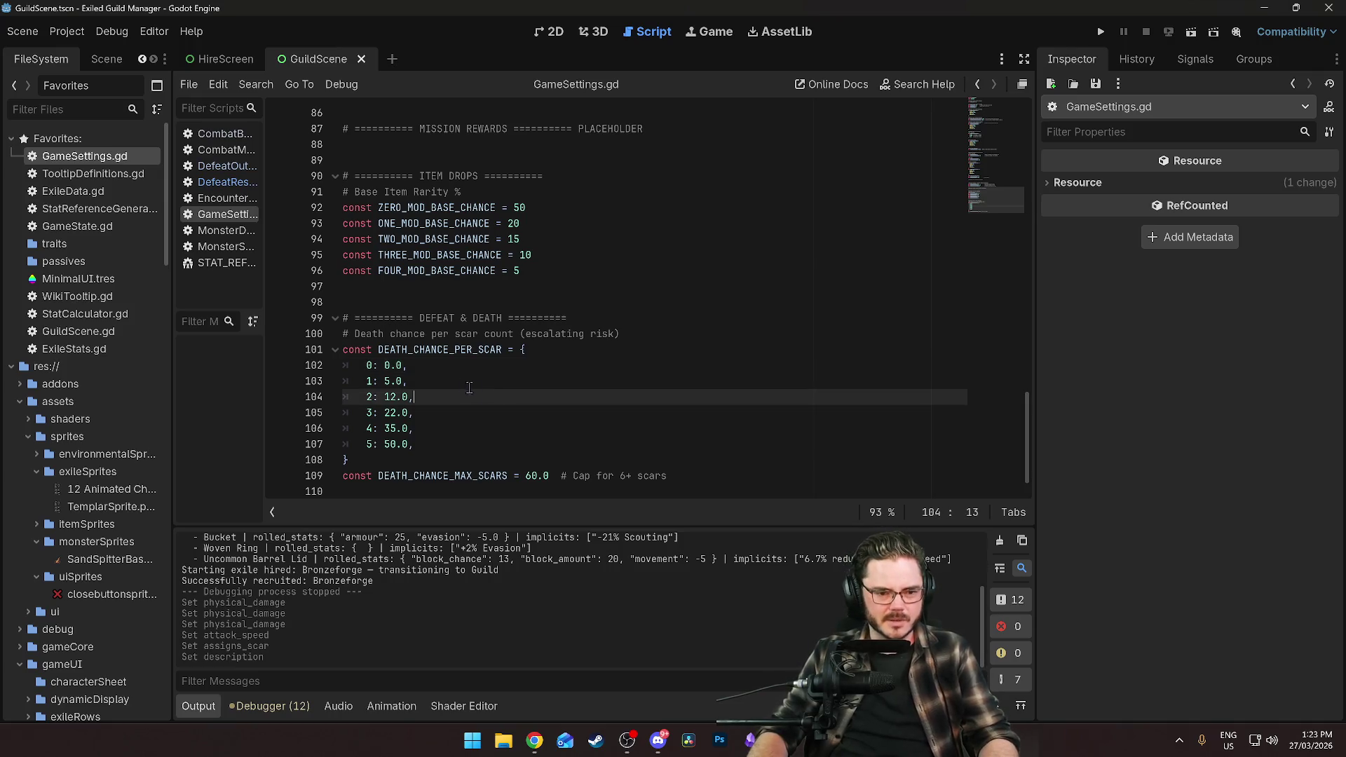
pyautogui.click(456, 379)
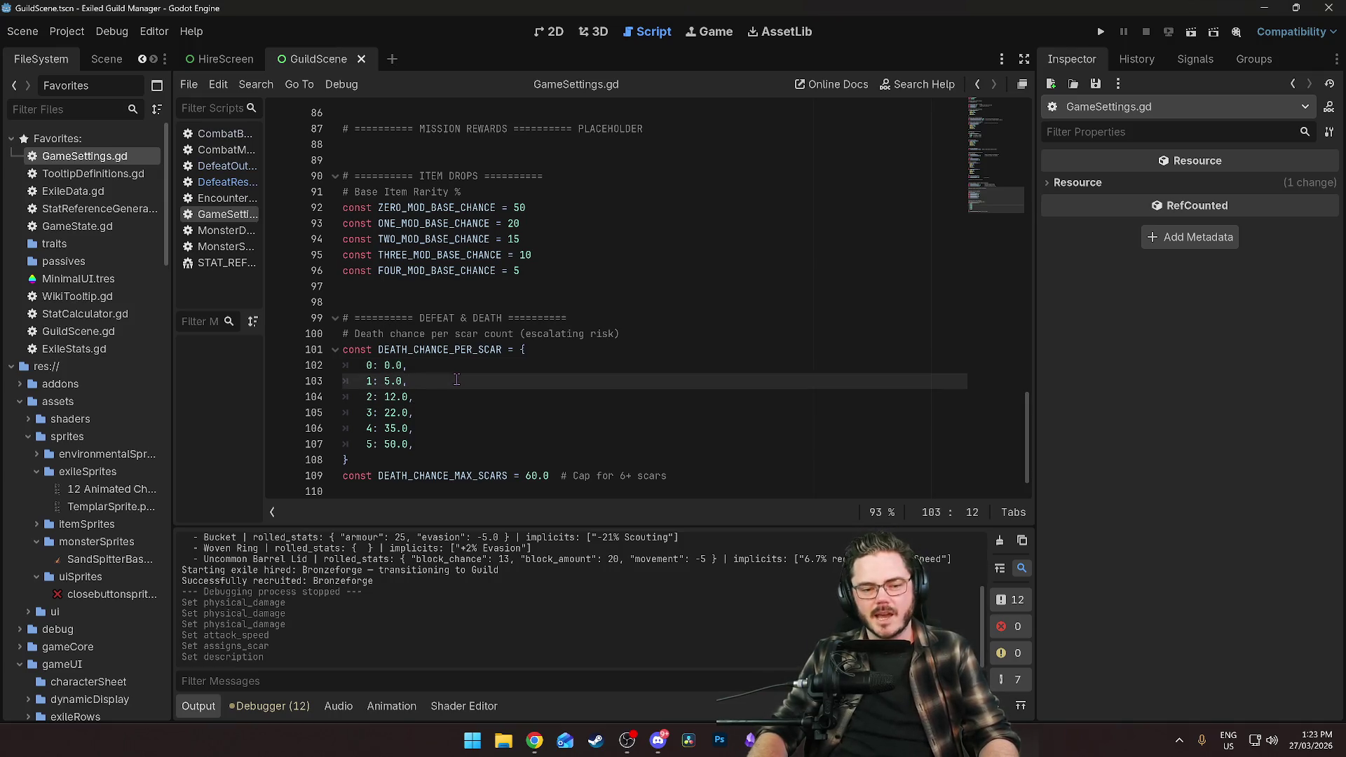
pyautogui.click(420, 443)
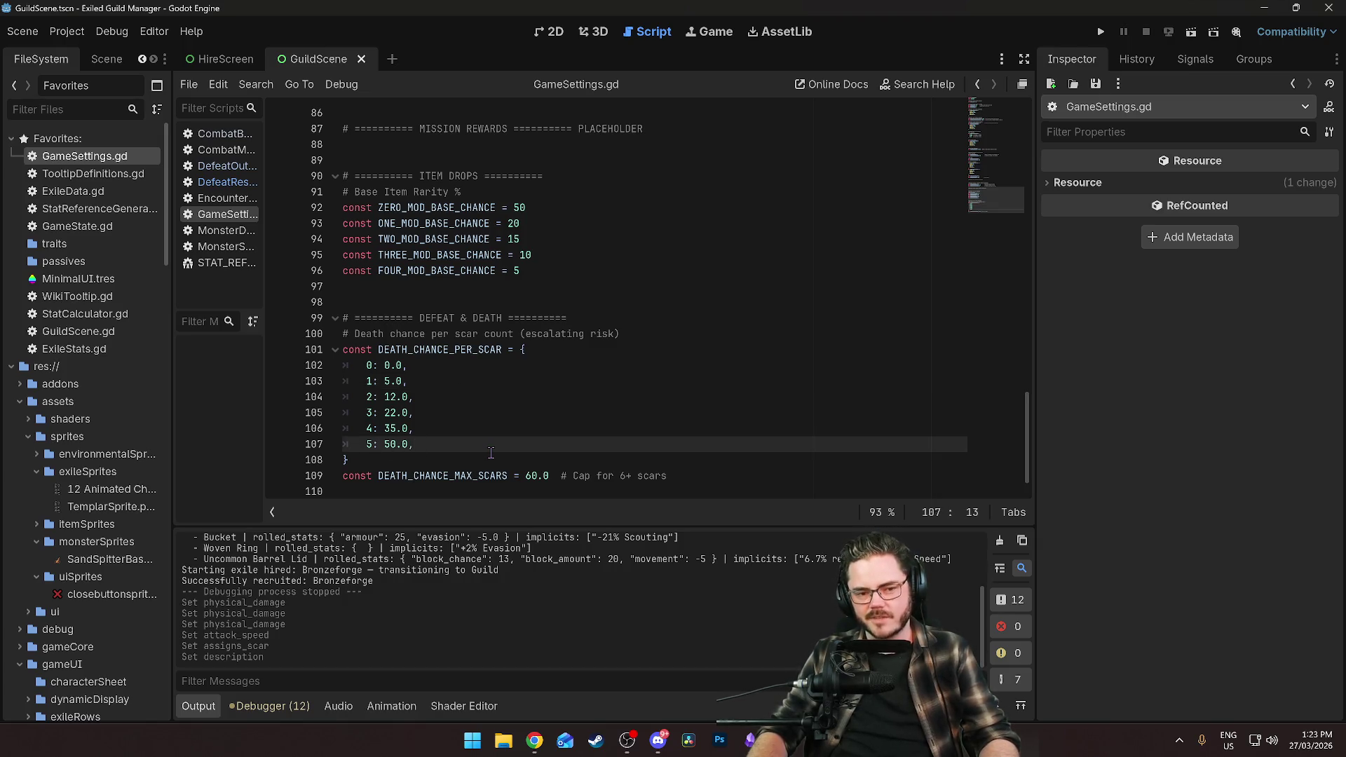
pyautogui.click(527, 429)
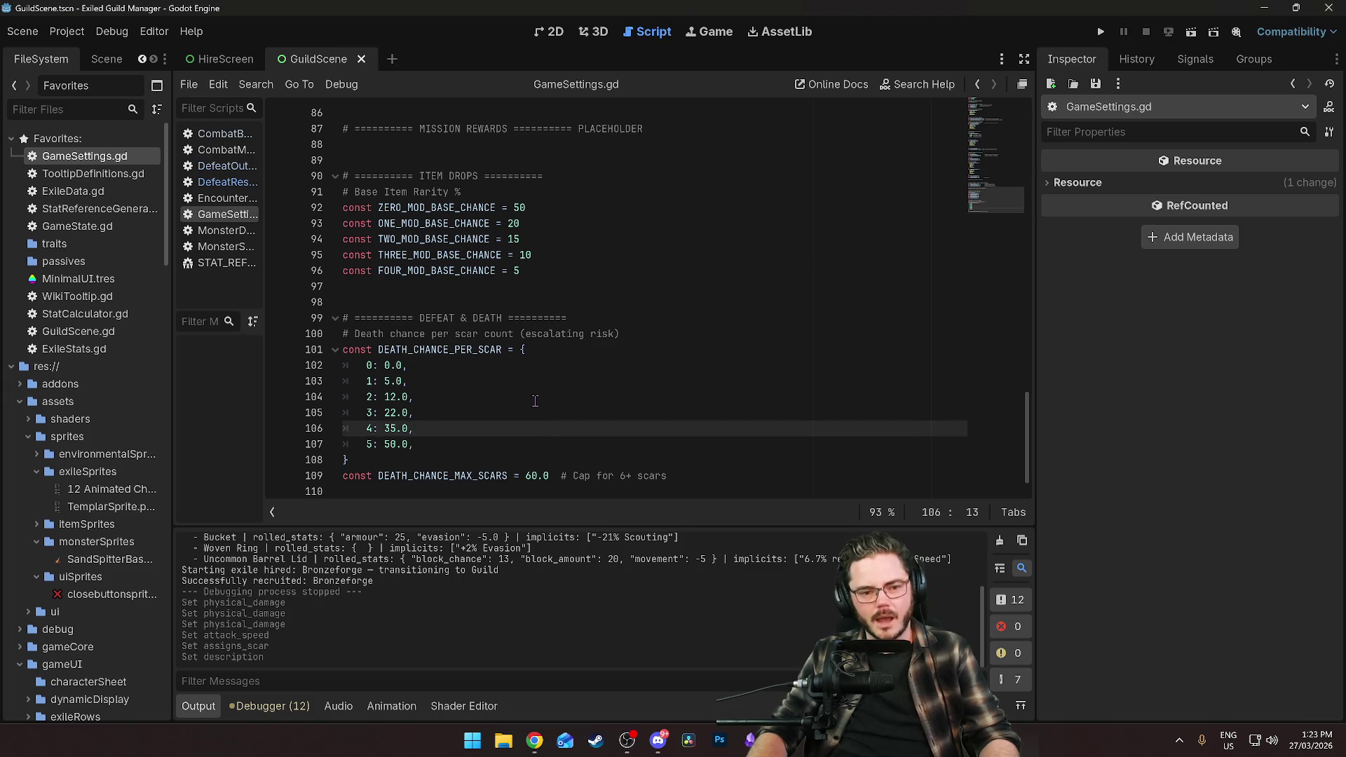
pyautogui.scroll(1, 536, 401)
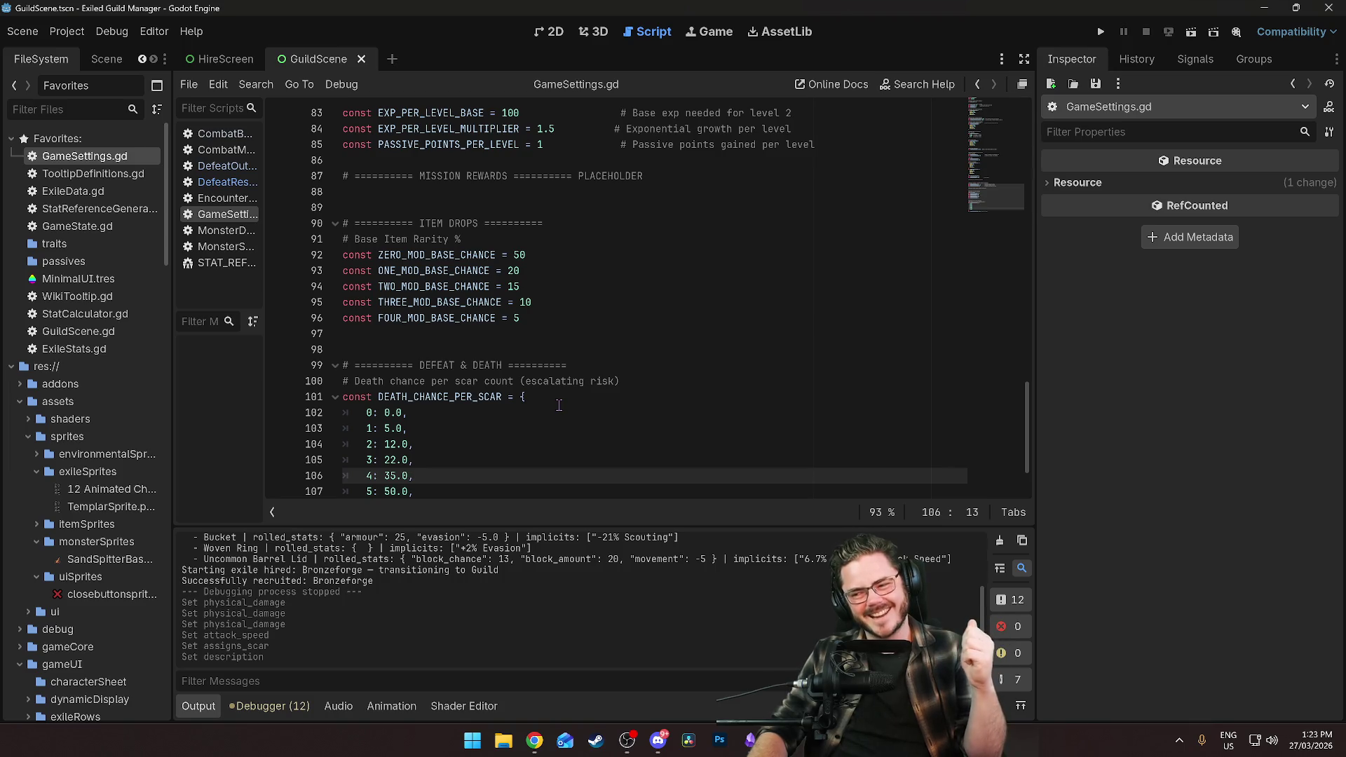
pyautogui.scroll(-1, 559, 405)
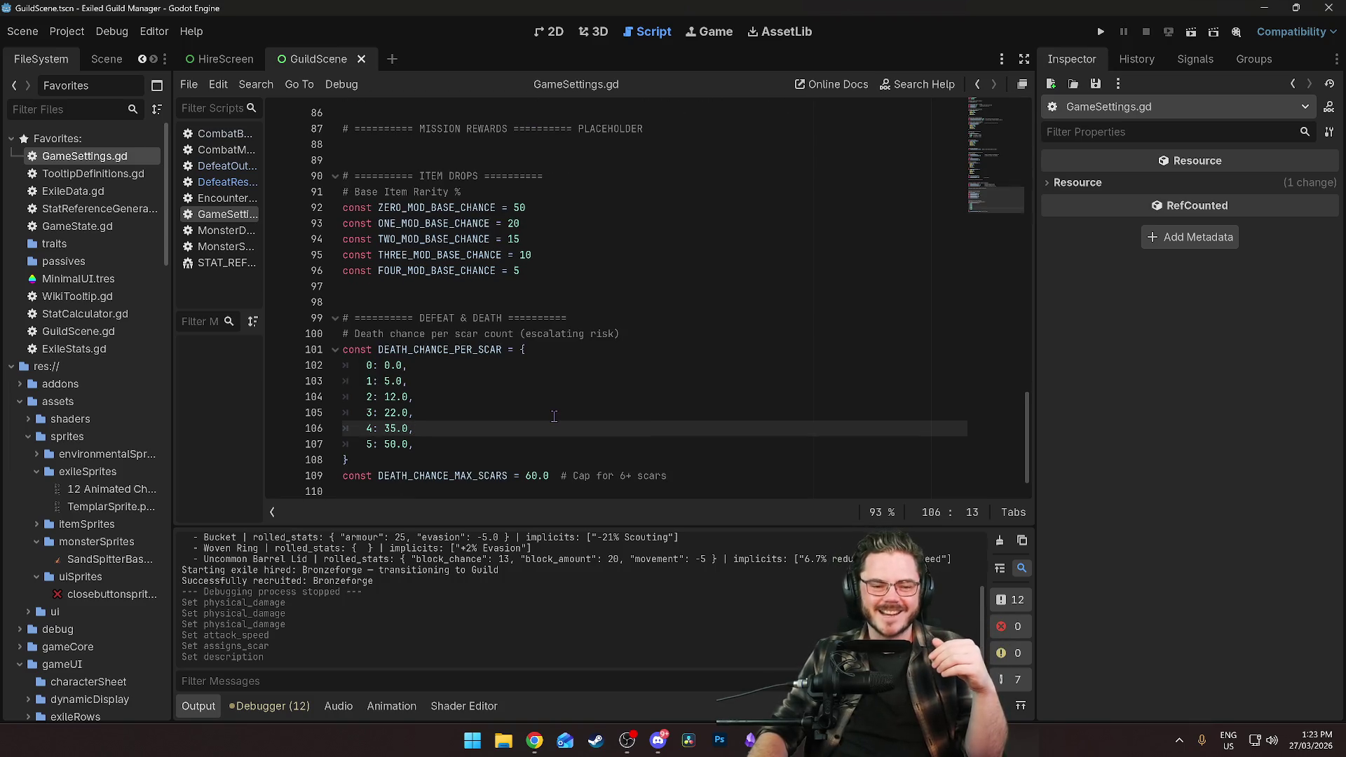
pyautogui.click(554, 416)
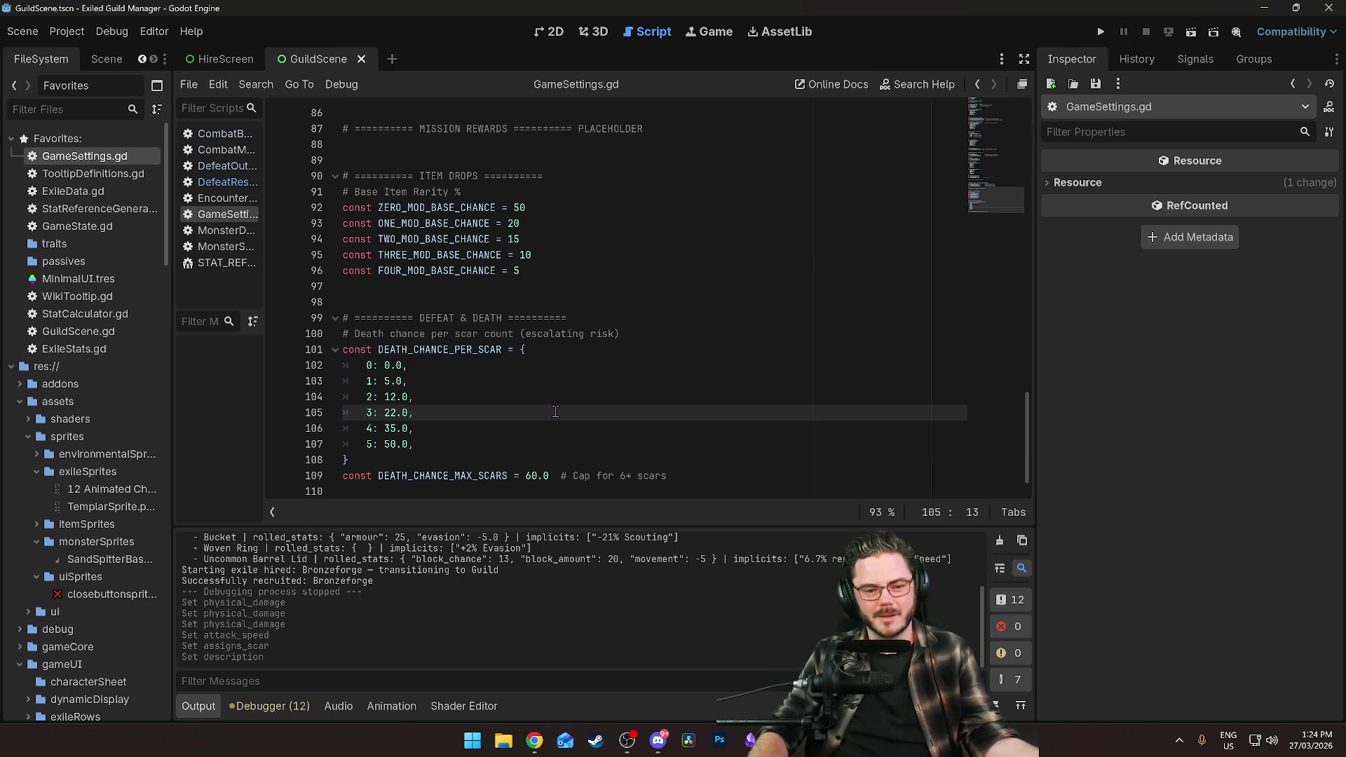
pyautogui.scroll(1, 556, 412)
pyautogui.scroll(-1, 554, 412)
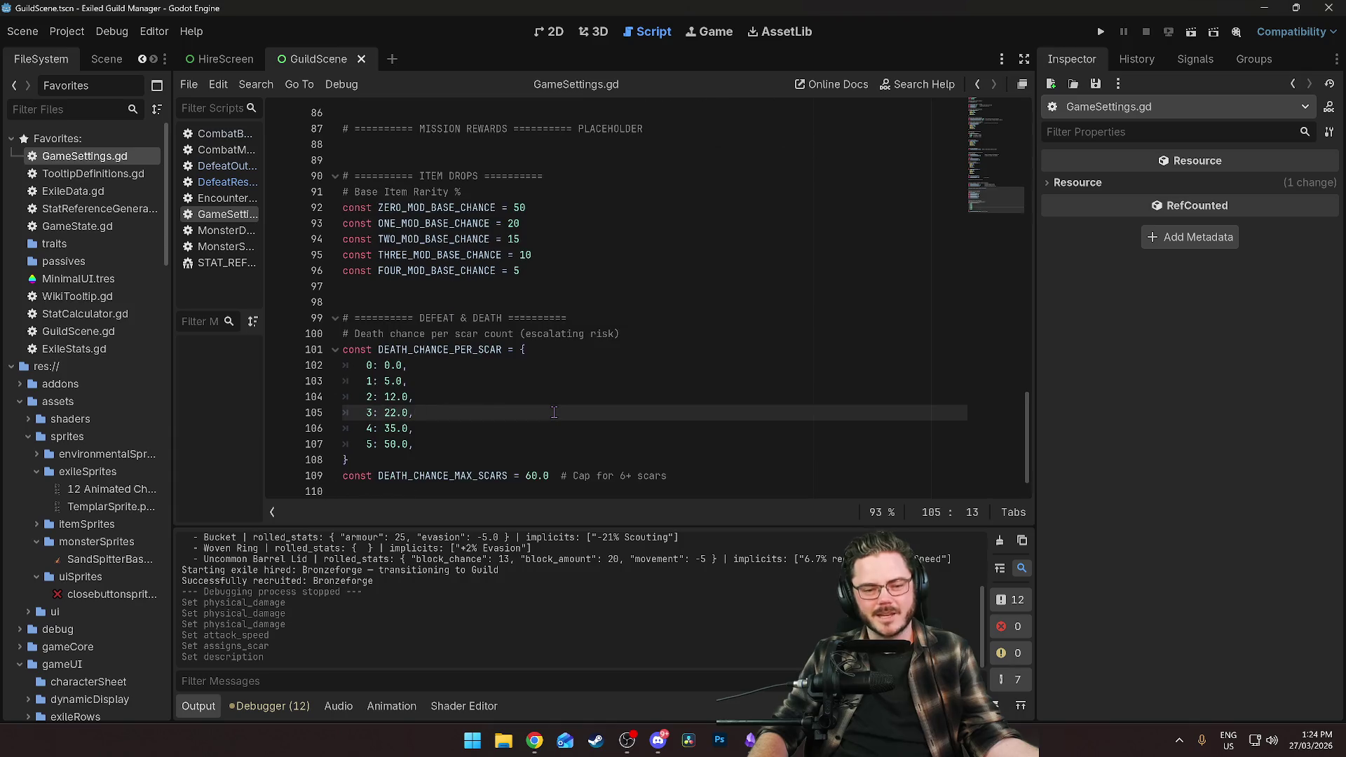
pyautogui.scroll(1, 554, 412)
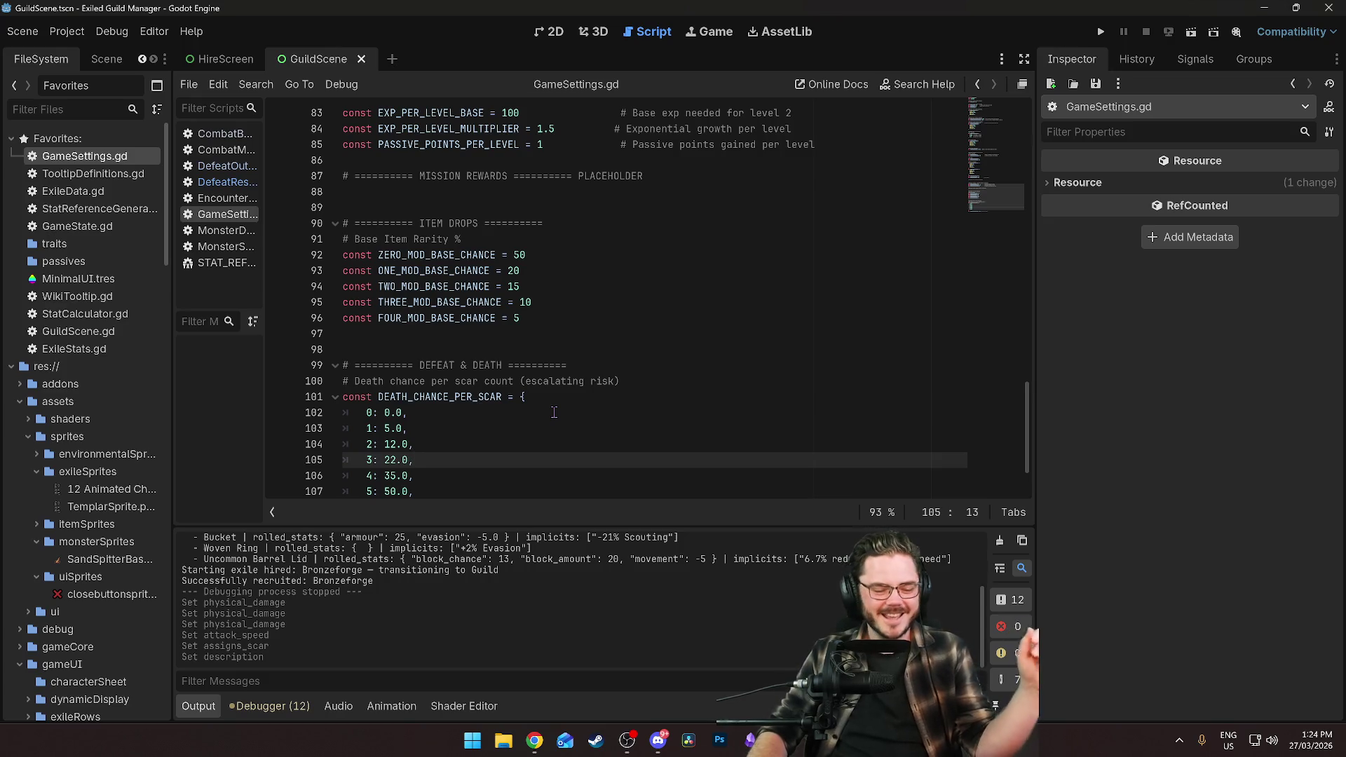
pyautogui.scroll(-1, 527, 423)
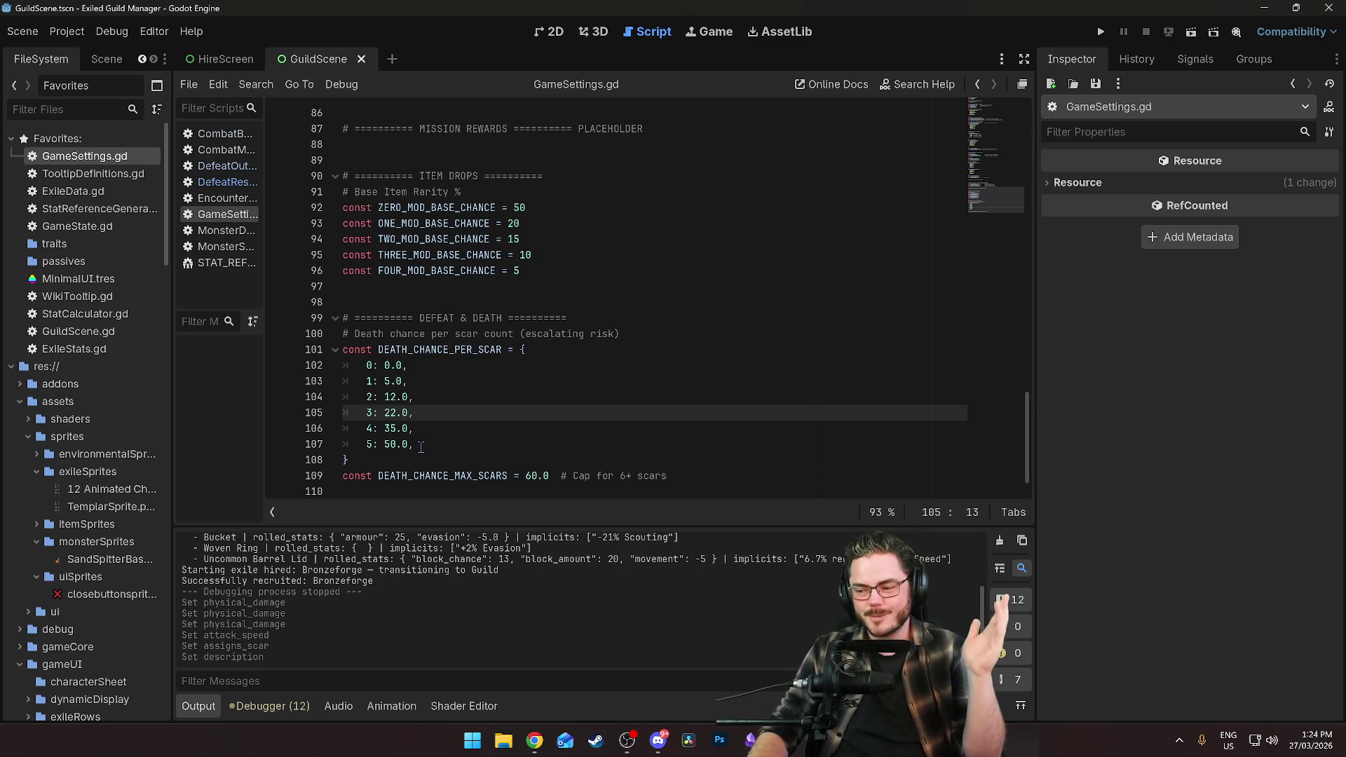
pyautogui.click(420, 447)
pyautogui.press('Up')
pyautogui.press('Up')
pyautogui.press('Up')
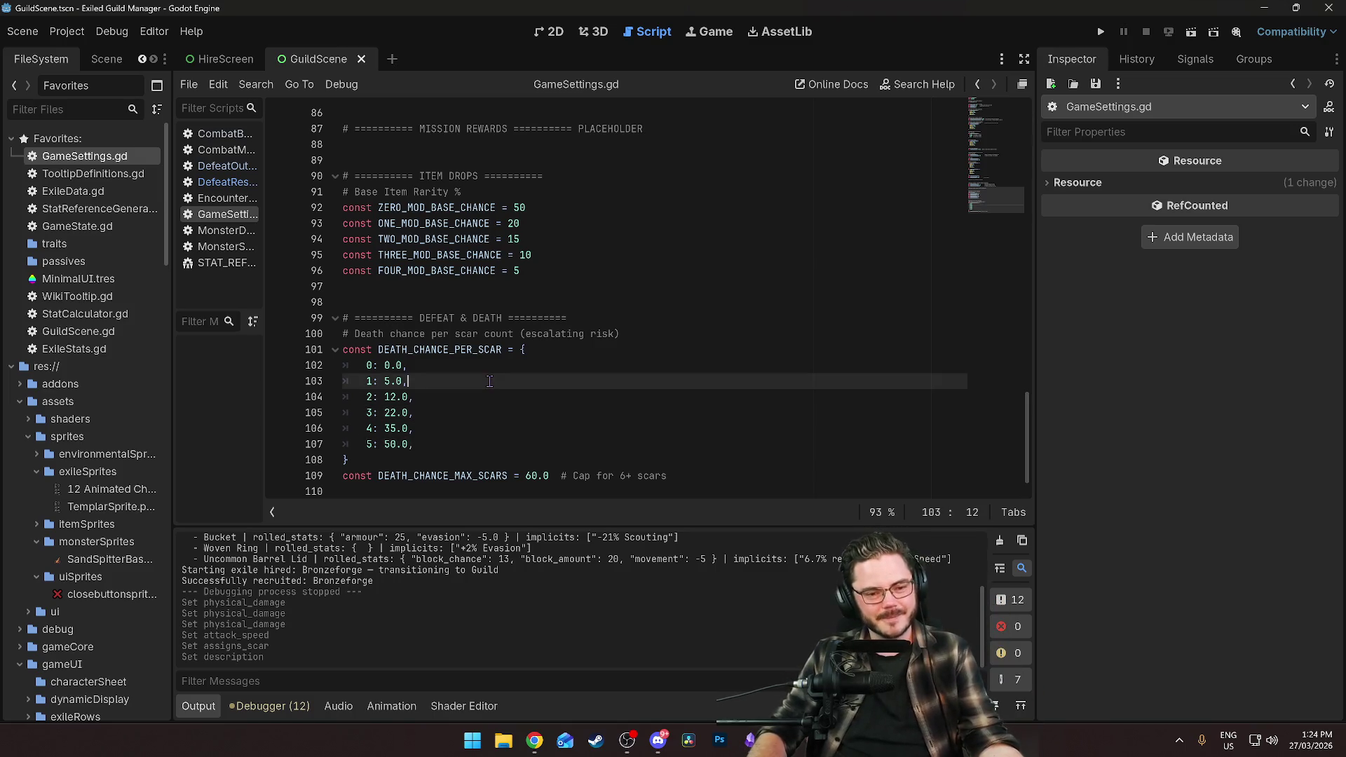
pyautogui.click(477, 436)
pyautogui.click(468, 457)
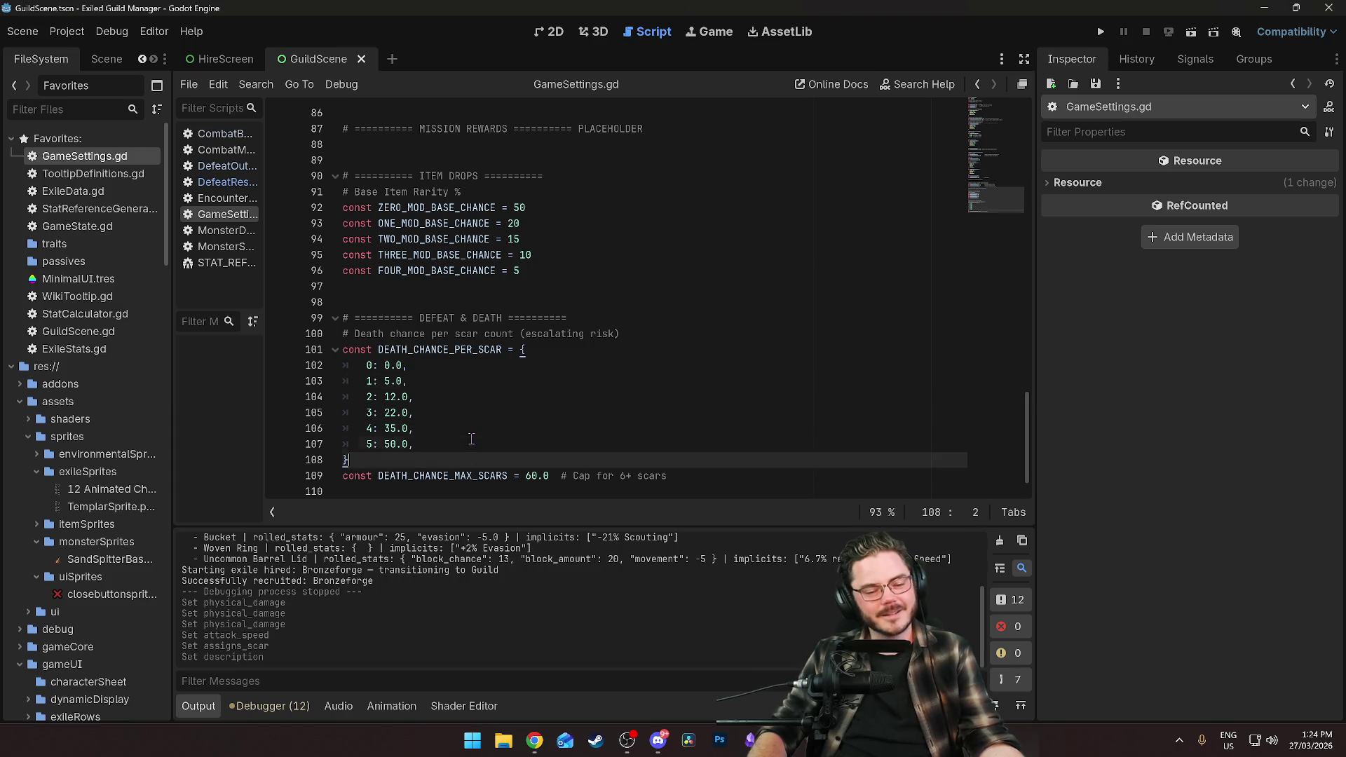
pyautogui.click(469, 441)
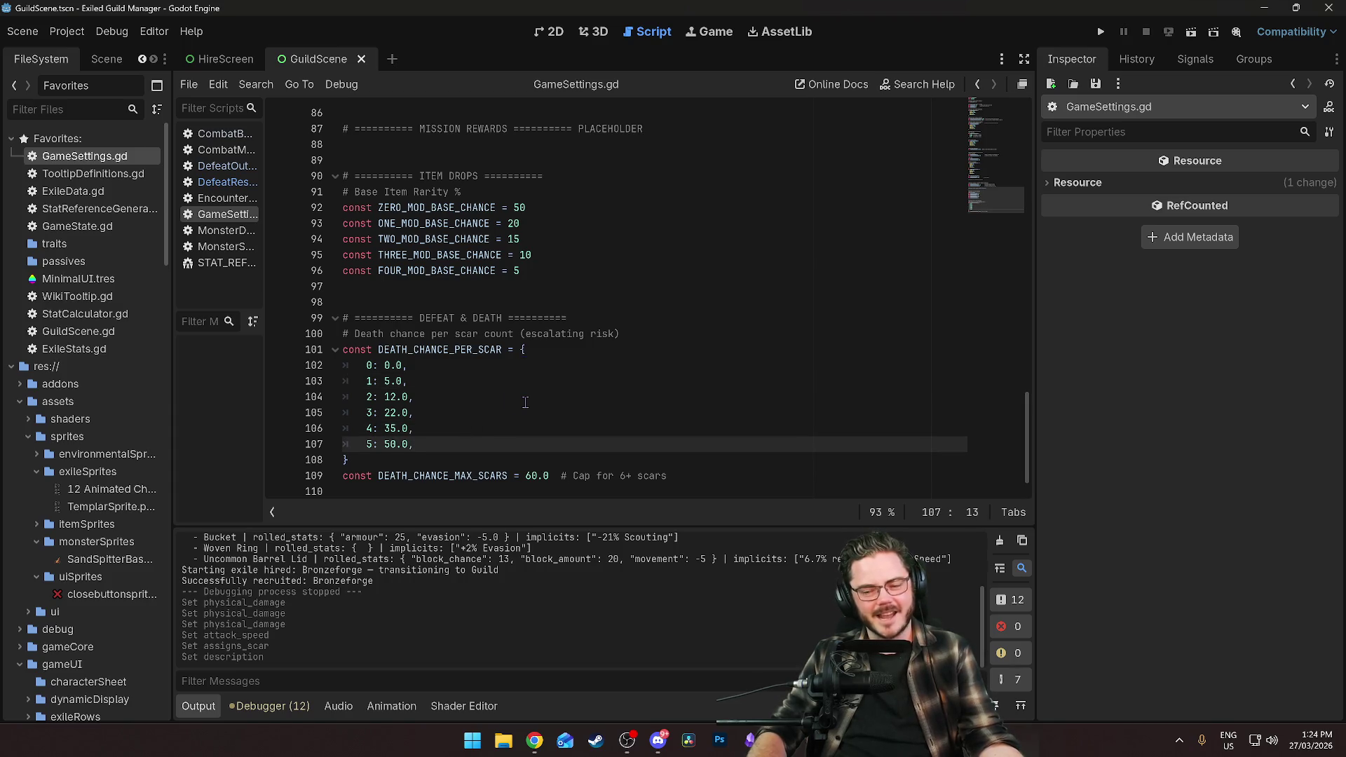
pyautogui.moveTo(1030, 428); pyautogui.dragTo(1030, 434)
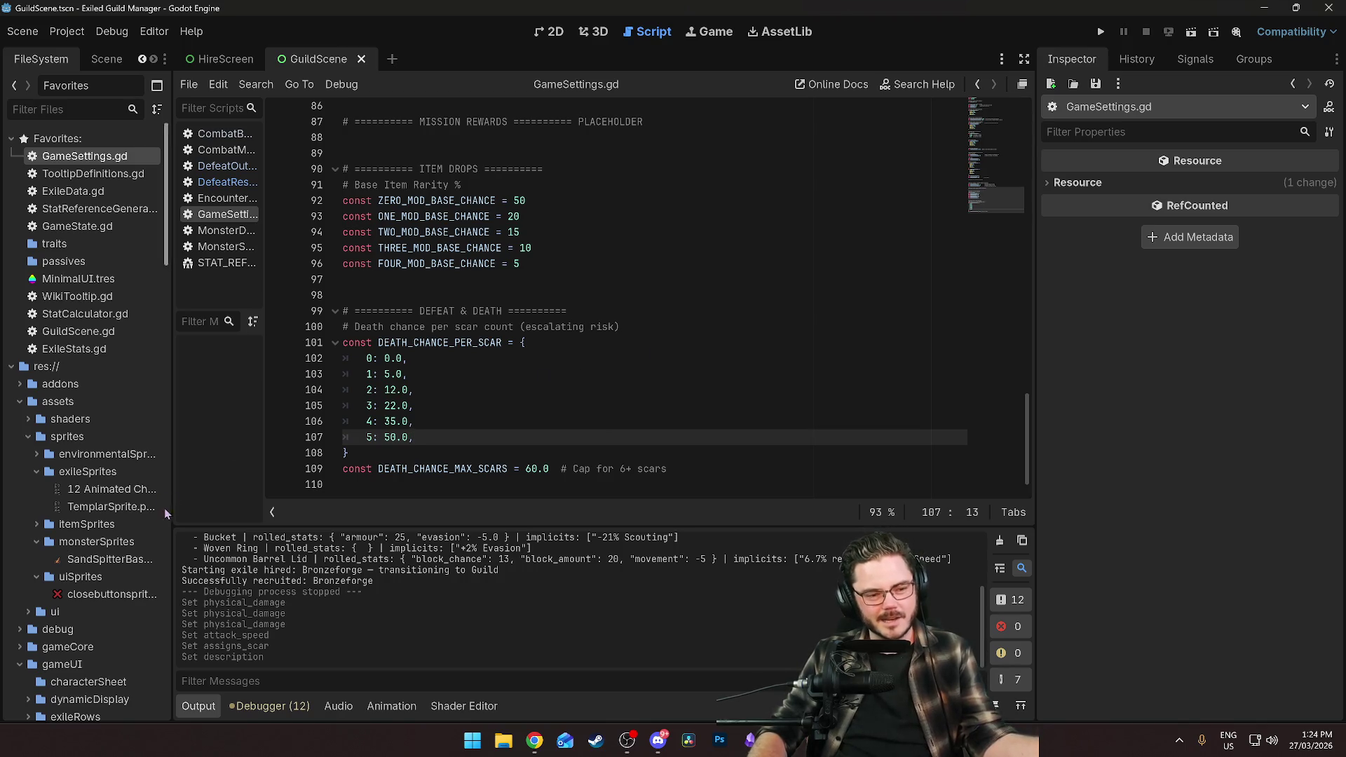
pyautogui.scroll(-5, 140, 468)
pyautogui.scroll(-20, 139, 468)
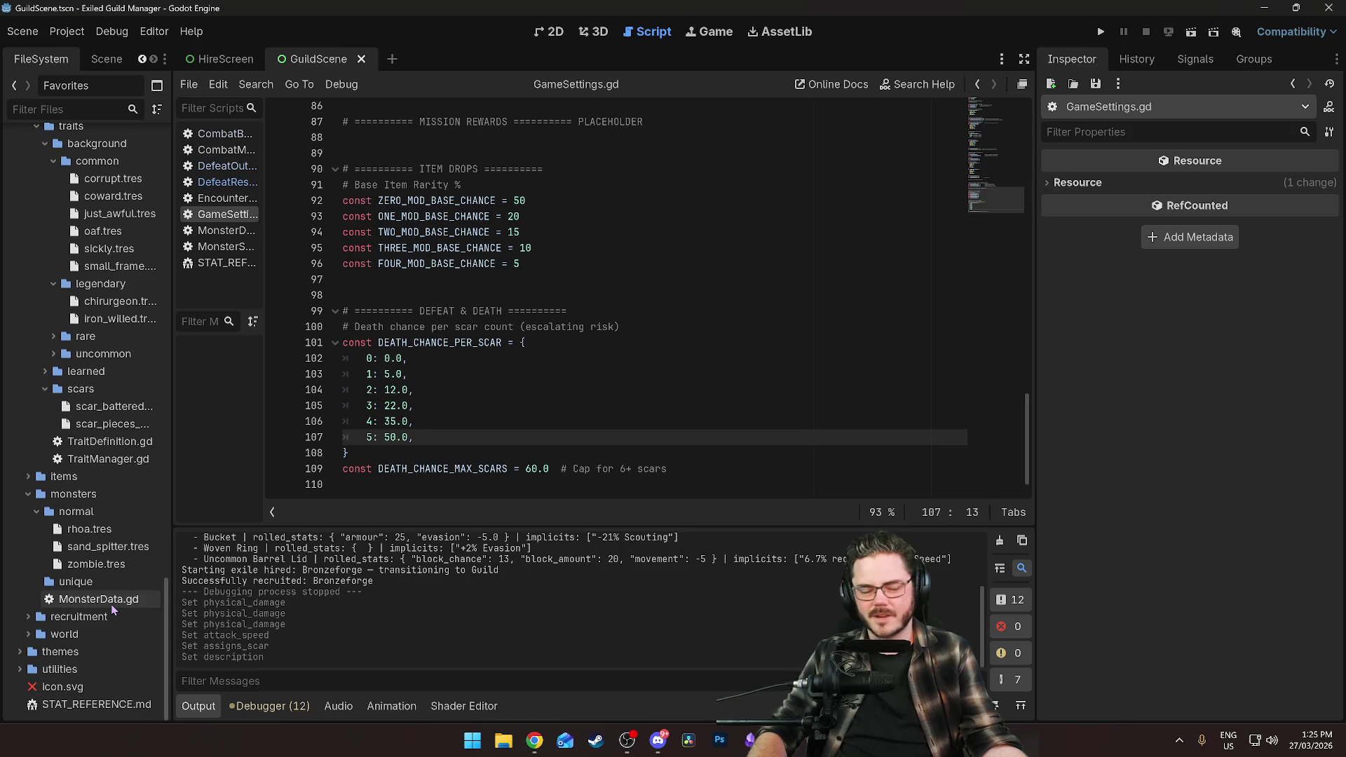
pyautogui.scroll(15, 107, 300)
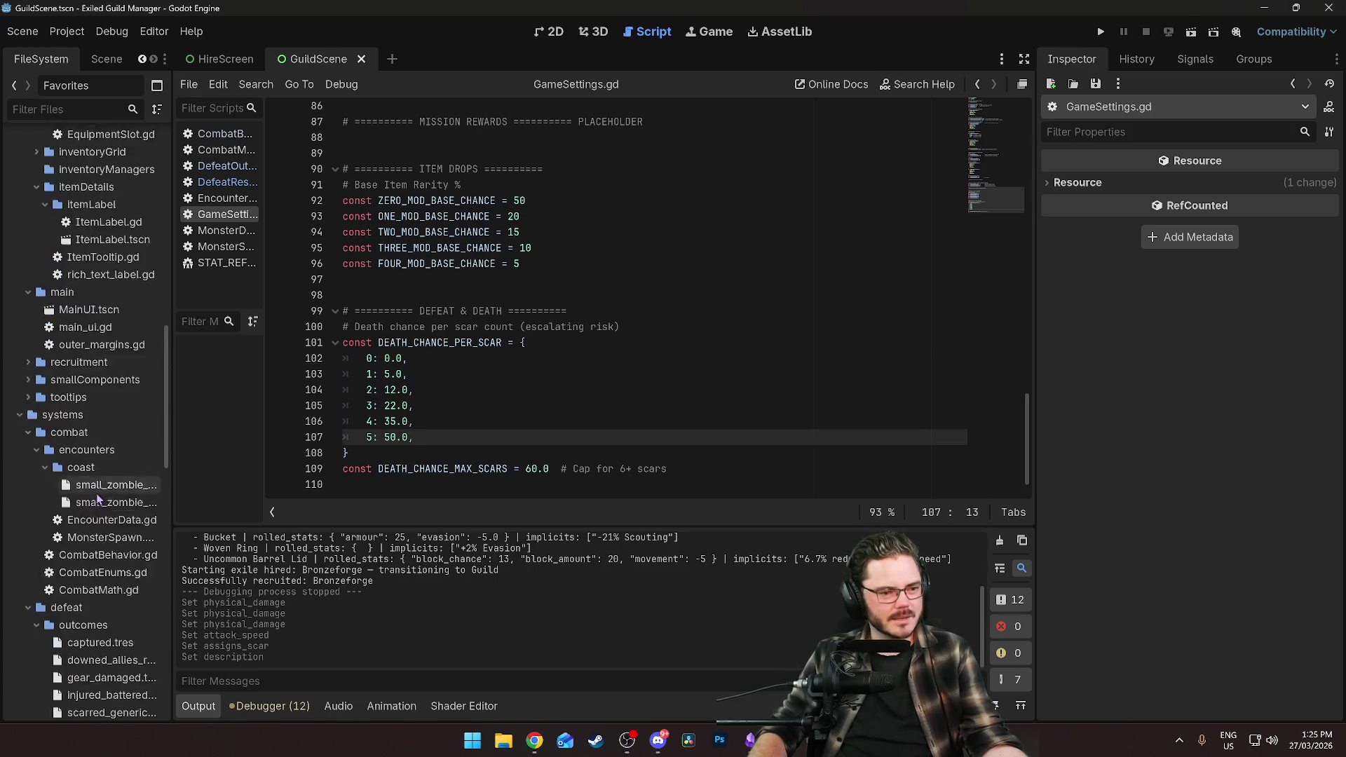
pyautogui.scroll(15, 46, 353)
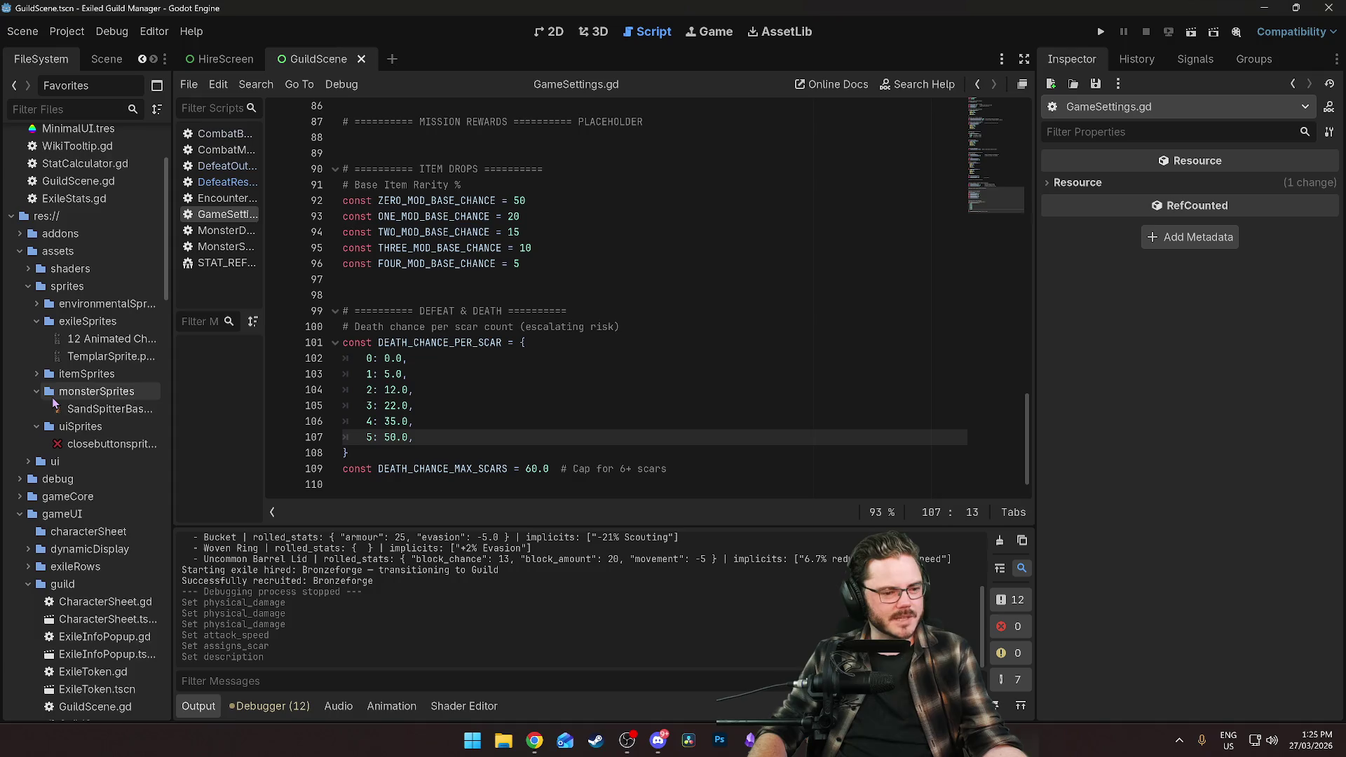
pyautogui.scroll(-10, 140, 331)
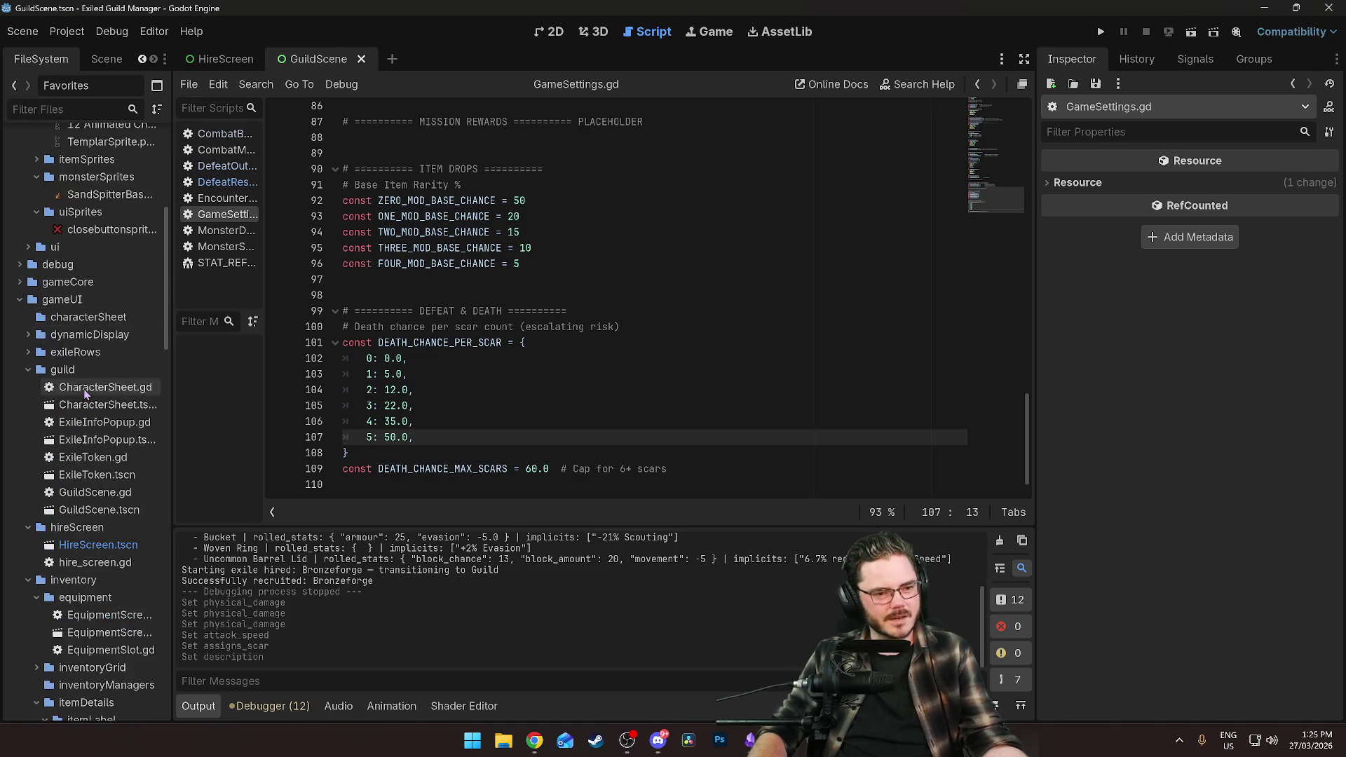
pyautogui.scroll(-8, 162, 423)
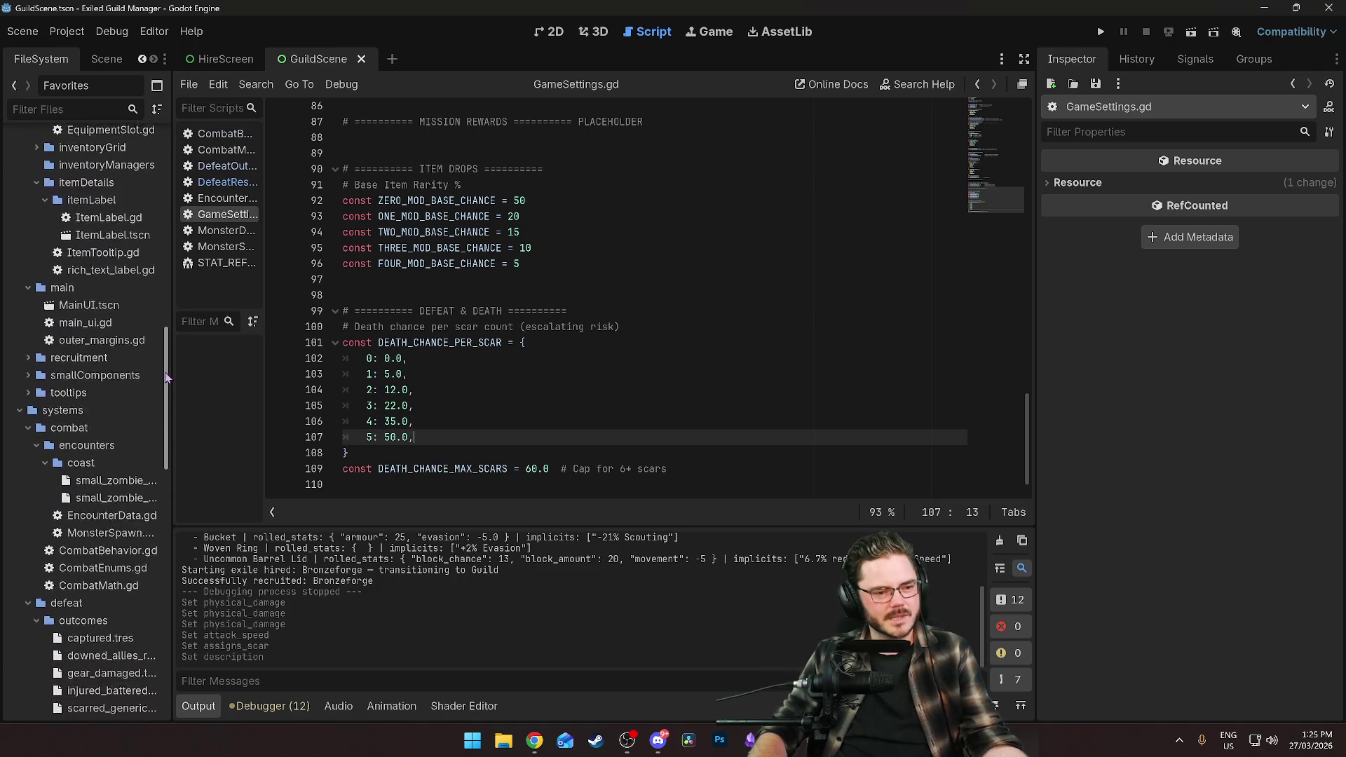
pyautogui.moveTo(162, 422); pyautogui.dragTo(174, 635)
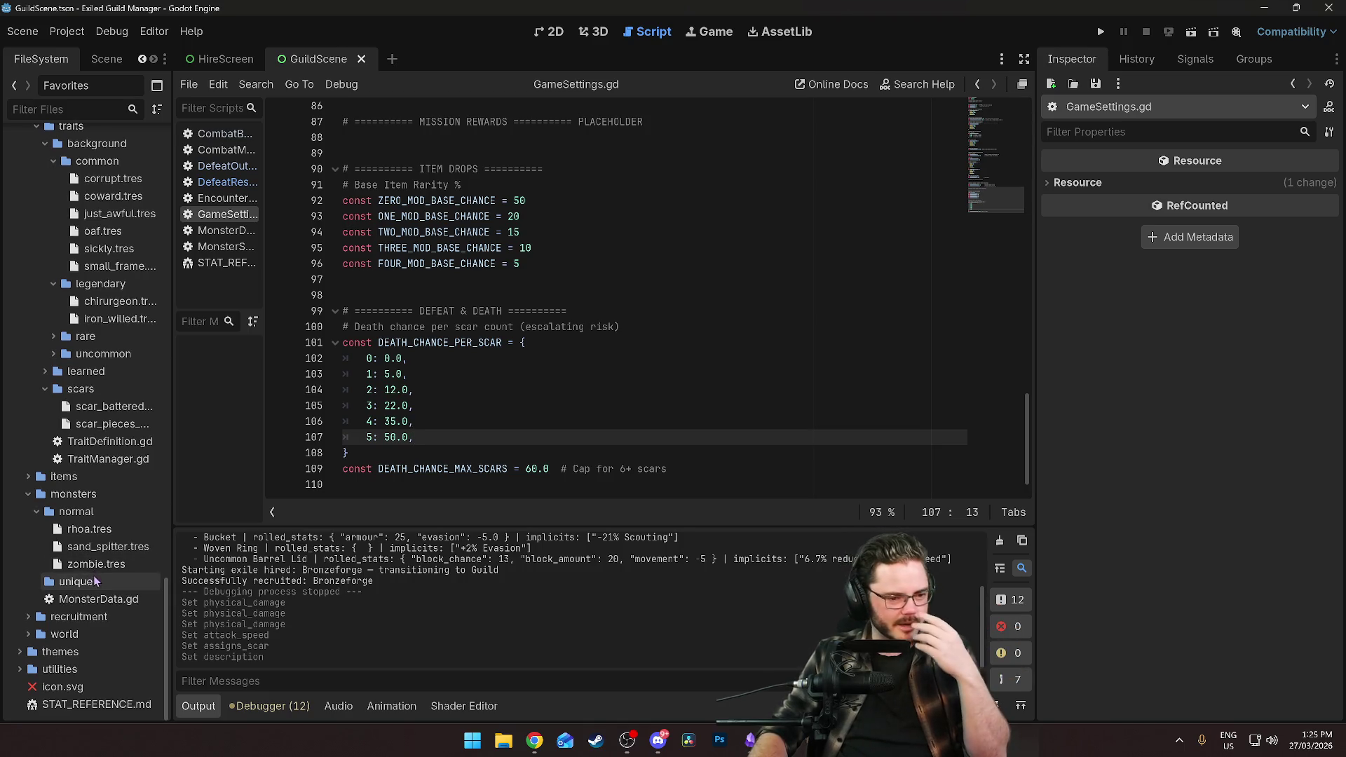
pyautogui.scroll(3, 154, 578)
pyautogui.scroll(3, 180, 547)
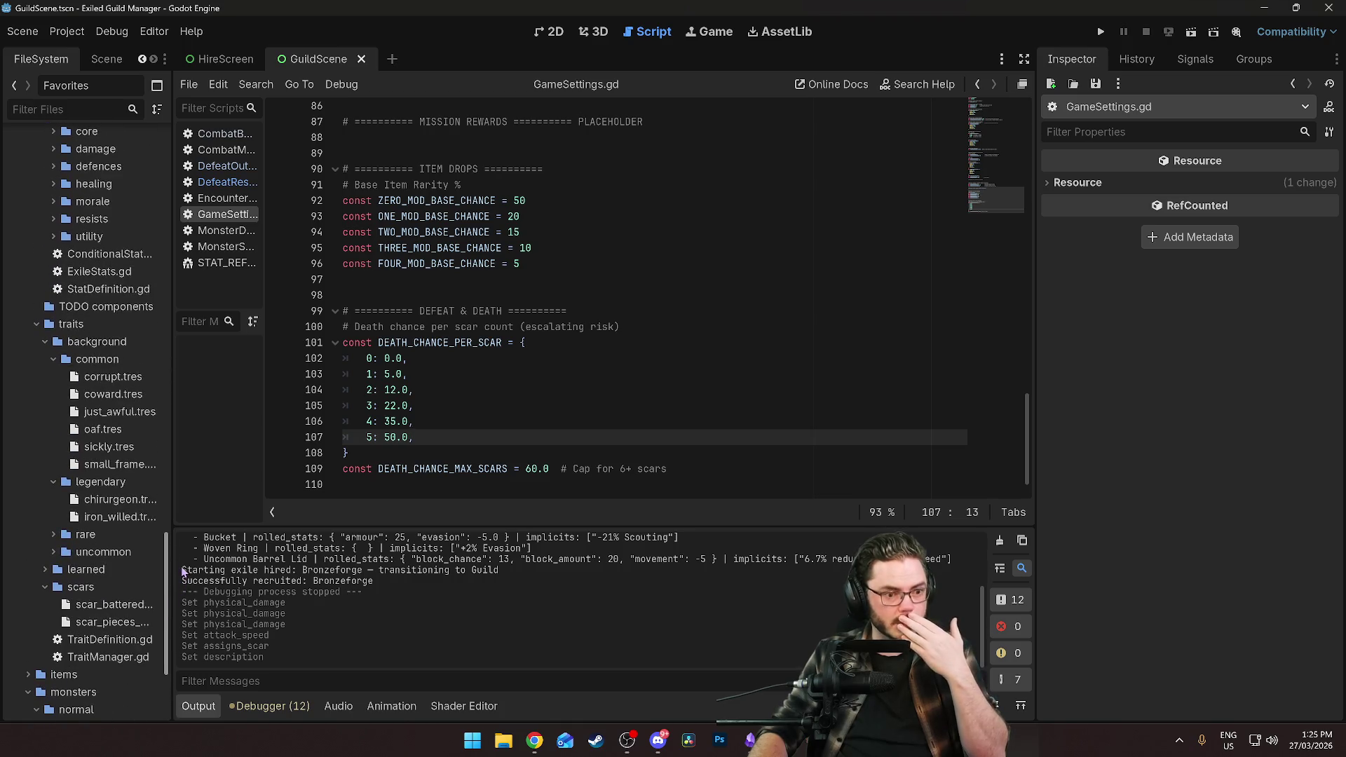
pyautogui.scroll(5, 178, 523)
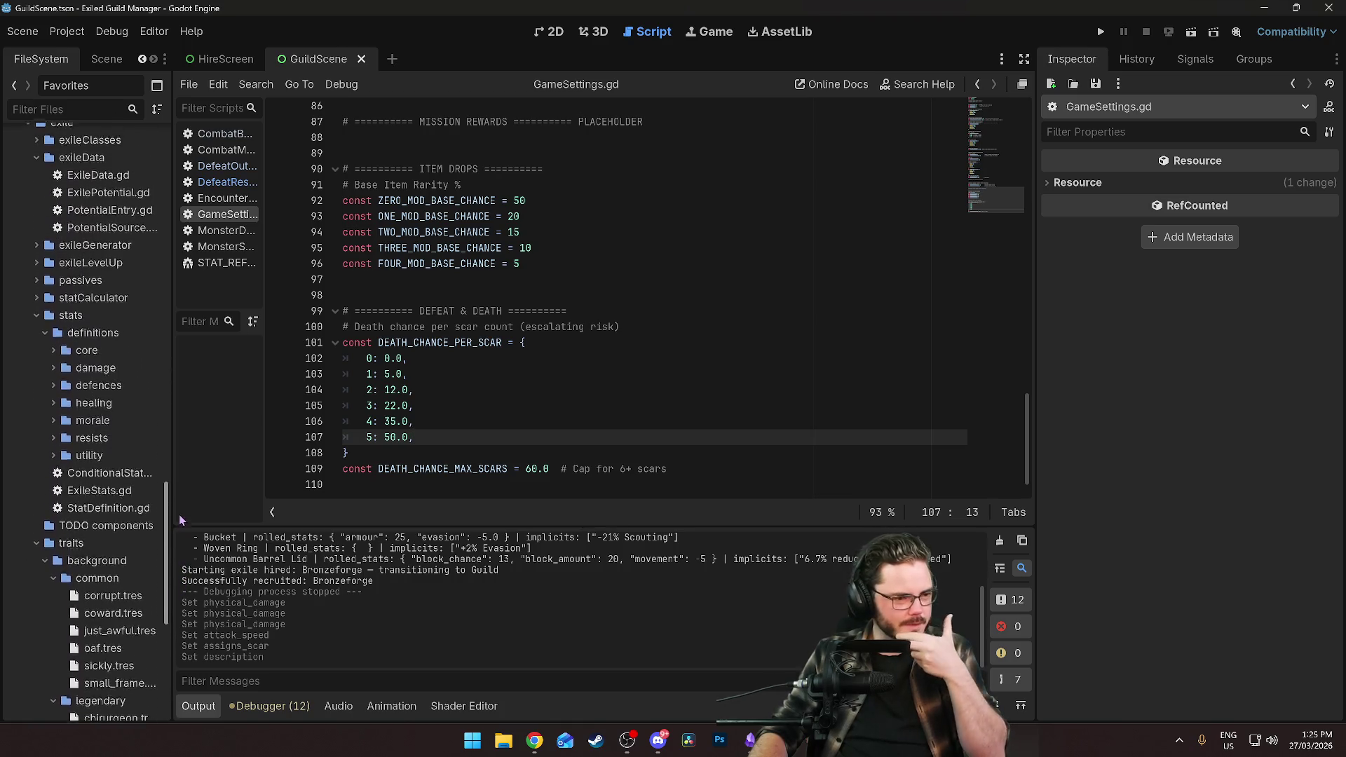
pyautogui.scroll(9, 58, 361)
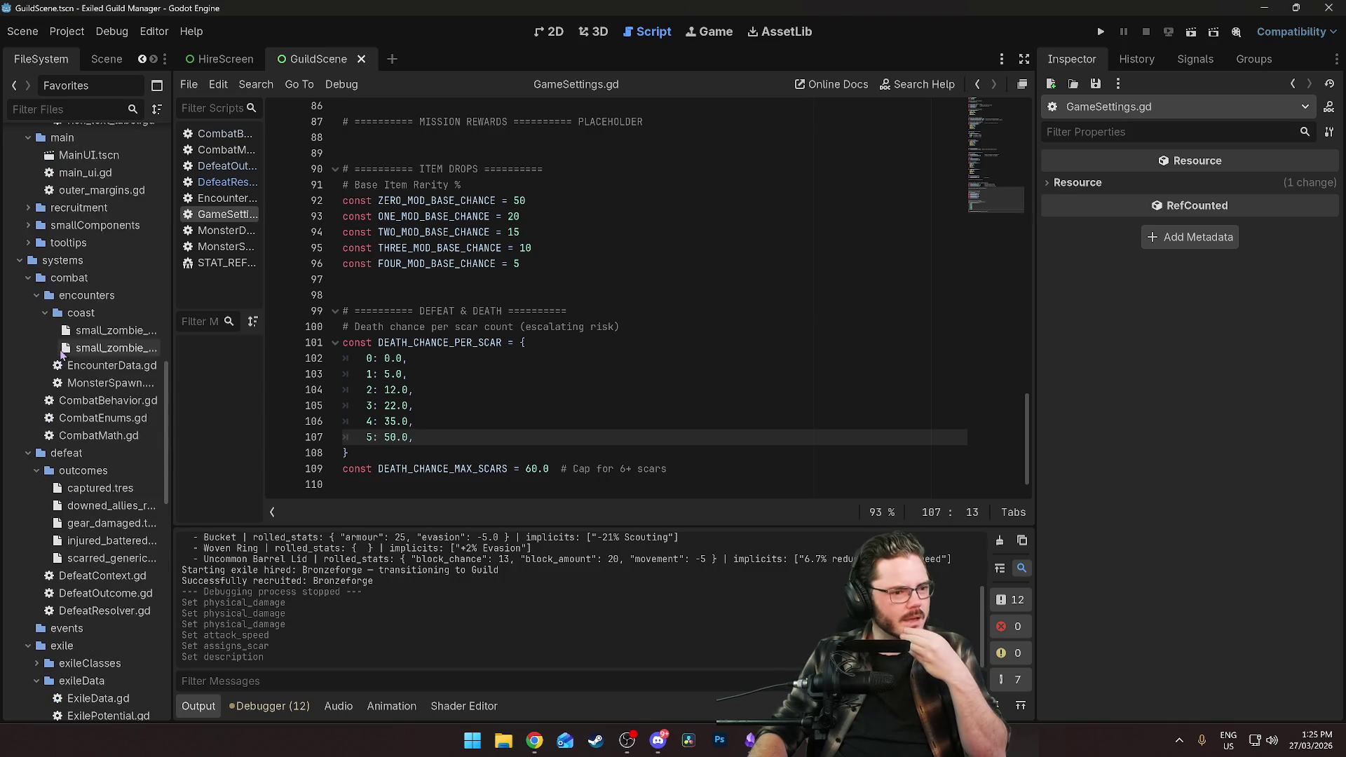
pyautogui.scroll(5, 74, 315)
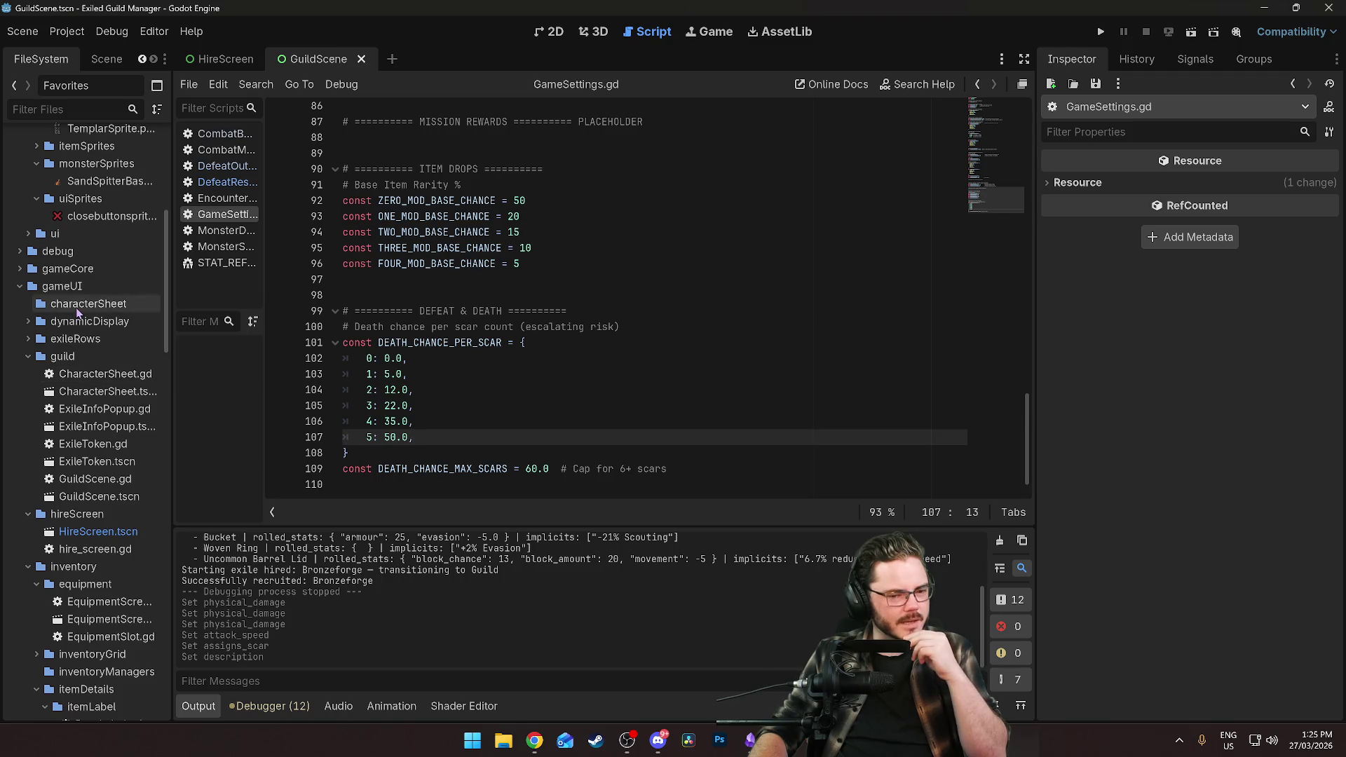
pyautogui.click(1101, 34)
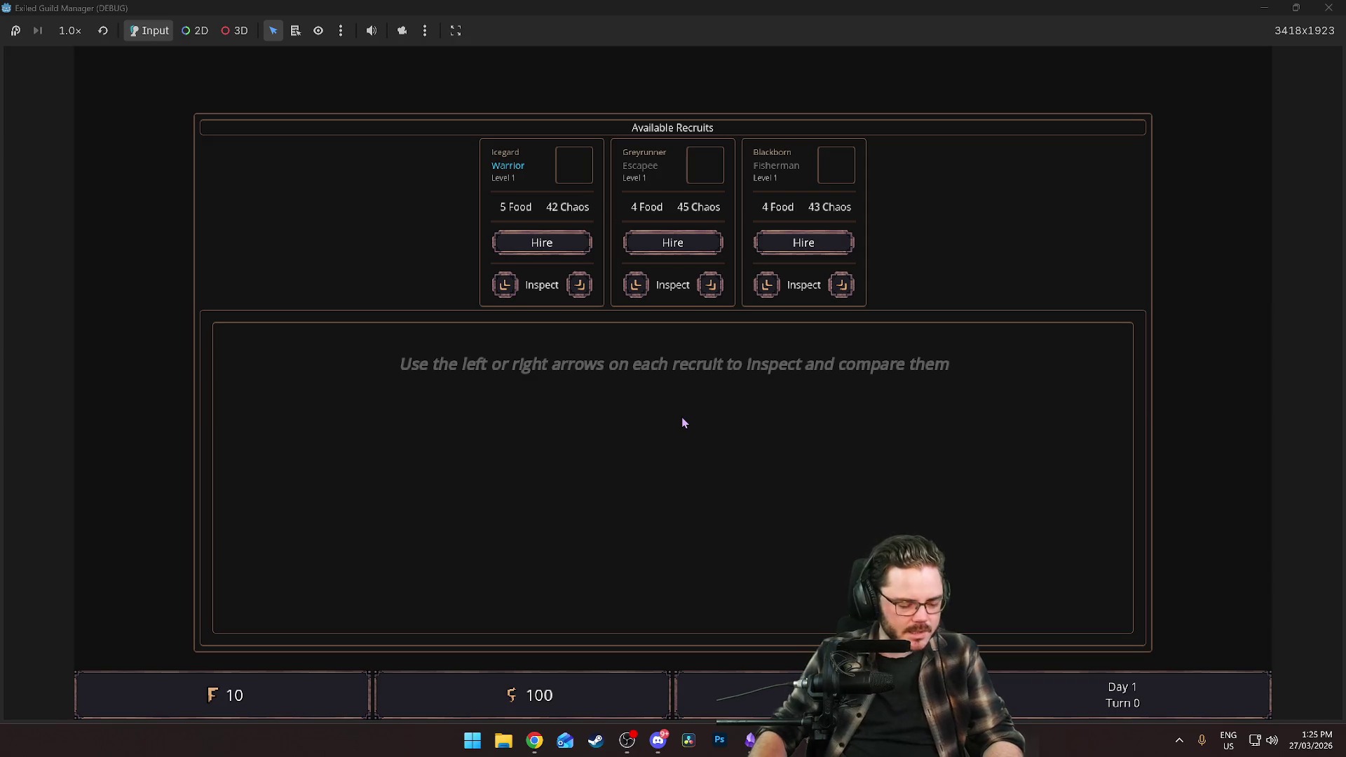
# Hire Icegard, enter the campfire scene and view Icegard's character sheet.
pyautogui.press('`')
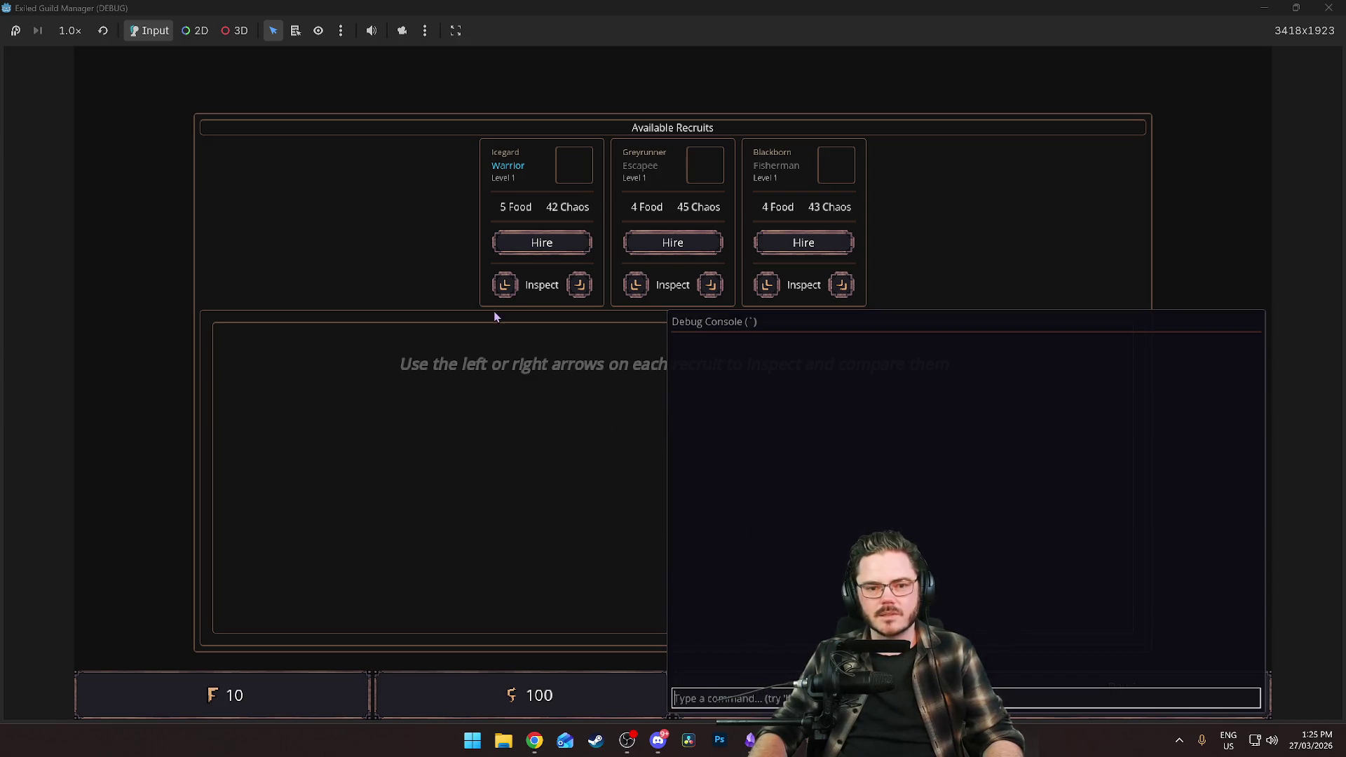
pyautogui.press('`')
pyautogui.click(532, 244)
pyautogui.click(524, 249)
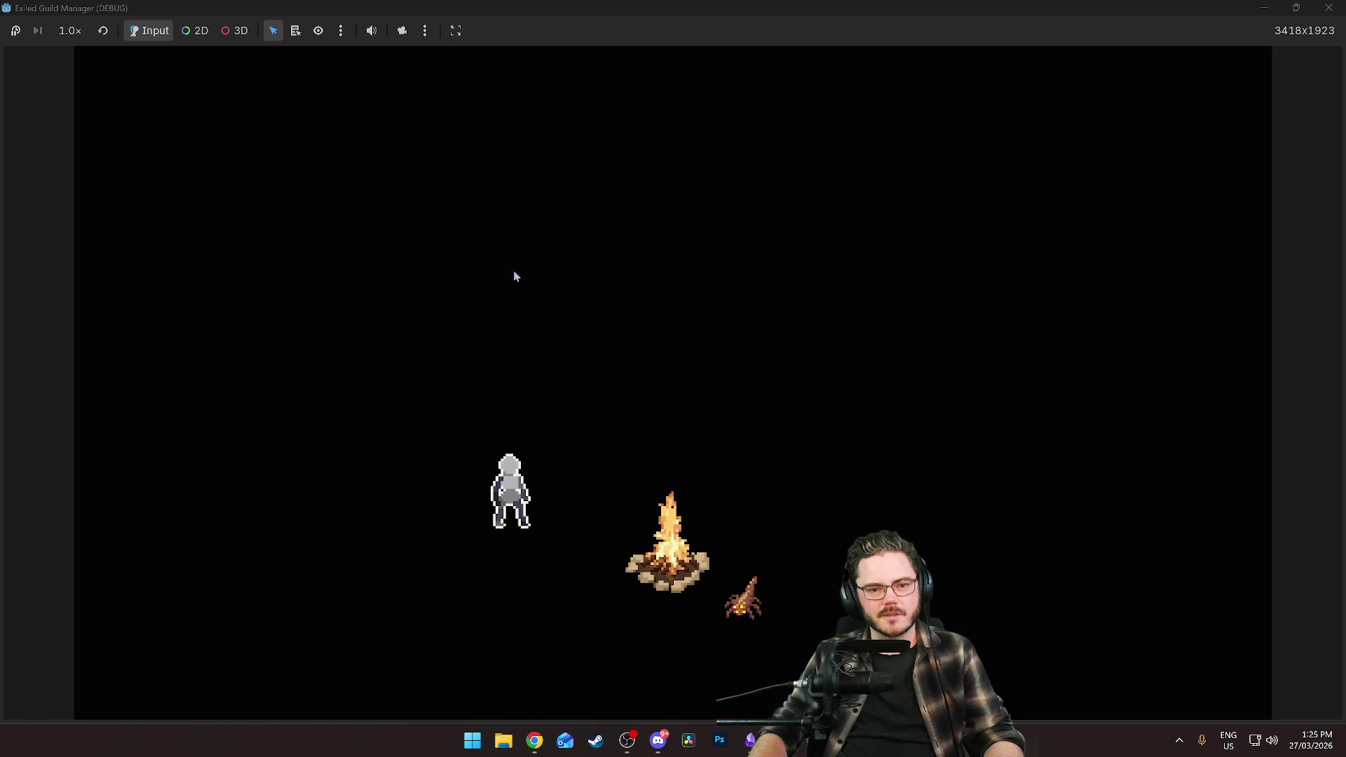
pyautogui.click(466, 445)
pyautogui.click(445, 498)
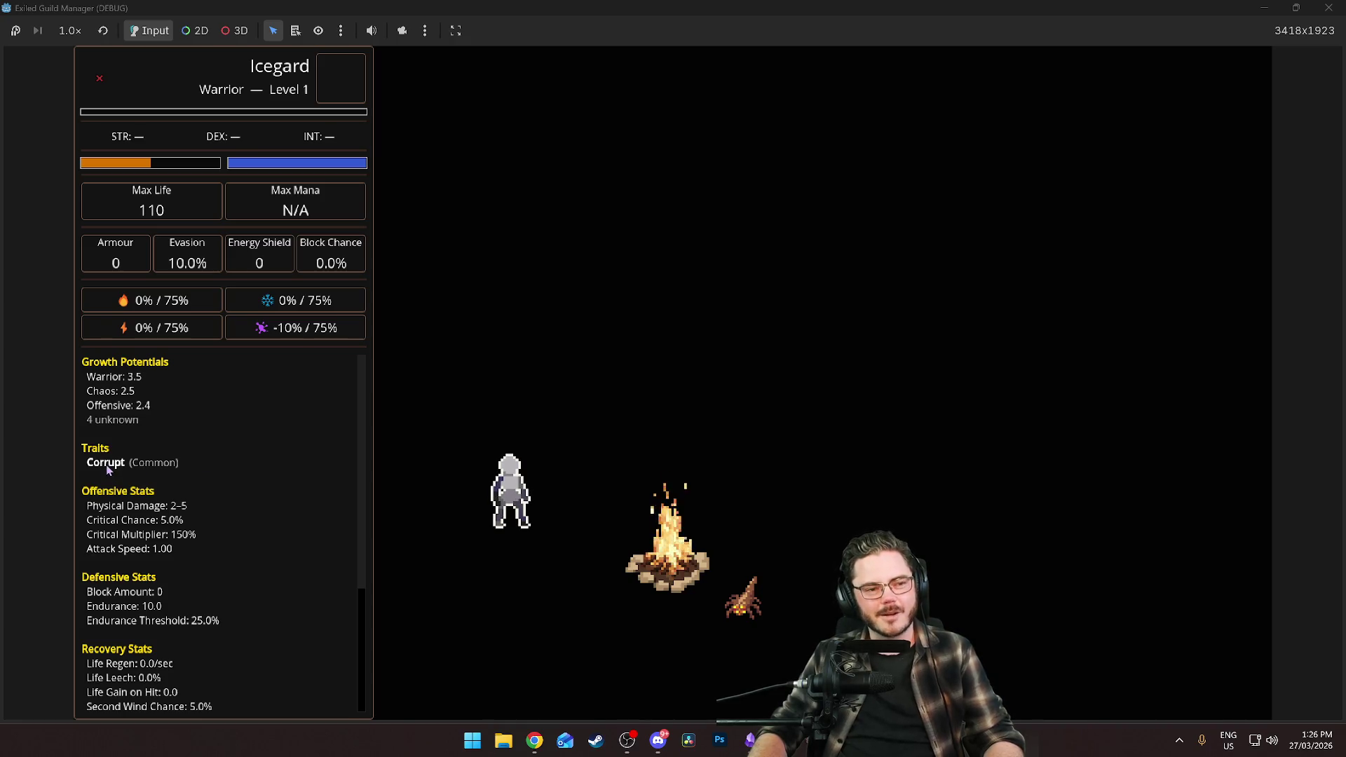
pyautogui.click(509, 483)
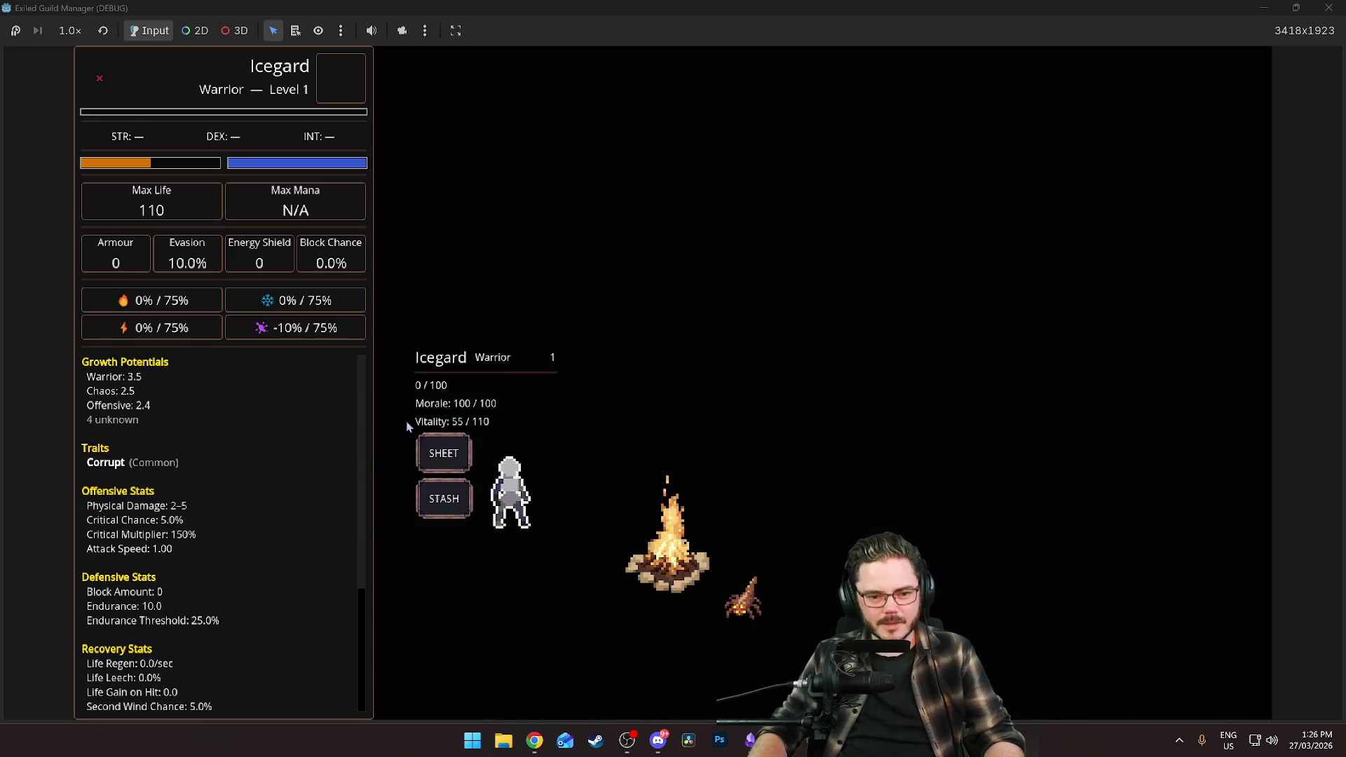
pyautogui.click(624, 450)
# Run the 'exiles' command in the debug console to list the guild's exiles.
pyautogui.press('`')
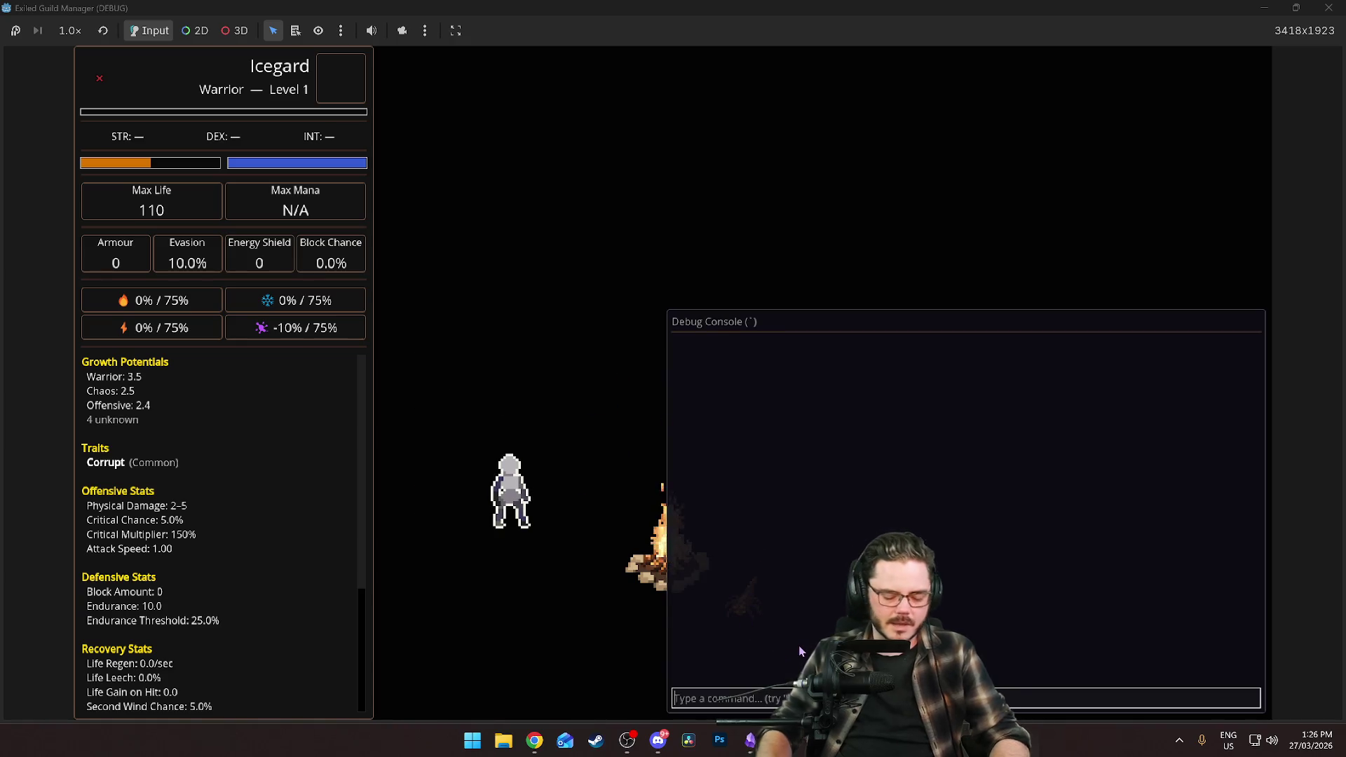
pyautogui.write('/exiles')
pyautogui.press('Return')
pyautogui.press('Up')
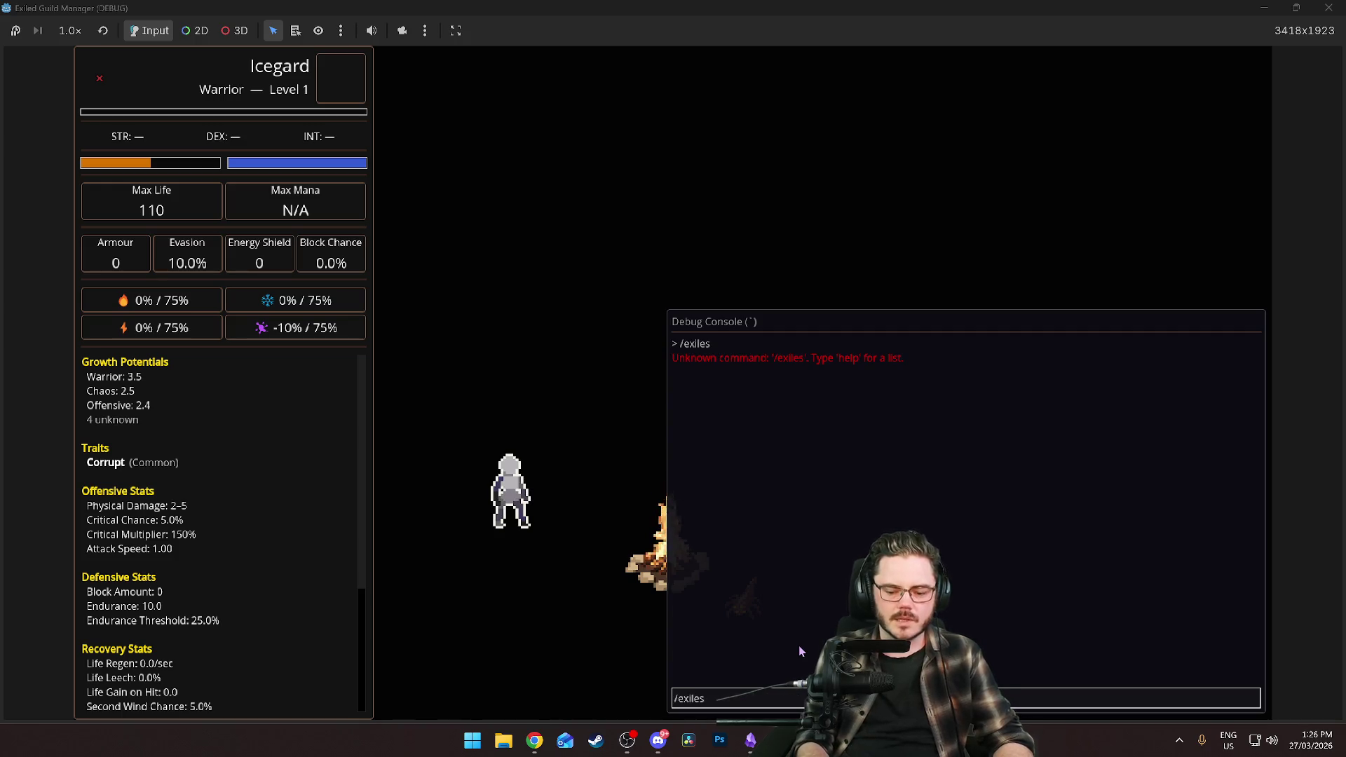
pyautogui.press('Down')
pyautogui.press('Up')
pyautogui.press('BackSpace')
pyautogui.press('Return')
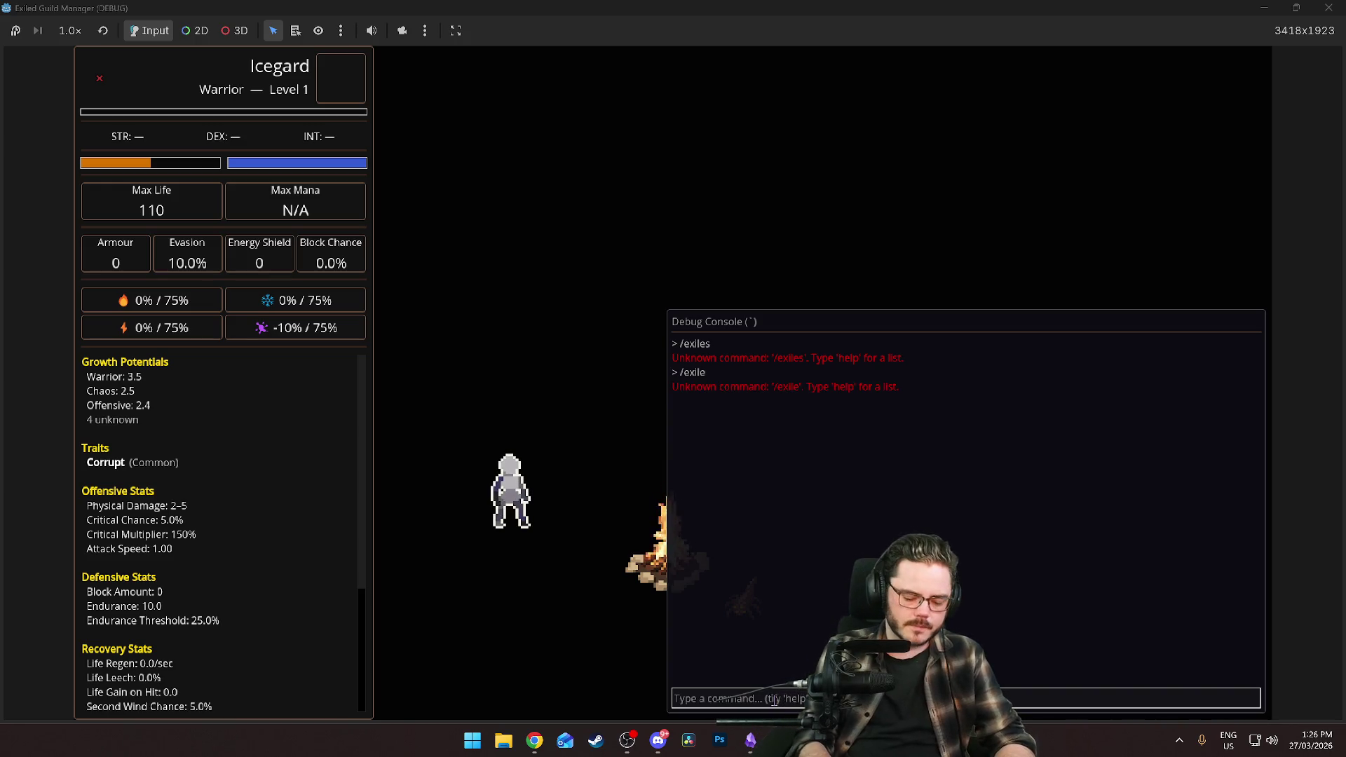
pyautogui.write('exiles')
pyautogui.press('Return')
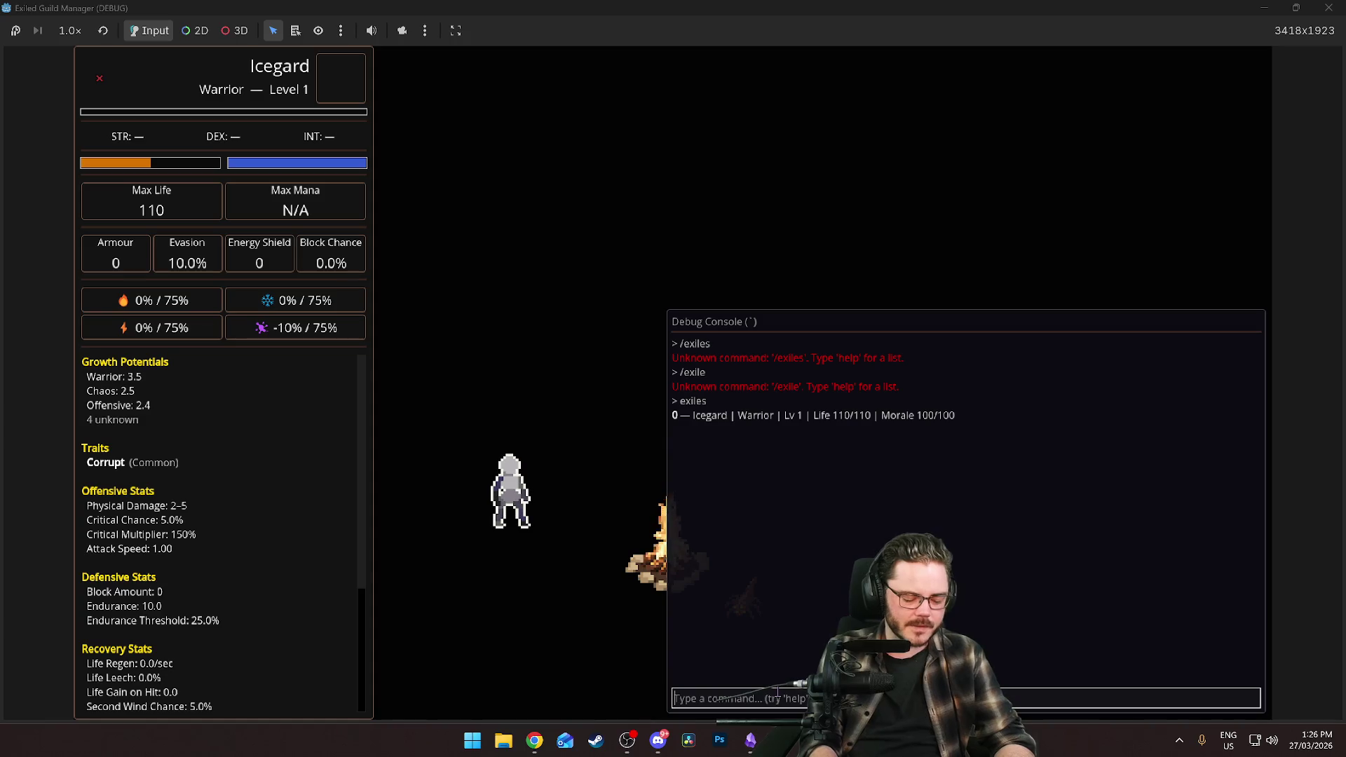
# Run 'morale 0 -30' repeatedly to drain Icegard's morale from 100 toward 0.
pyautogui.write('morale 0')
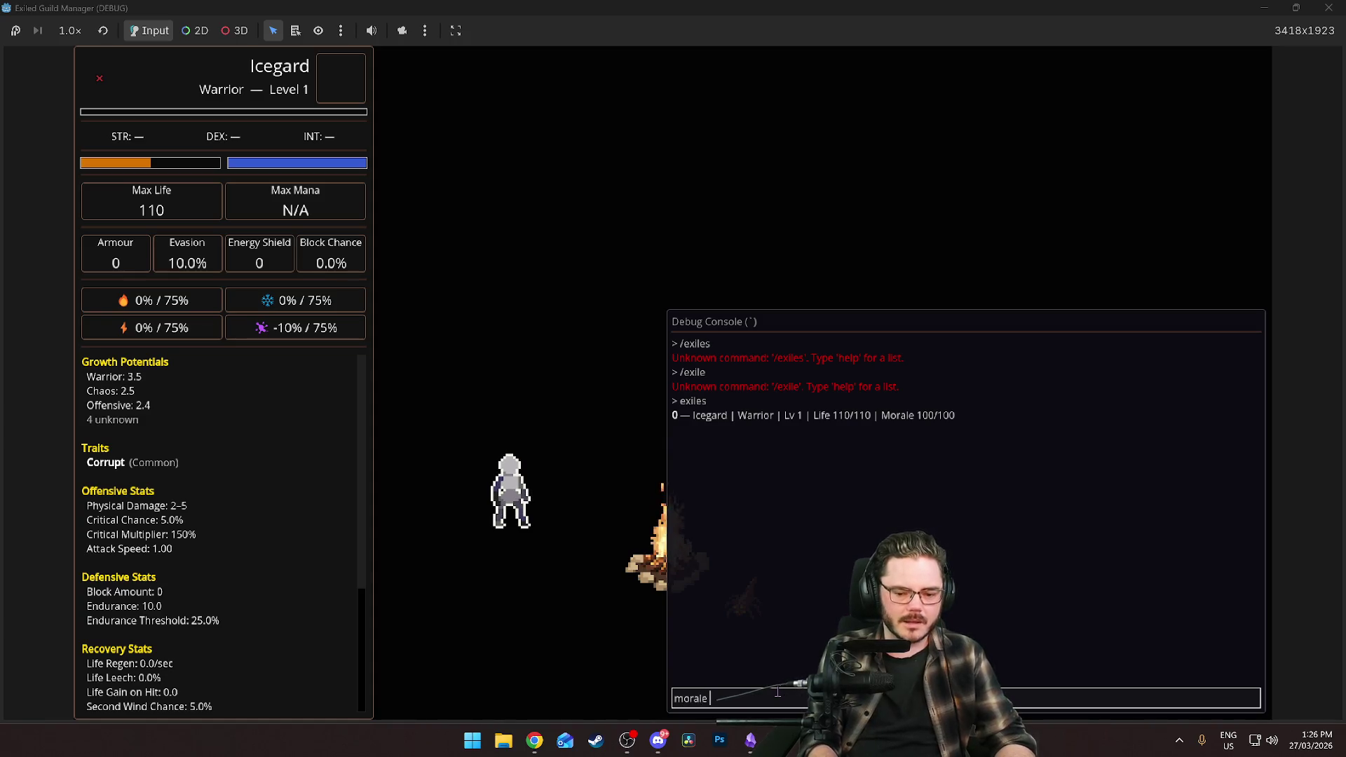
pyautogui.write(' -30')
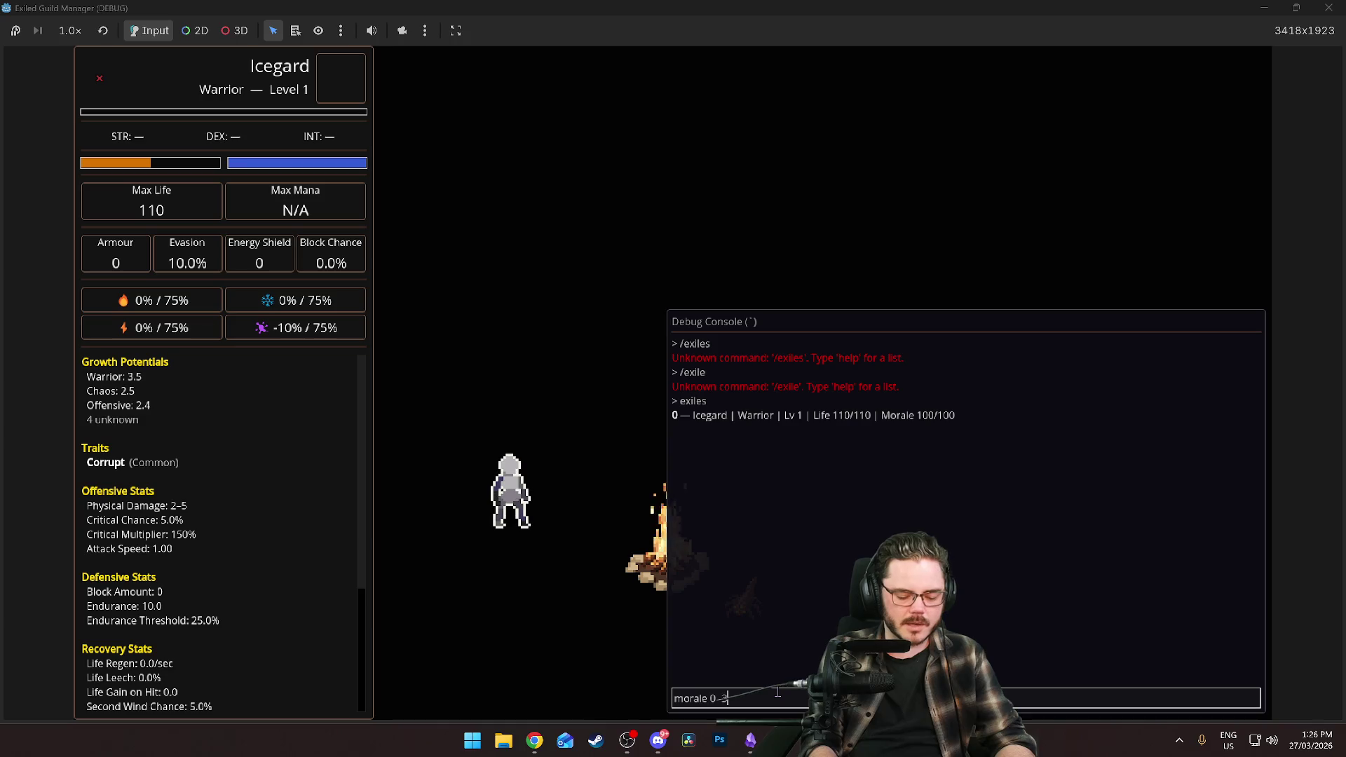
pyautogui.press('Return')
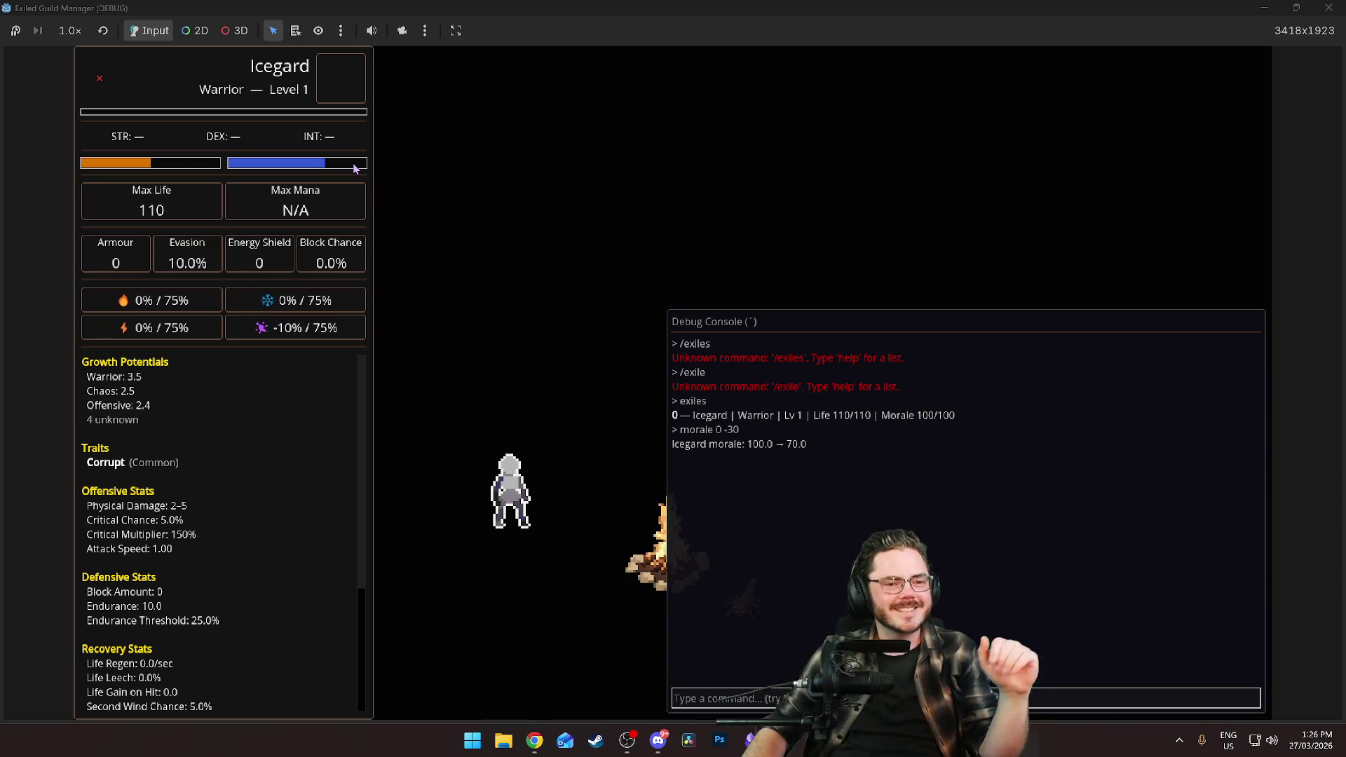
pyautogui.press('Up')
pyautogui.press('Return')
pyautogui.press('Up')
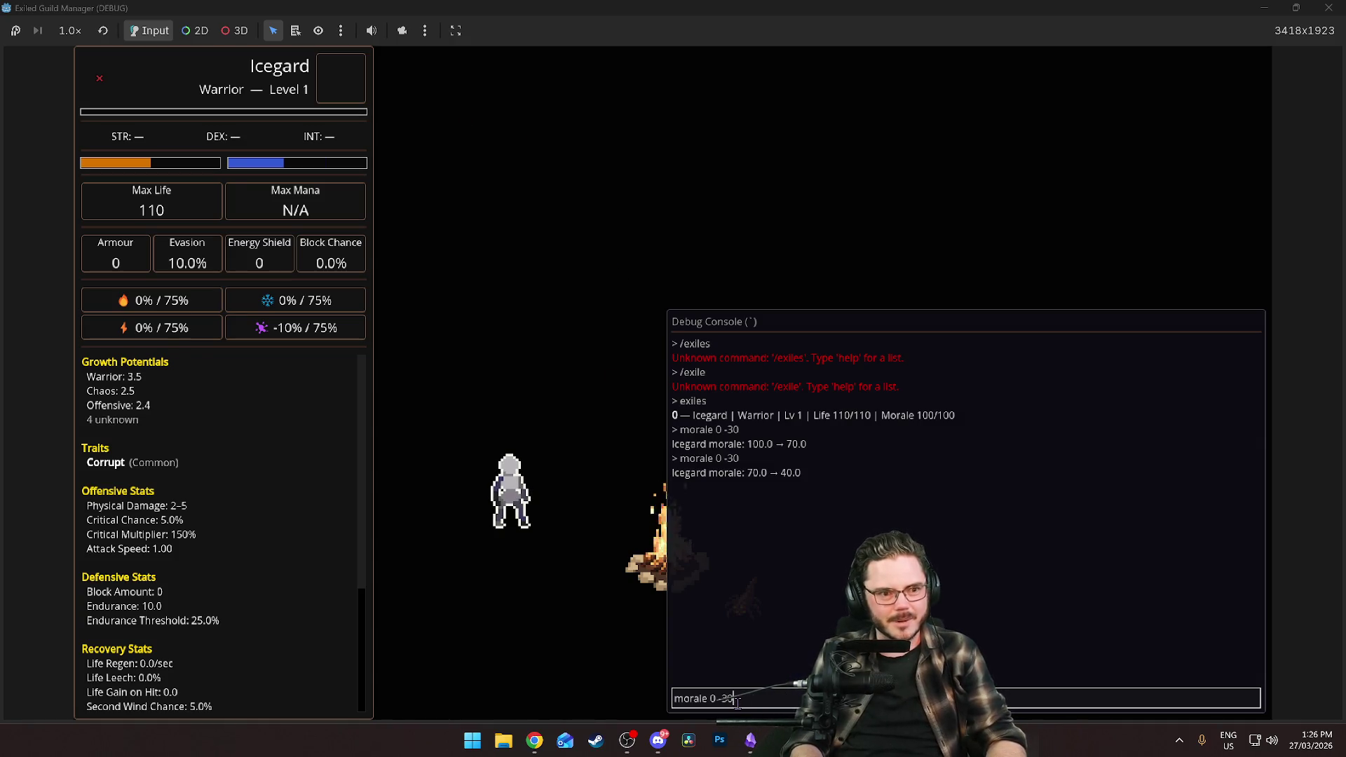
pyautogui.press('Return')
pyautogui.press('Up')
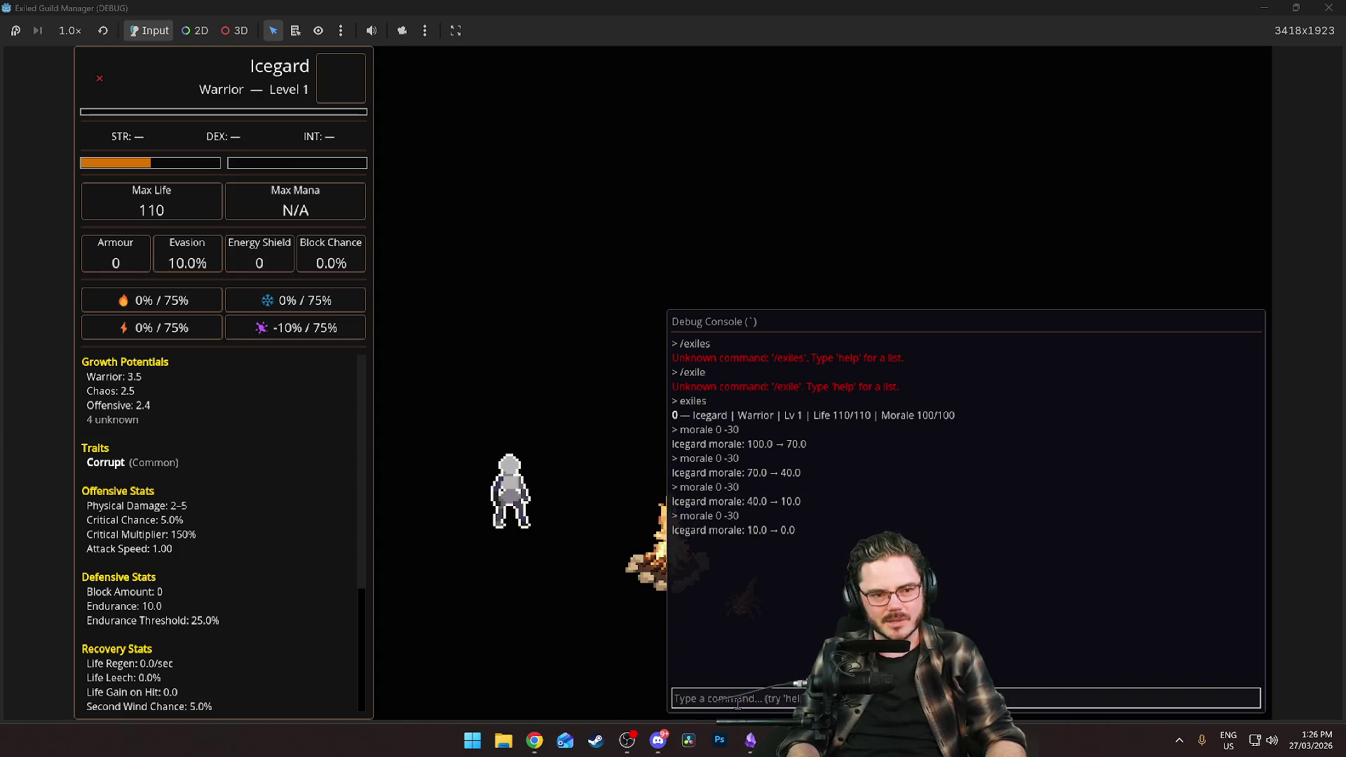
# Close the console, view the exile's info popup, and stop the game back to the editor.
pyautogui.press('`')
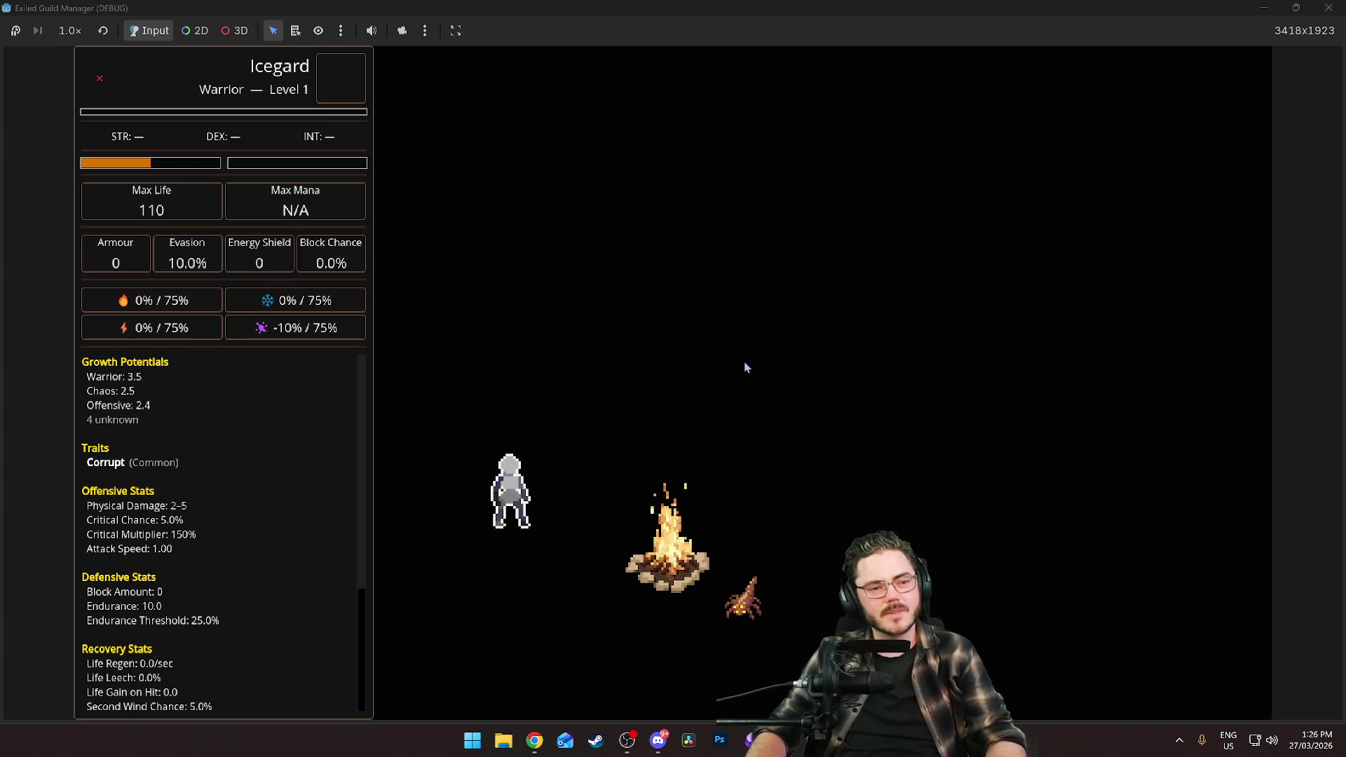
pyautogui.click(528, 512)
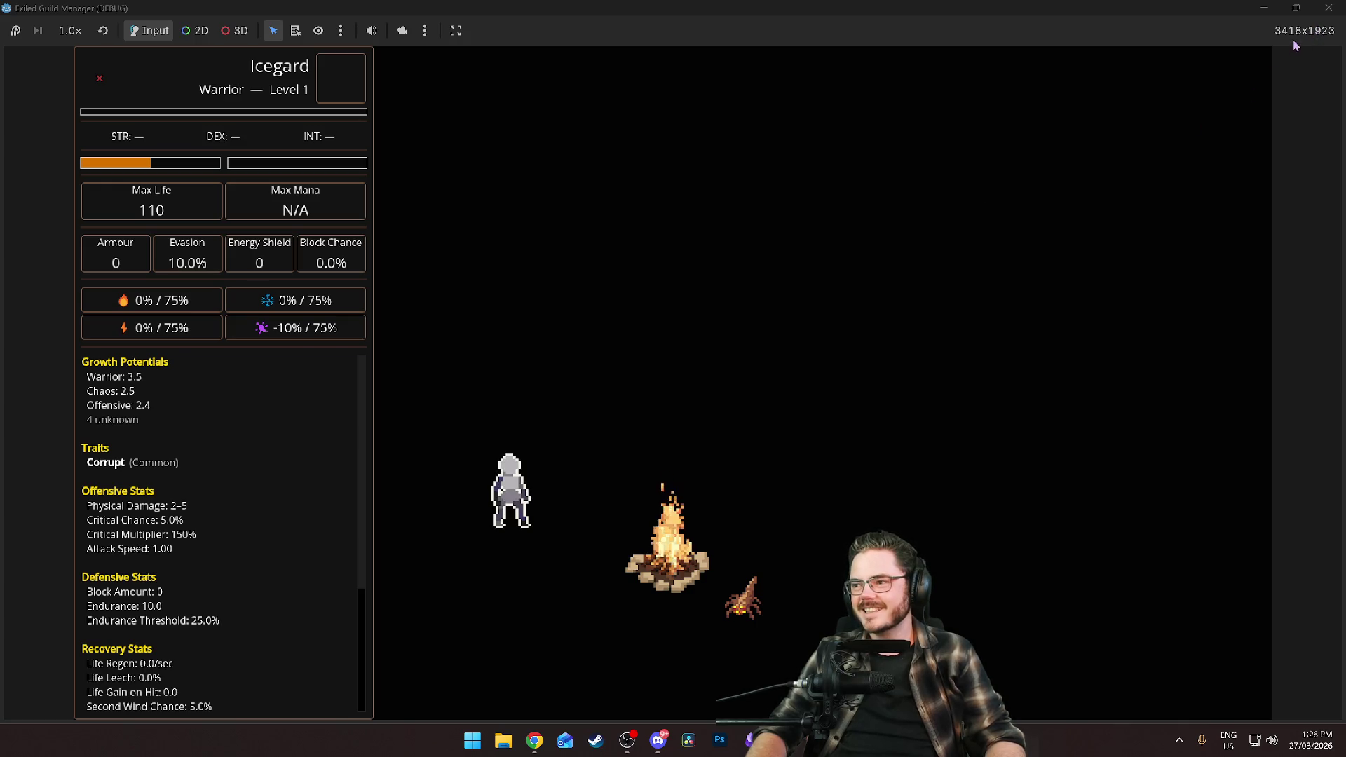
pyautogui.click(1329, 7)
pyautogui.click(561, 387)
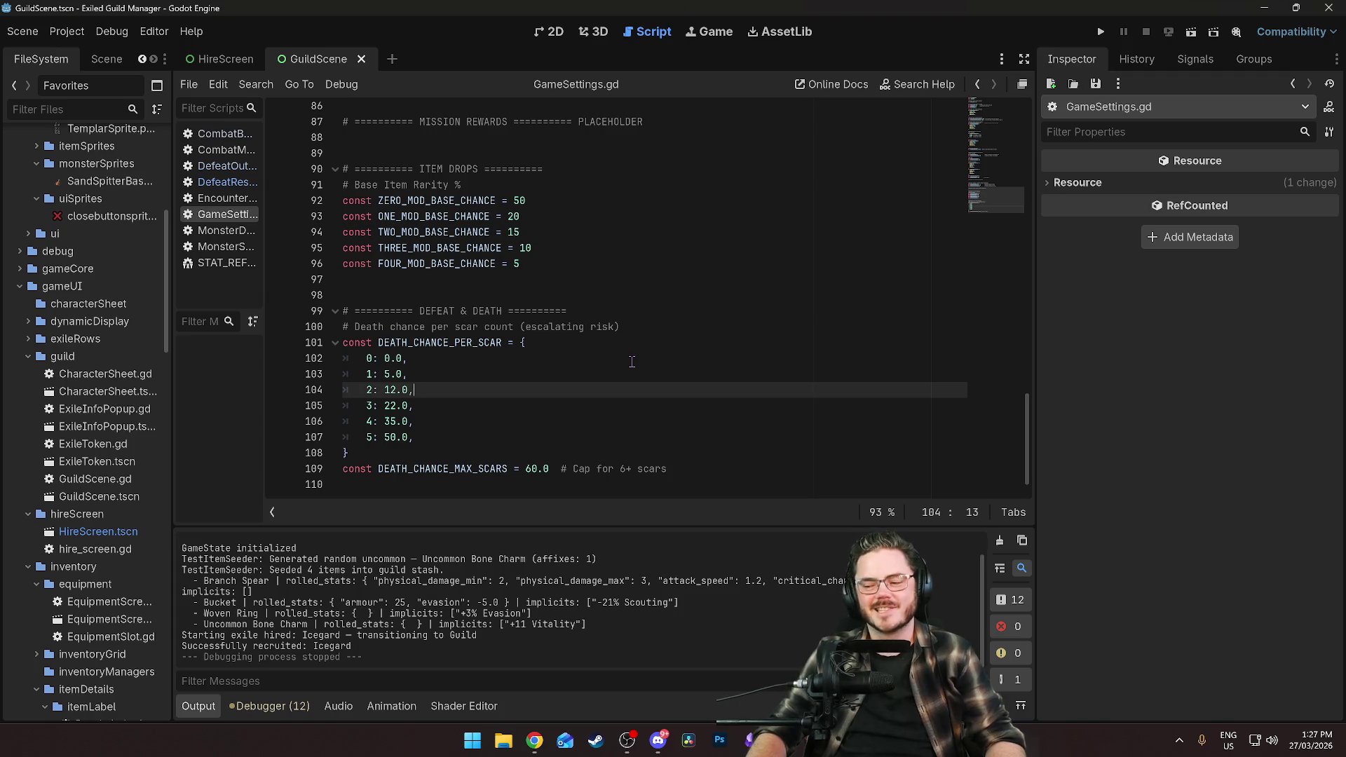
# Check the 3-scar death chance and defeat section in GameSettings.gd, then open STAT_REFERENCE.md.
pyautogui.click(586, 405)
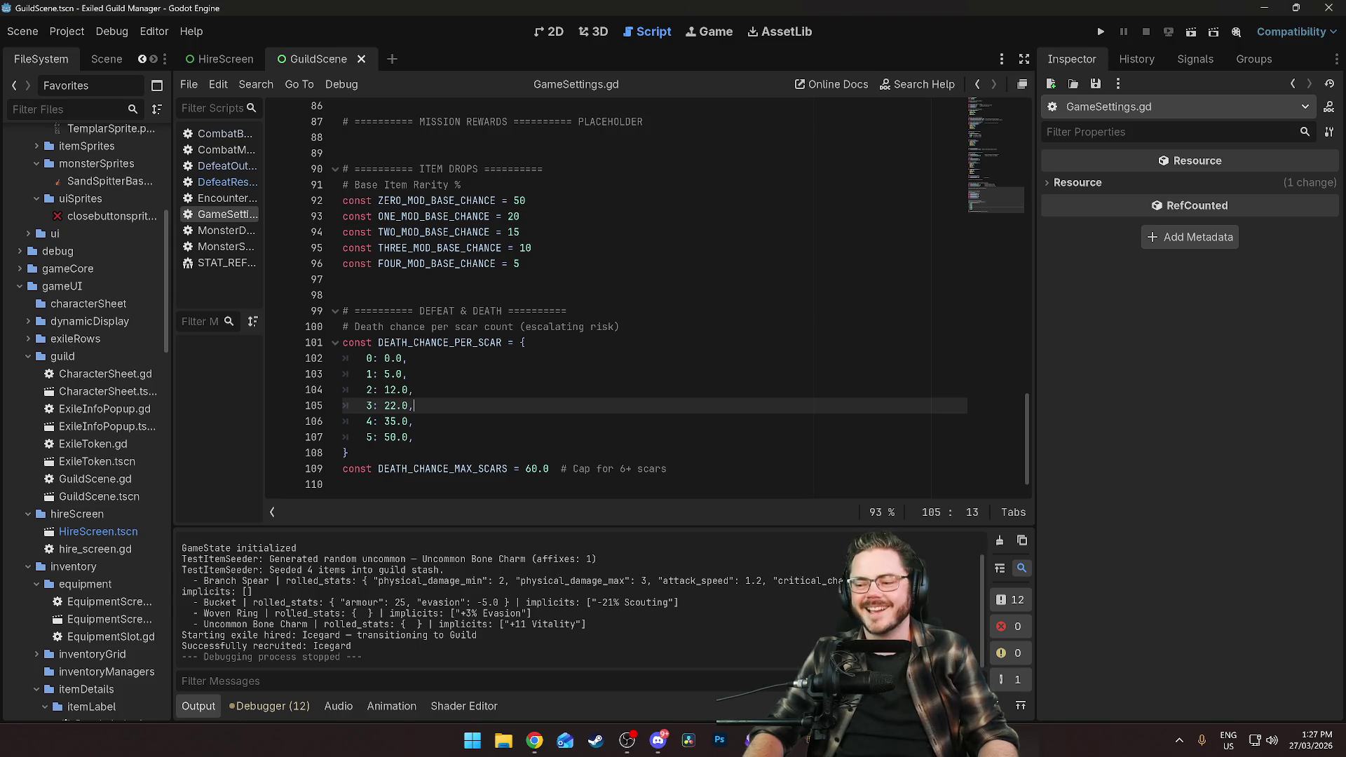
pyautogui.click(721, 294)
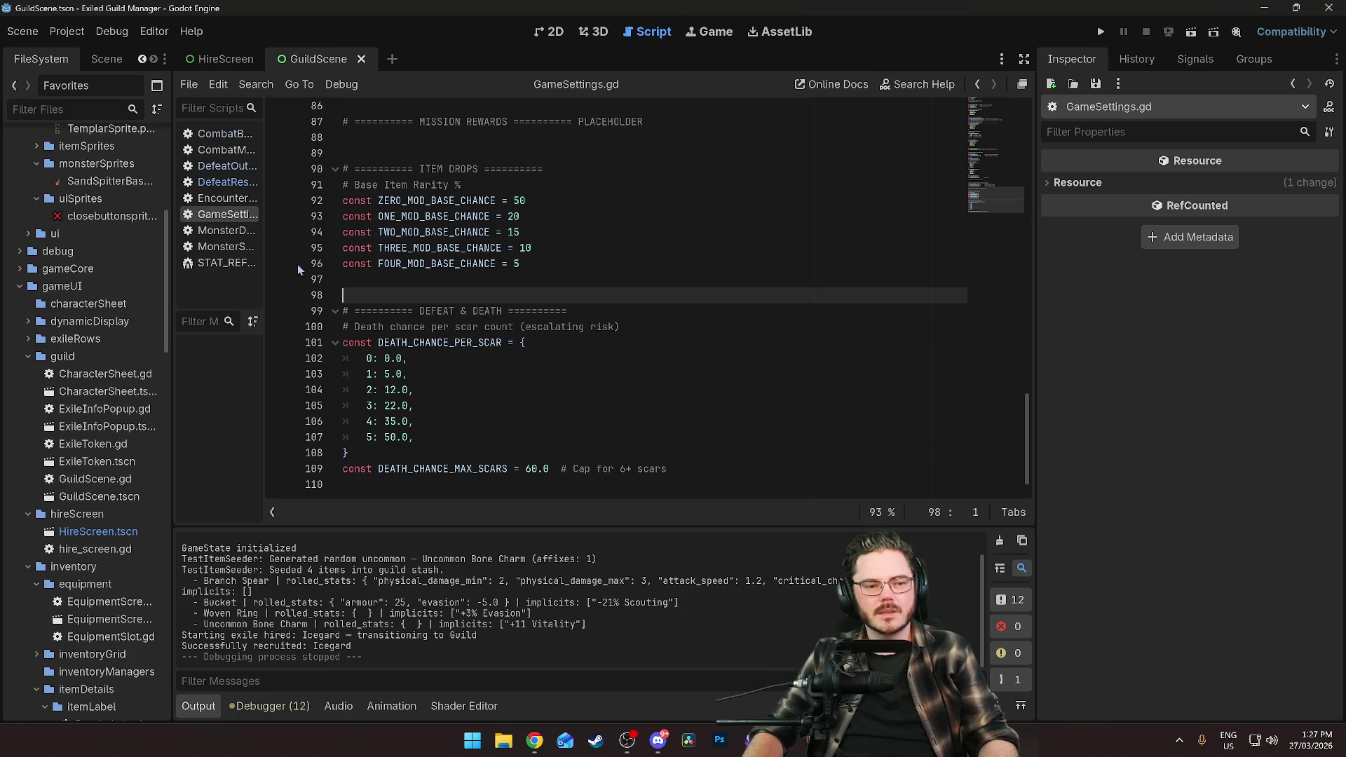
pyautogui.click(229, 268)
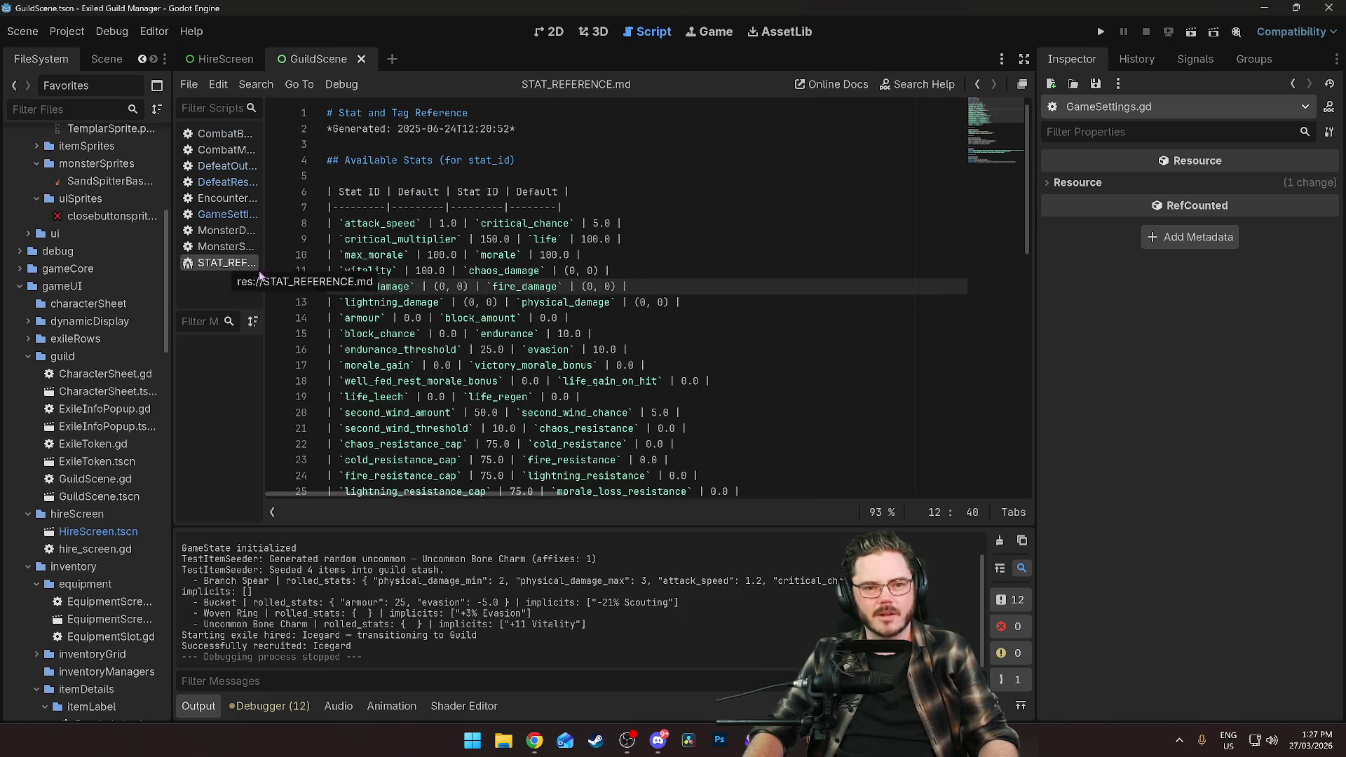
# Scroll through STAT_REFERENCE.md's stat table, then switch to the Obsidian Kanban board.
pyautogui.scroll(-6, 658, 301)
pyautogui.scroll(6, 658, 300)
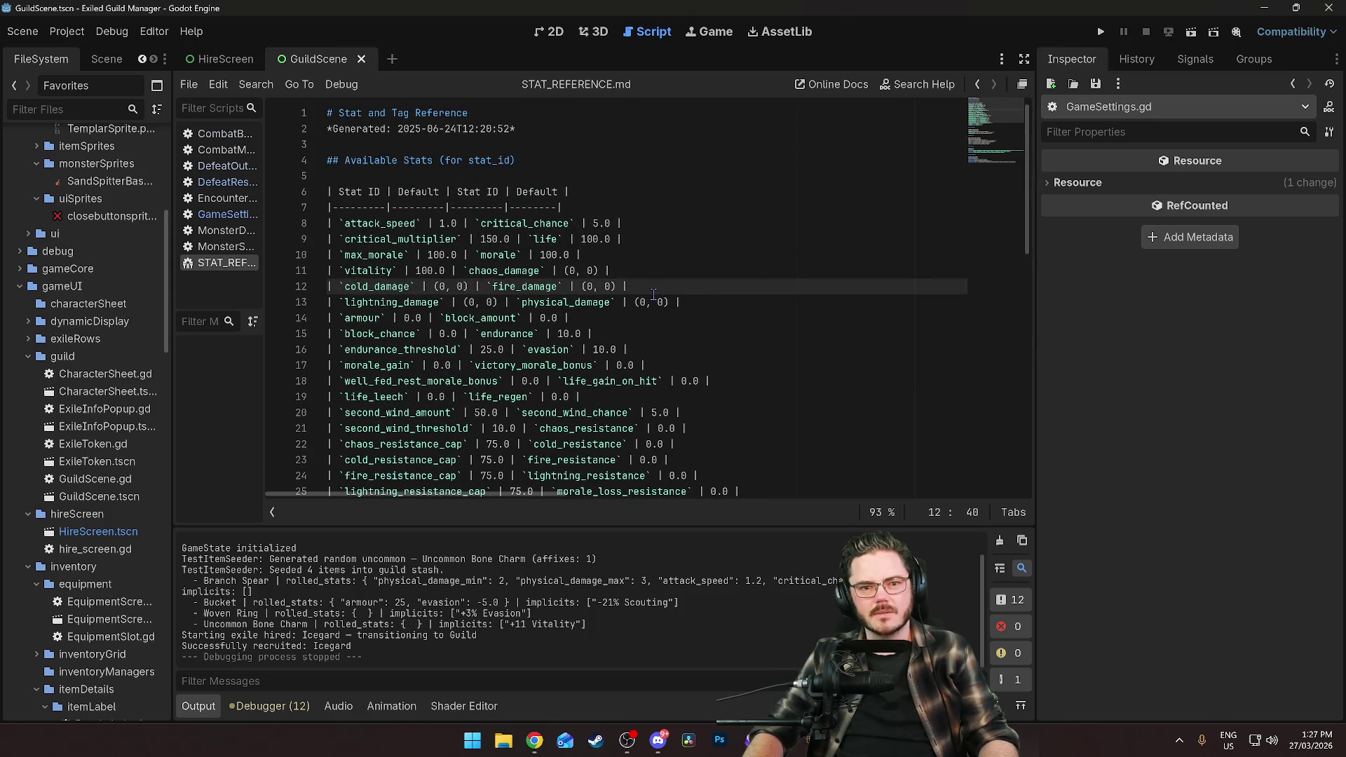
pyautogui.scroll(-10, 654, 294)
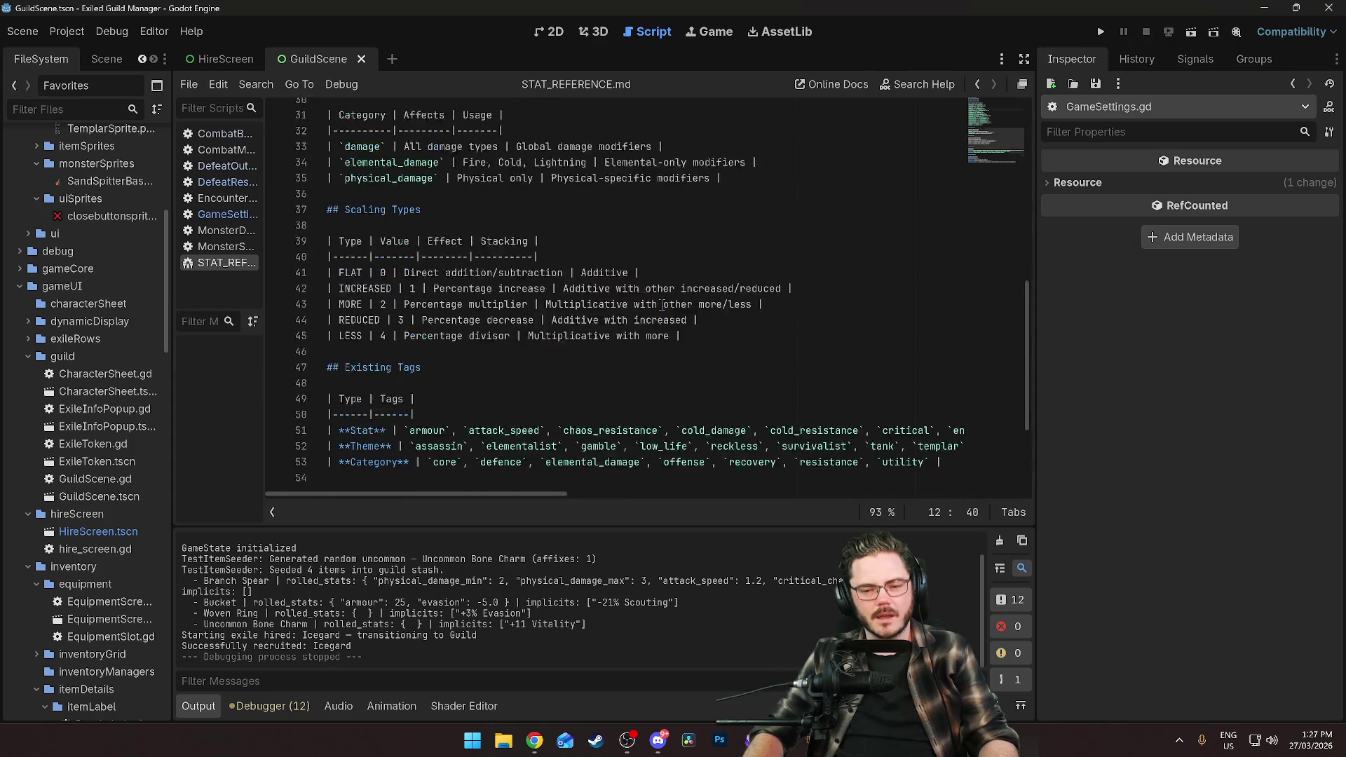
pyautogui.scroll(10, 662, 305)
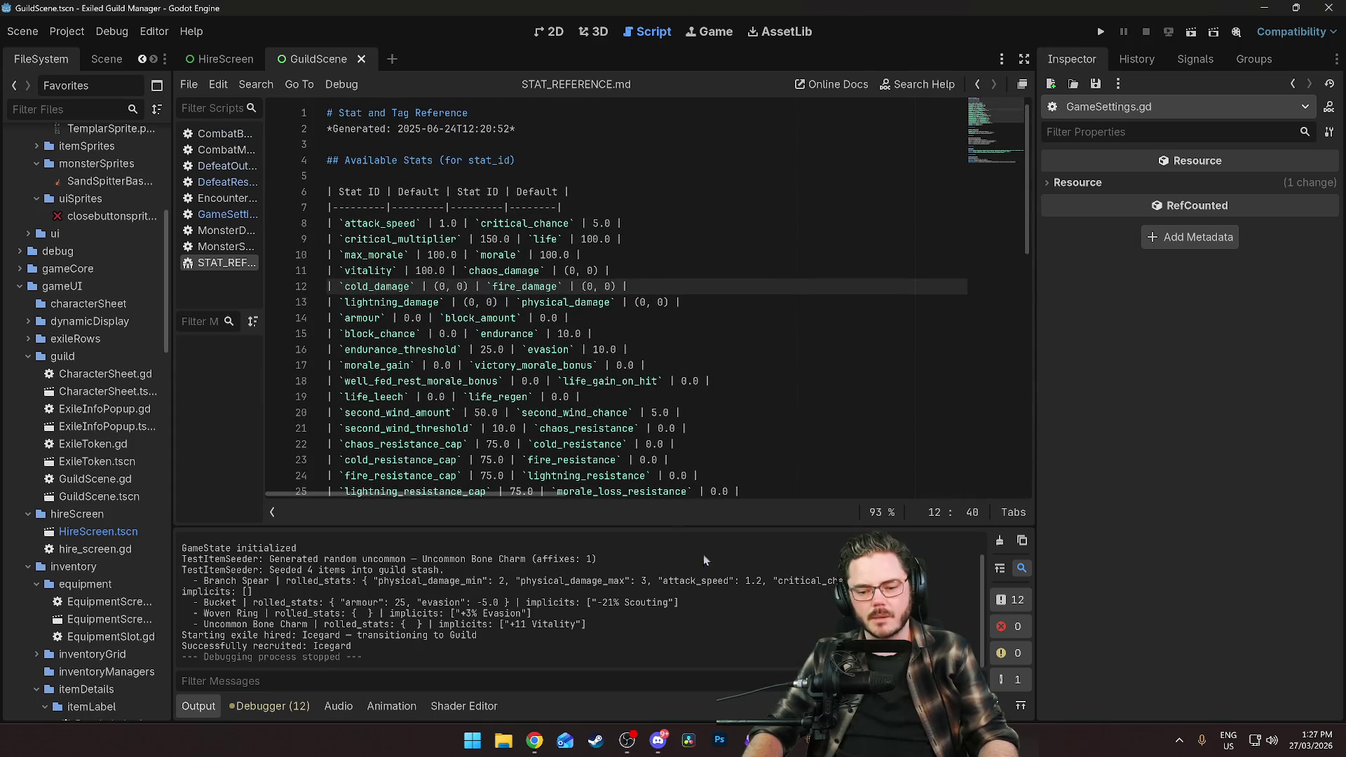
pyautogui.hotkey('alt', 'Tab')
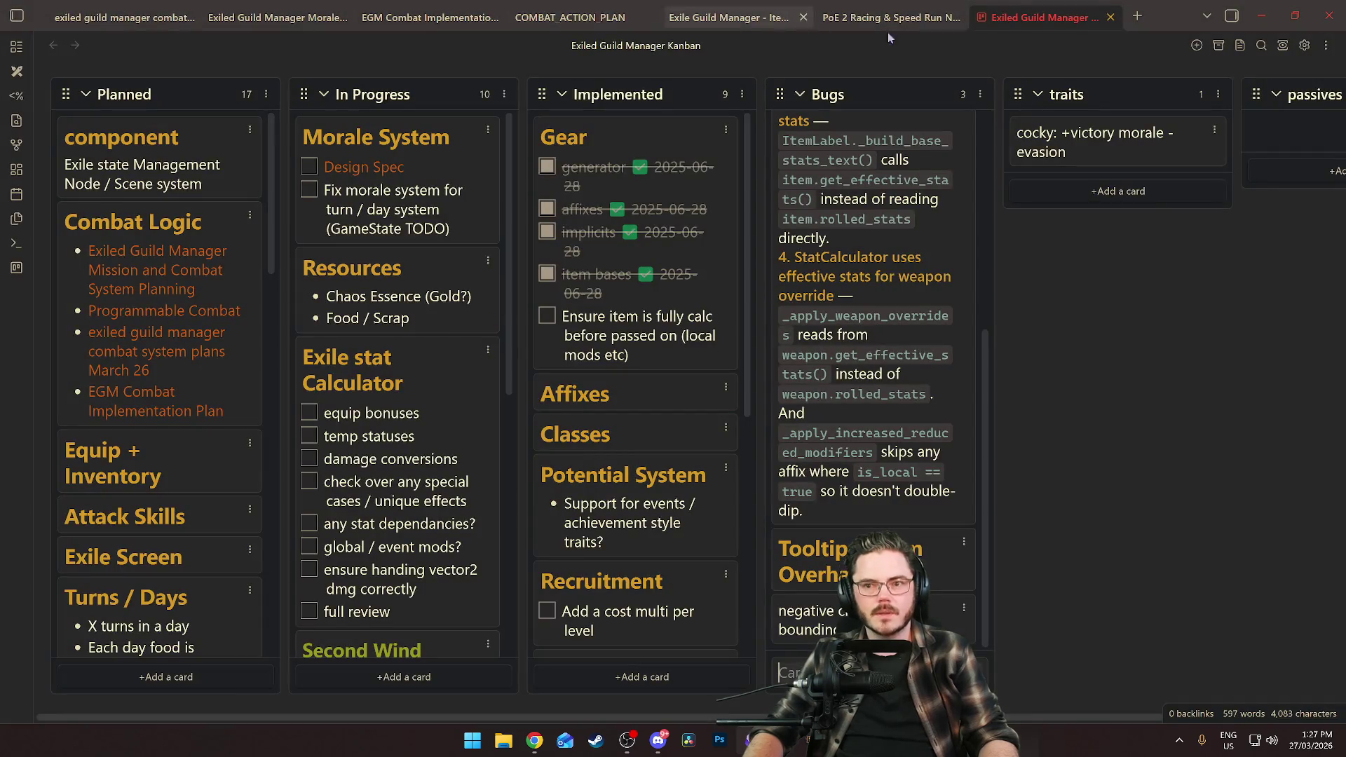
# In a new tab, search 'refer' and open the Stat and Passive Tag Reference note.
pyautogui.click(1136, 17)
pyautogui.hotkey('ctrl', 'o')
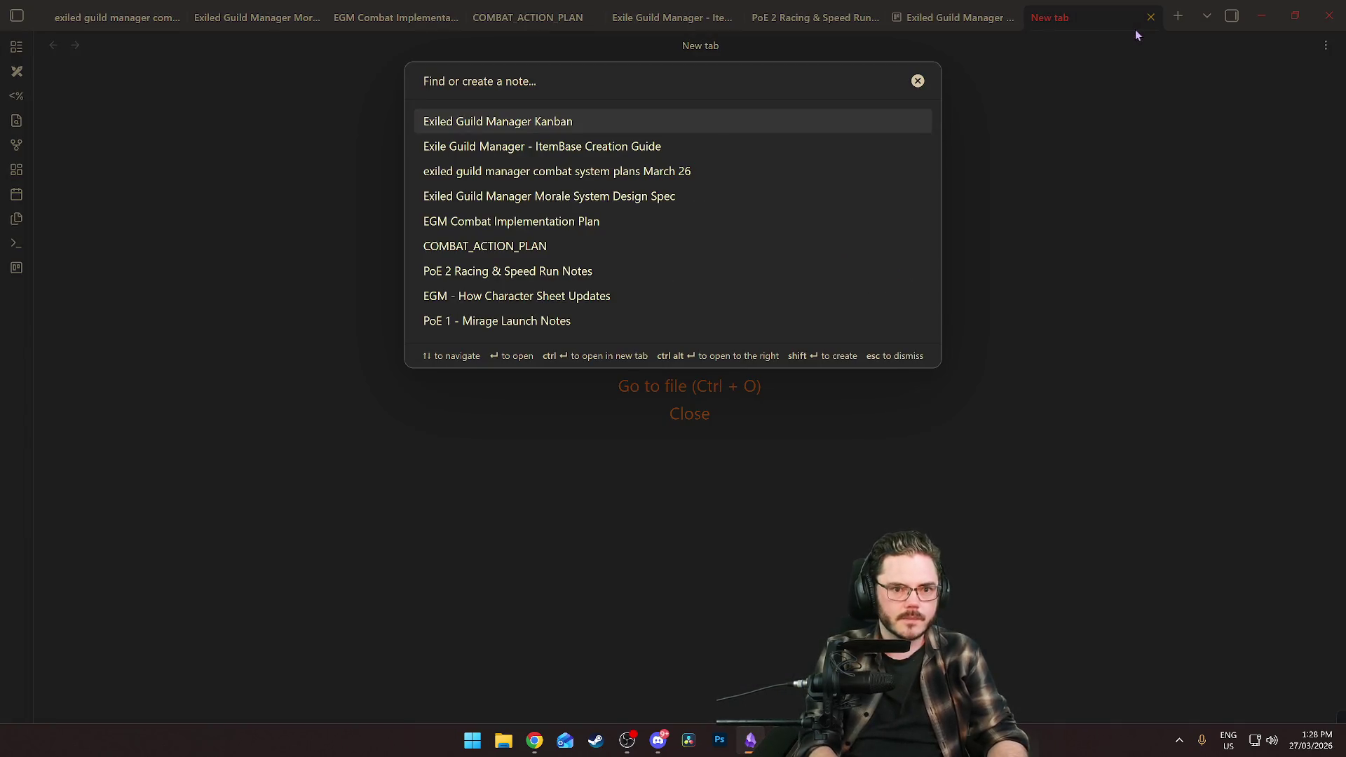
pyautogui.write('refer')
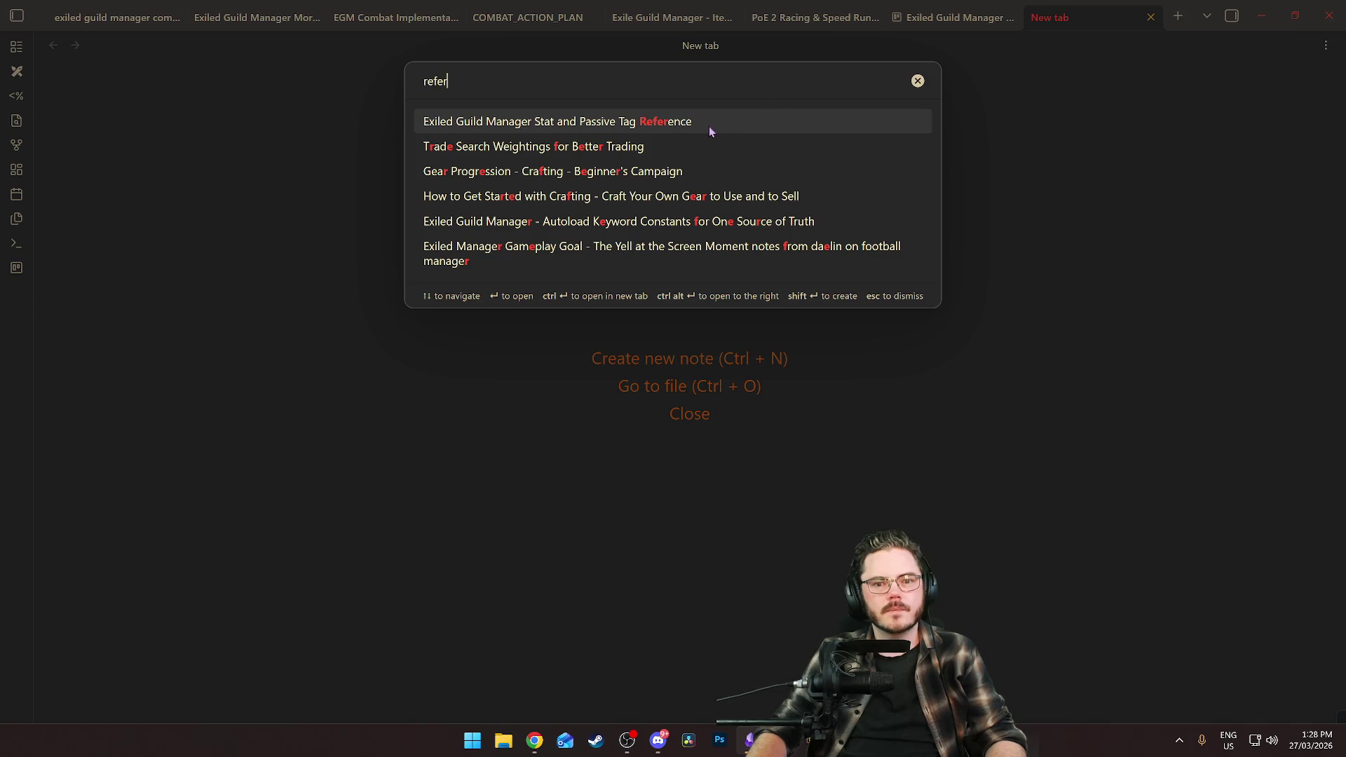
pyautogui.click(709, 126)
# Scroll through the note's stat defaults, scaling types and tags, ending at Available Stats.
pyautogui.scroll(-3, 749, 404)
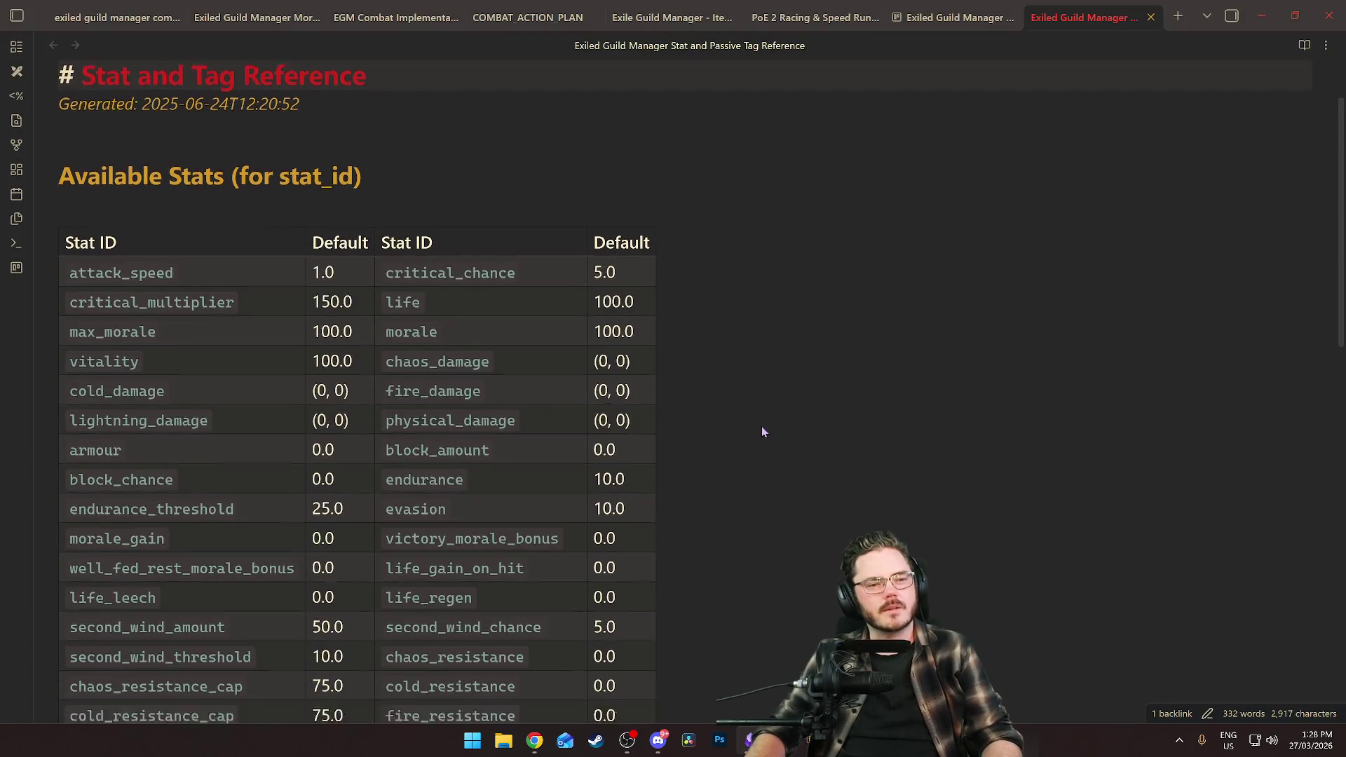
pyautogui.scroll(-20, 764, 432)
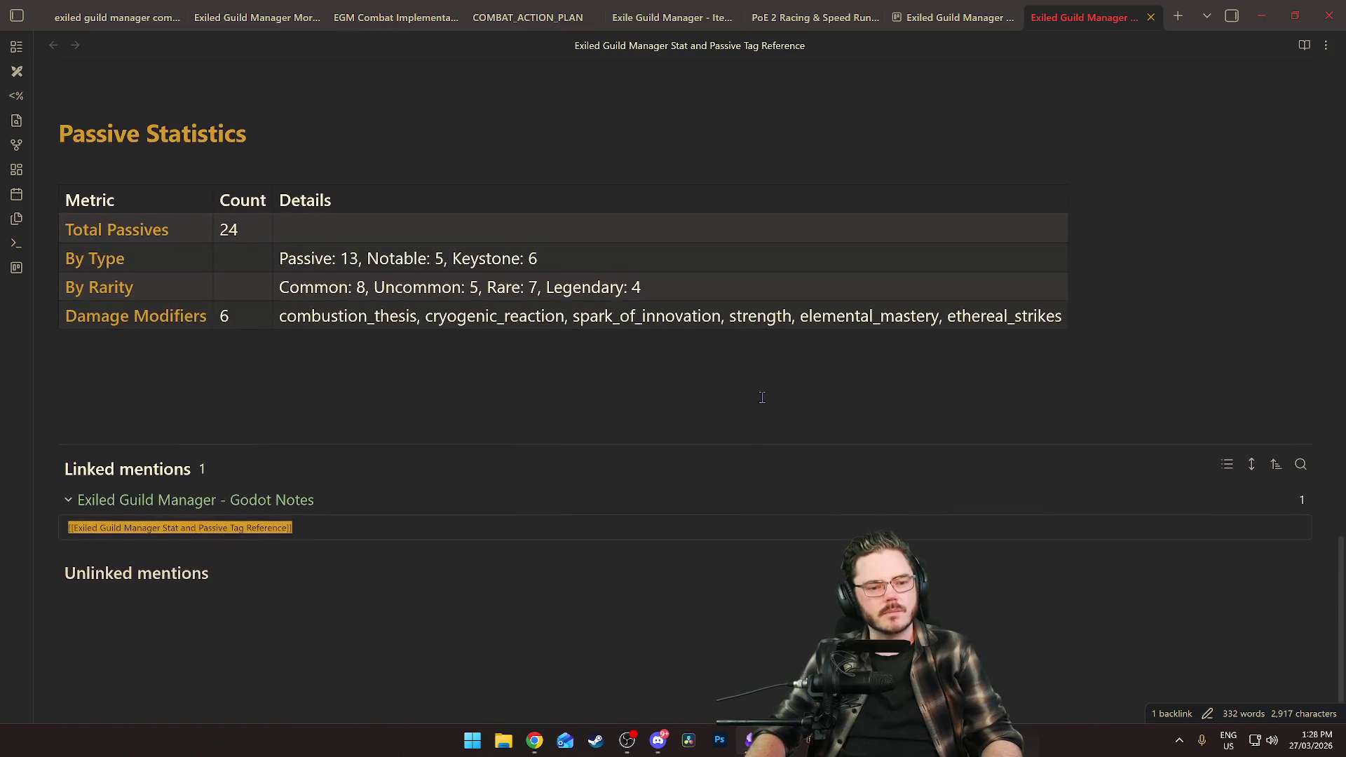
pyautogui.scroll(20, 763, 400)
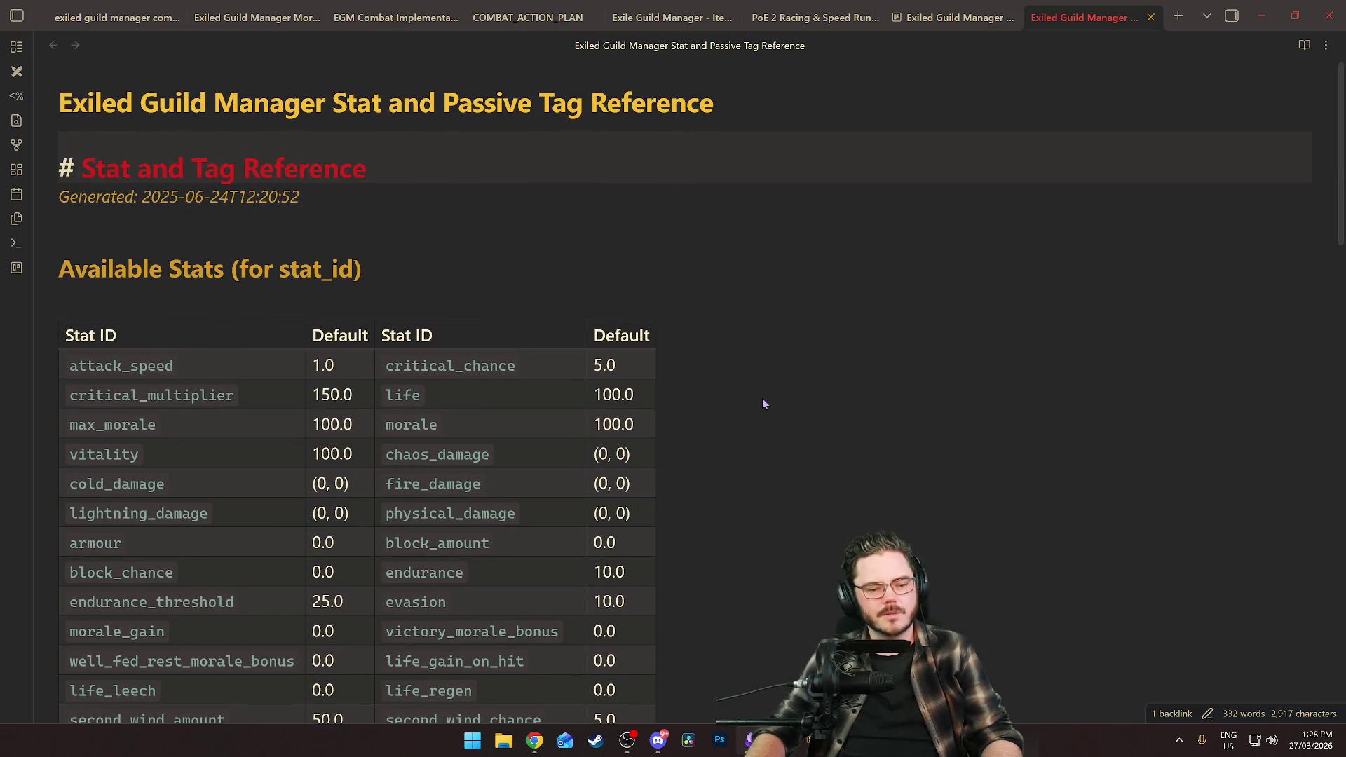
pyautogui.scroll(-5, 764, 405)
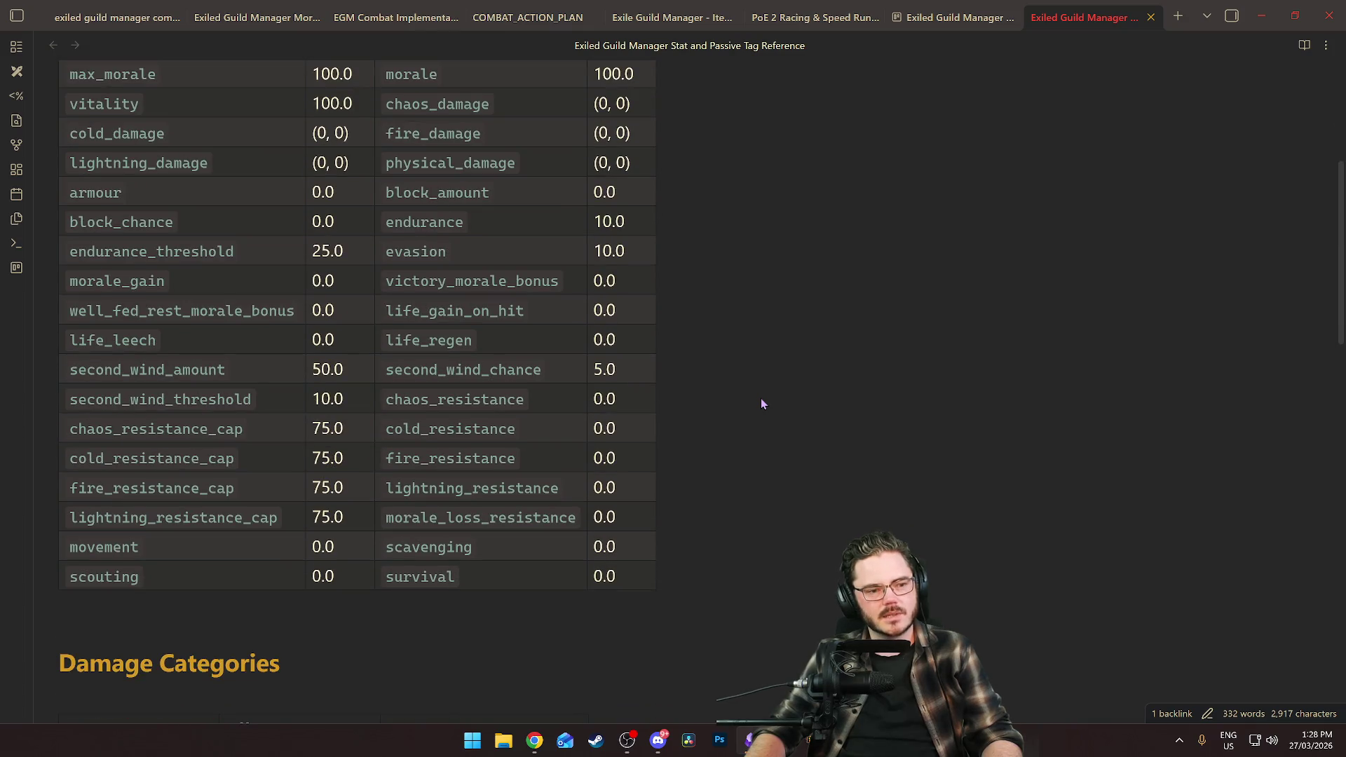
pyautogui.scroll(5, 763, 403)
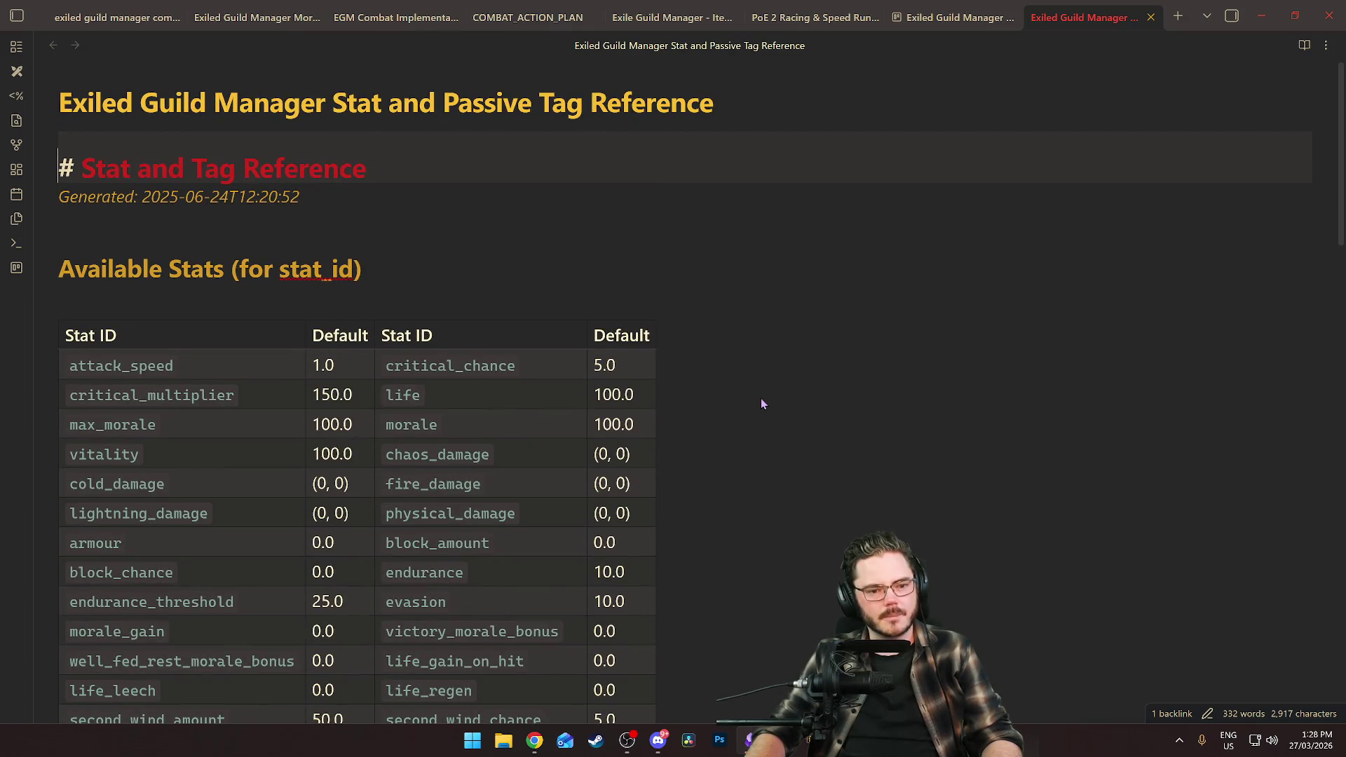
pyautogui.scroll(-12, 762, 400)
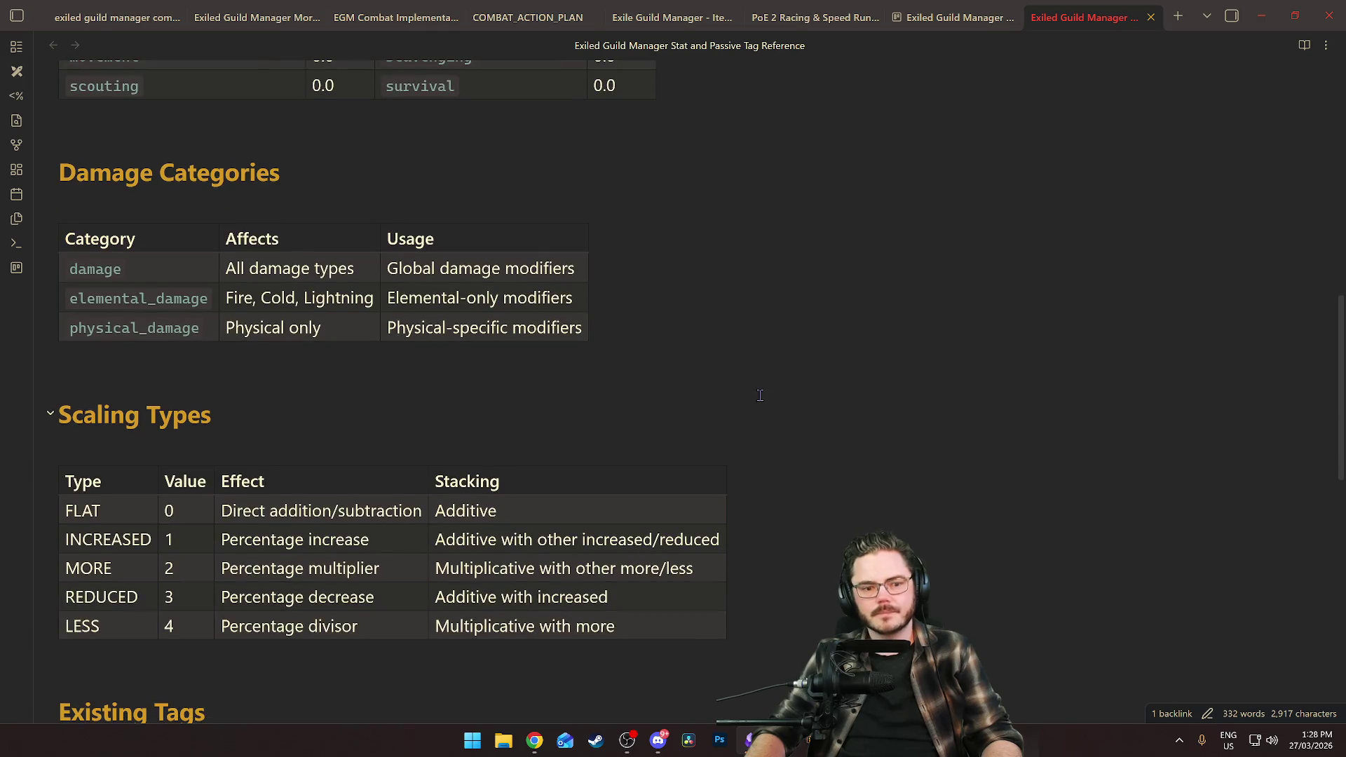
pyautogui.scroll(-12, 761, 396)
pyautogui.scroll(7, 761, 396)
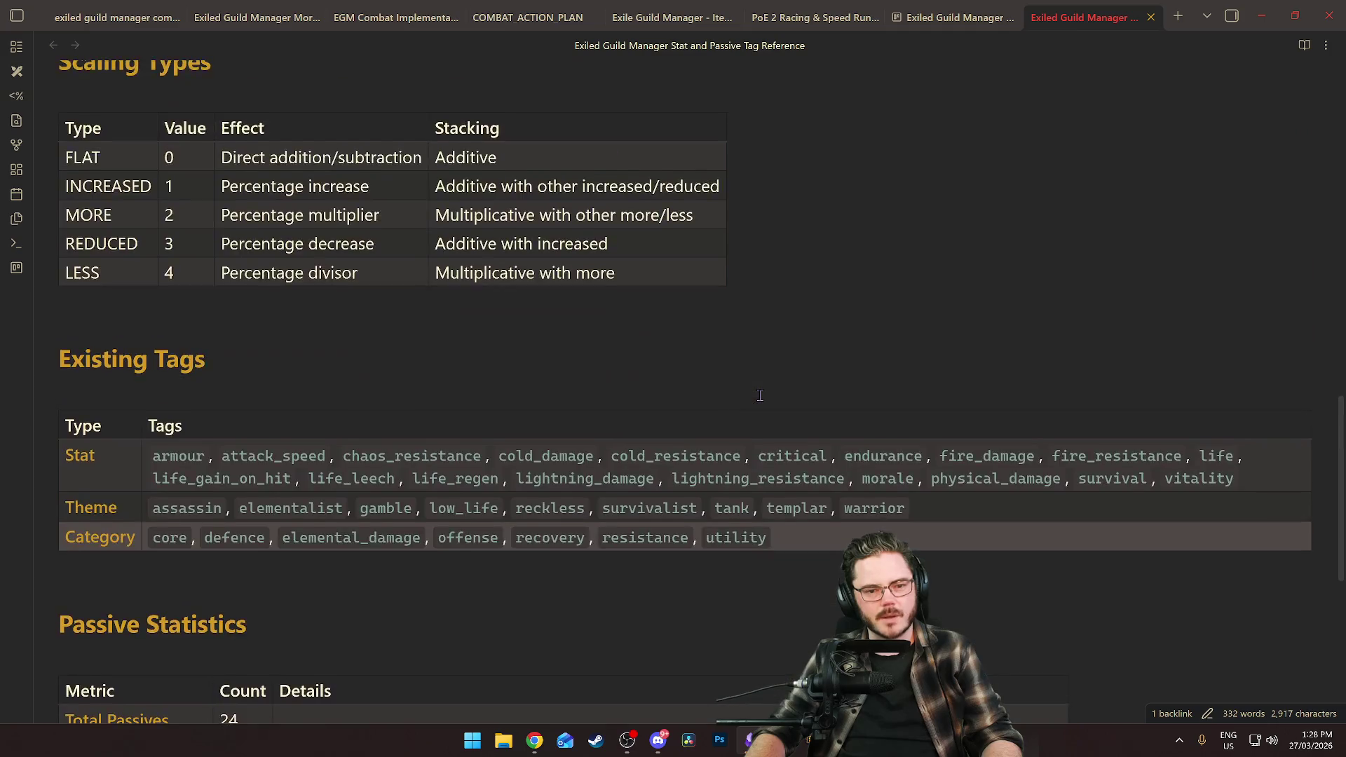
pyautogui.scroll(13, 761, 396)
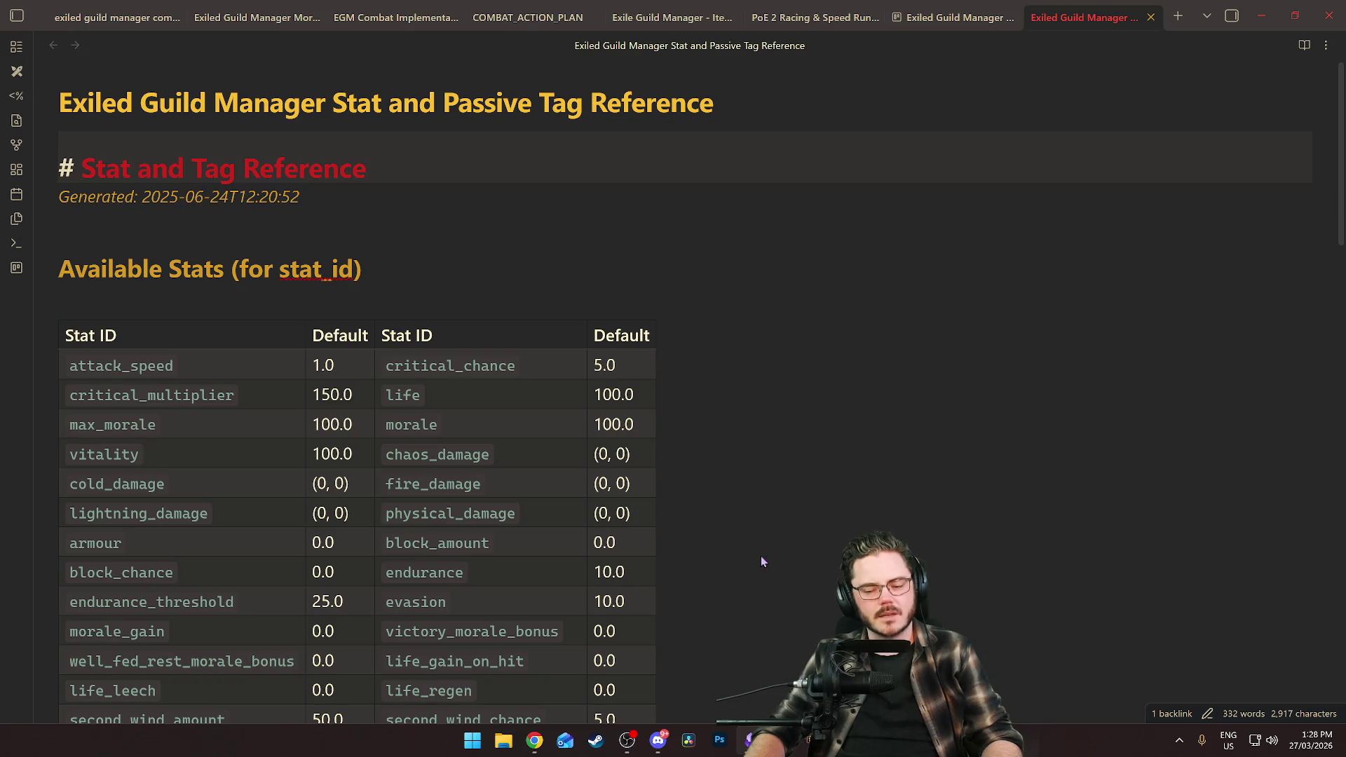
pyautogui.moveTo(808, 740)
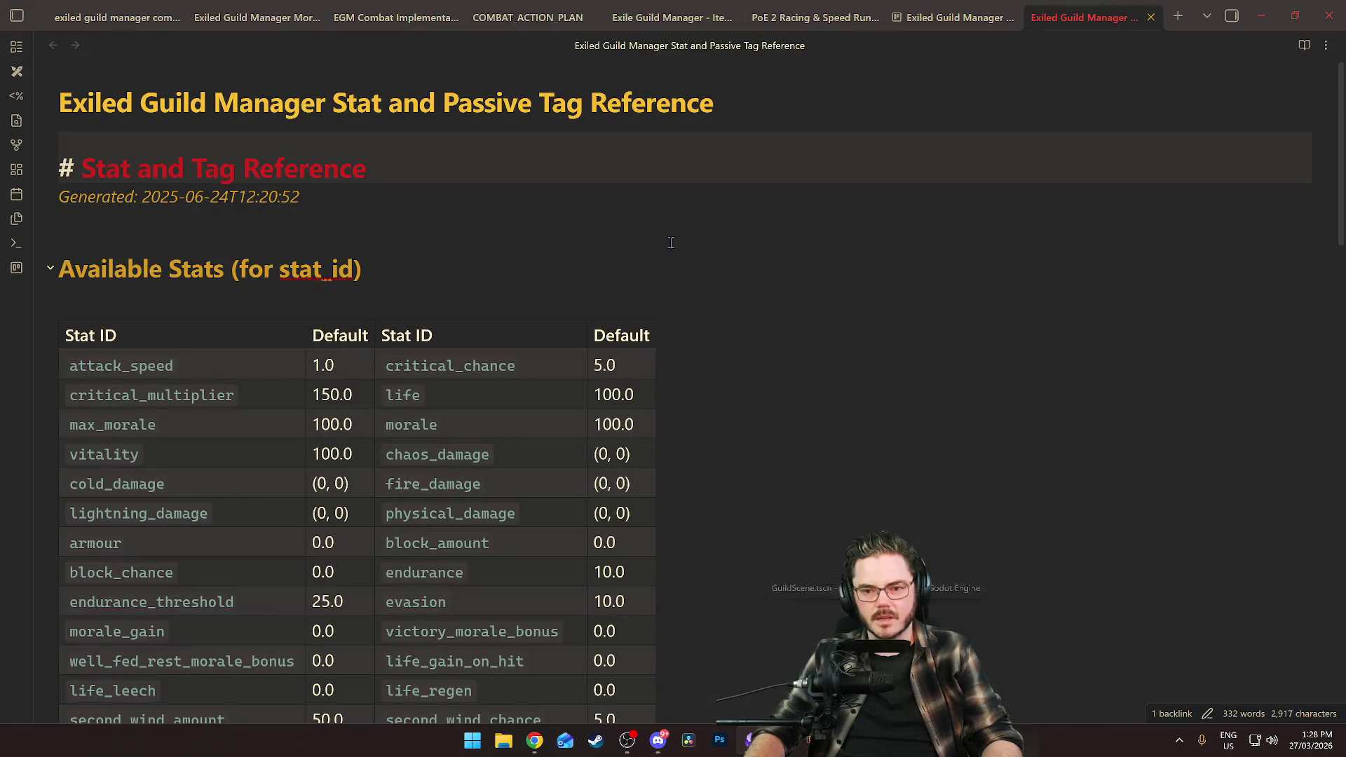
pyautogui.click(713, 270)
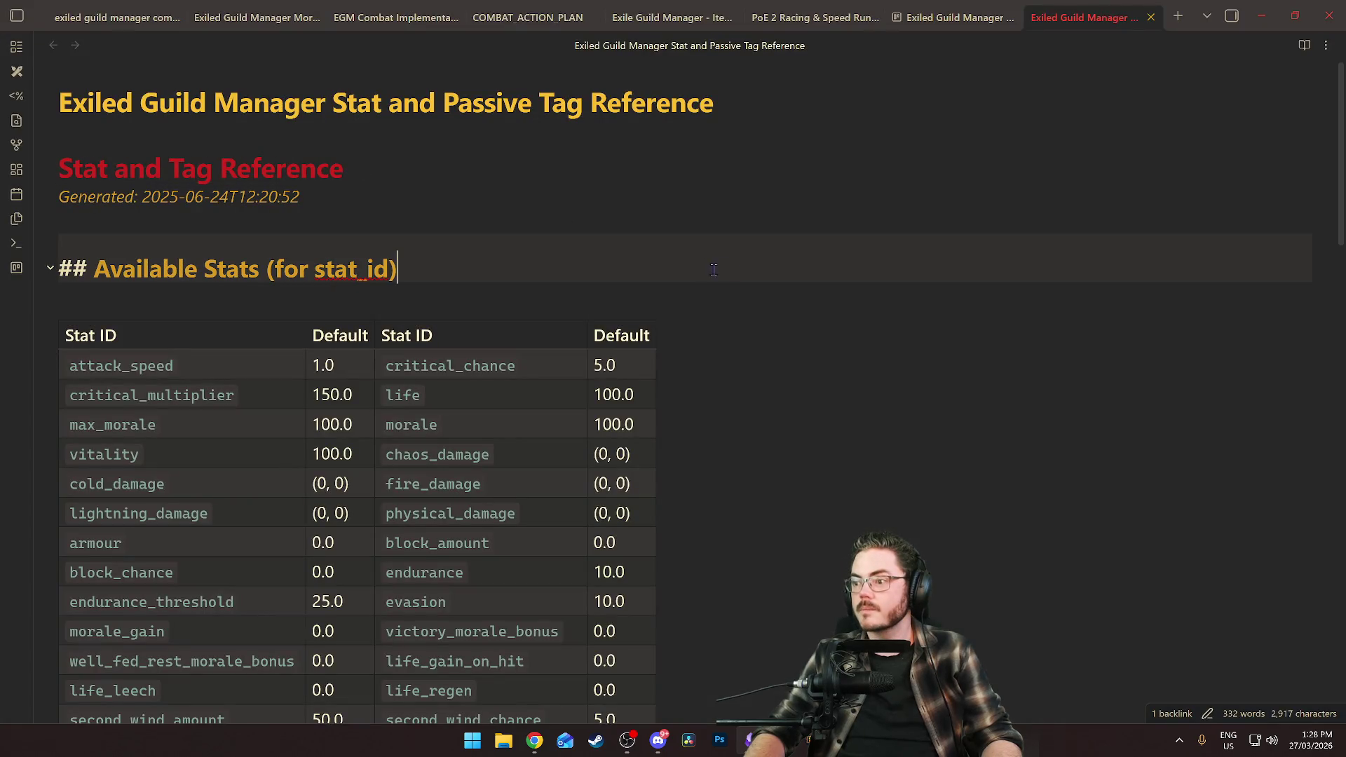
# Close the stat reference note in Obsidian and return to STAT_REFERENCE.md in Godot.
pyautogui.click(1151, 17)
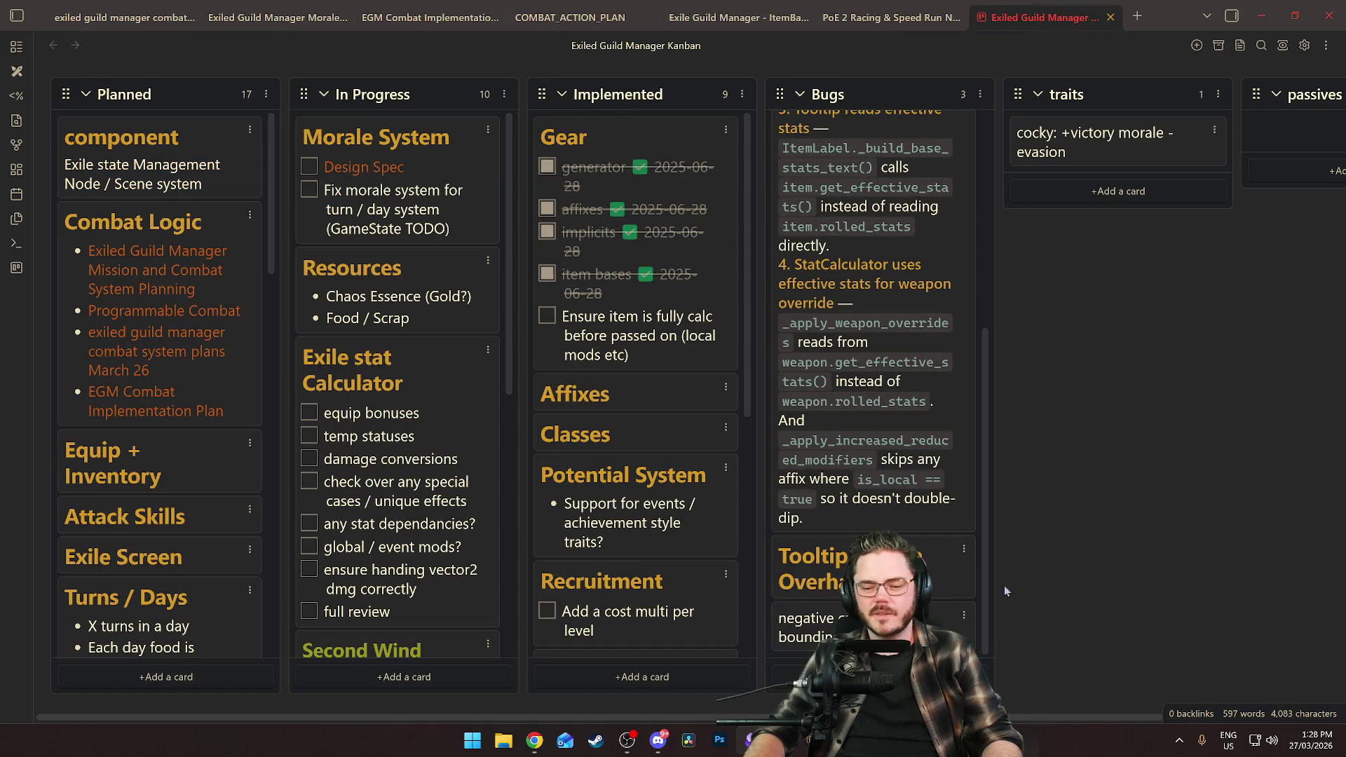
pyautogui.hotkey('alt', 'Tab')
pyautogui.click(755, 300)
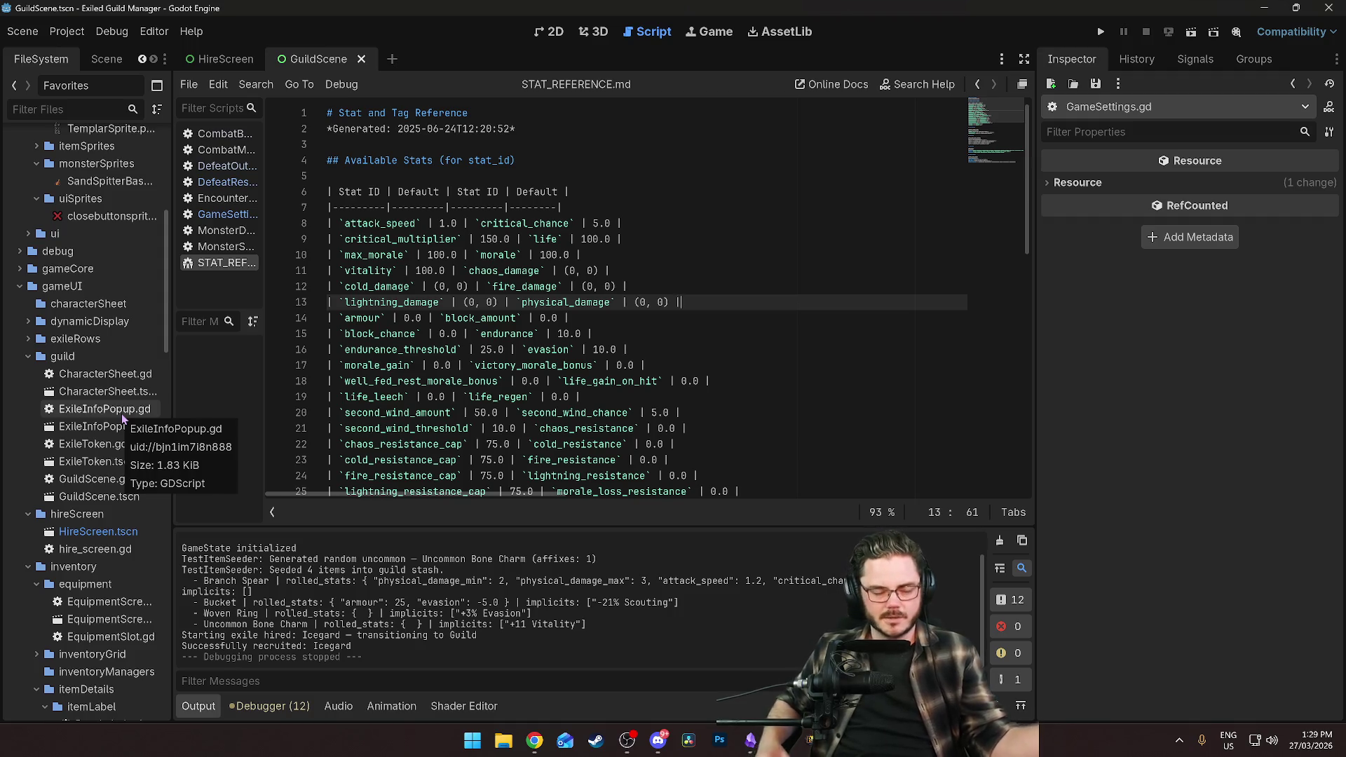
# Scroll through STAT_REFERENCE.md, checking its title, generated timestamp and table header.
pyautogui.scroll(10, 134, 294)
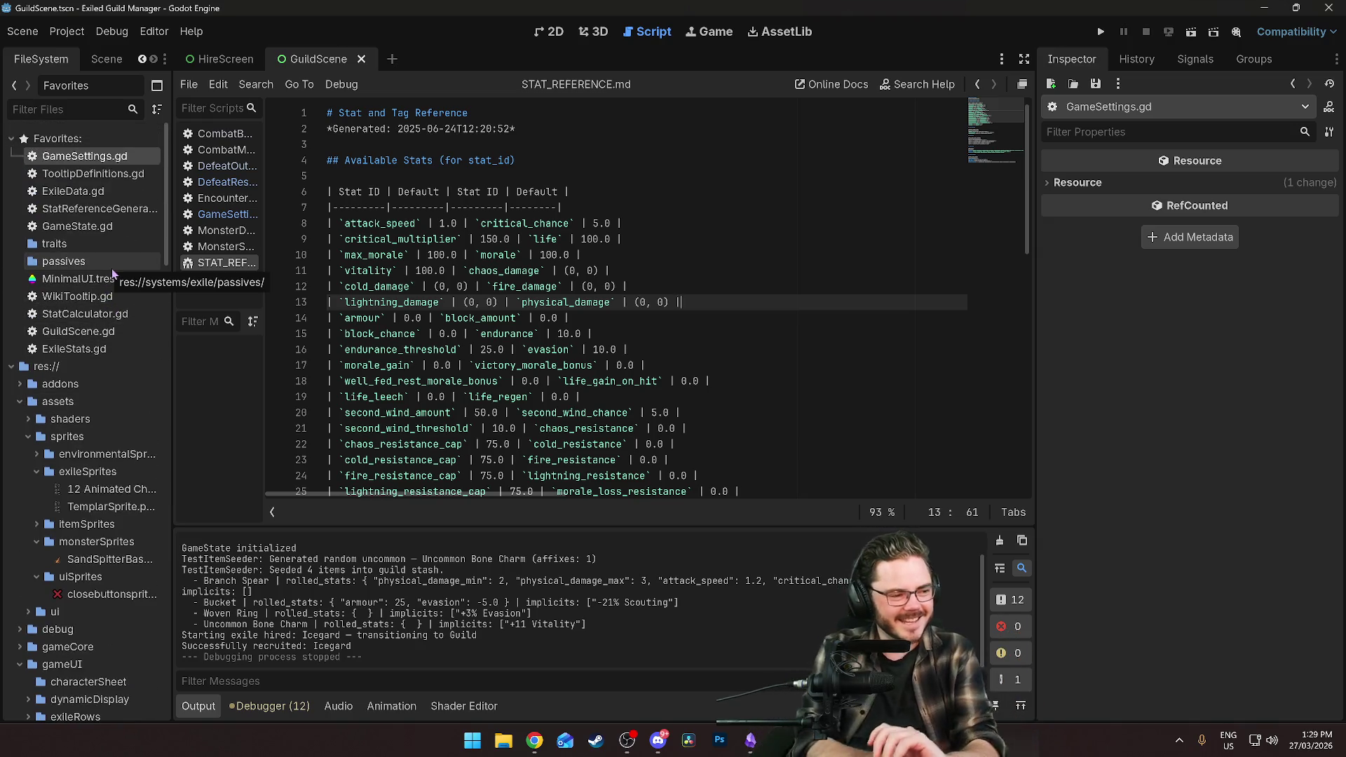
pyautogui.click(603, 334)
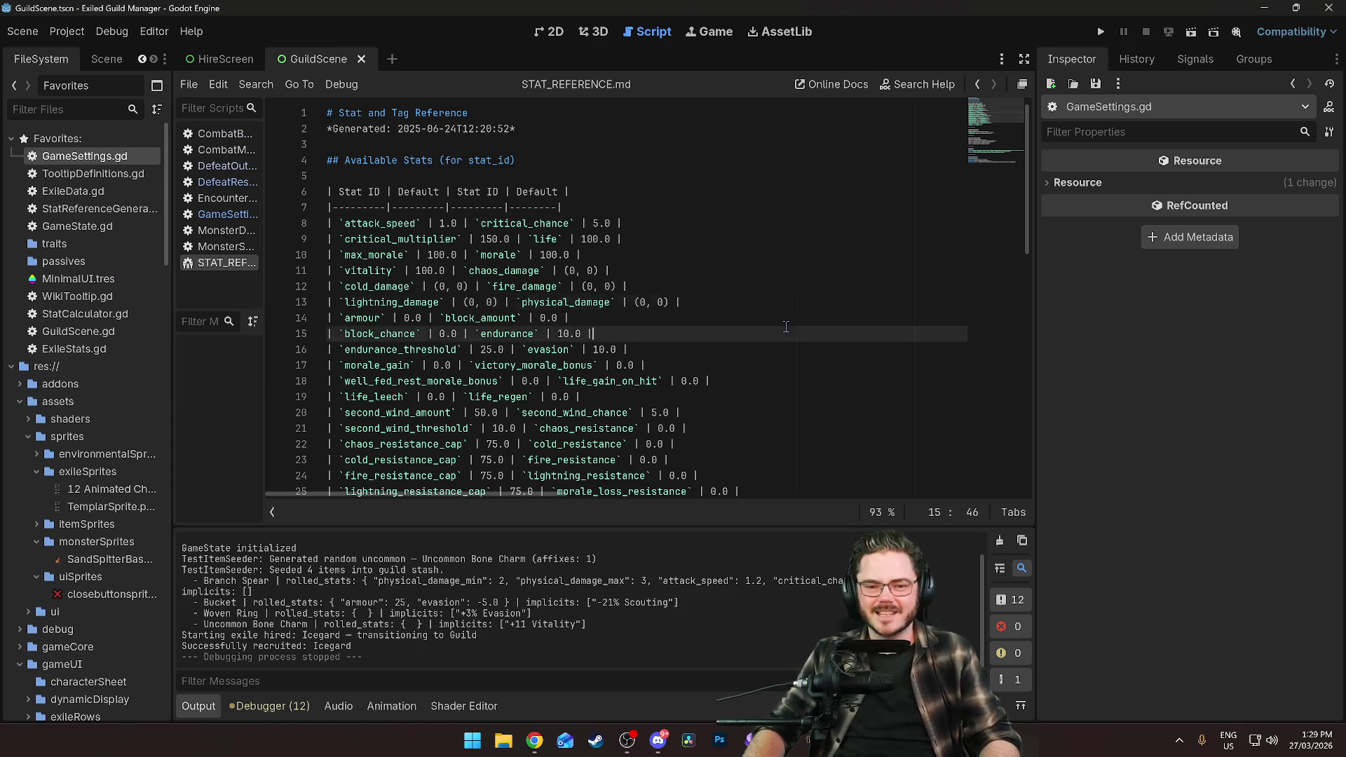
pyautogui.click(719, 202)
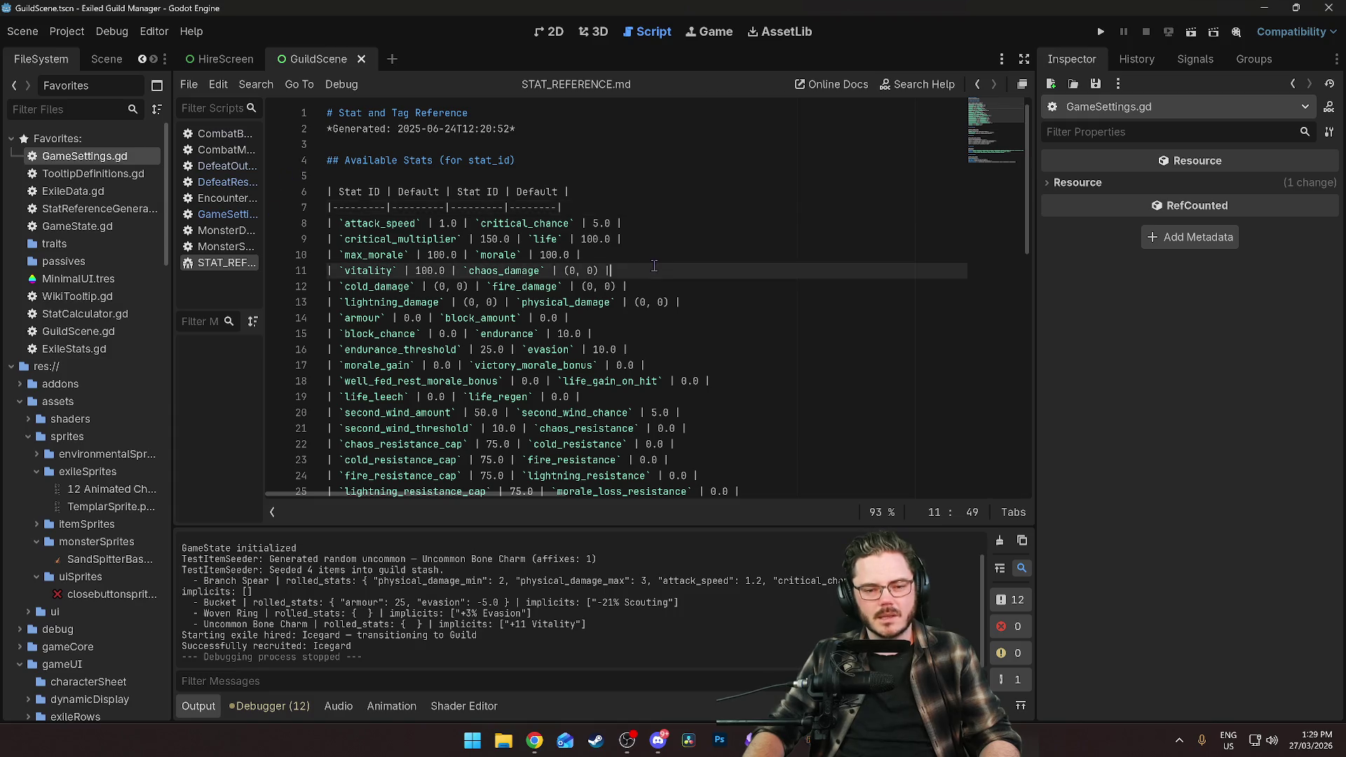
pyautogui.click(598, 135)
pyautogui.click(579, 119)
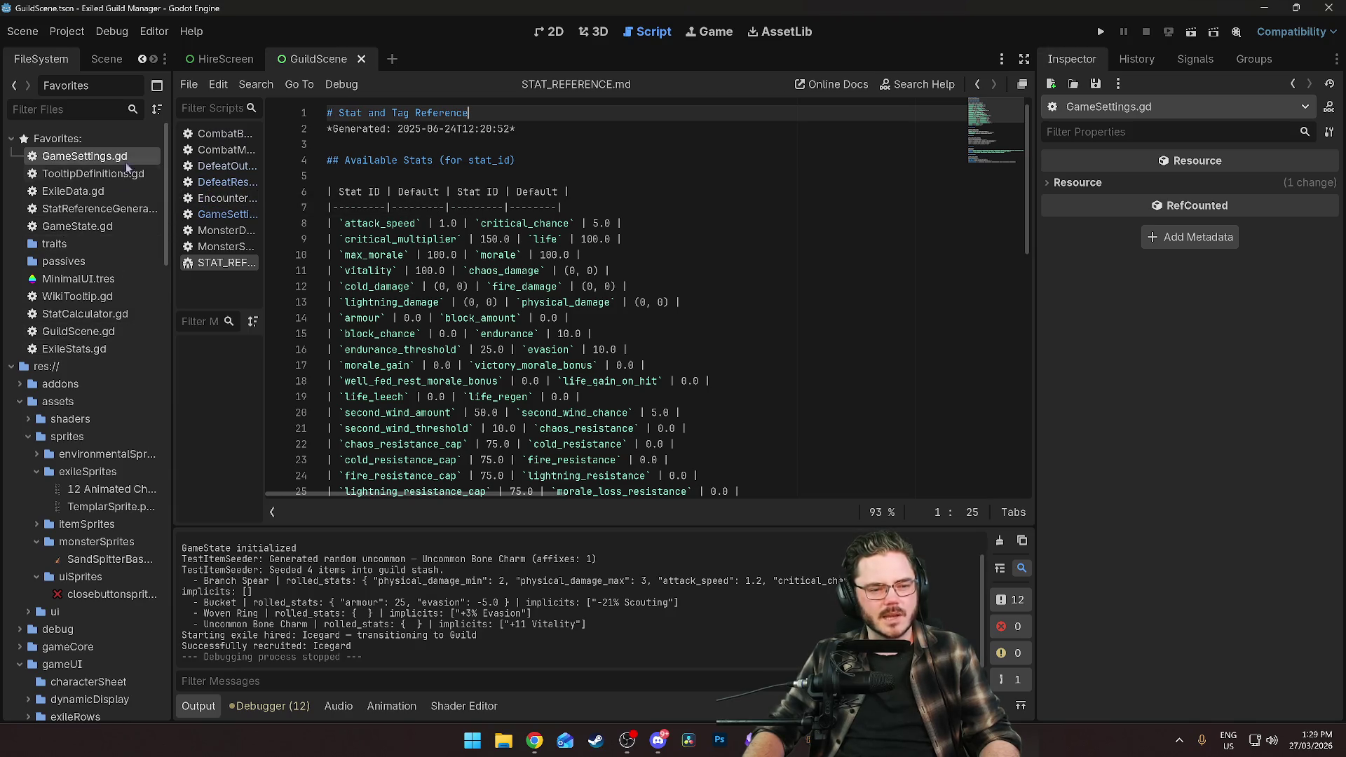
pyautogui.scroll(-5, 108, 446)
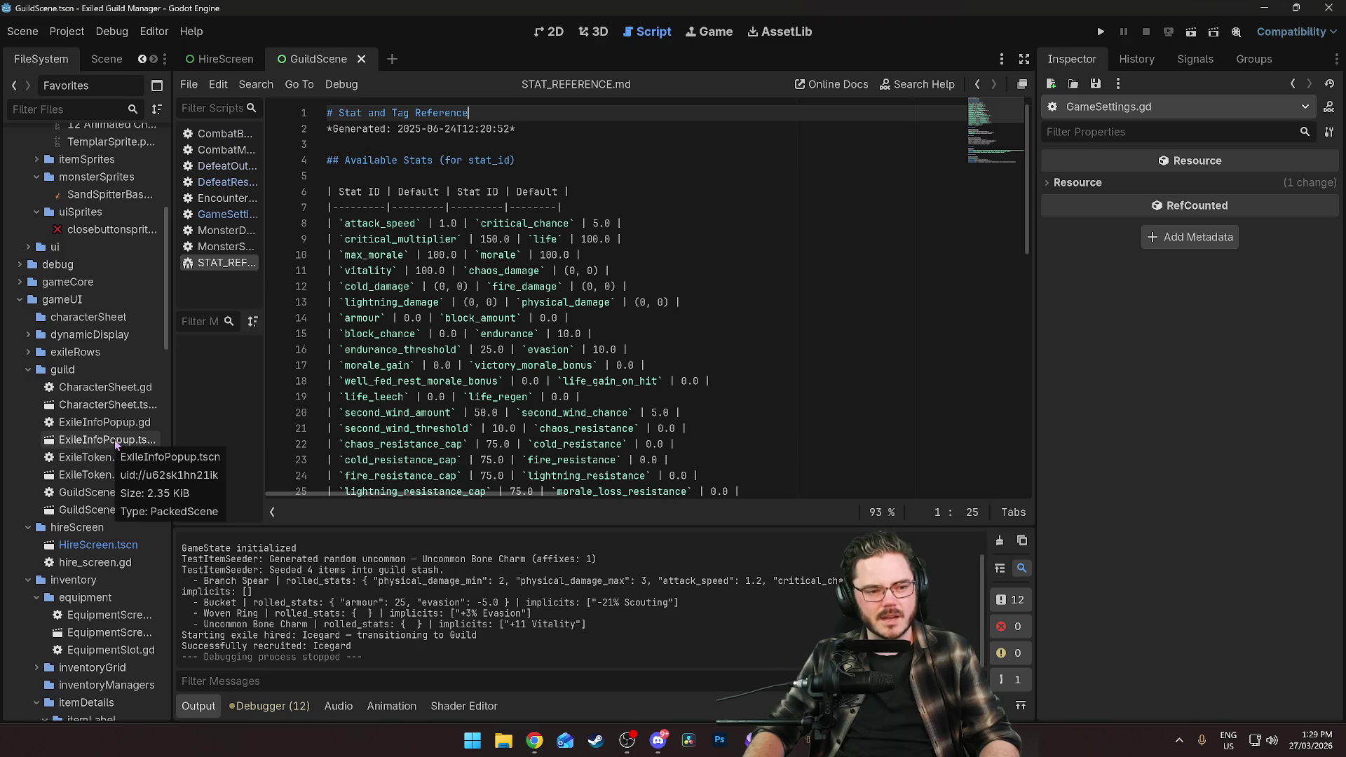
pyautogui.scroll(-10, 91, 438)
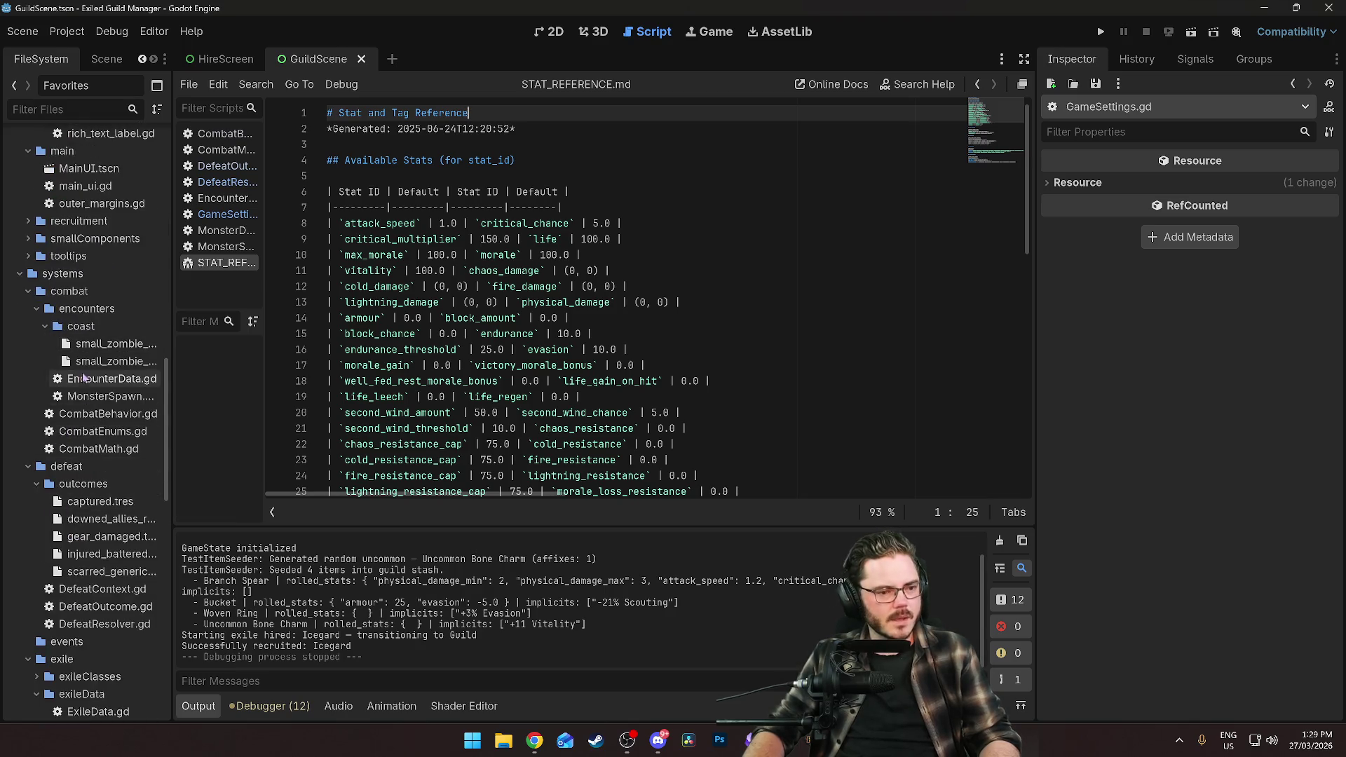
# Inspect the captured.tres defeat outcome and its description.
pyautogui.click(99, 502)
pyautogui.scroll(-2, 1122, 471)
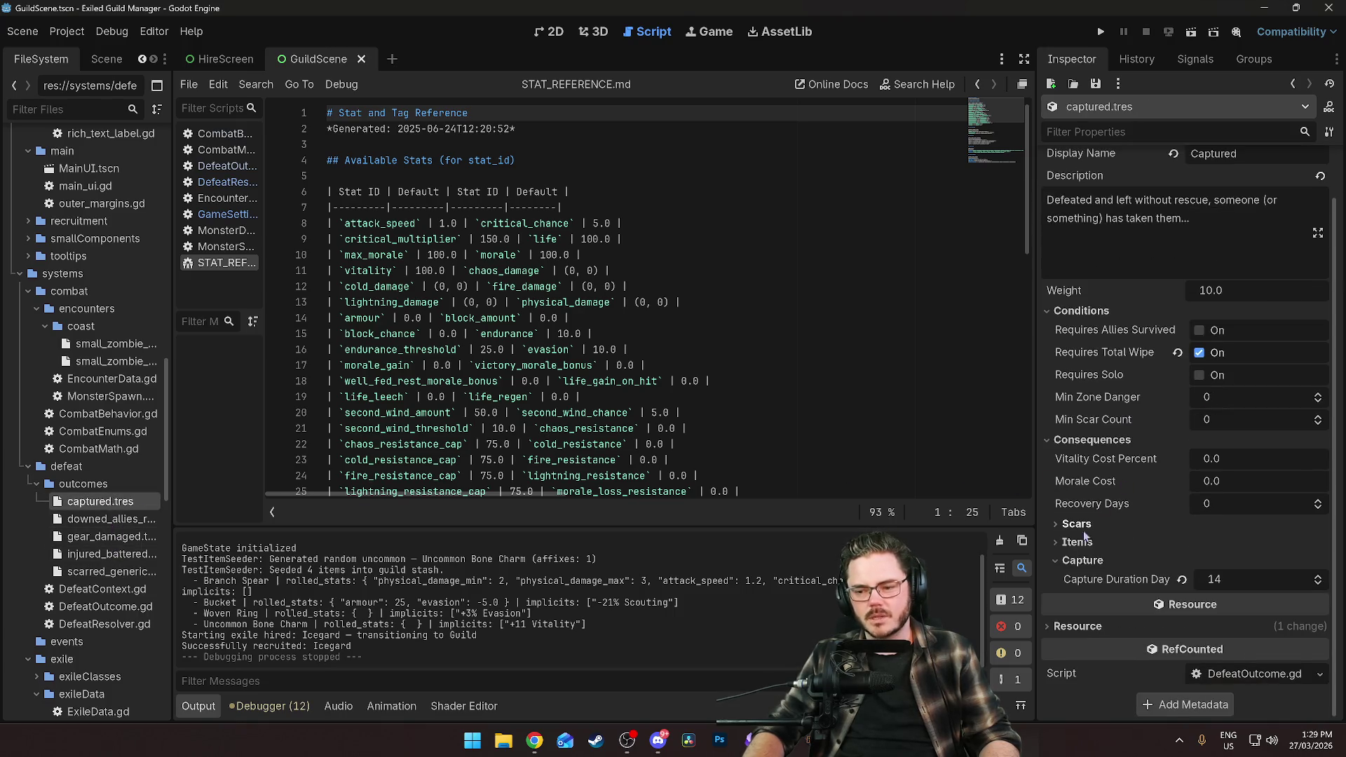
pyautogui.scroll(2, 1080, 562)
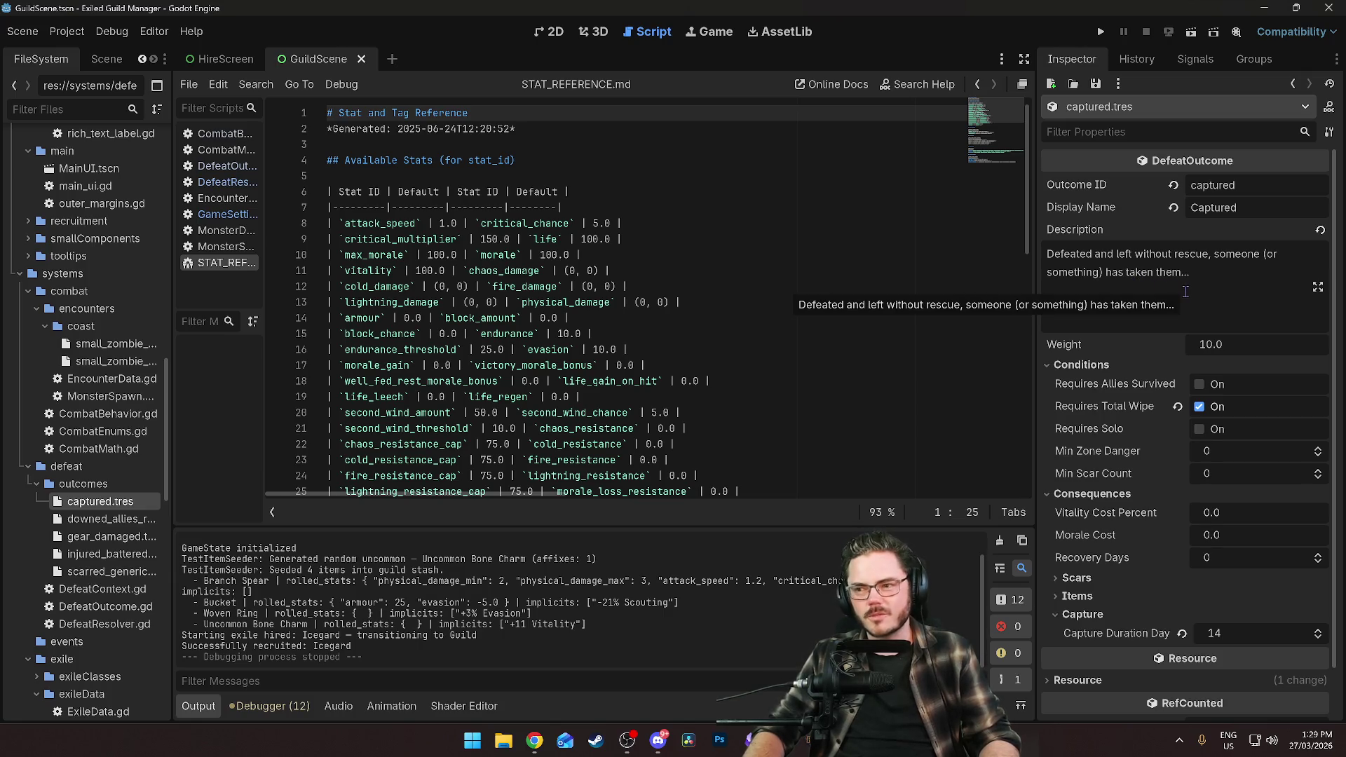
pyautogui.click(1209, 288)
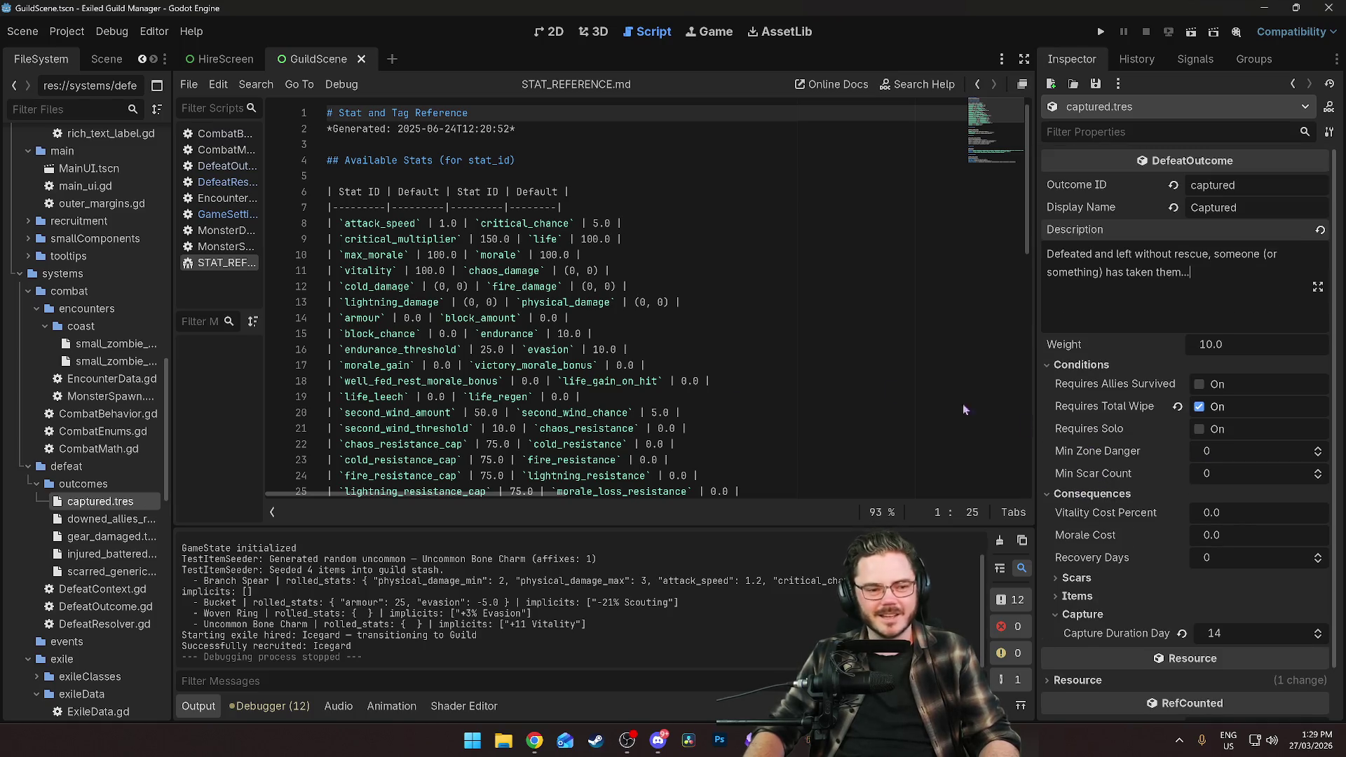
# Inspect gear_damaged.tres, then injured_battered.tres (Battered, weight 40.0, 3 recovery days).
pyautogui.click(119, 538)
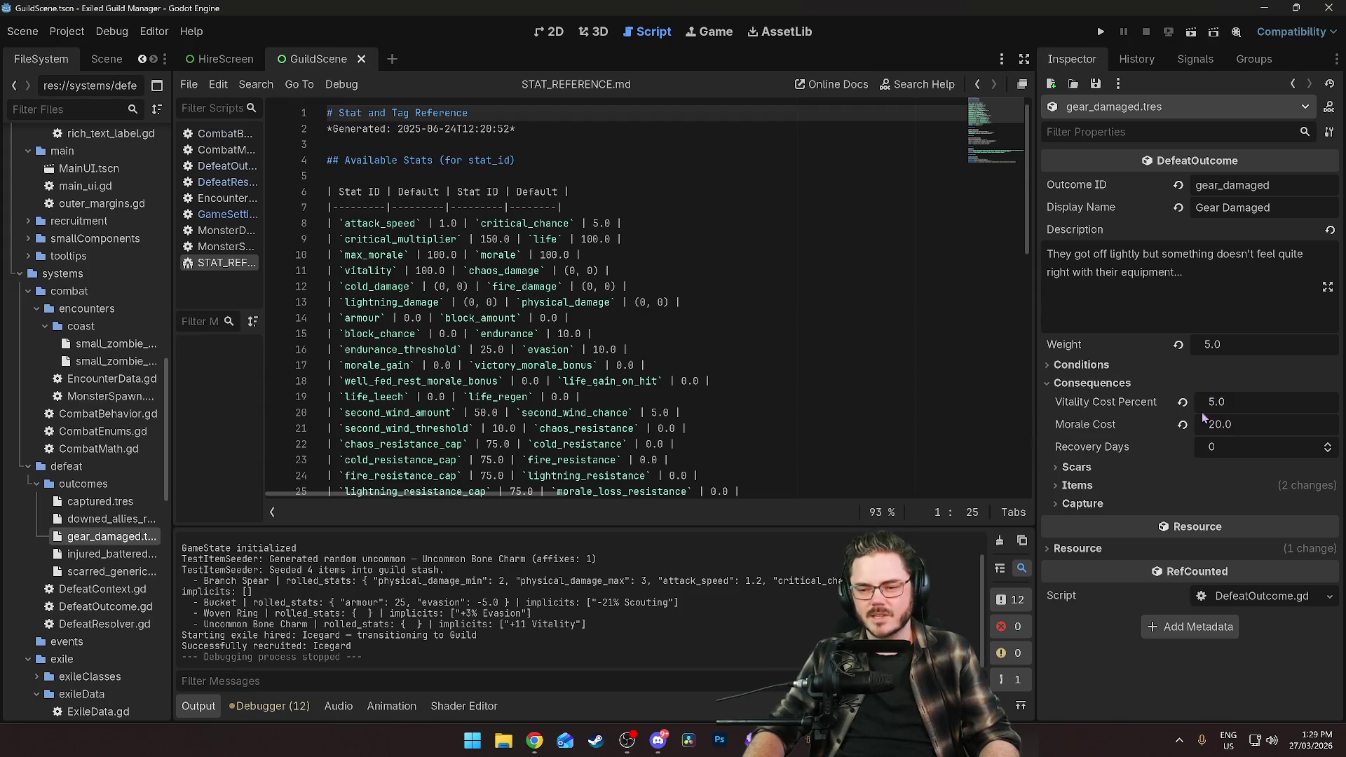
pyautogui.click(1096, 508)
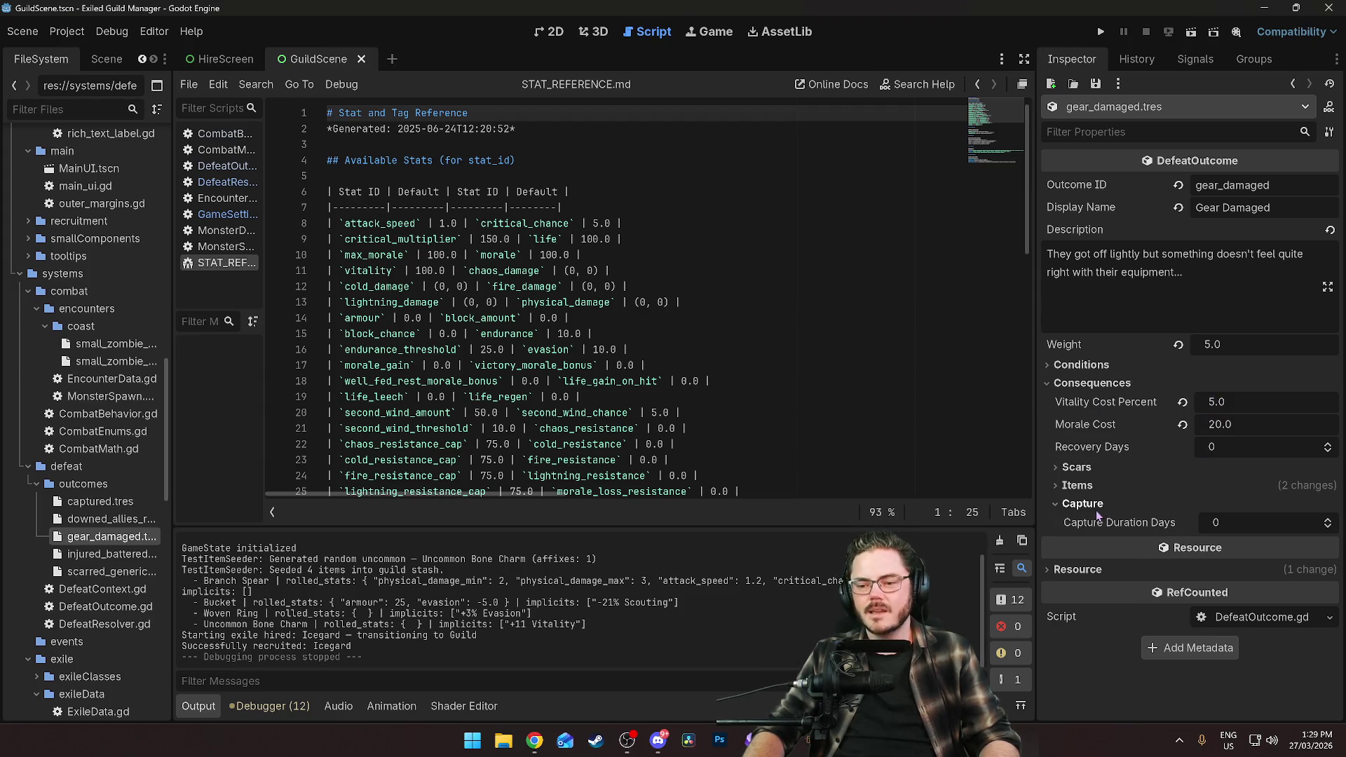
pyautogui.click(1076, 485)
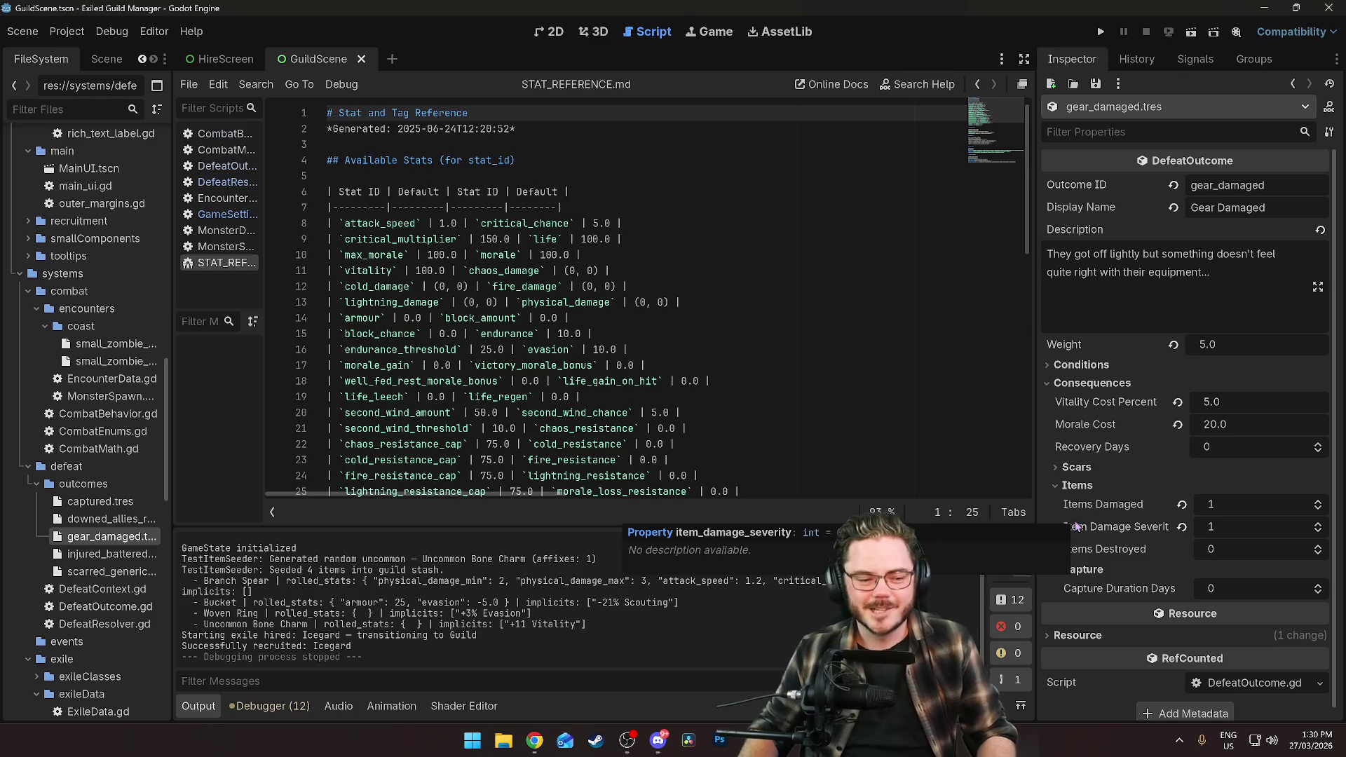
pyautogui.click(96, 554)
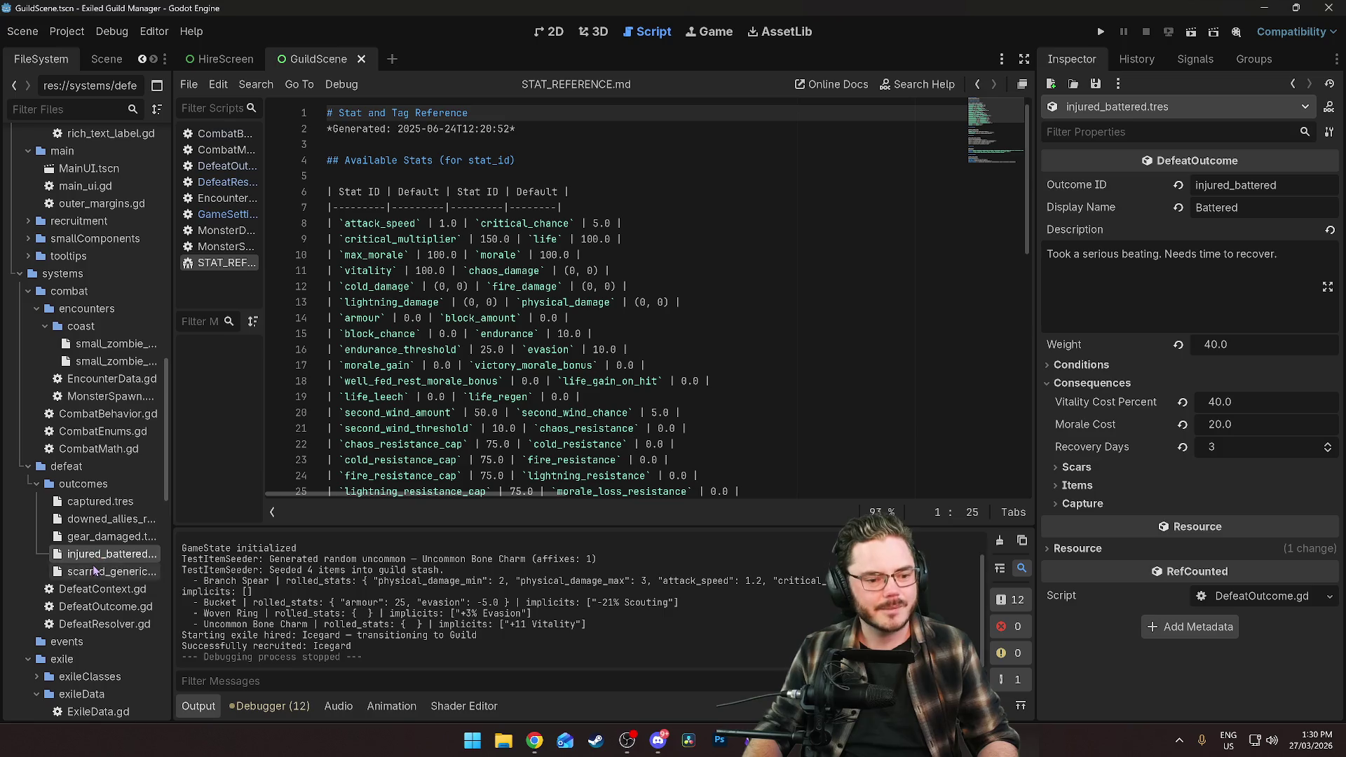
pyautogui.click(95, 572)
pyautogui.click(106, 556)
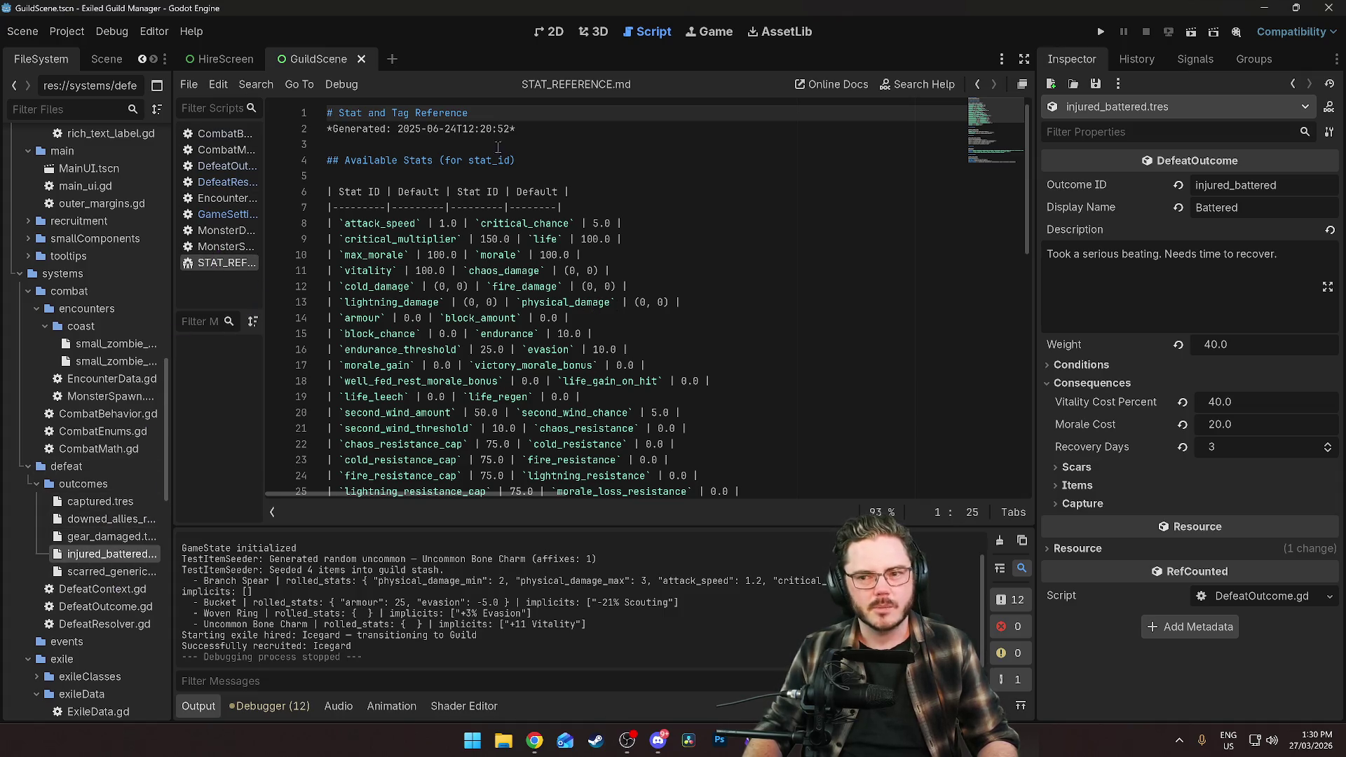
# Select rhoa.tres and create a new CombatBehavior under its Behavior settings.
pyautogui.scroll(-10, 91, 554)
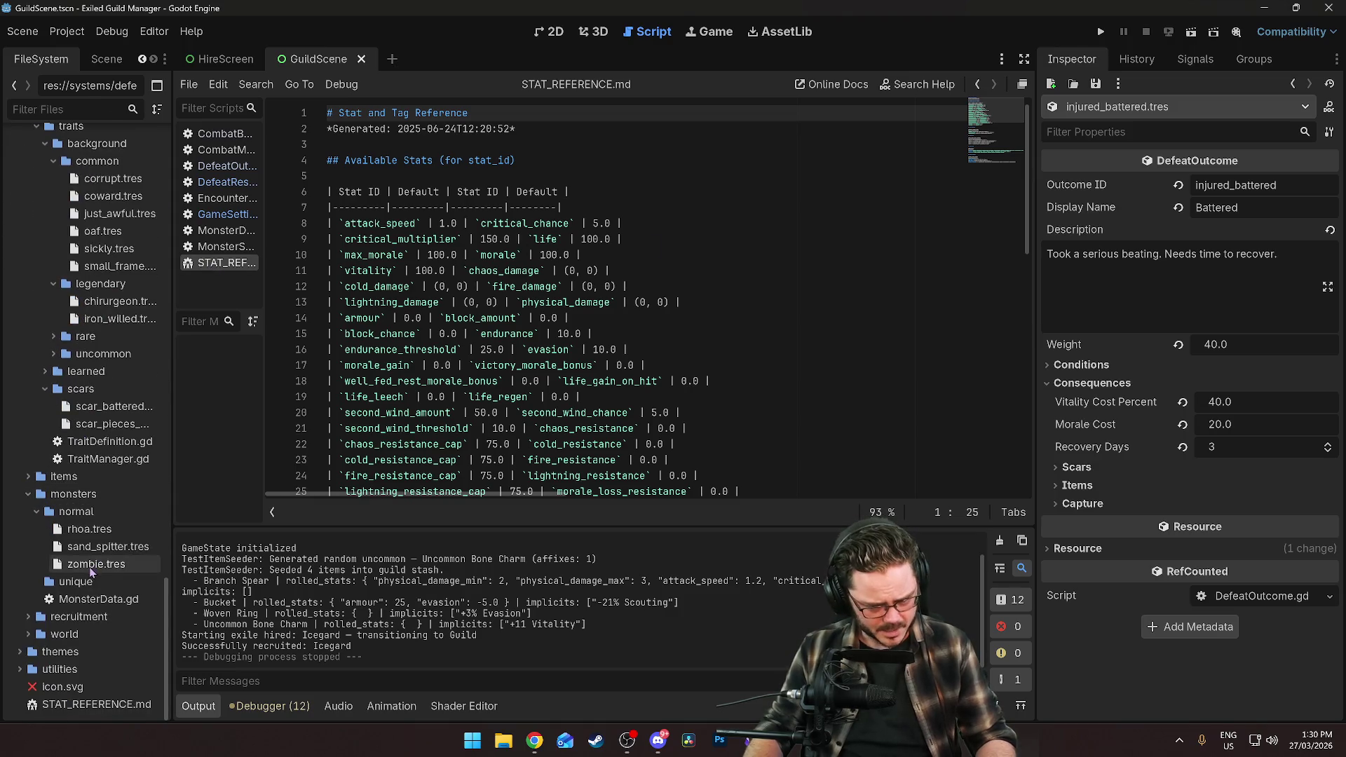
pyautogui.click(105, 547)
pyautogui.scroll(-4, 1202, 482)
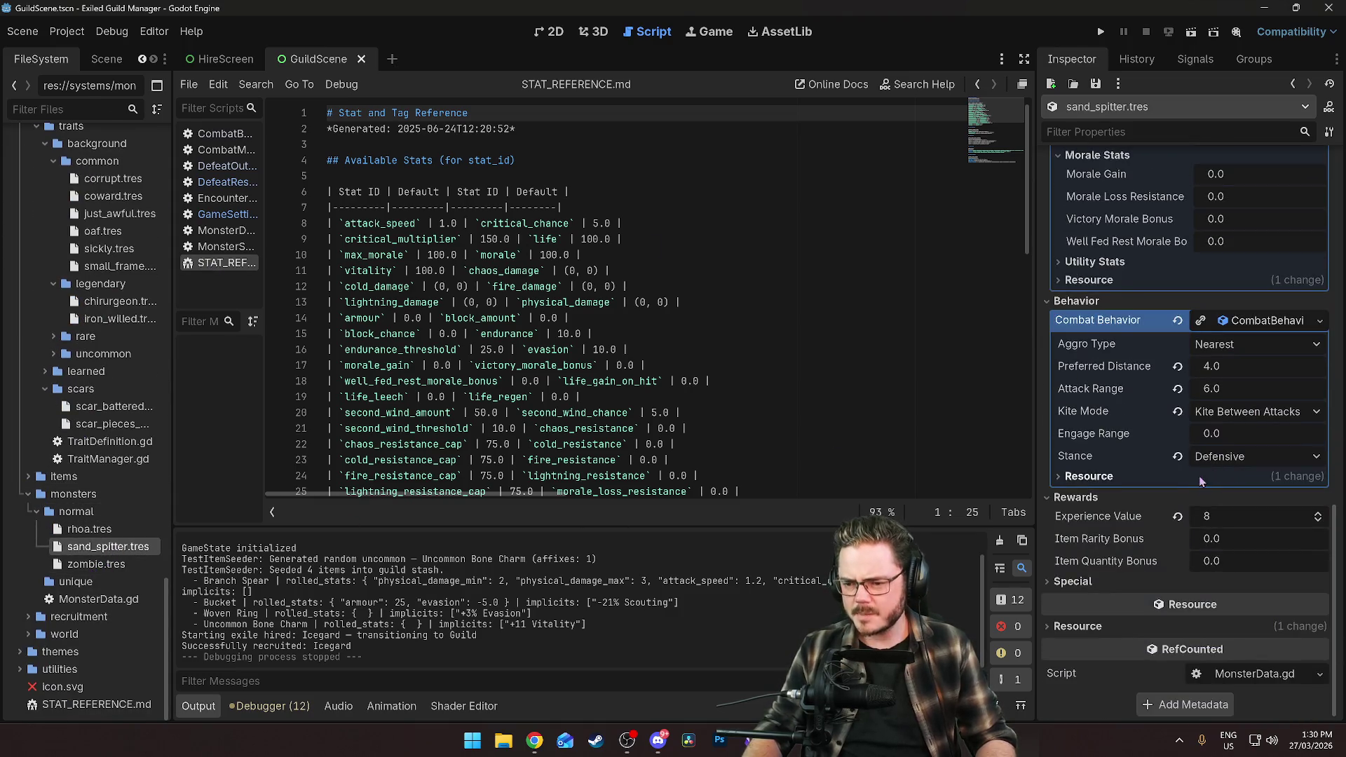
pyautogui.click(86, 529)
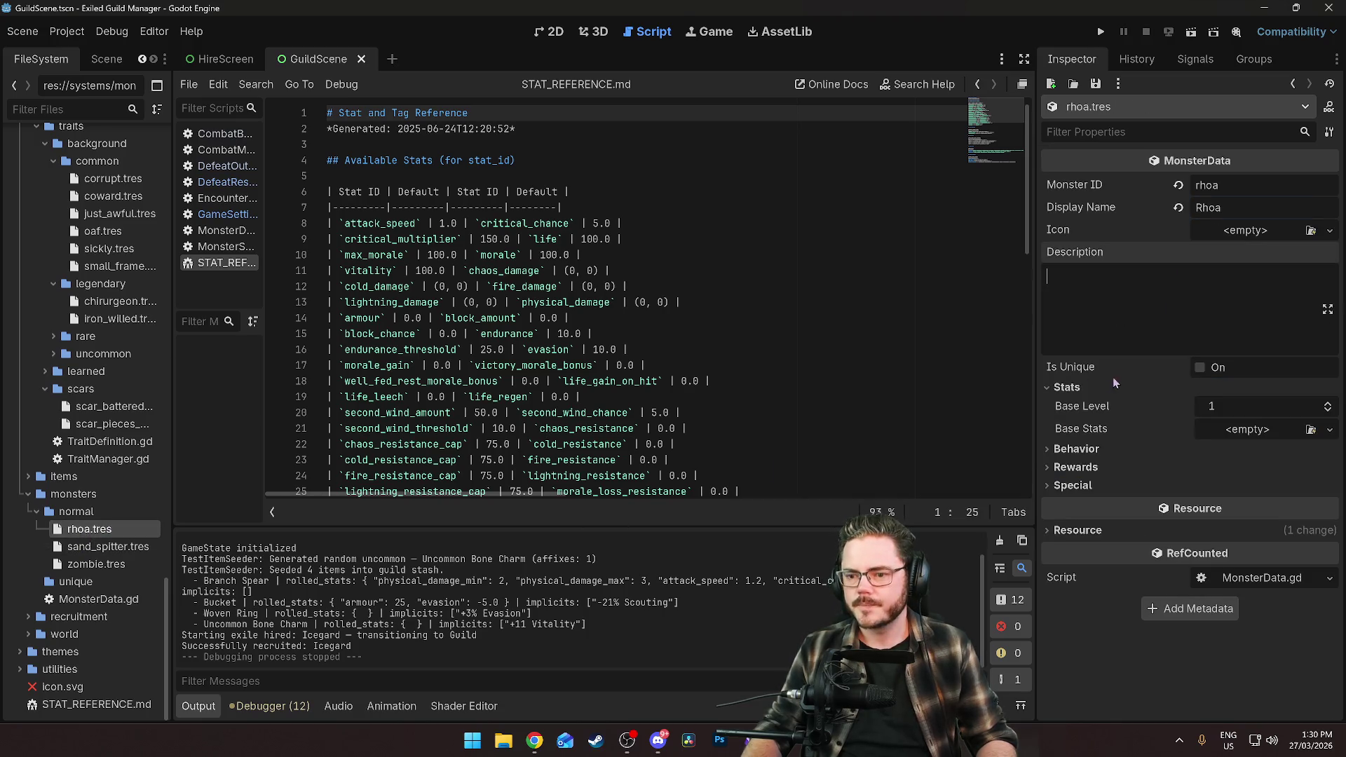
pyautogui.click(1077, 449)
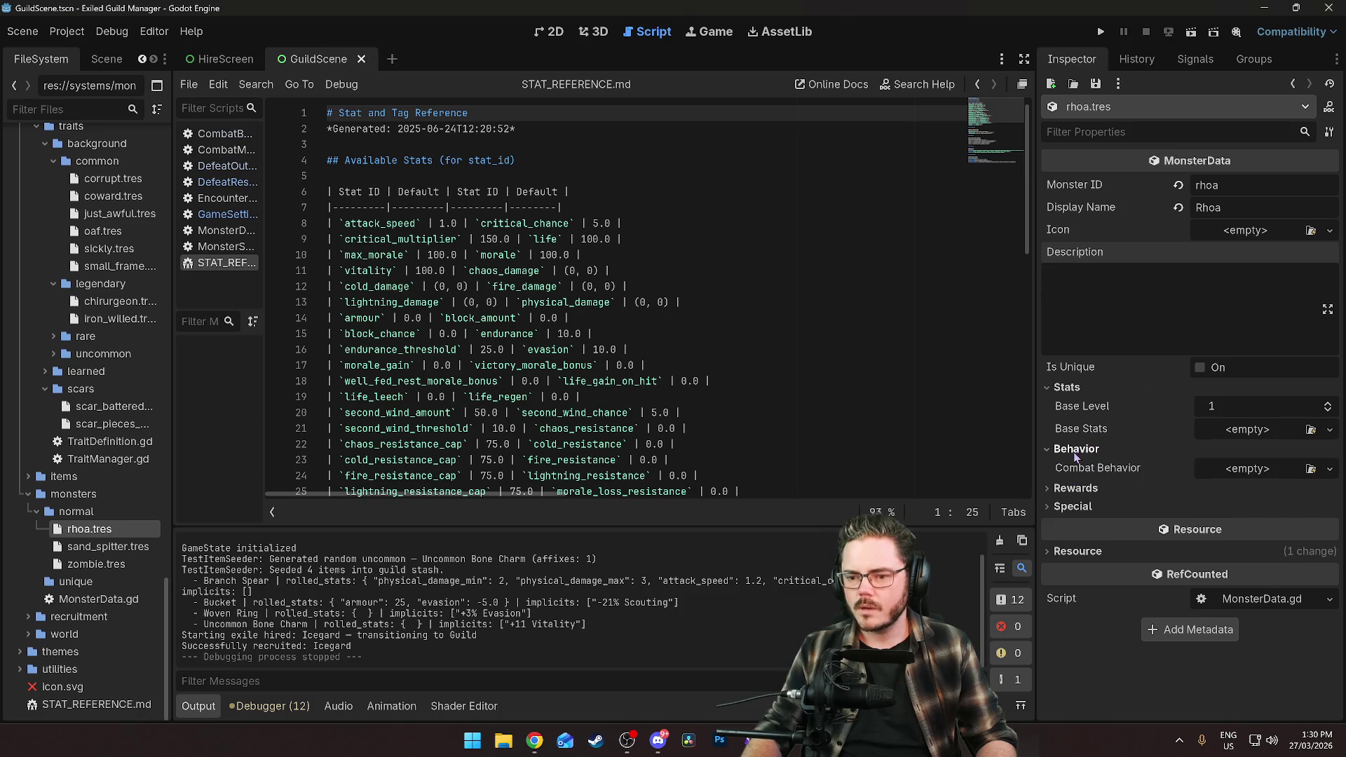
pyautogui.click(1256, 468)
pyautogui.click(1262, 497)
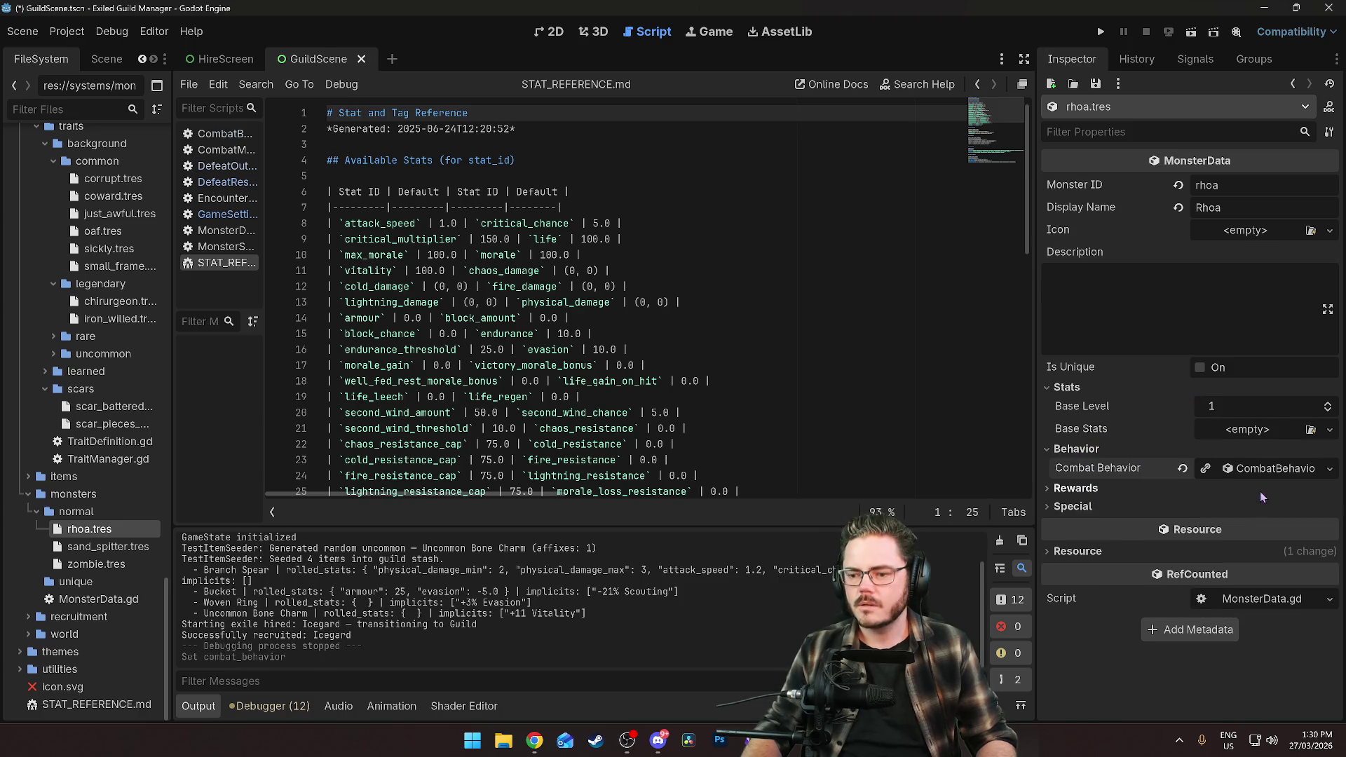
# Set rhoa's aggro type to Backline, after briefly trying Lowest Hp.
pyautogui.click(1228, 497)
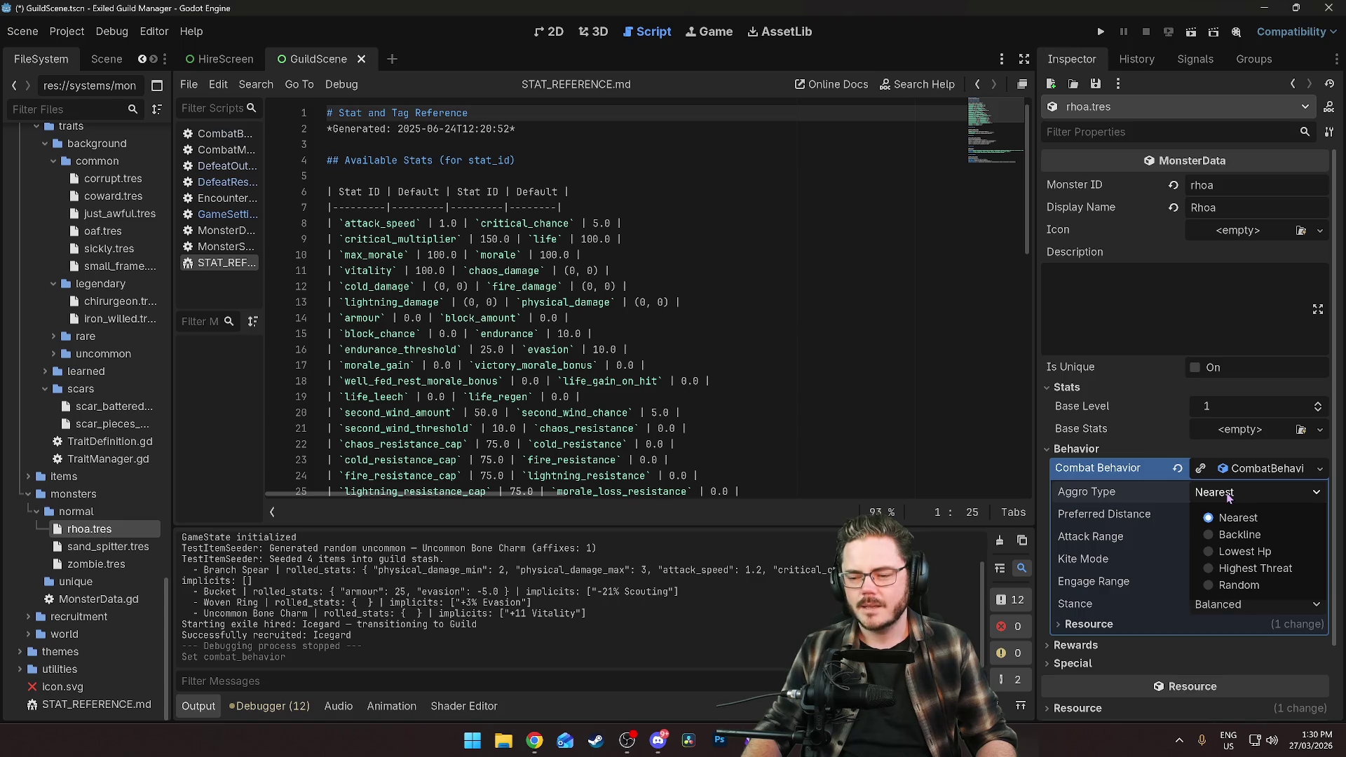
pyautogui.click(1232, 537)
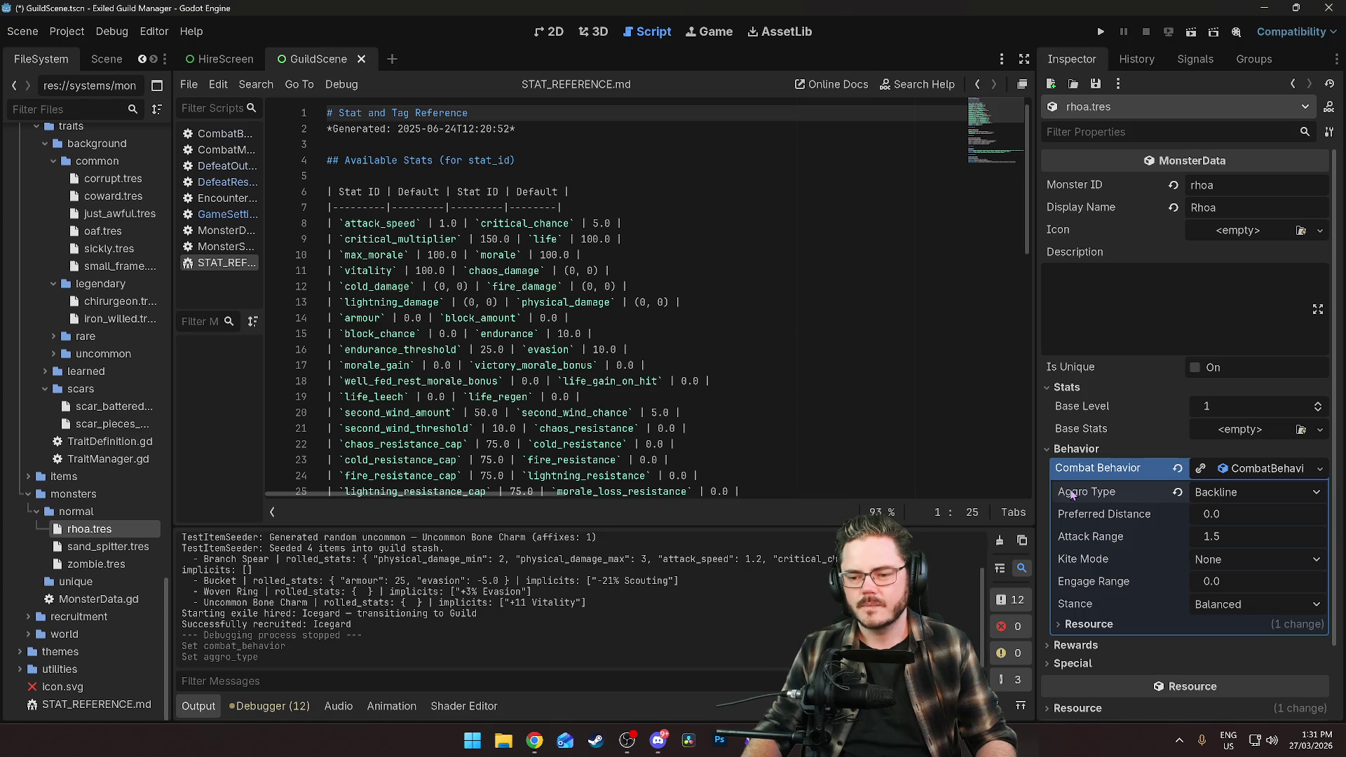
pyautogui.moveTo(1072, 495)
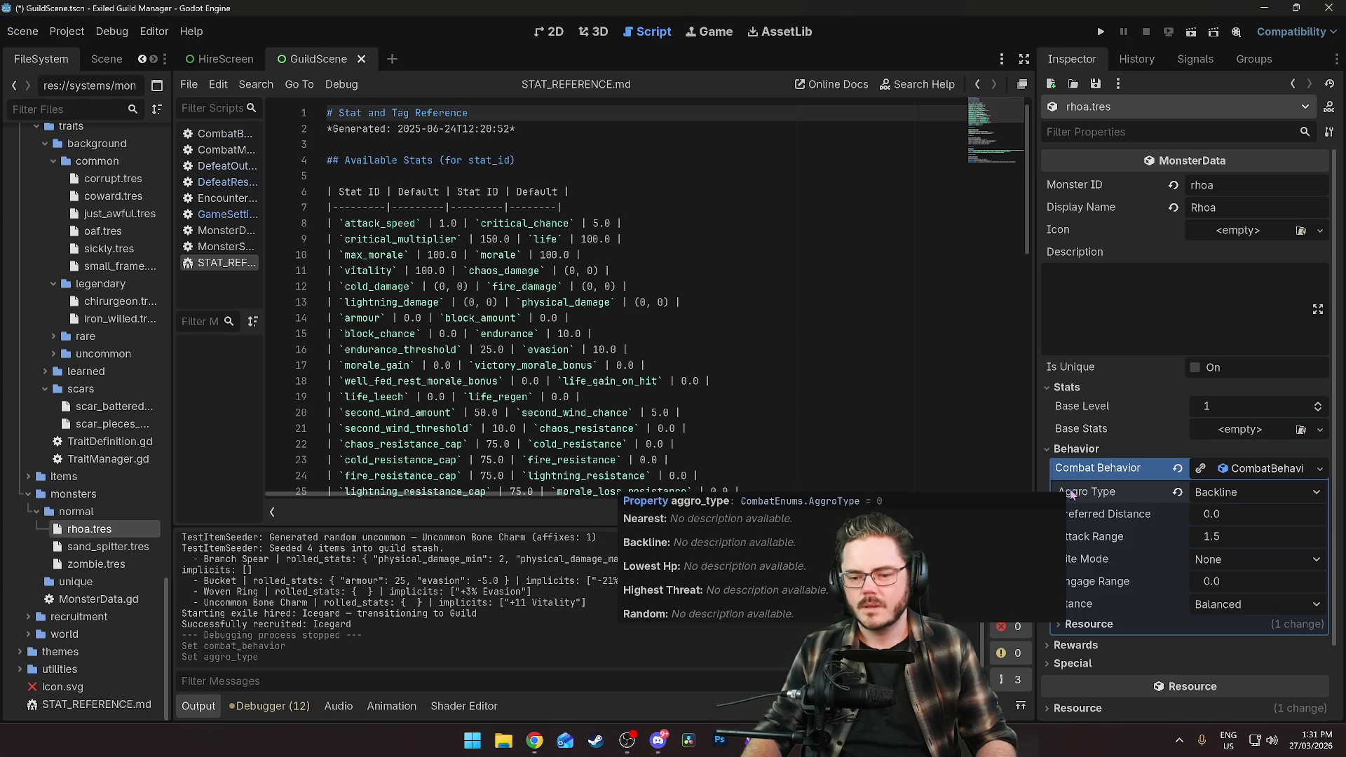
pyautogui.click(1245, 493)
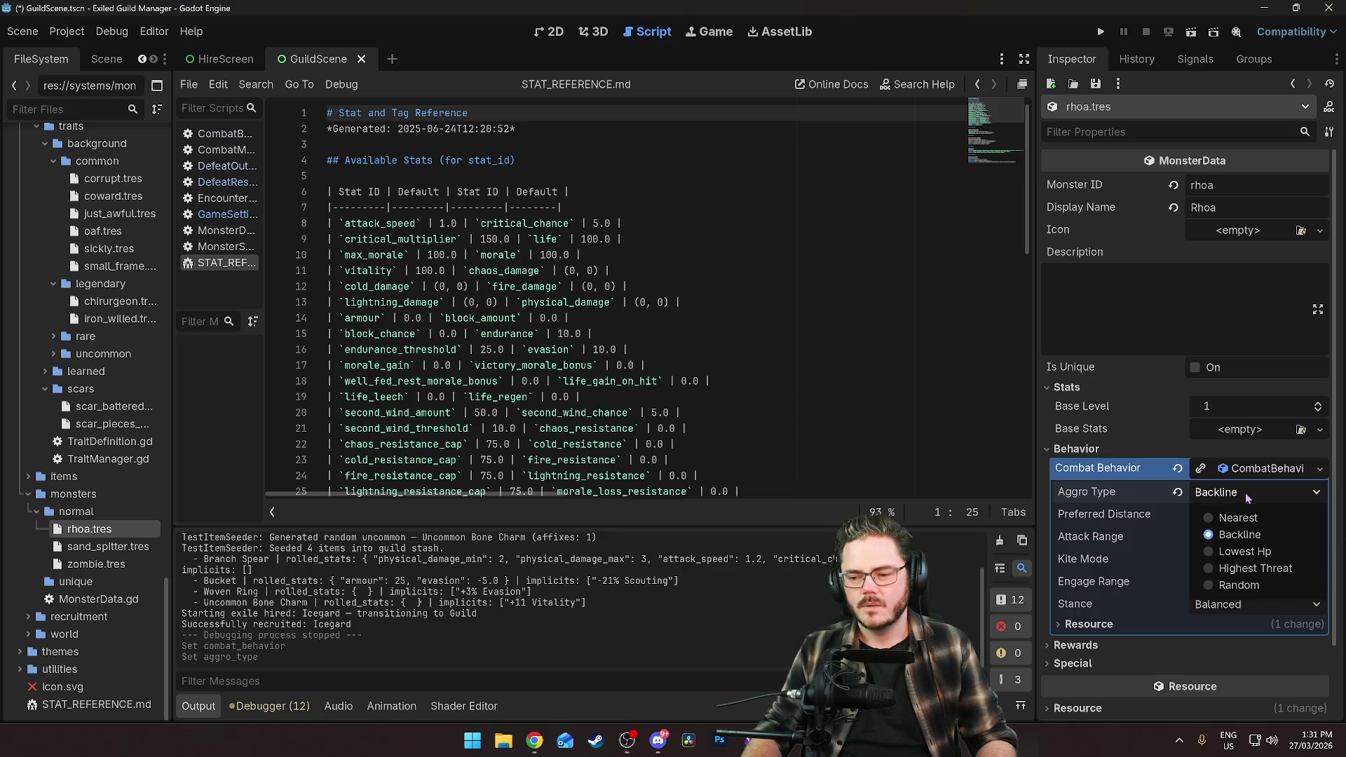
pyautogui.click(1247, 553)
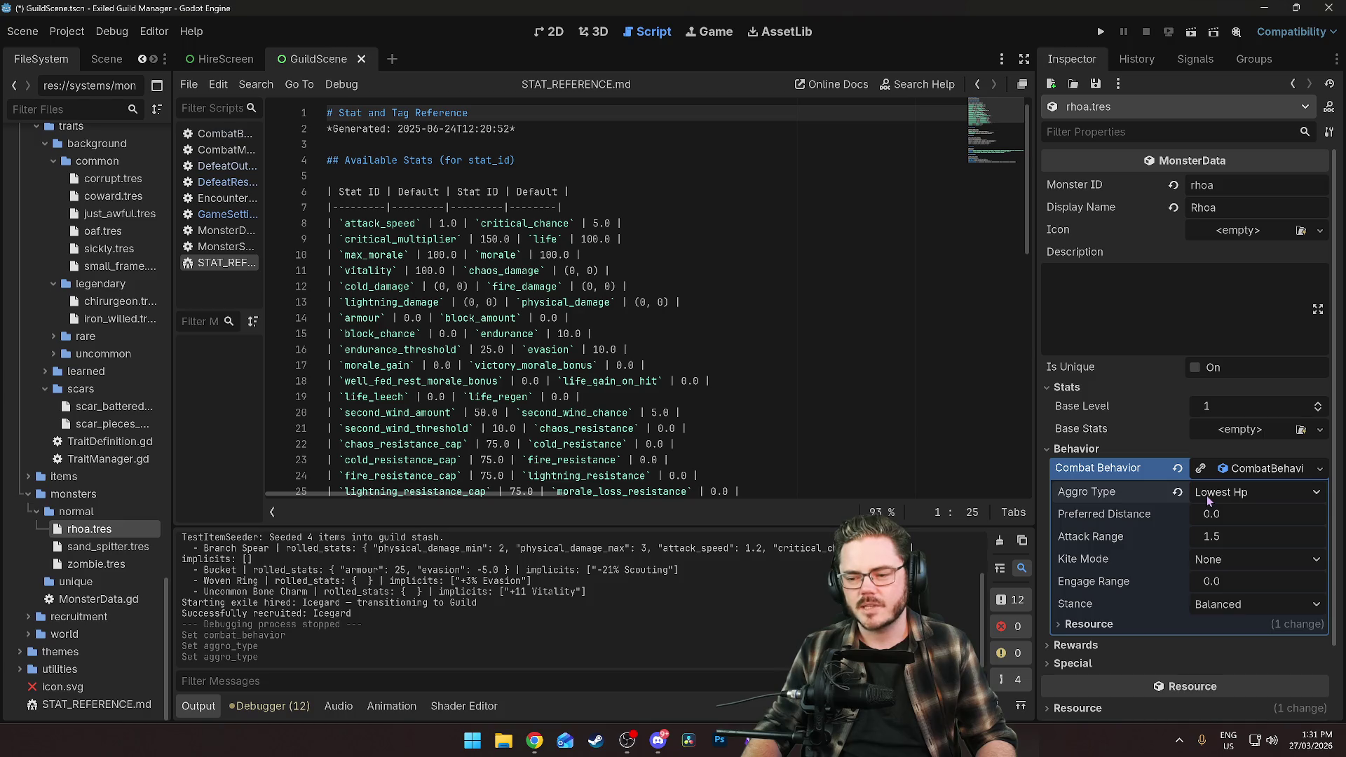
pyautogui.scroll(-2, 1116, 519)
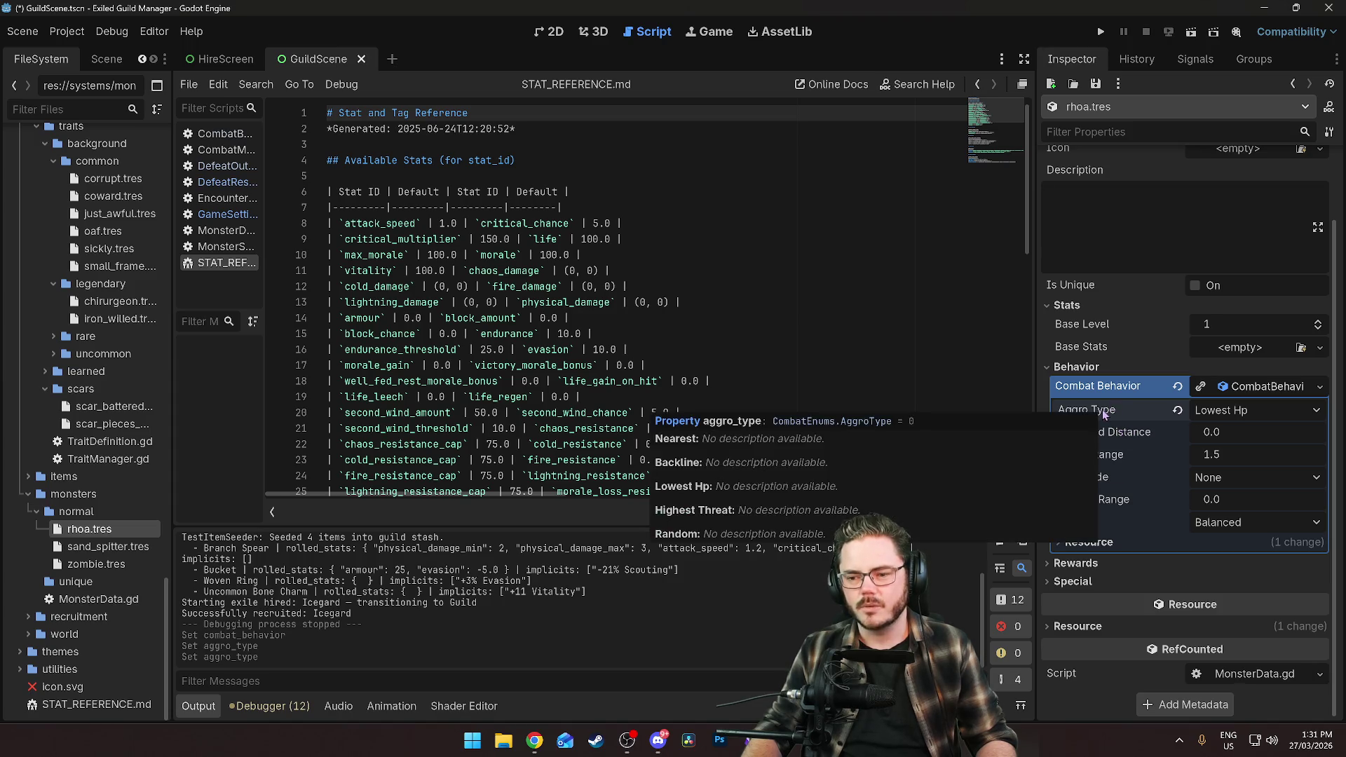
pyautogui.click(1230, 414)
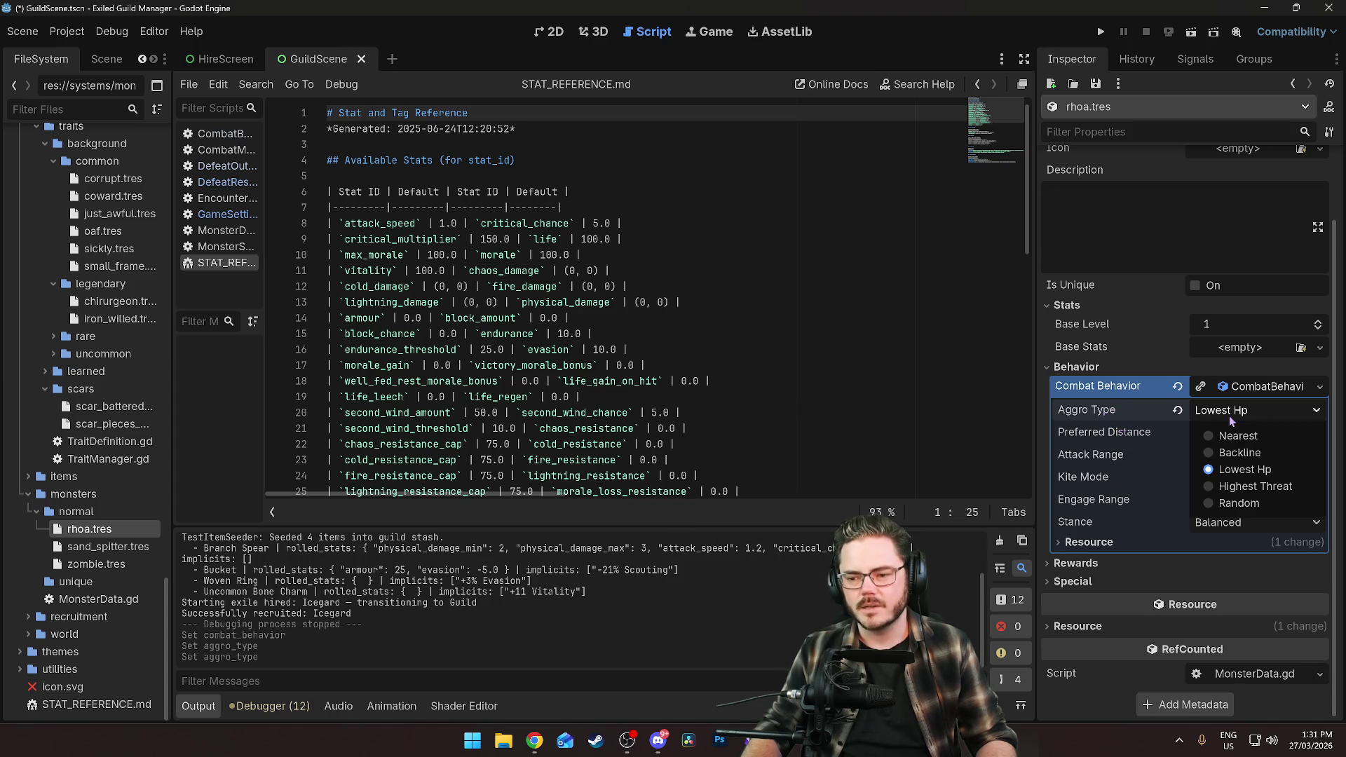
pyautogui.click(1226, 455)
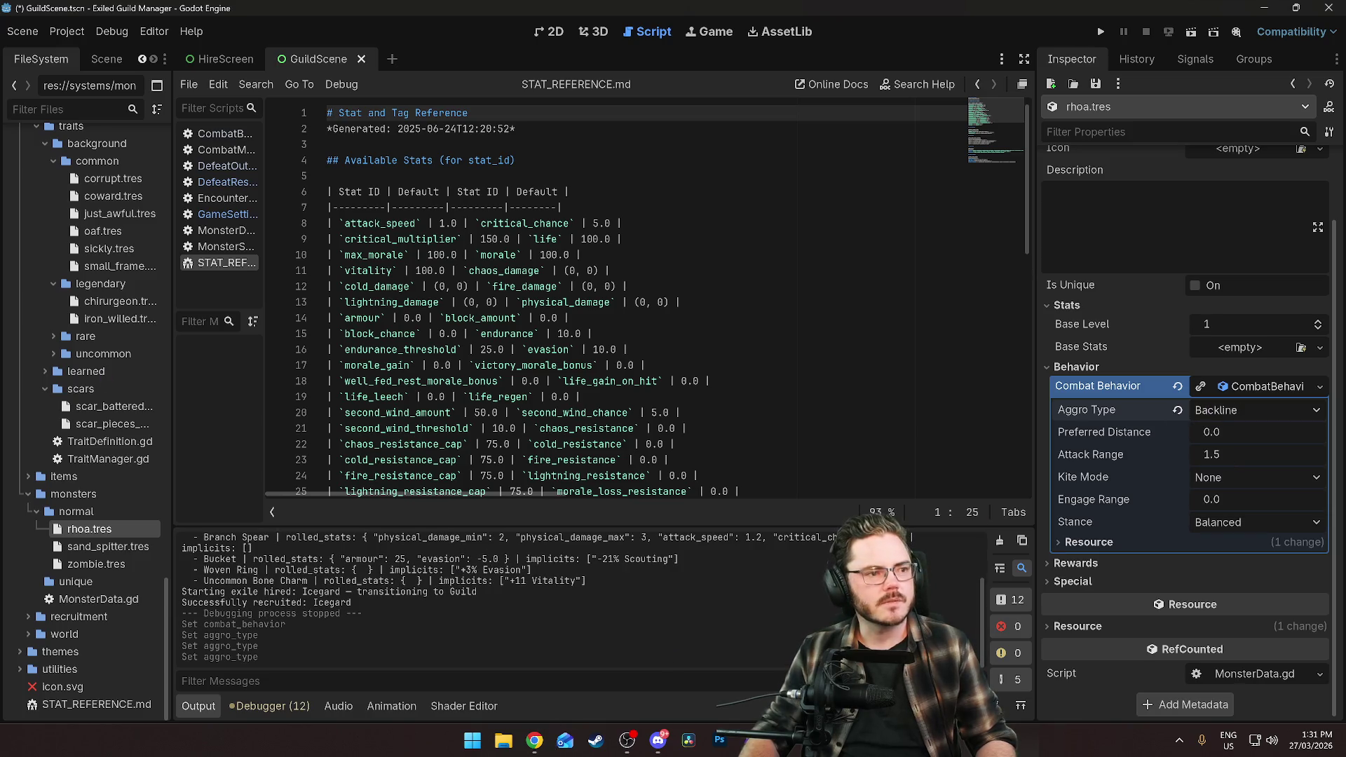
pyautogui.hotkey('alt', 'Tab')
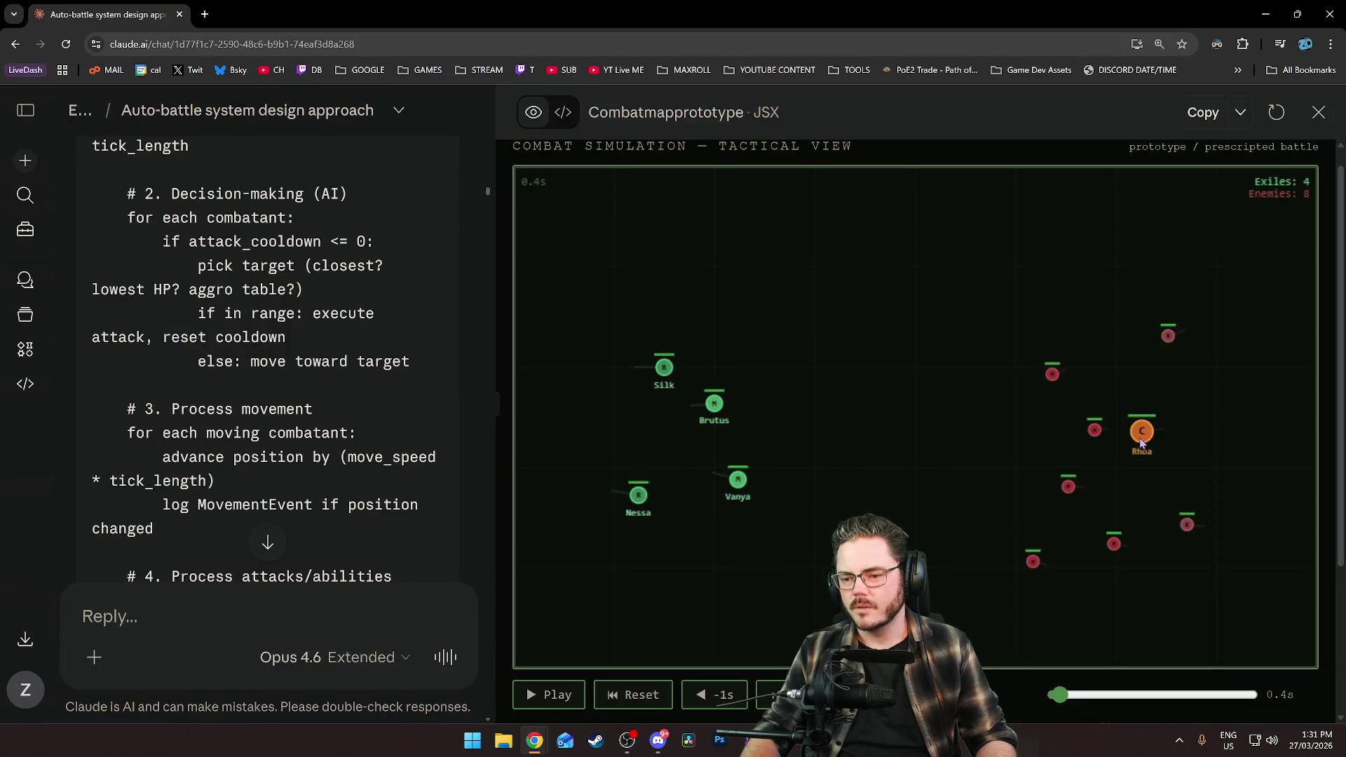
# Play the Combatmapprototype battle simulation in Claude, then close the browser.
pyautogui.click(570, 697)
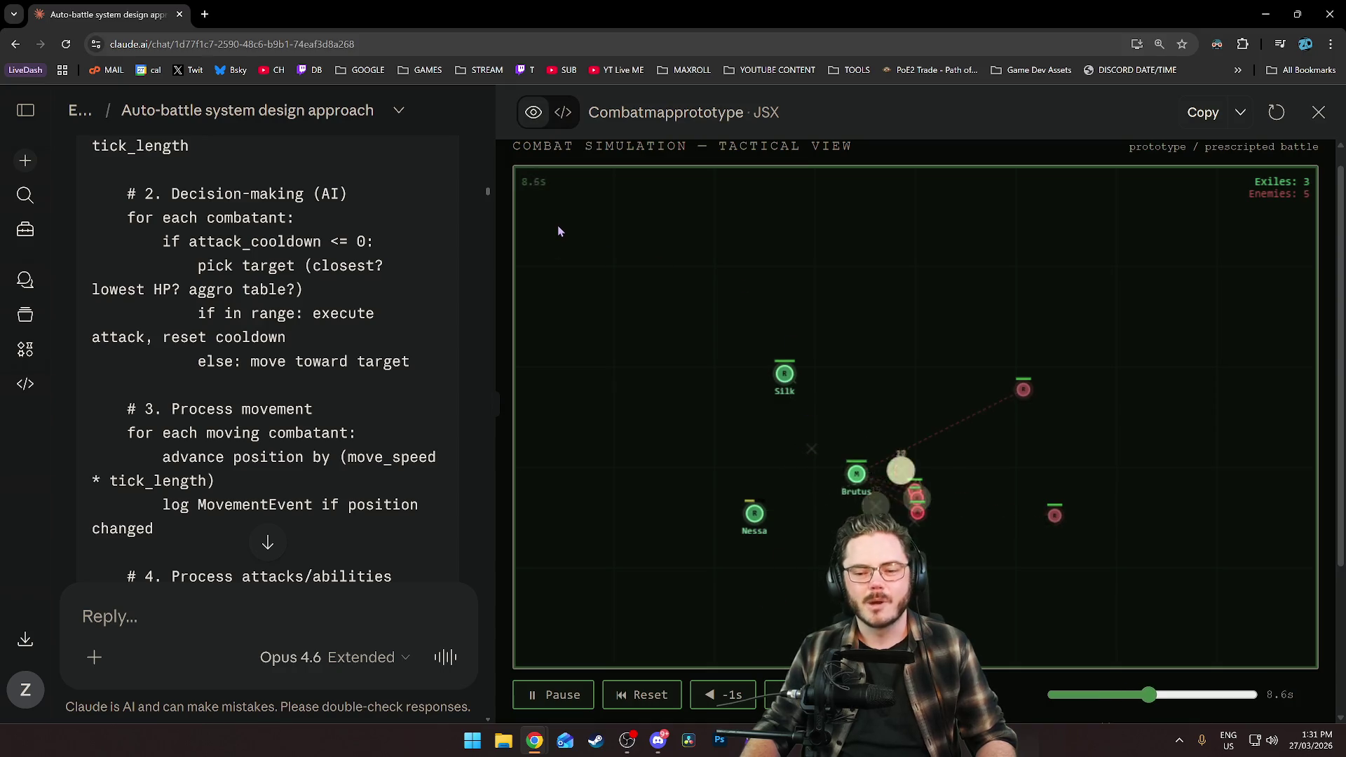
pyautogui.click(180, 14)
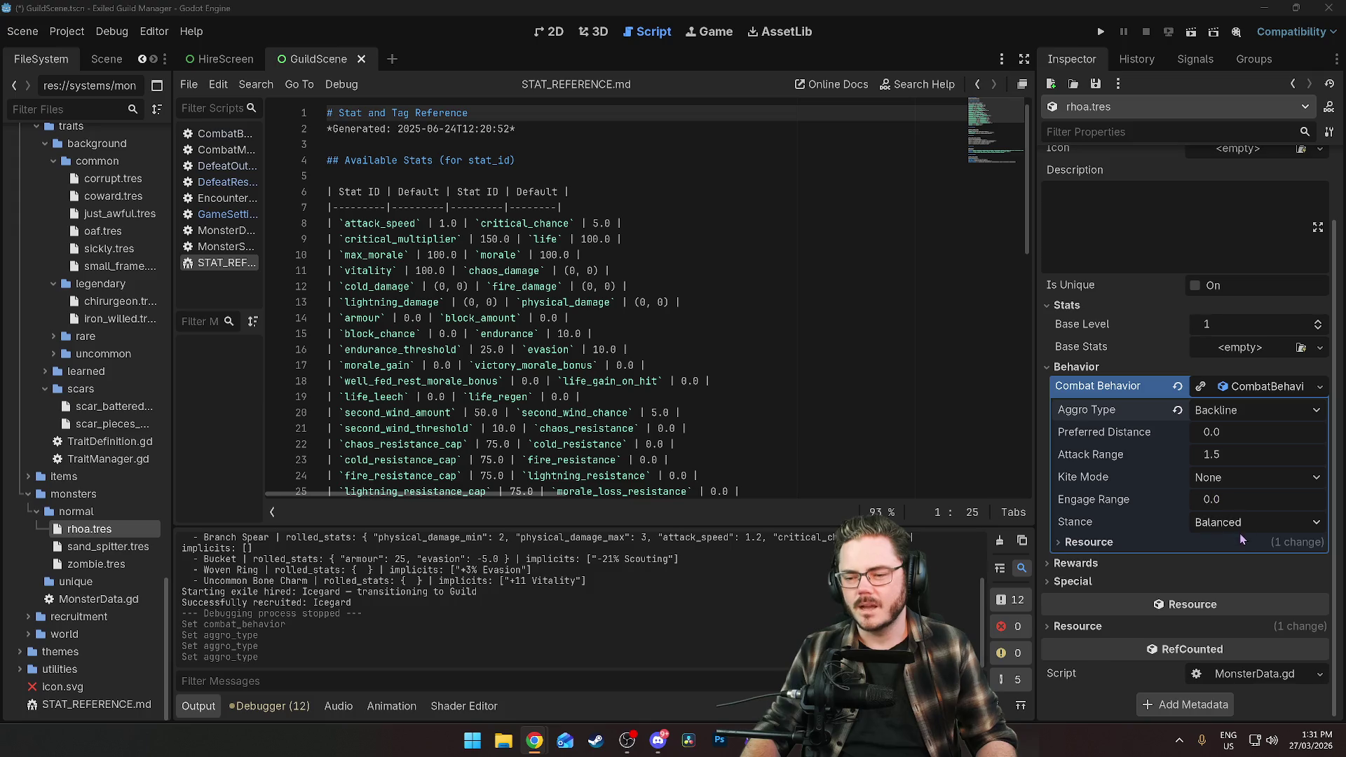
# Review rhoa's kite mode and aggro options, then assign a fresh default CombatBehavior.
pyautogui.click(1208, 479)
pyautogui.click(1208, 478)
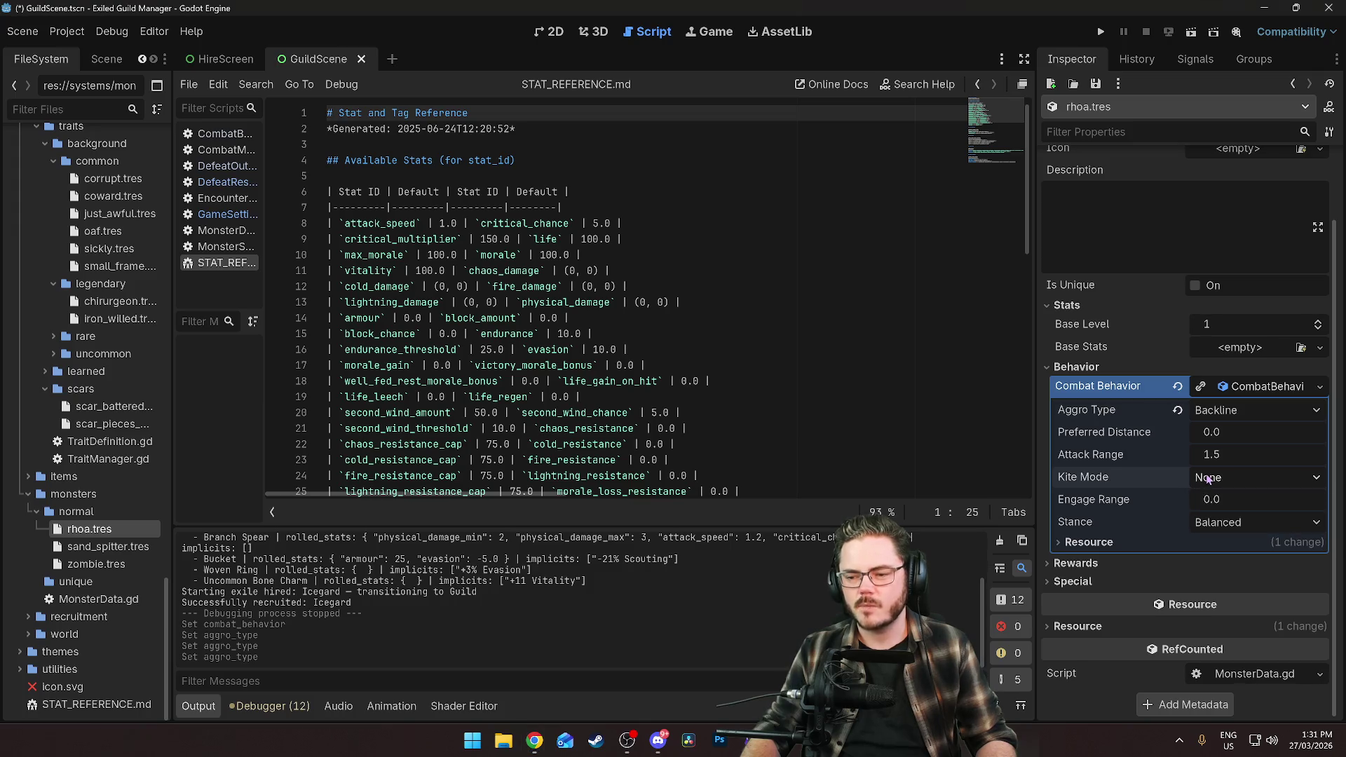
pyautogui.click(1217, 417)
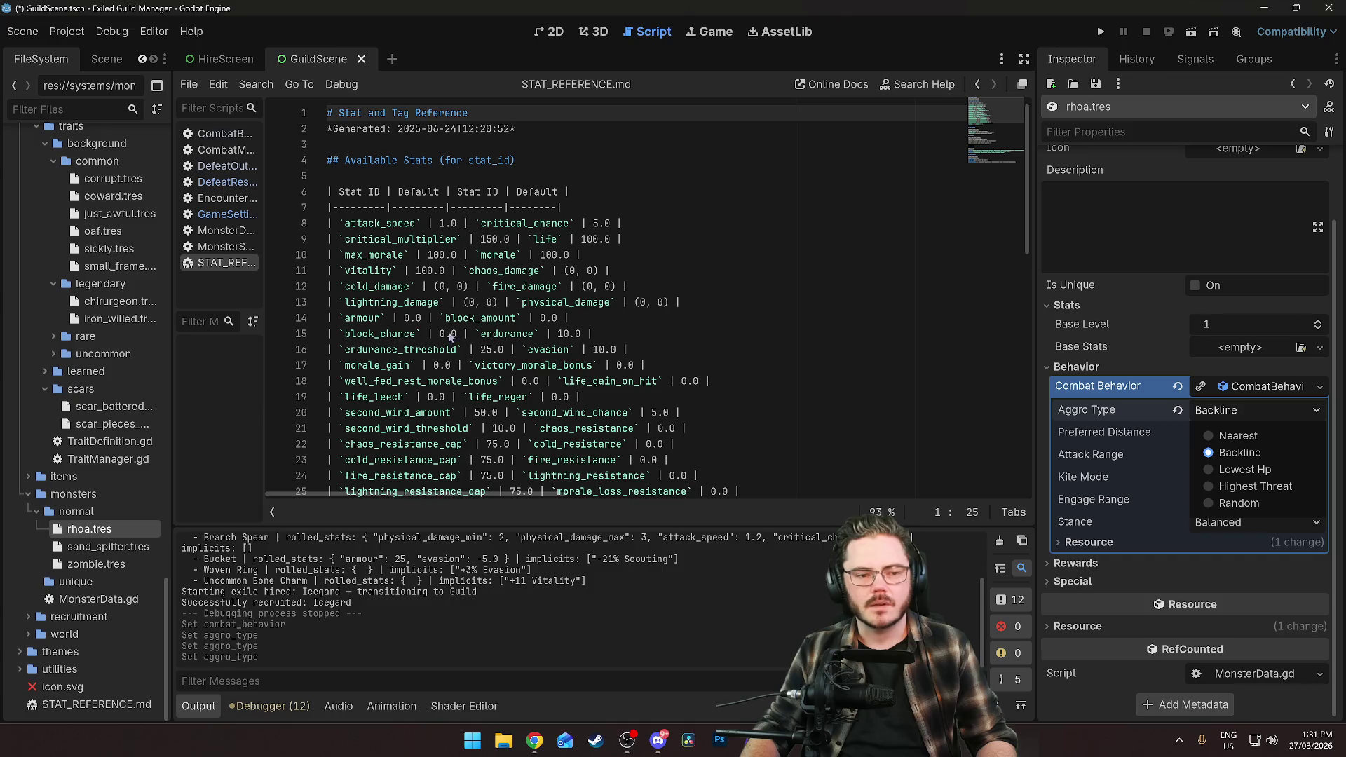
pyautogui.click(1239, 390)
pyautogui.click(1245, 390)
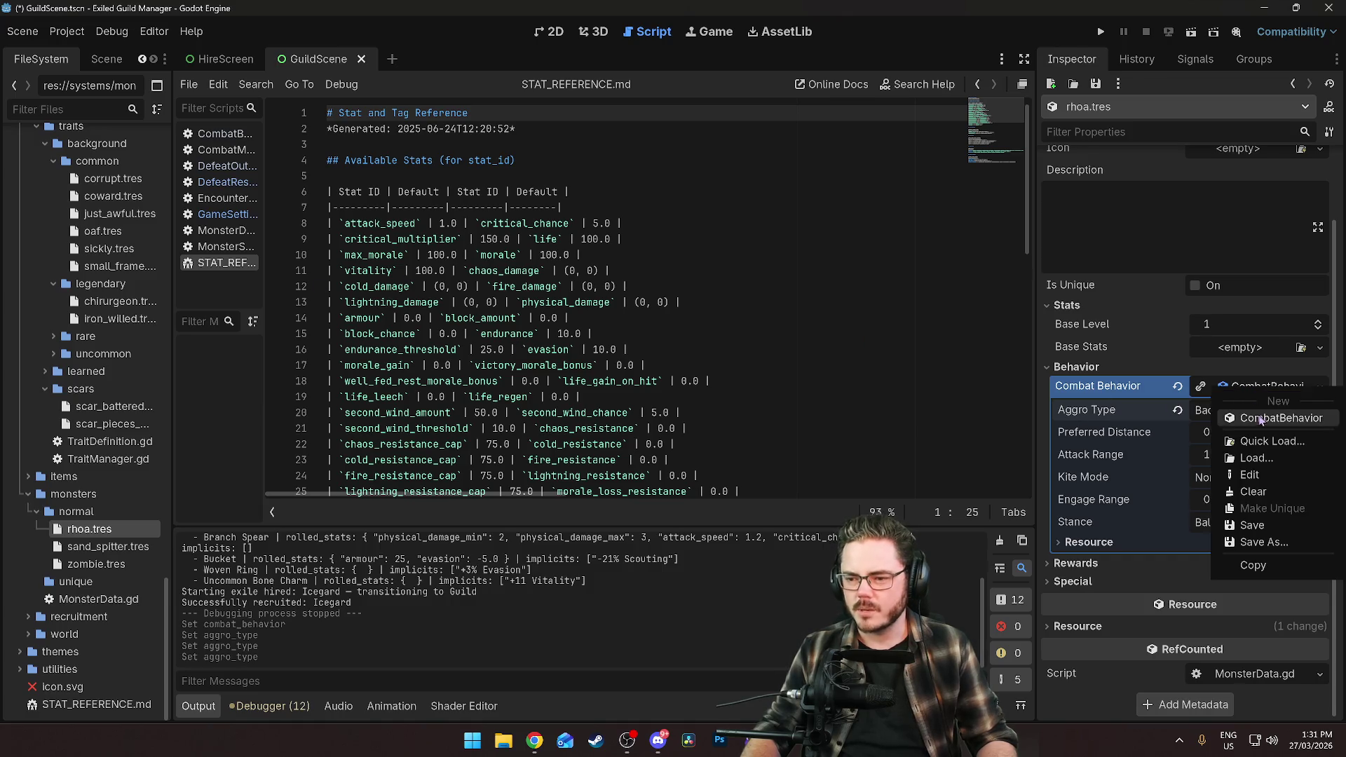
pyautogui.click(1260, 421)
pyautogui.click(1262, 387)
pyautogui.click(1263, 419)
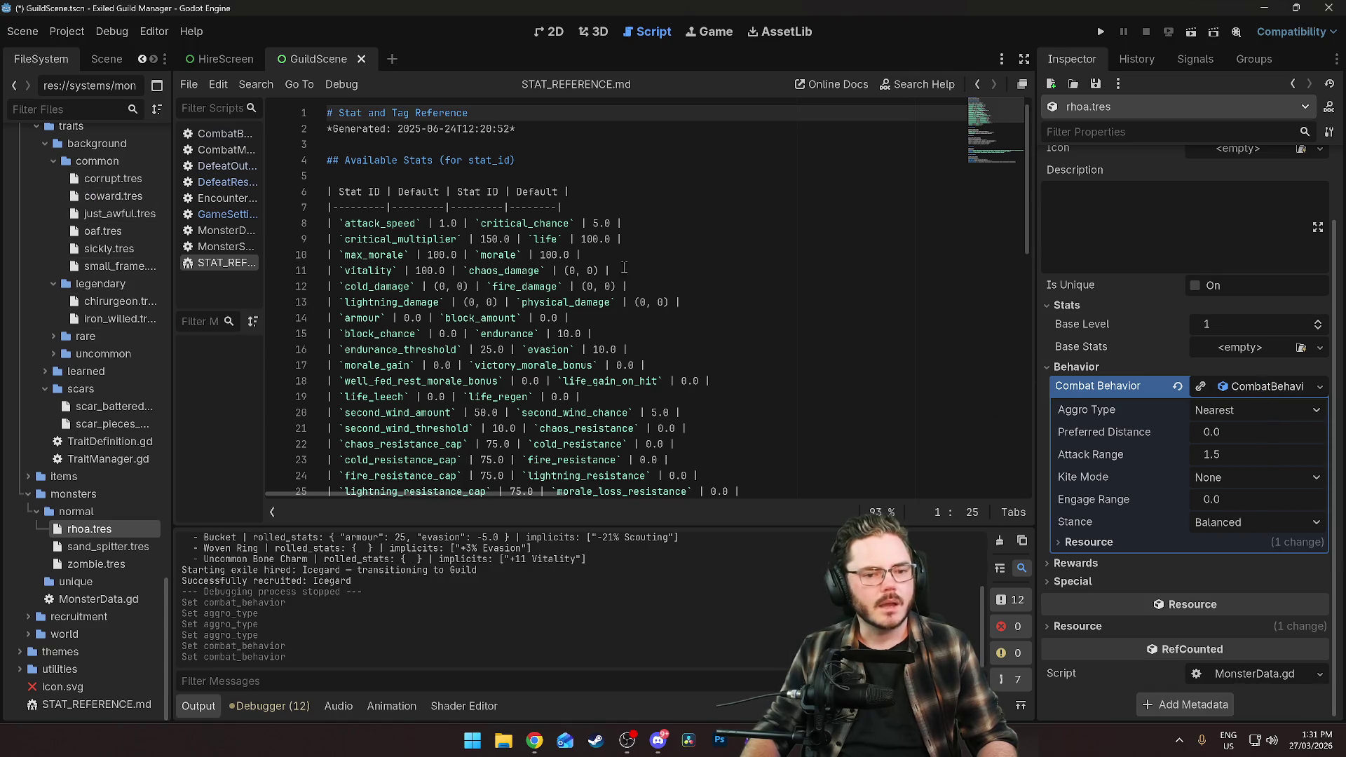
# Expand rhoa's Combat Behavior inline showing Nearest aggro, and open the CombatBehavior script.
pyautogui.scroll(10, 98, 147)
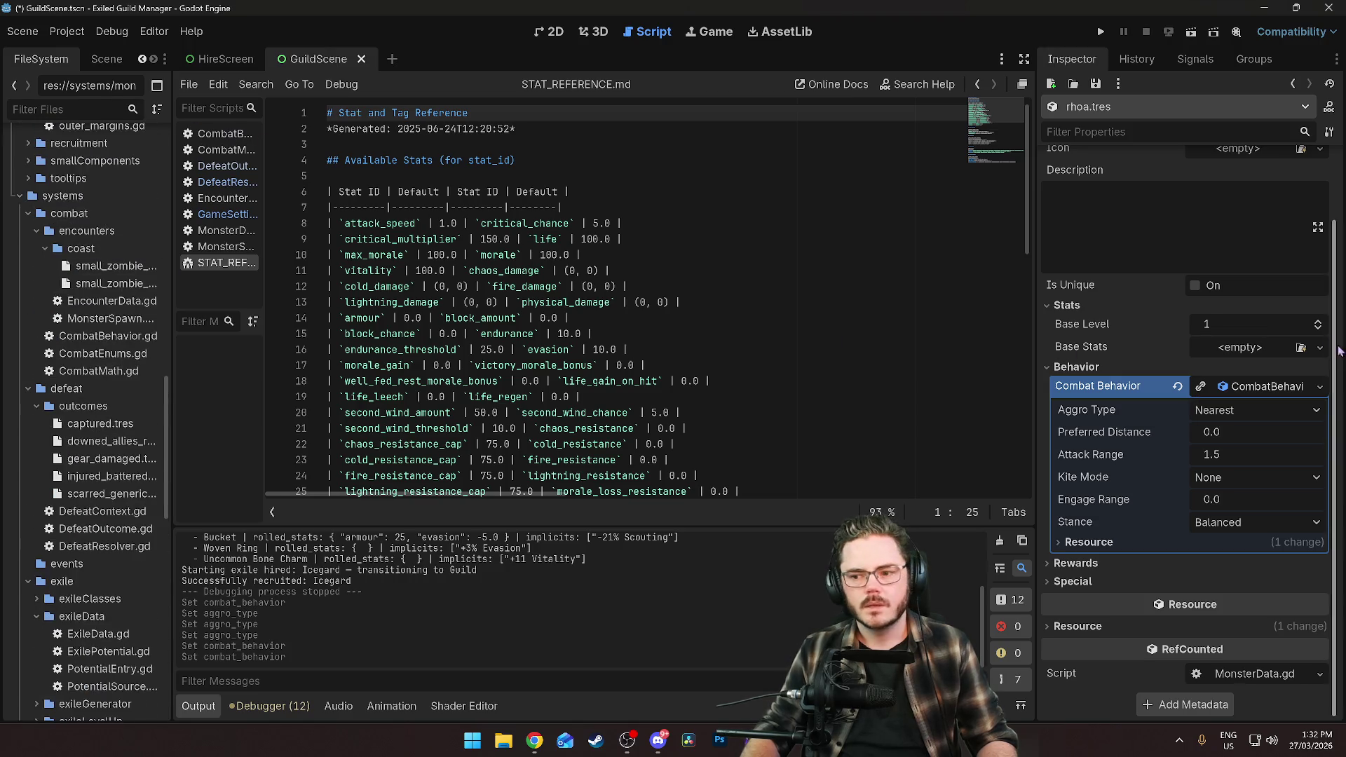
pyautogui.click(1292, 387)
pyautogui.click(1331, 468)
pyautogui.click(1263, 467)
pyautogui.click(1263, 469)
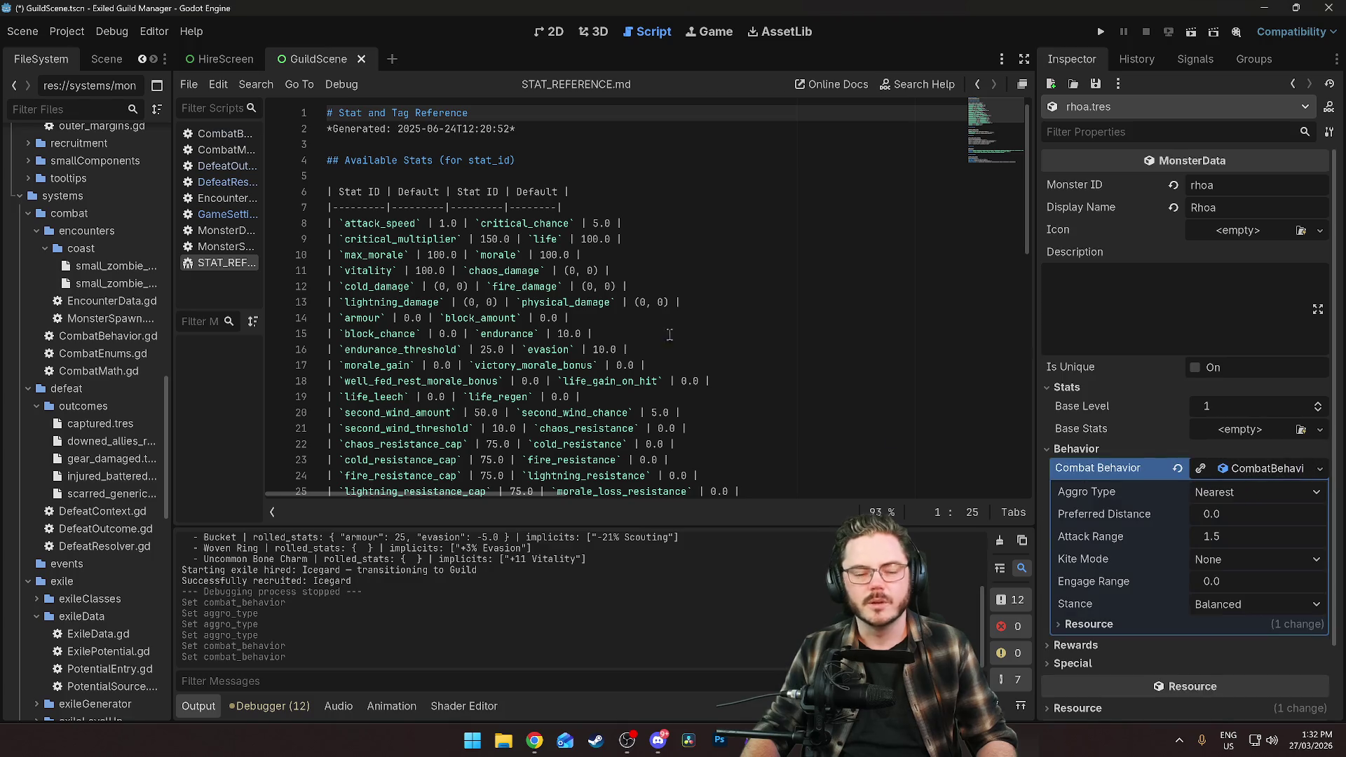
pyautogui.scroll(5, 98, 267)
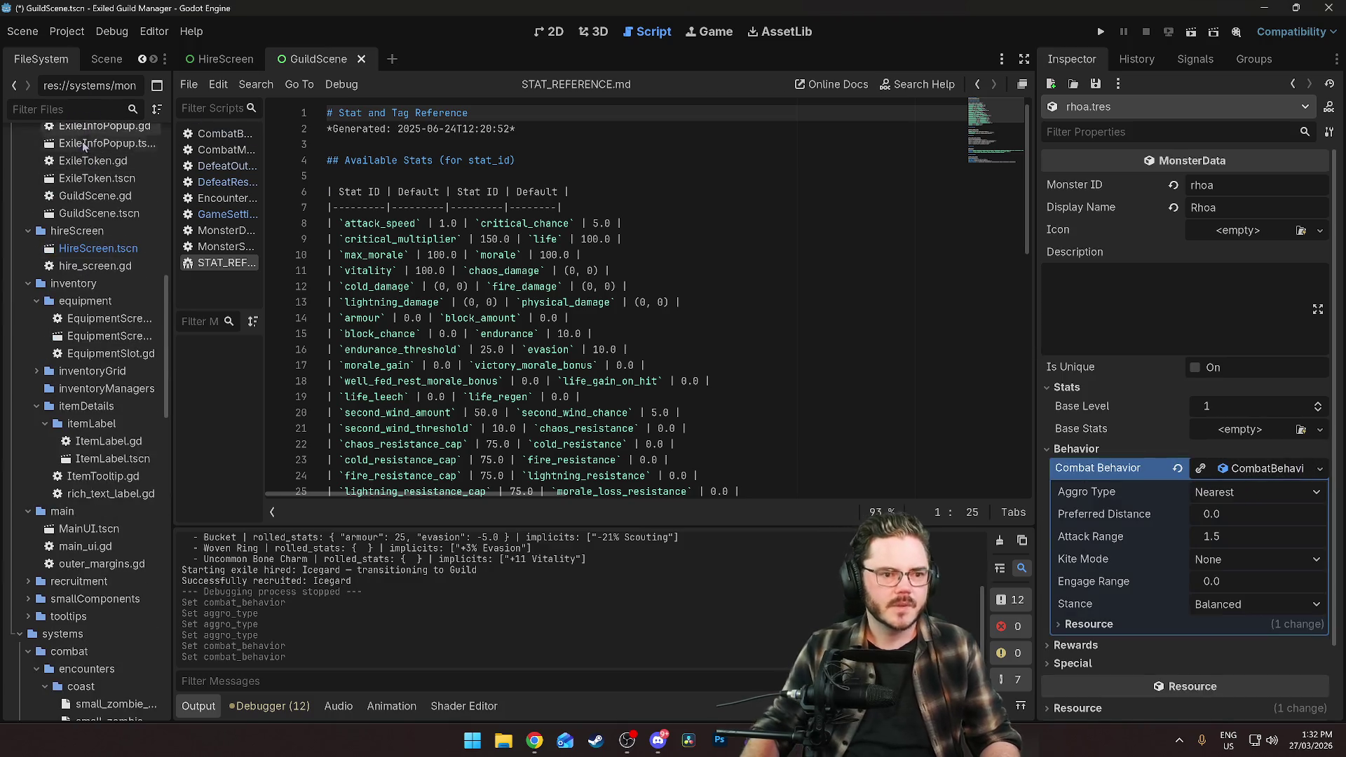
pyautogui.click(221, 133)
# Scroll through the CombatBehavior.gd script's exported combat fields.
pyautogui.scroll(5, 651, 244)
pyautogui.scroll(4, 651, 244)
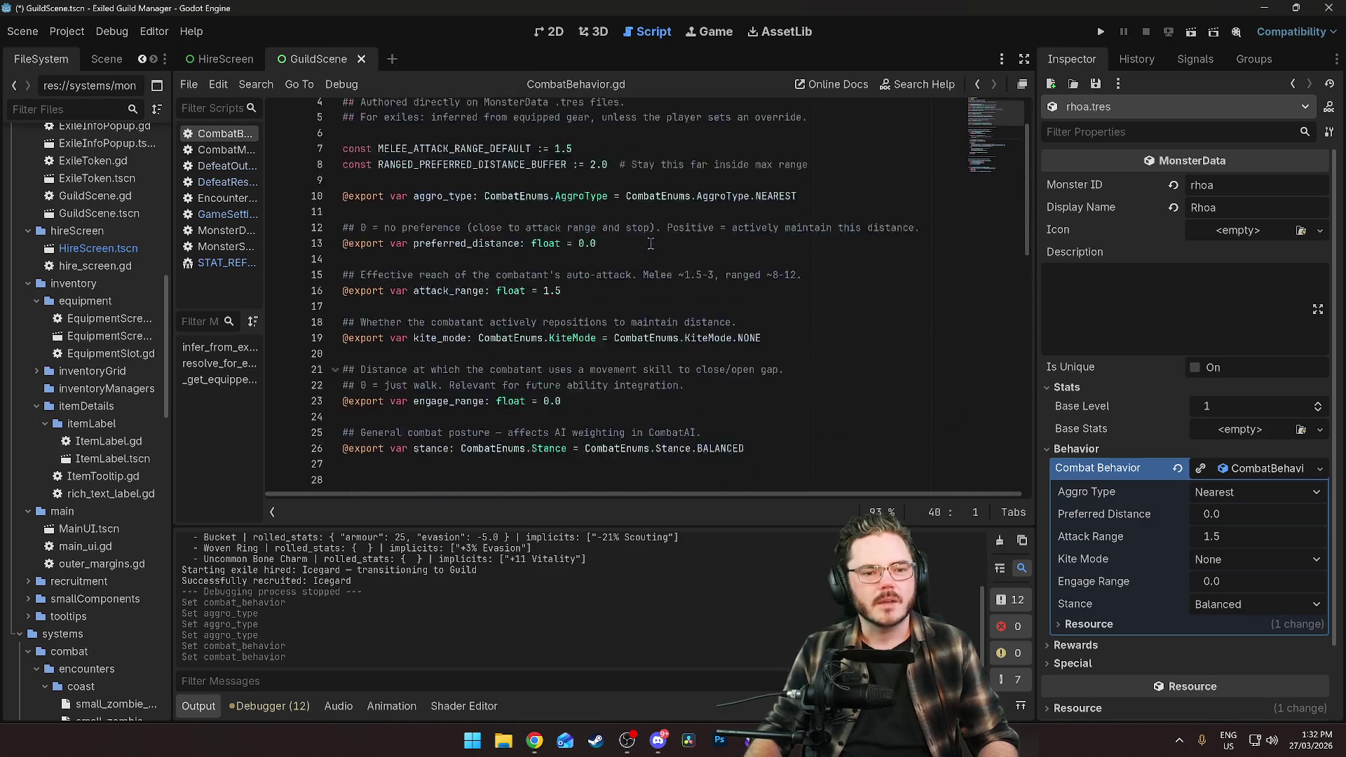
pyautogui.scroll(-8, 651, 243)
pyautogui.scroll(-8, 651, 242)
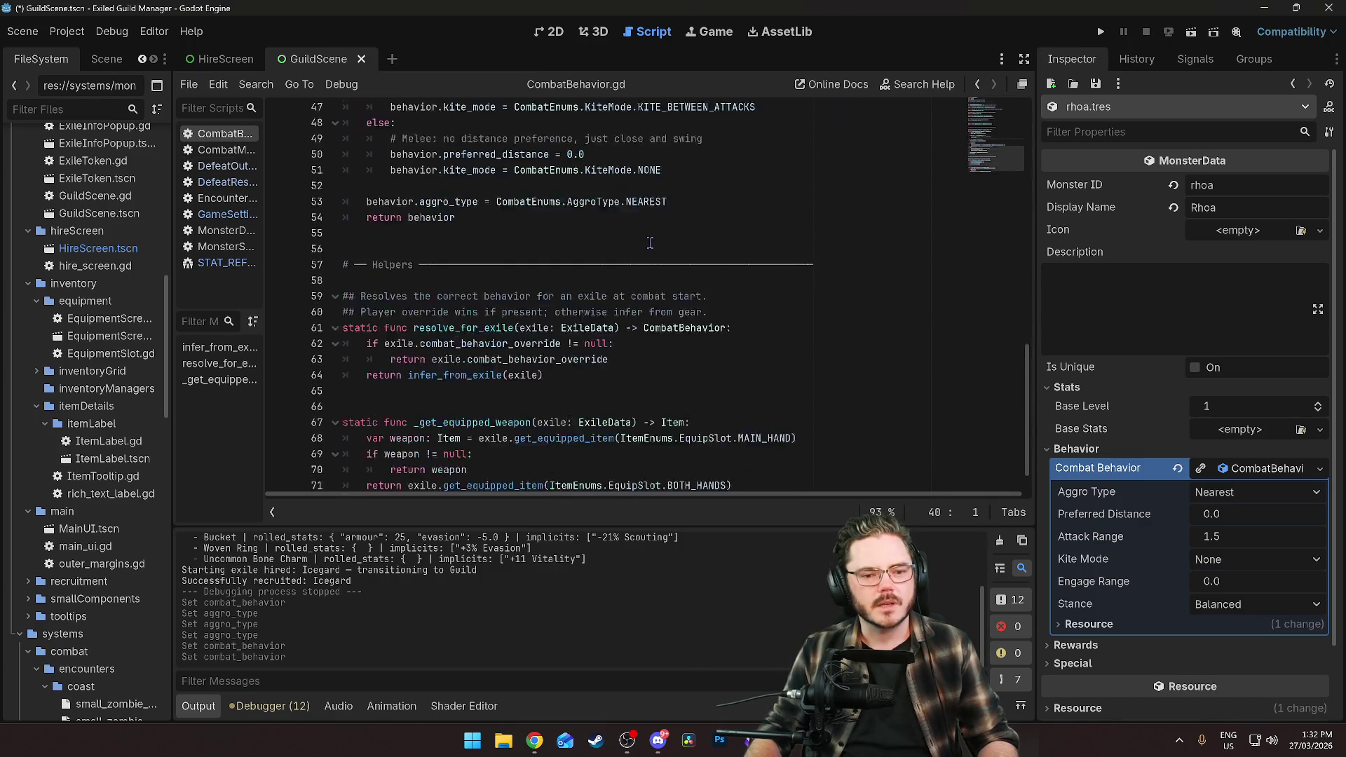
pyautogui.scroll(4, 463, 387)
pyautogui.scroll(10, 464, 387)
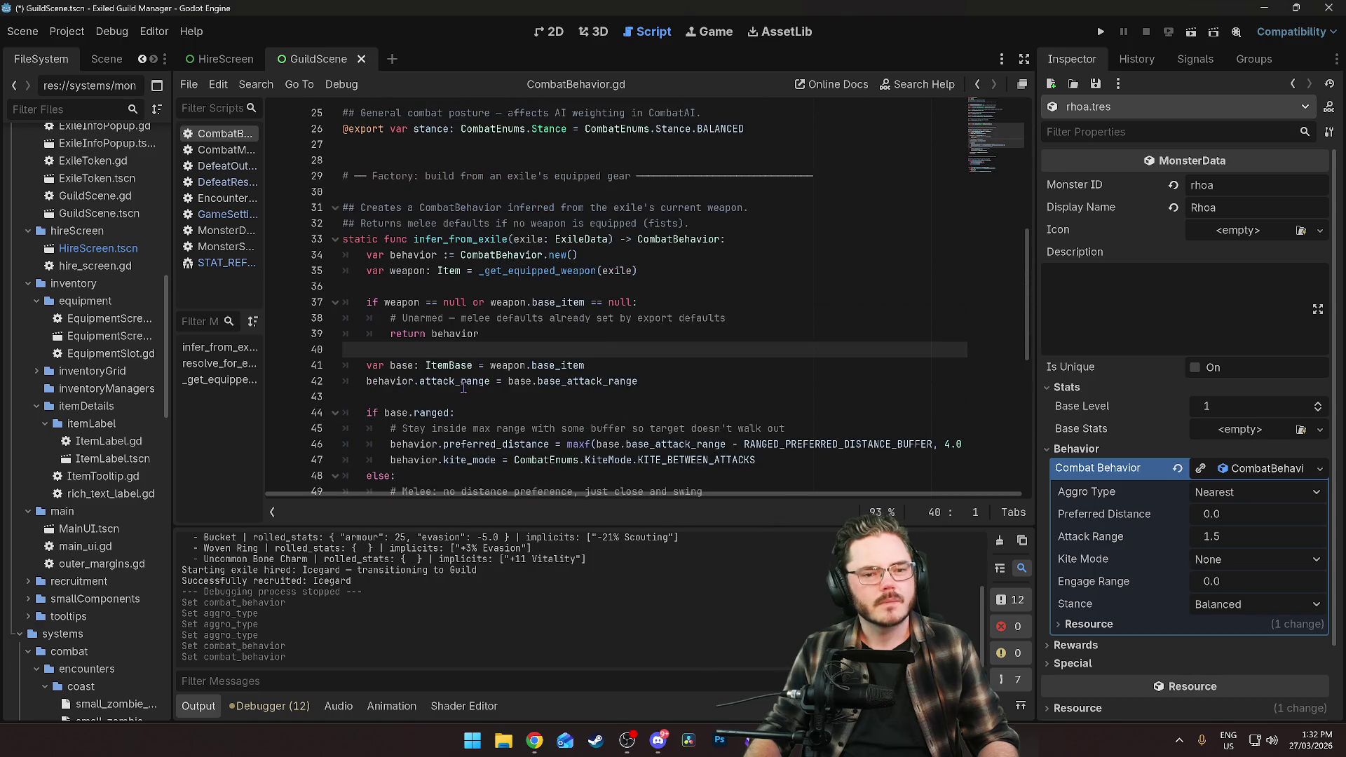
pyautogui.scroll(2, 464, 388)
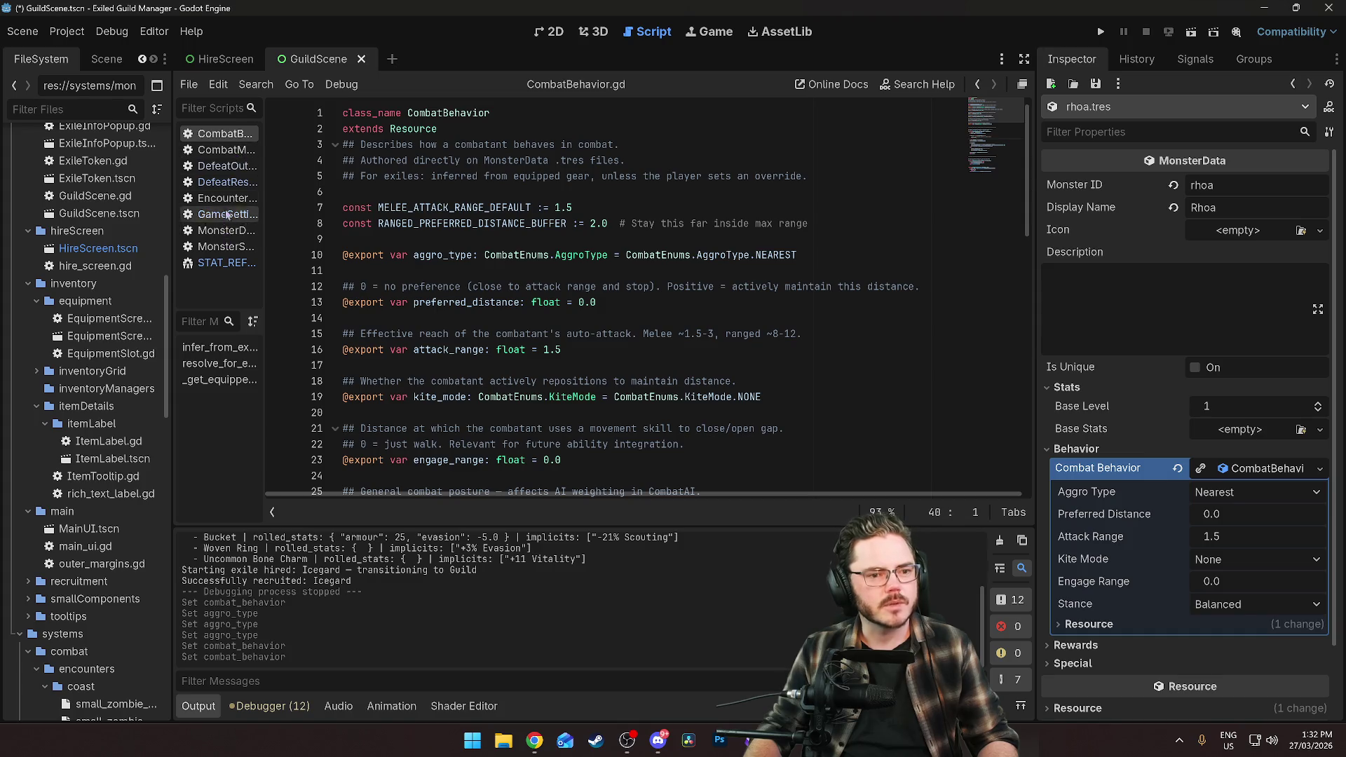
# Filter the project files to 'combat' and open CombatEnums.gd.
pyautogui.click(94, 110)
pyautogui.write('combat')
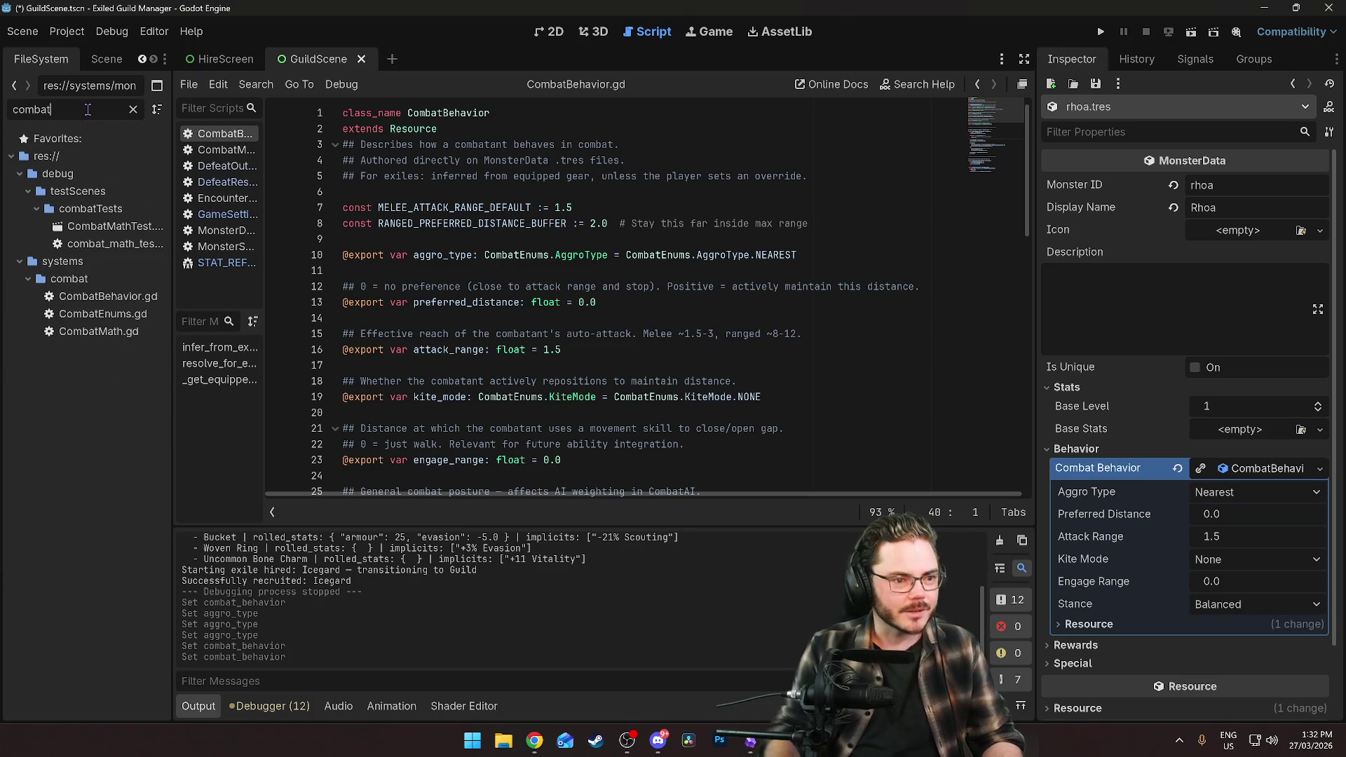
pyautogui.doubleClick(102, 314)
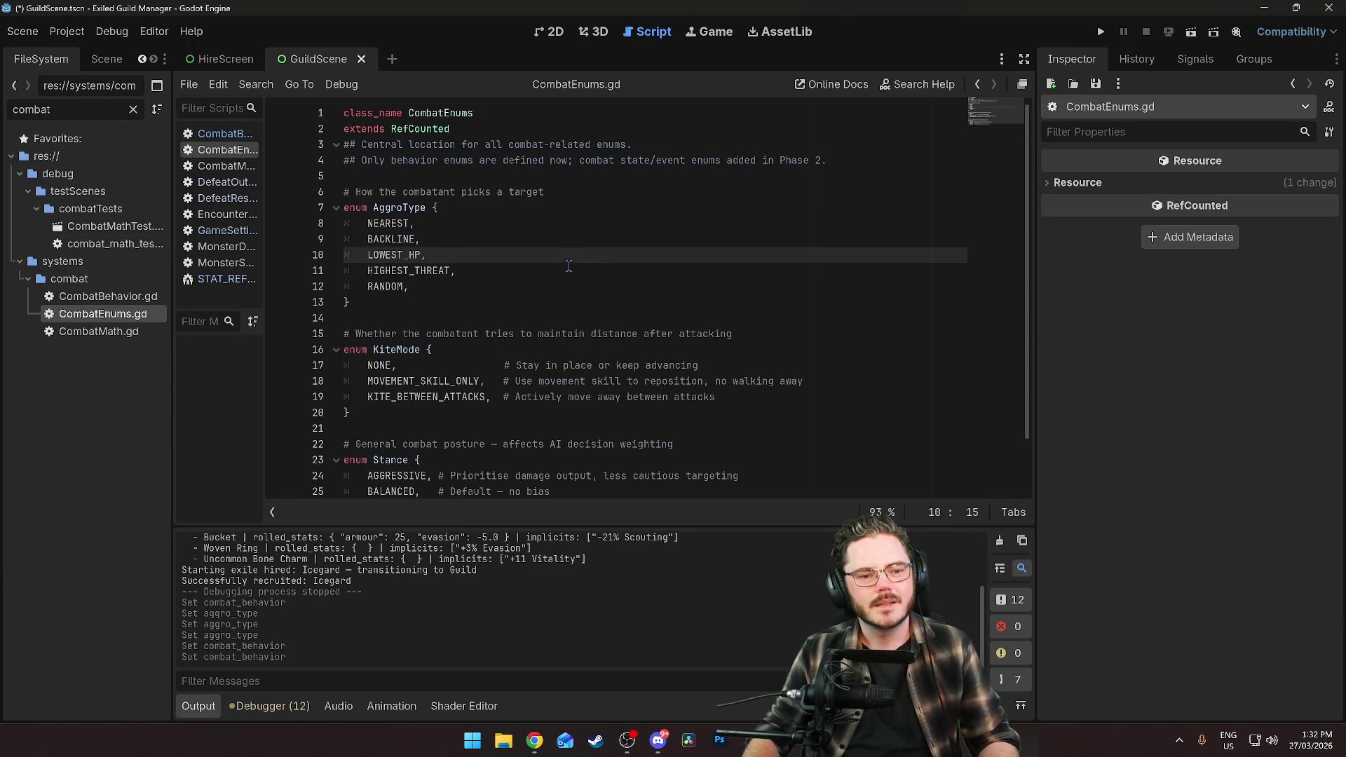
# Replace HIGHEST_THREAT with HIGHEST_HP in the AggroType enum.
pyautogui.click(449, 280)
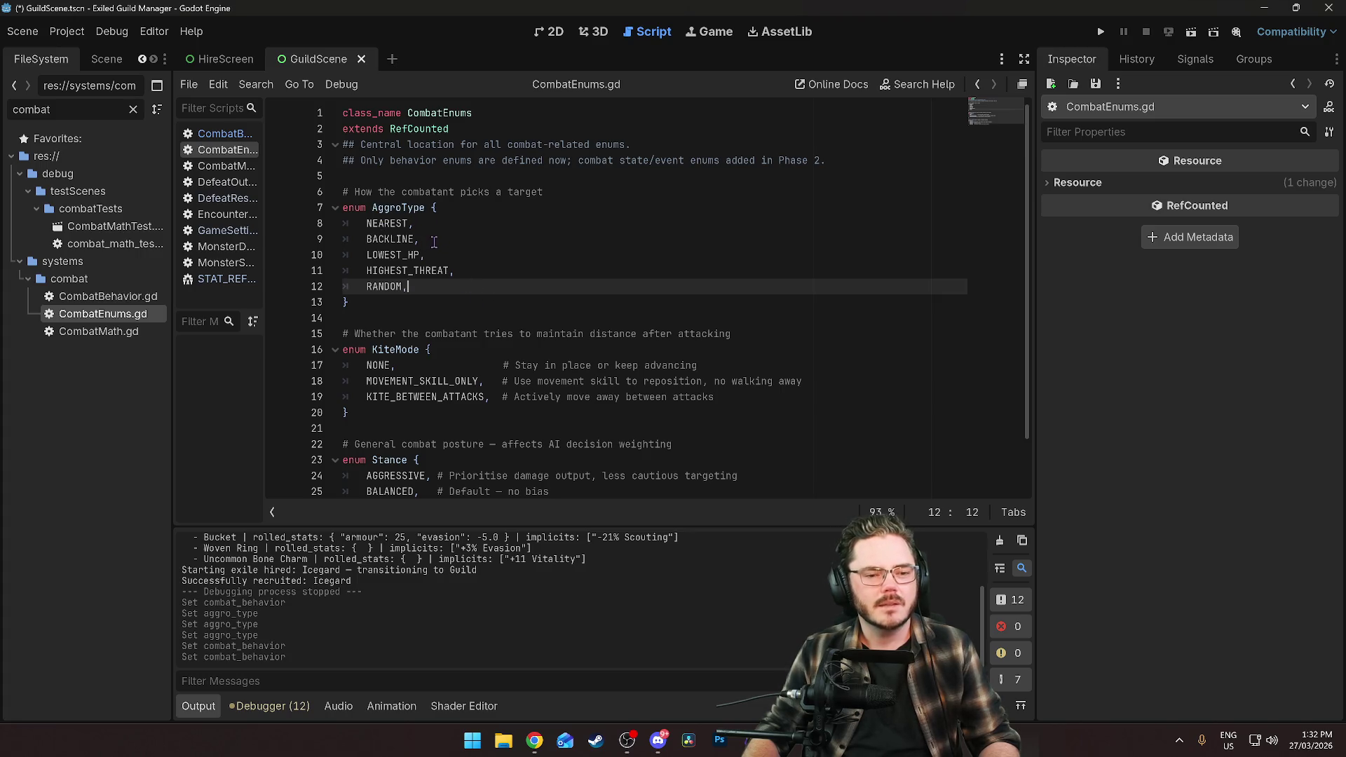
pyautogui.click(434, 253)
pyautogui.click(466, 268)
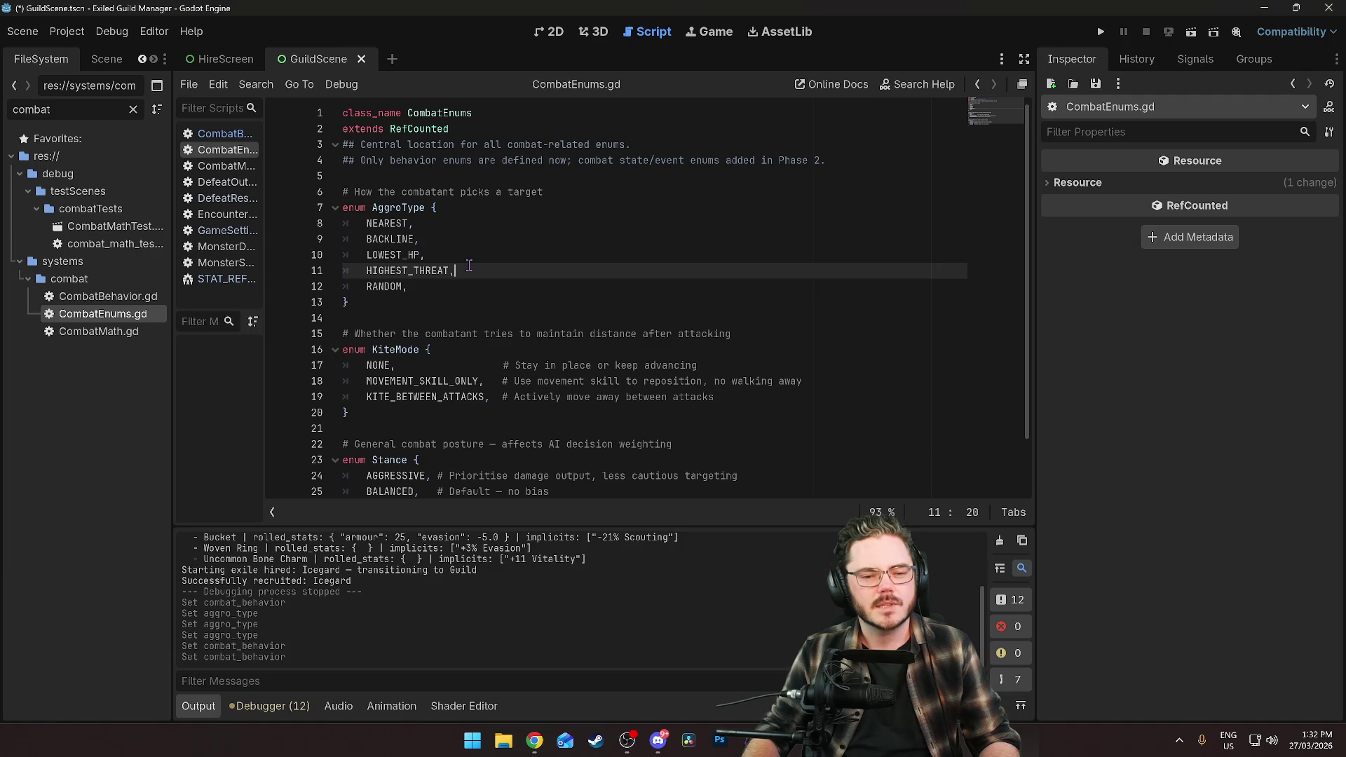
pyautogui.moveTo(450, 271); pyautogui.dragTo(367, 273)
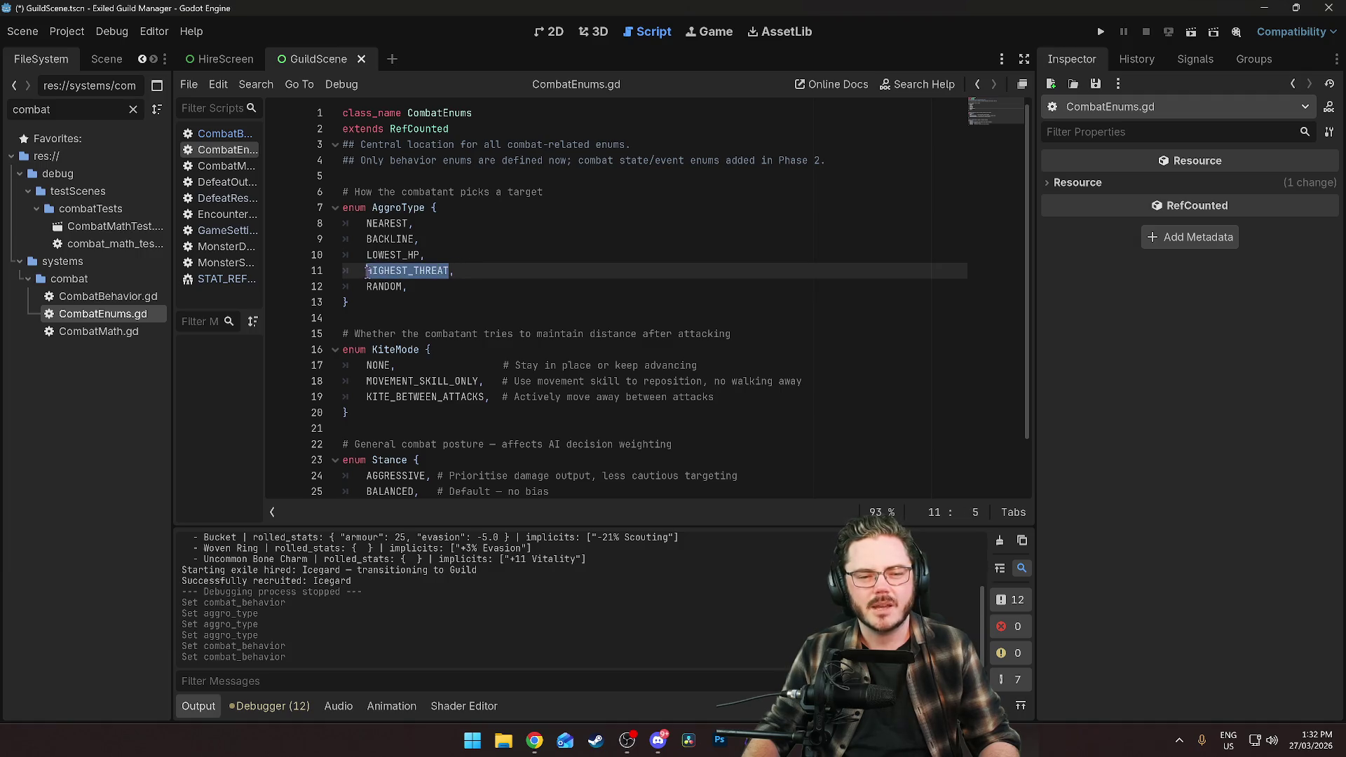
pyautogui.click(482, 271)
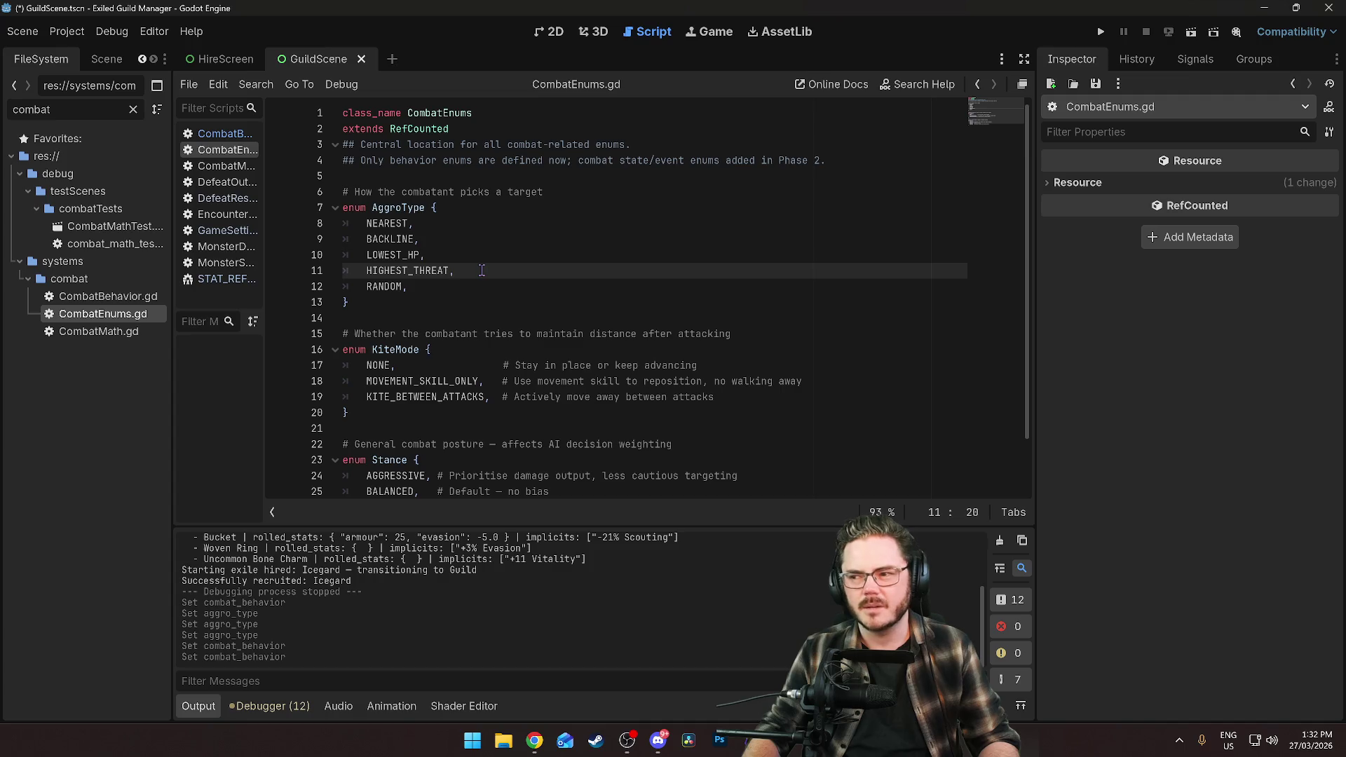
pyautogui.hotkey('shift', 'Home')
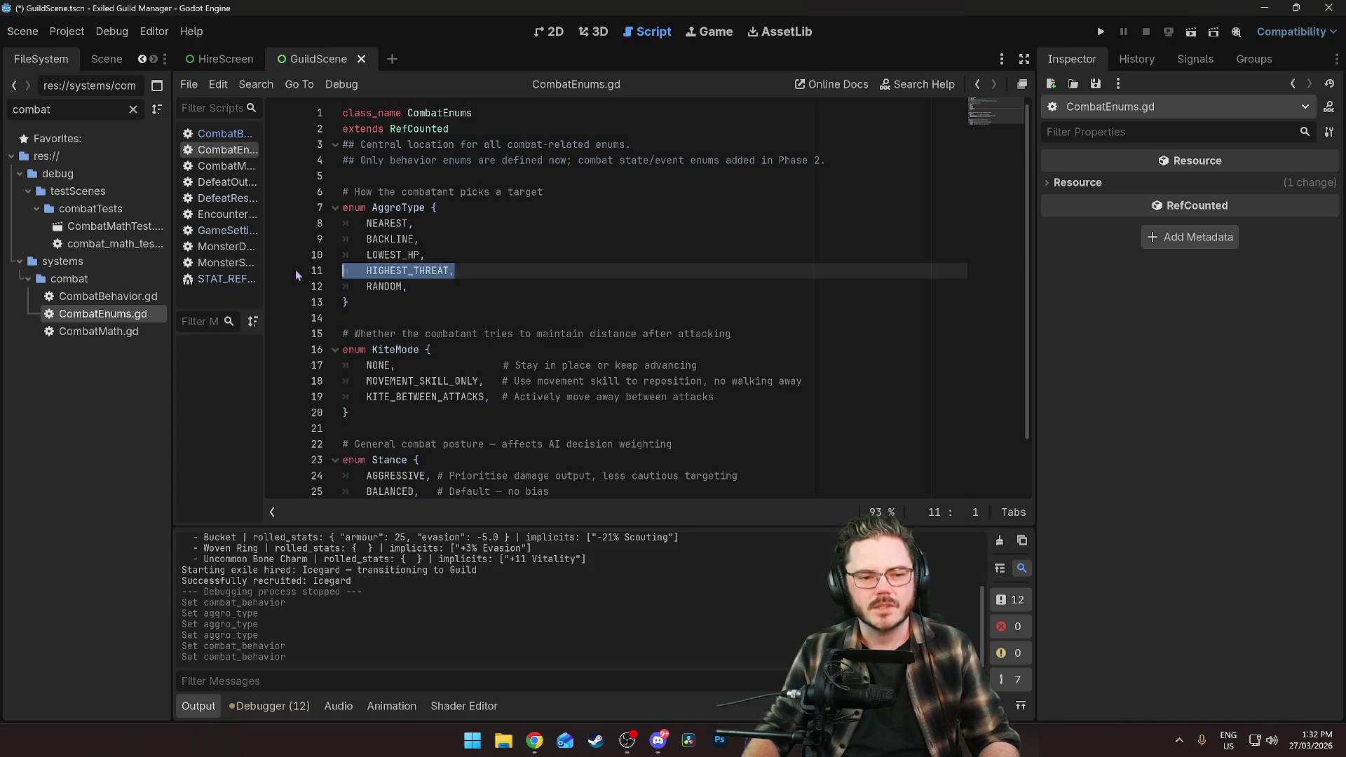
pyautogui.press('BackSpace')
pyautogui.press('BackSpace')
pyautogui.press('BackSpace')
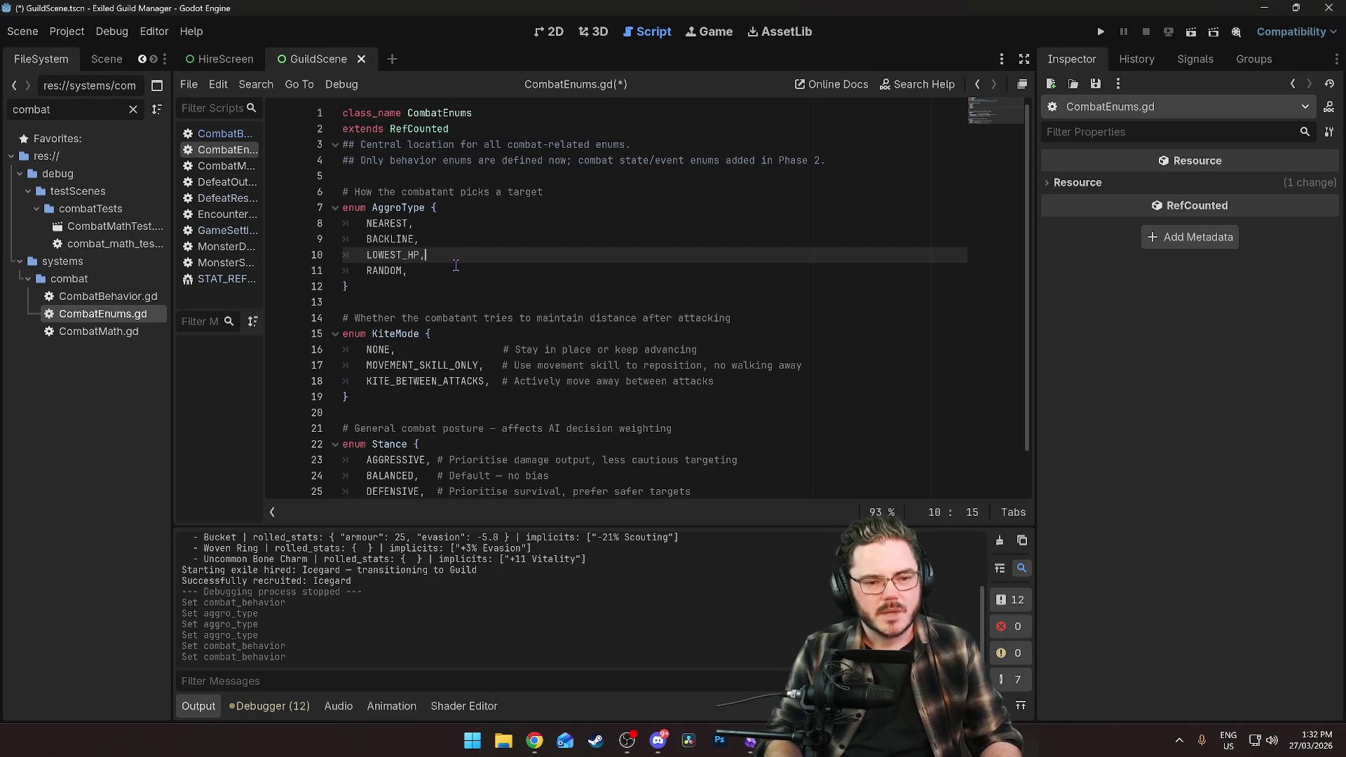
pyautogui.press('Return')
pyautogui.write('HIGHEST')
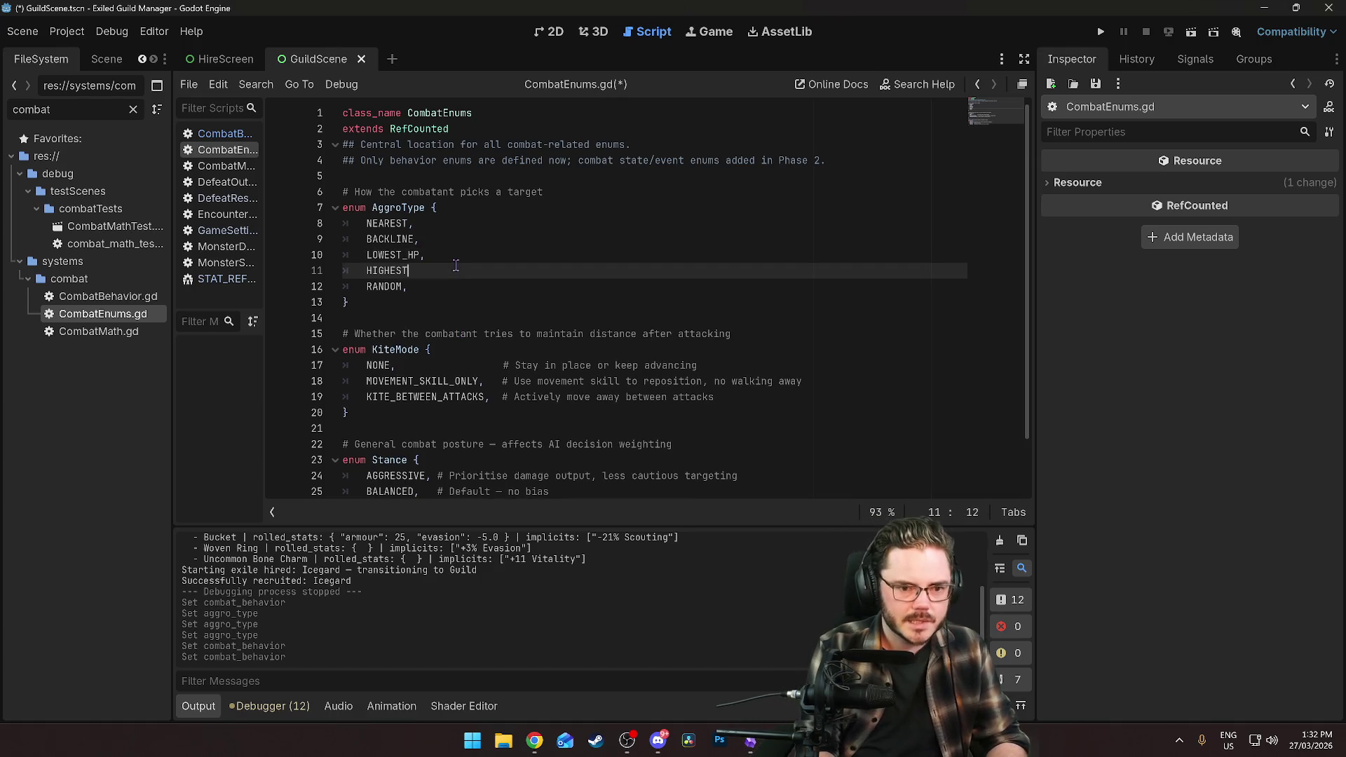
pyautogui.write('_HP,')
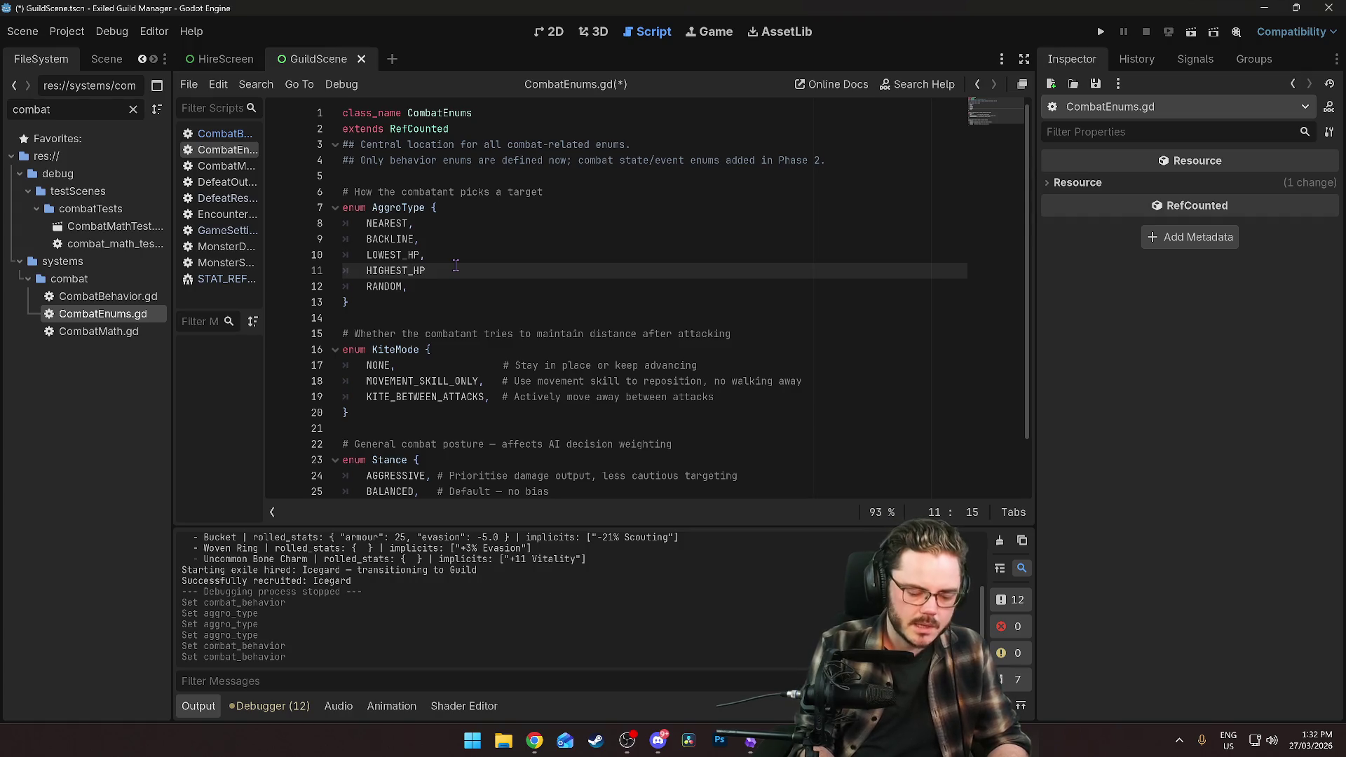
pyautogui.press('Return')
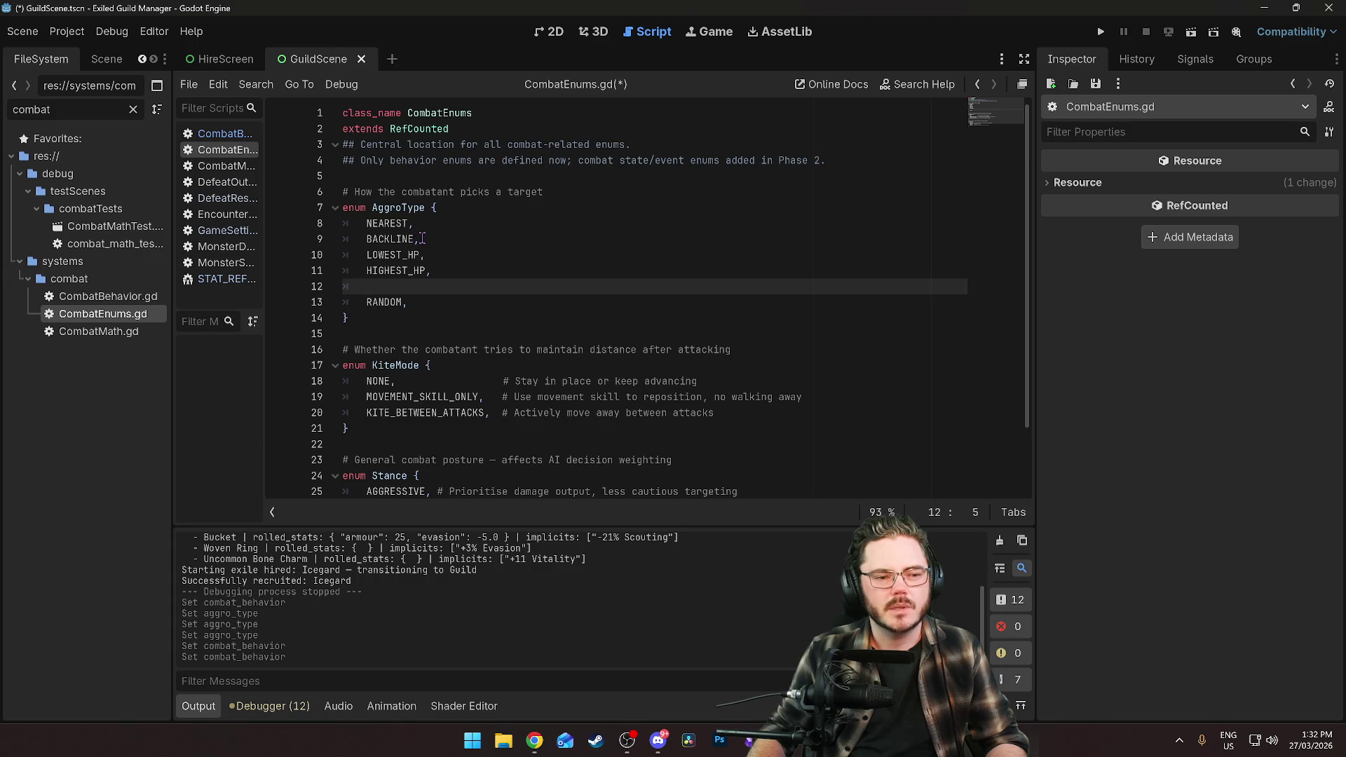
# Delete the BACKLINE entry and the leftover blank line, then save CombatEnums.gd.
pyautogui.moveTo(429, 237); pyautogui.dragTo(337, 240)
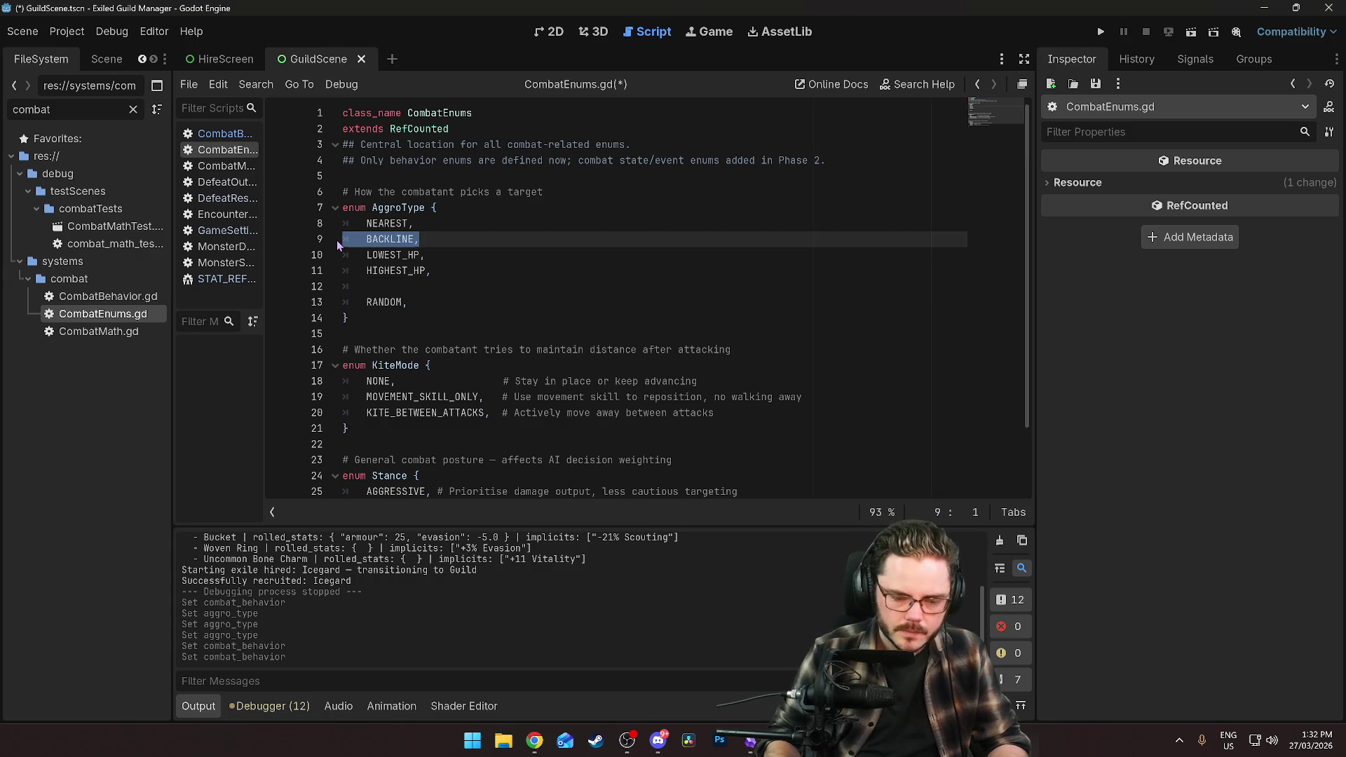
pyautogui.press('Delete')
pyautogui.press('Delete')
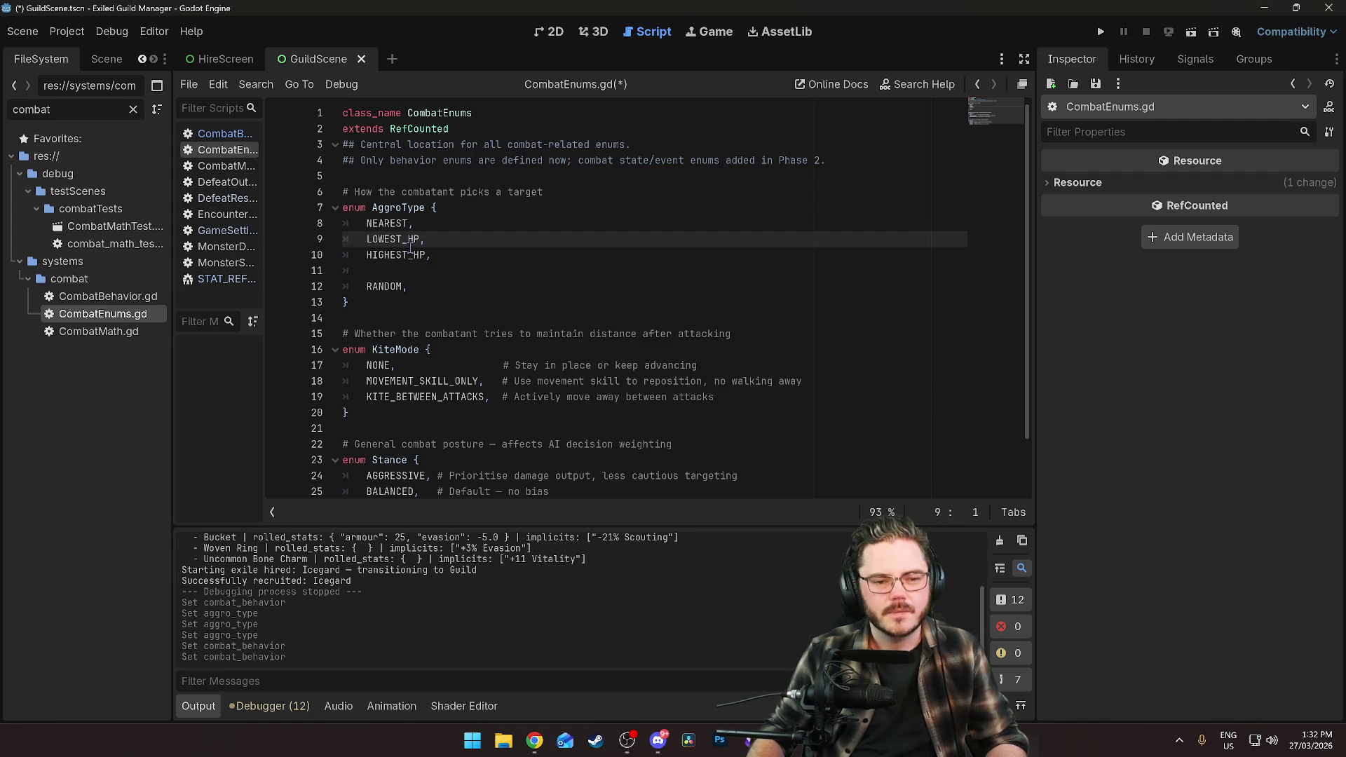
pyautogui.click(429, 274)
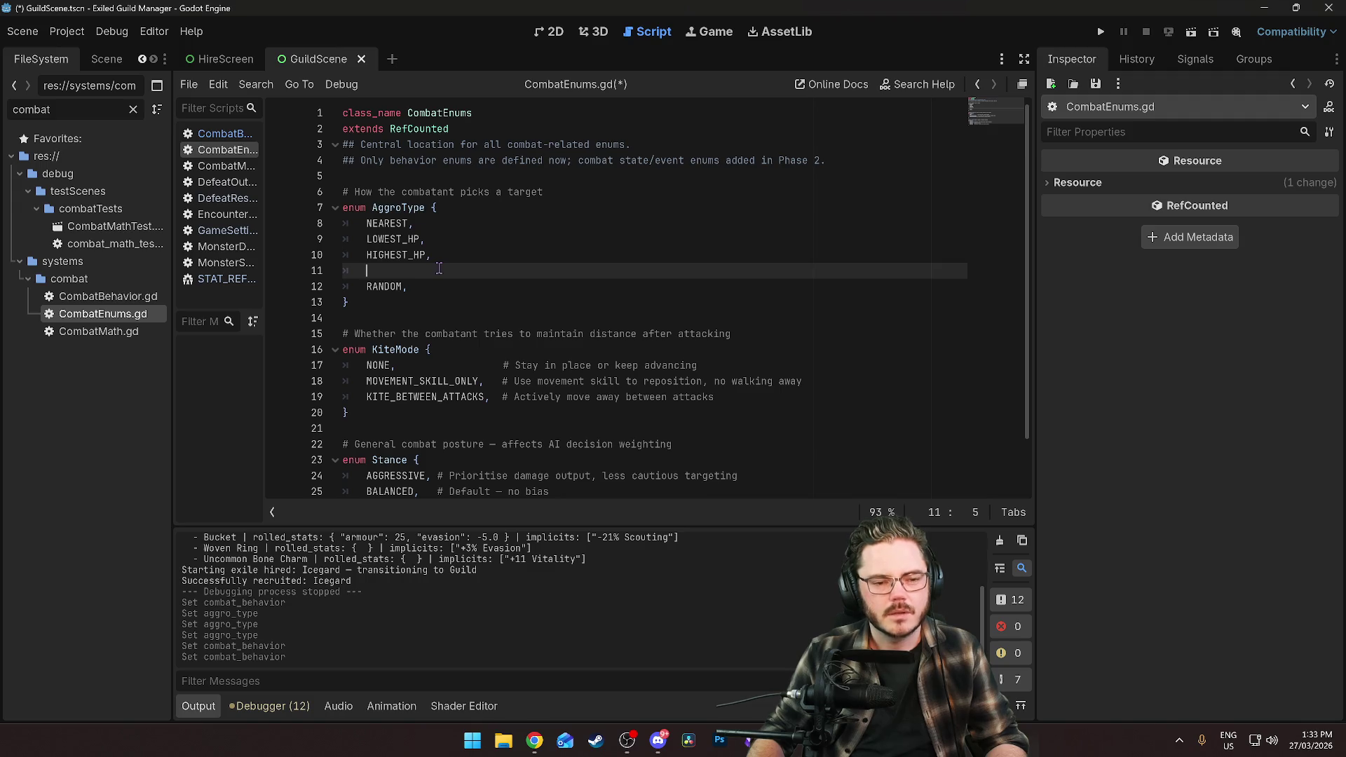
pyautogui.moveTo(425, 240)
pyautogui.mouseDown()
pyautogui.moveTo(362, 240)
pyautogui.moveTo(431, 256)
pyautogui.moveTo(385, 256)
pyautogui.moveTo(390, 239)
pyautogui.moveTo(367, 240)
pyautogui.mouseUp()
pyautogui.click(449, 250)
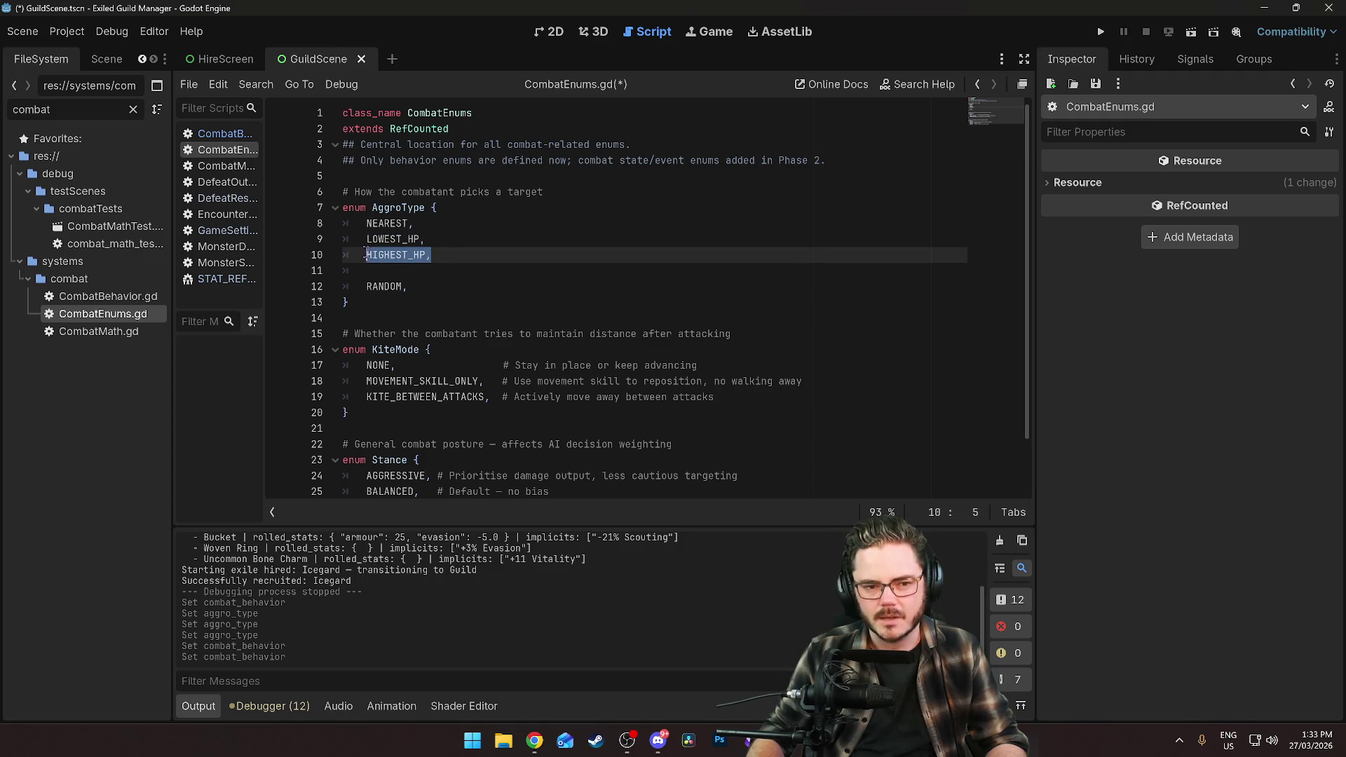
pyautogui.press('Down')
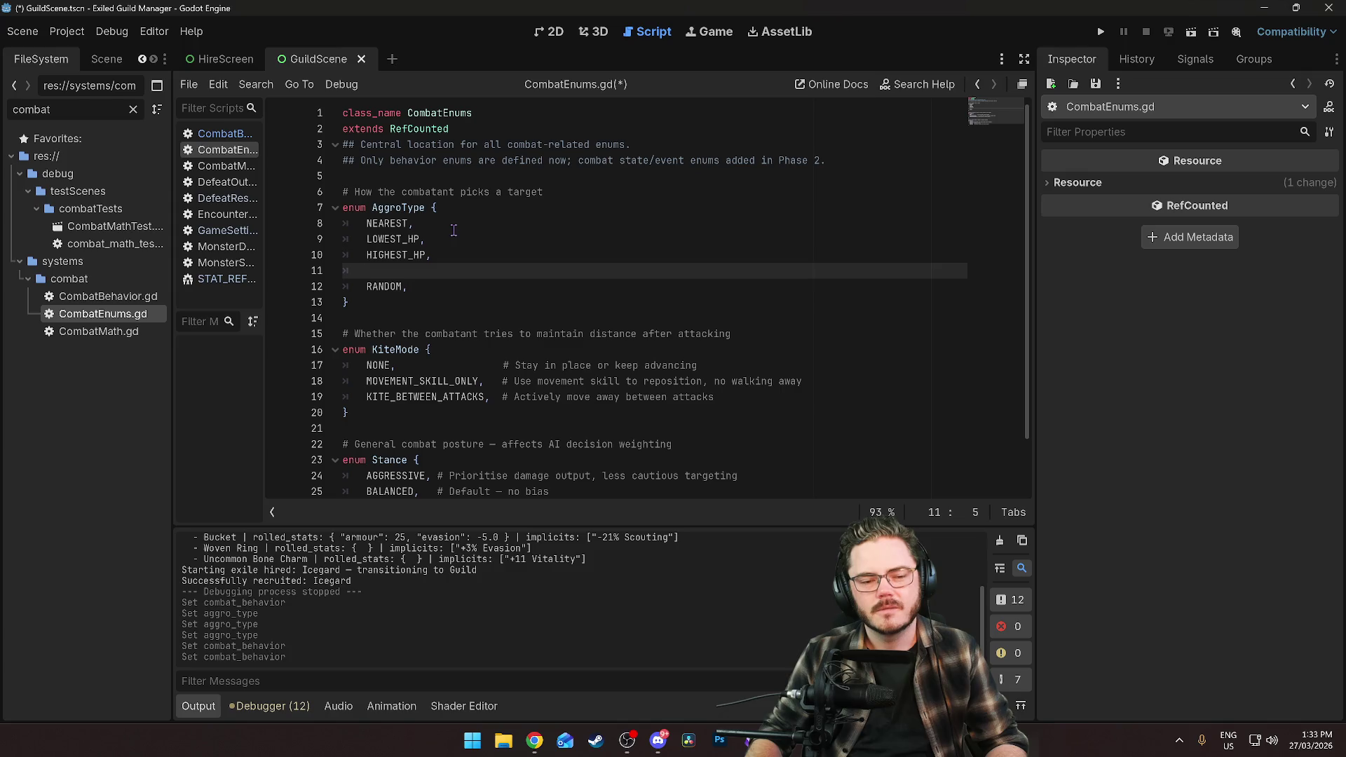
pyautogui.press('BackSpace')
pyautogui.press('BackSpace')
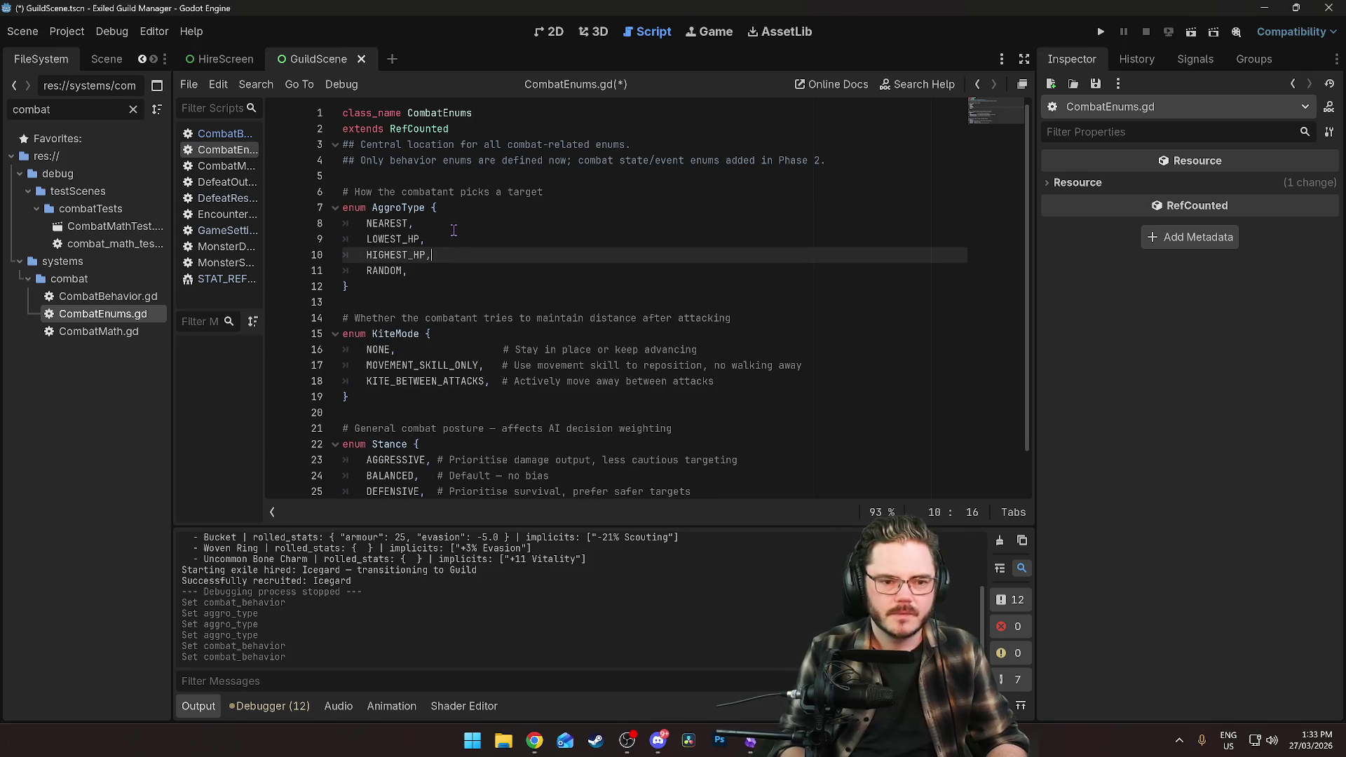
pyautogui.click(453, 230)
pyautogui.hotkey('ctrl', 's')
pyautogui.click(601, 239)
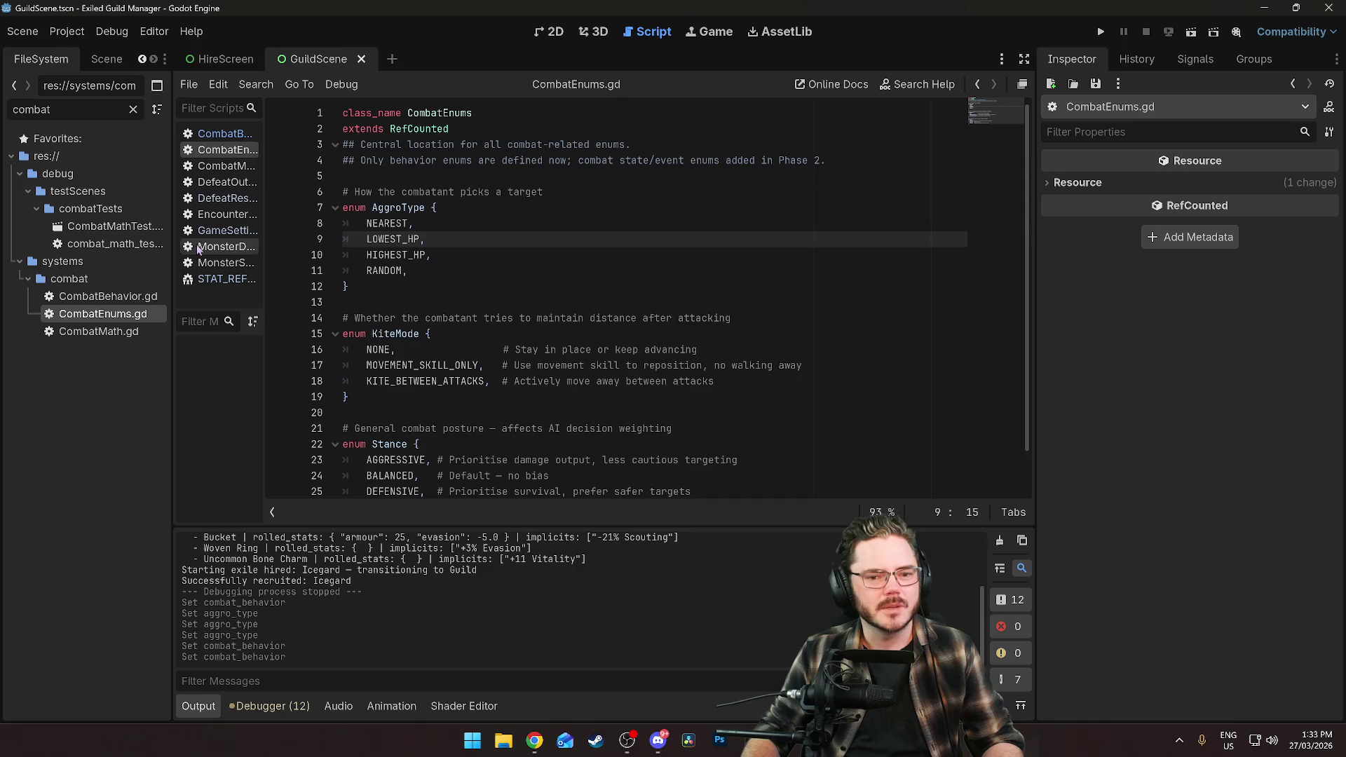
# Change the file filter from 'combat' to 'rho' and select rhoa.tres.
pyautogui.click(93, 110)
pyautogui.hotkey('ctrl', 'a')
pyautogui.write('r')
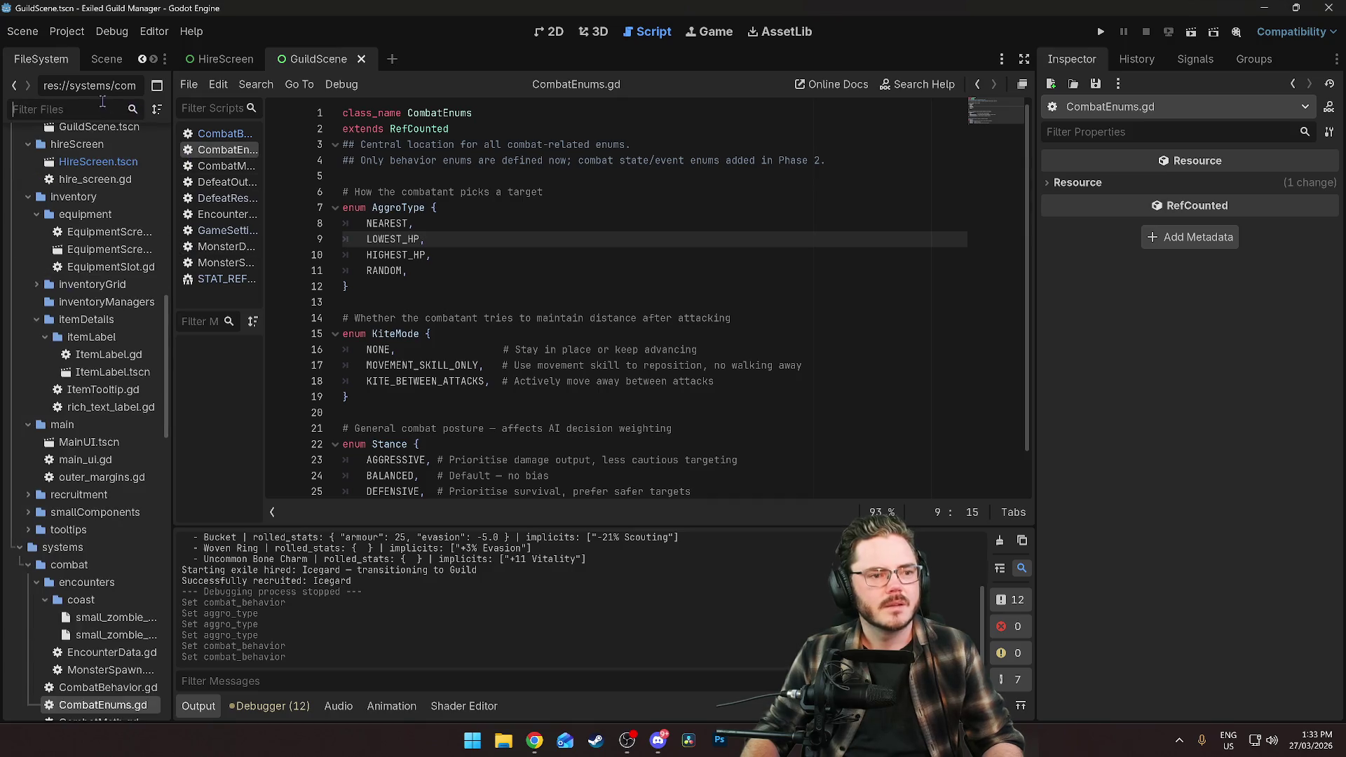
pyautogui.write('ho')
pyautogui.click(90, 226)
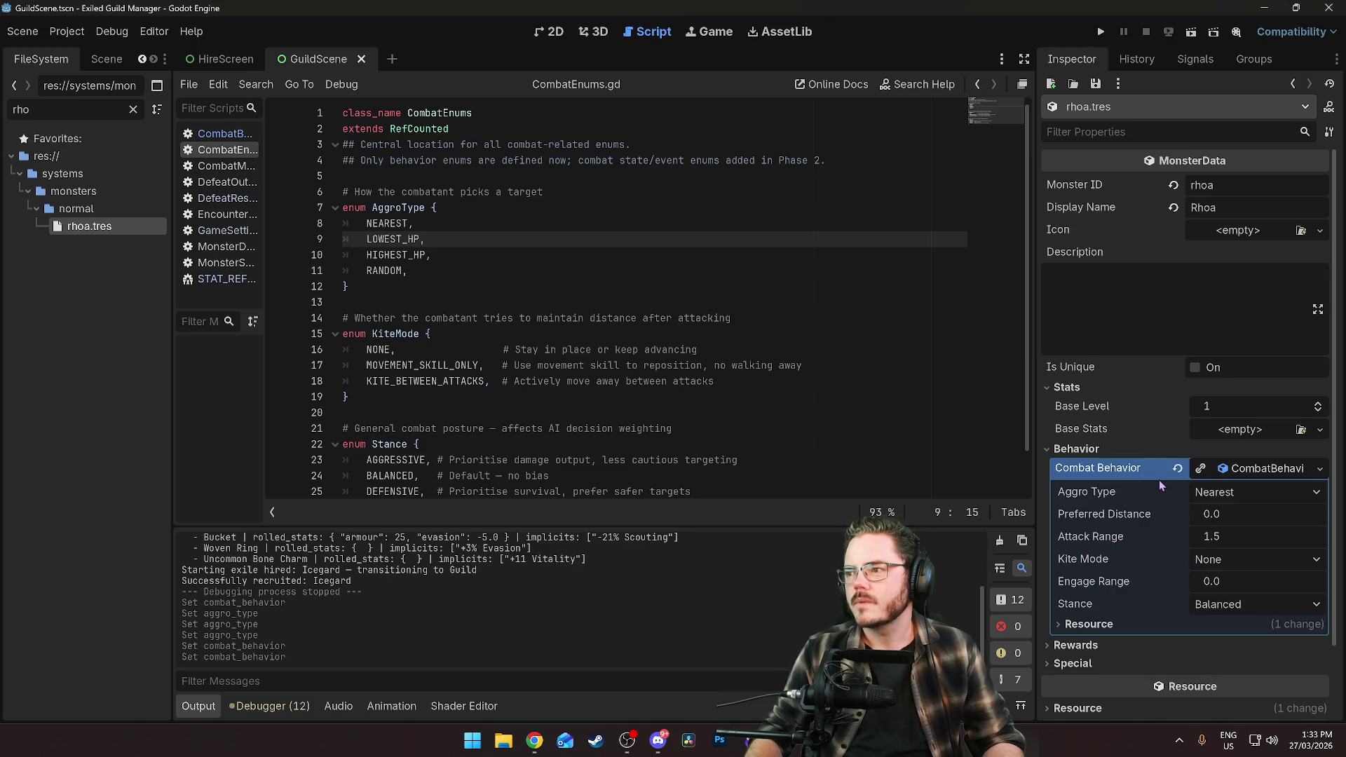
pyautogui.moveTo(1159, 479)
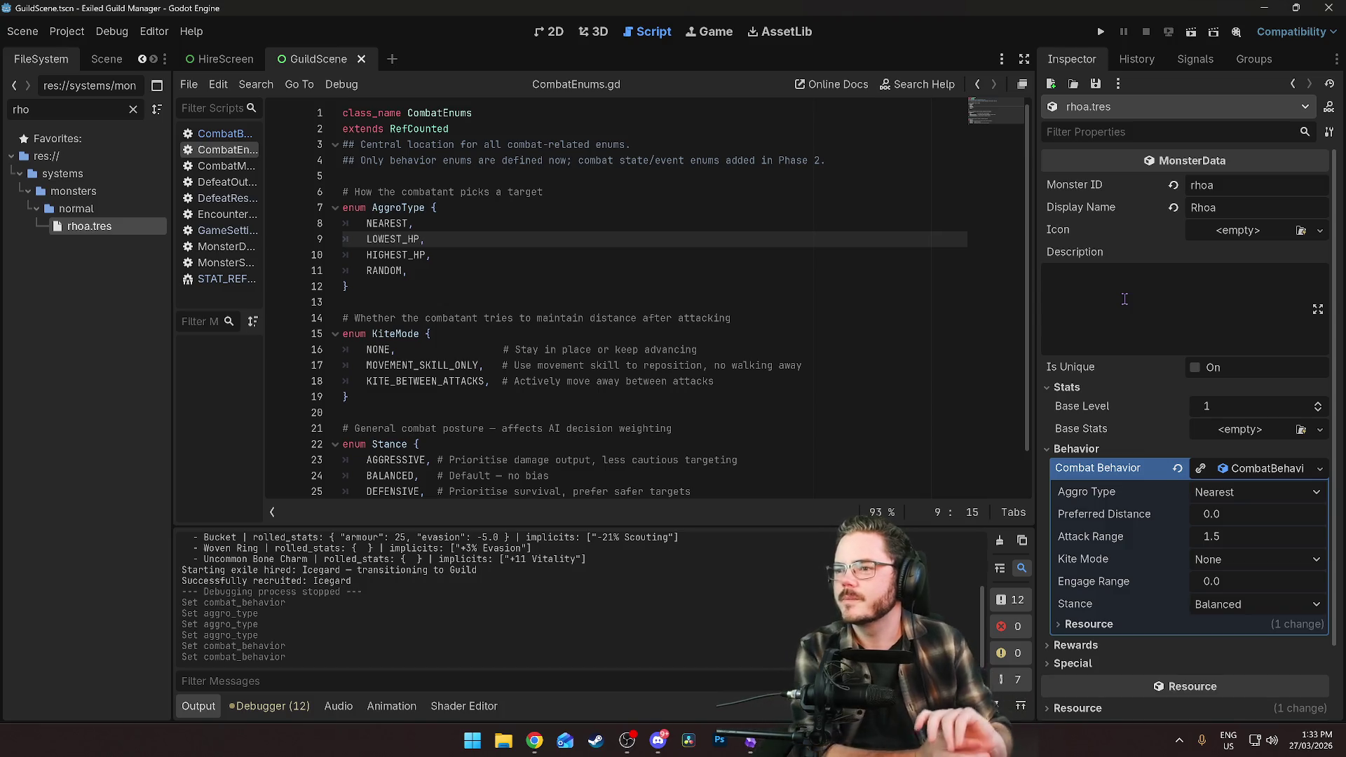
# Enter 'Heat-seeking missiles given flesh form.' as rhoa's description, fixing the 'glesh' typo, and save.
pyautogui.click(1125, 299)
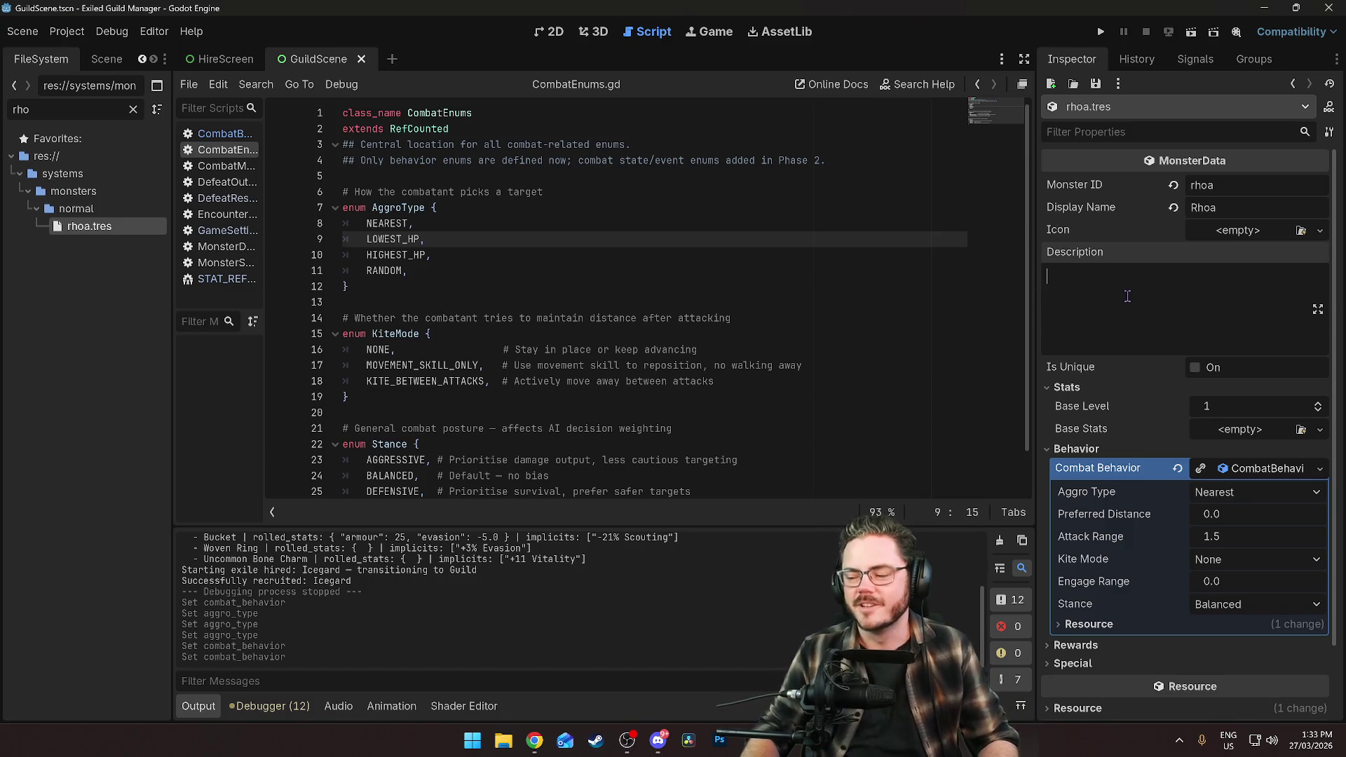
pyautogui.write('Heat')
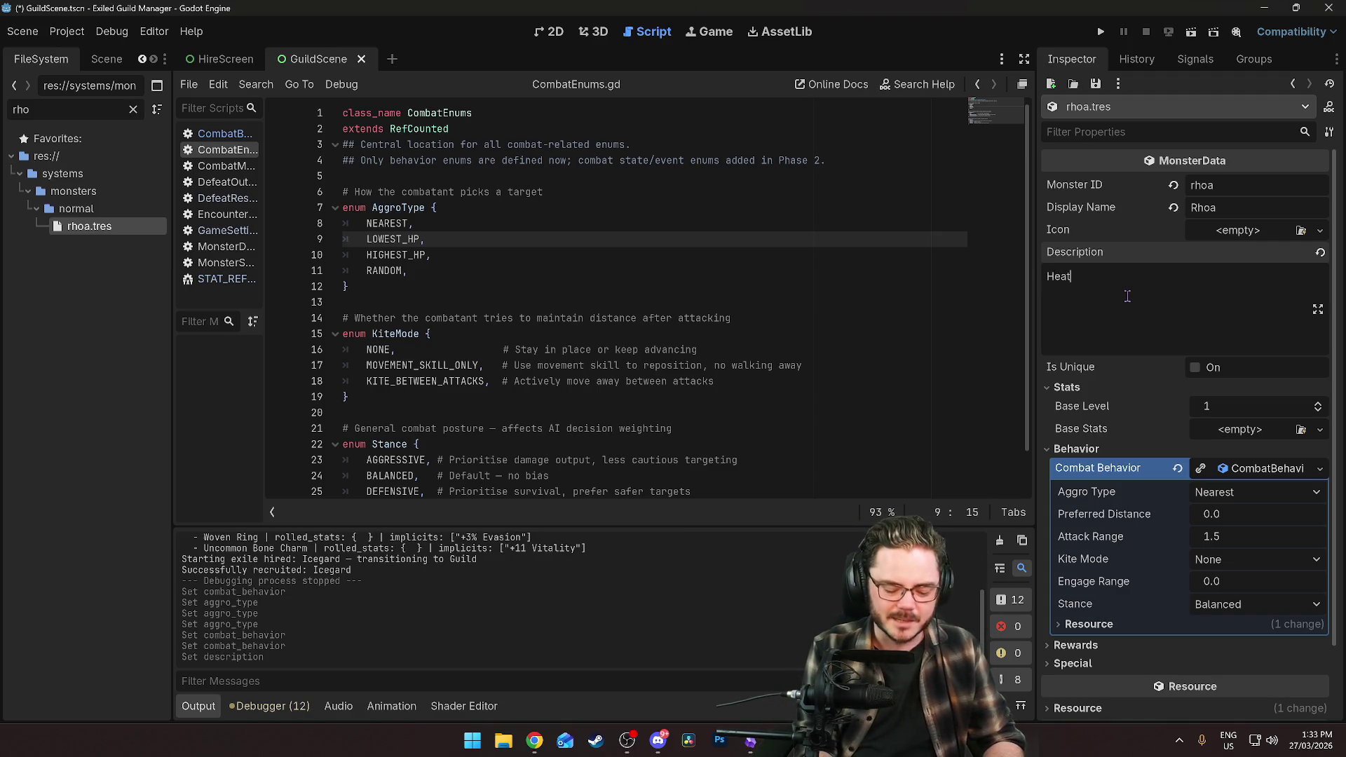
pyautogui.write('-seeking')
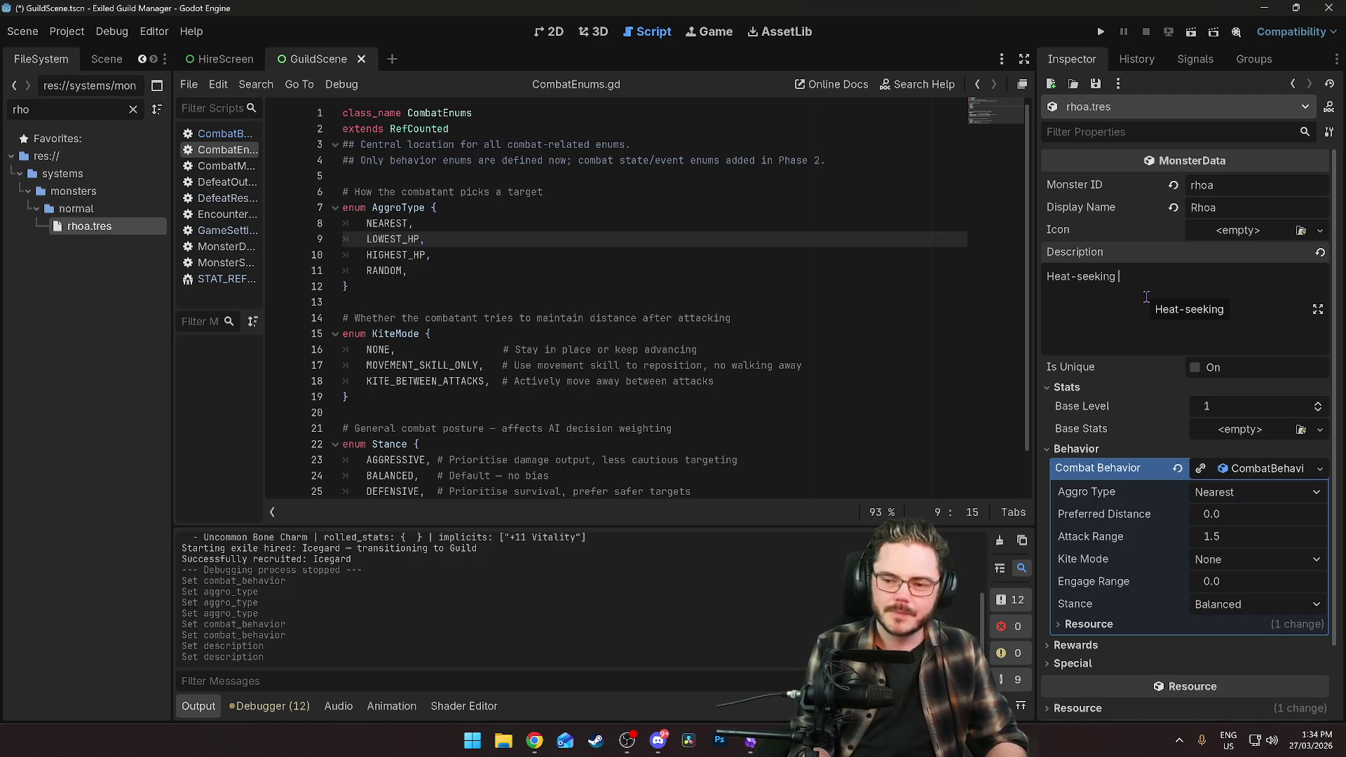
pyautogui.write('mis')
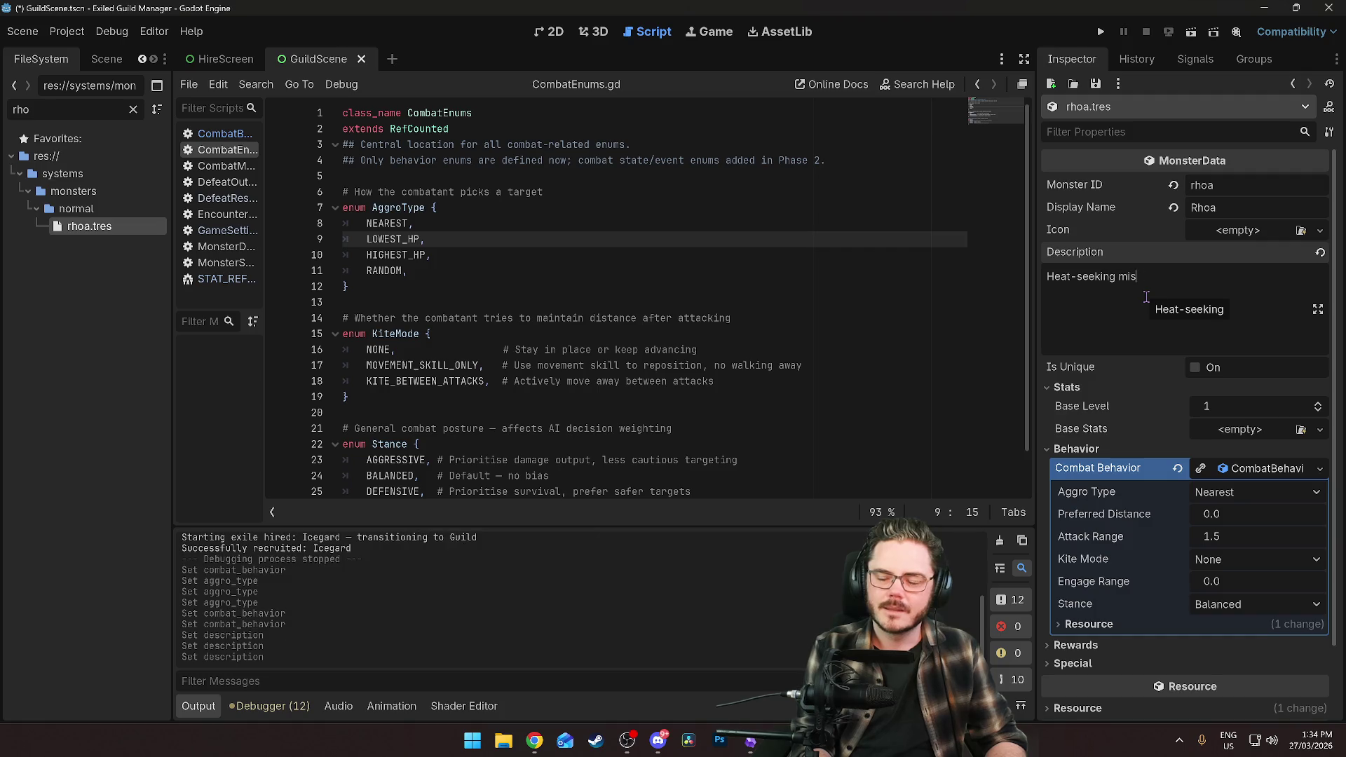
pyautogui.write('siles given')
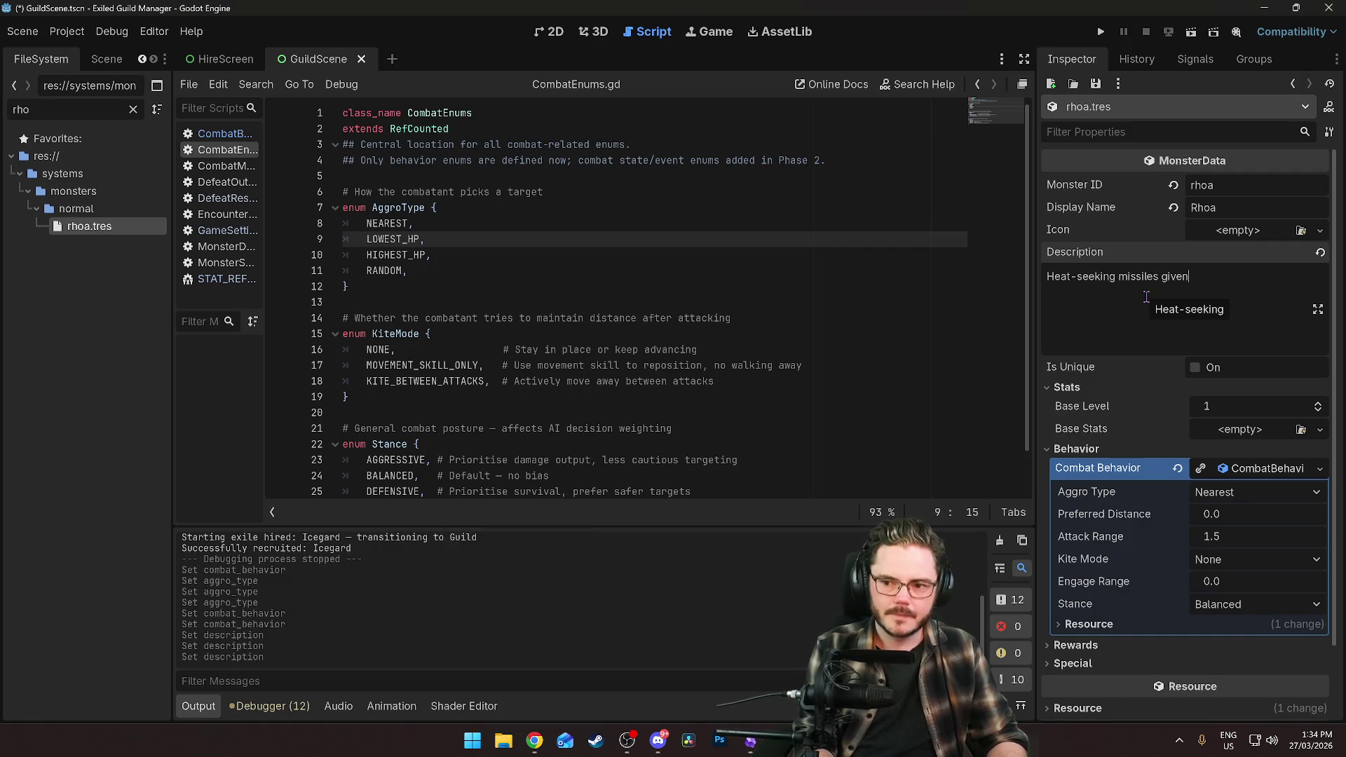
pyautogui.write(' glesh form.')
pyautogui.scroll(-2, 1132, 332)
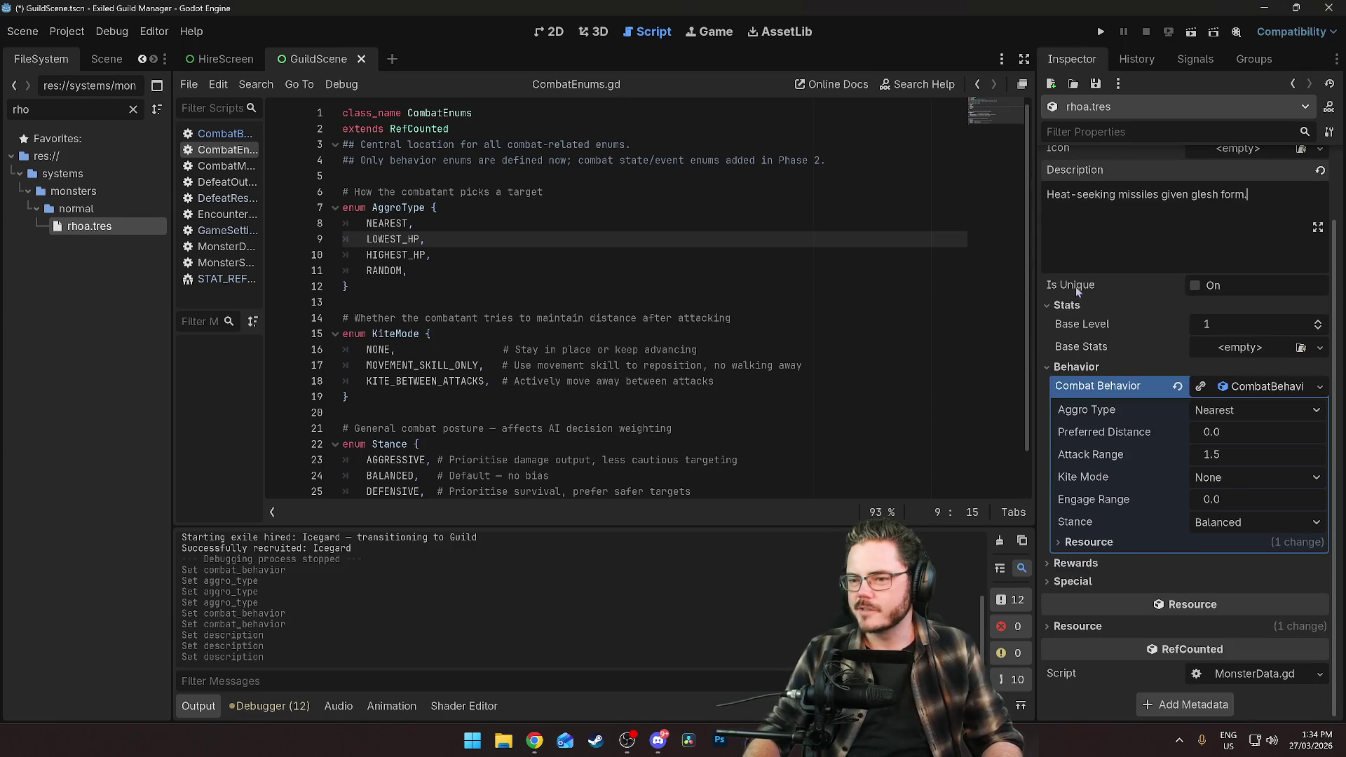
pyautogui.click(1198, 199)
pyautogui.press('BackSpace')
pyautogui.write('f')
pyautogui.hotkey('ctrl', 's')
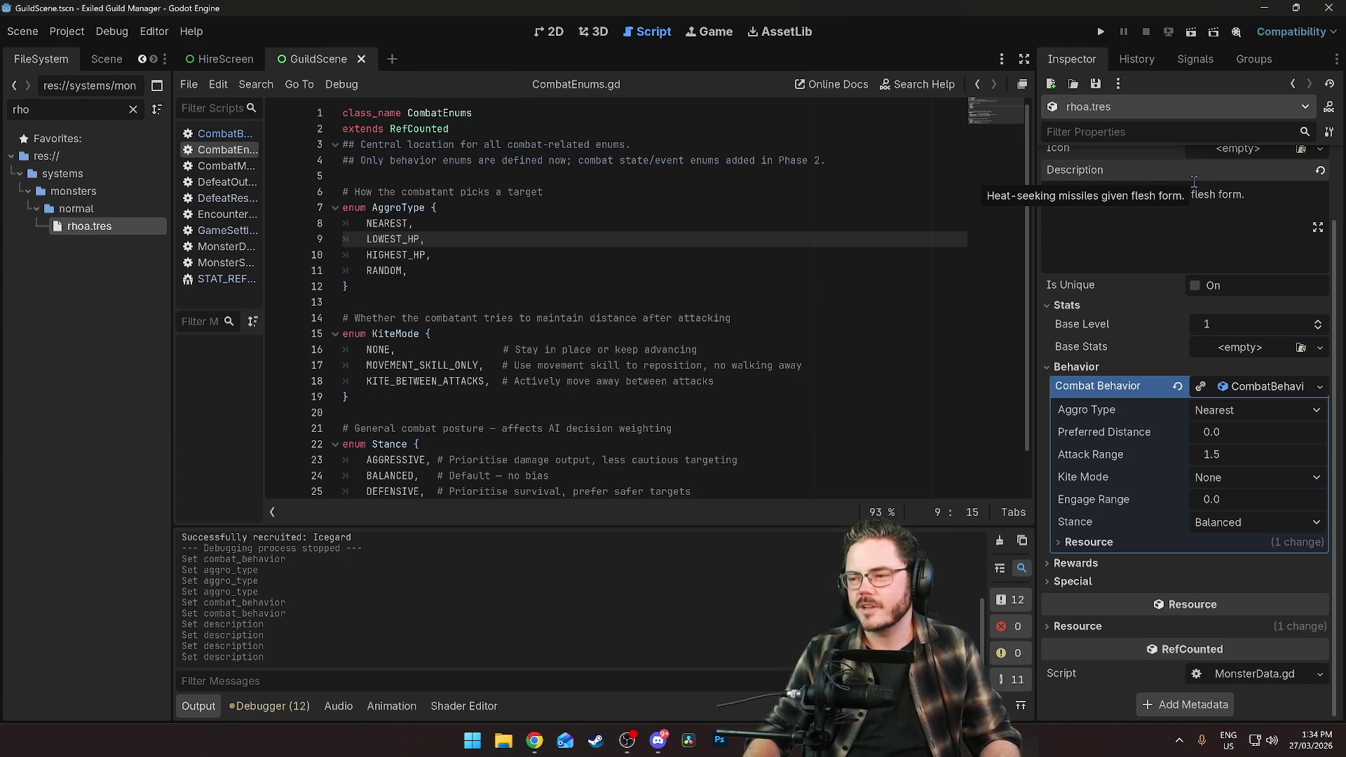
pyautogui.scroll(2, 1207, 176)
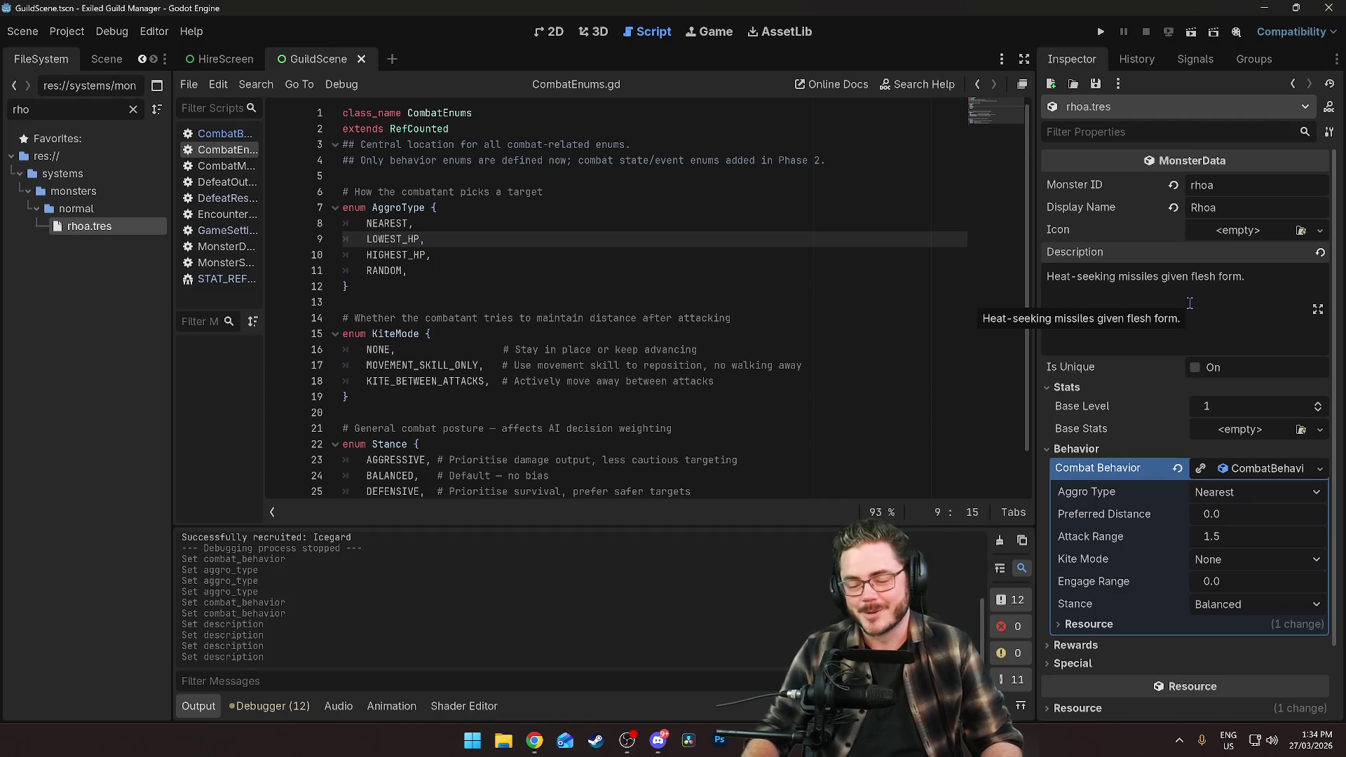
pyautogui.click(1187, 325)
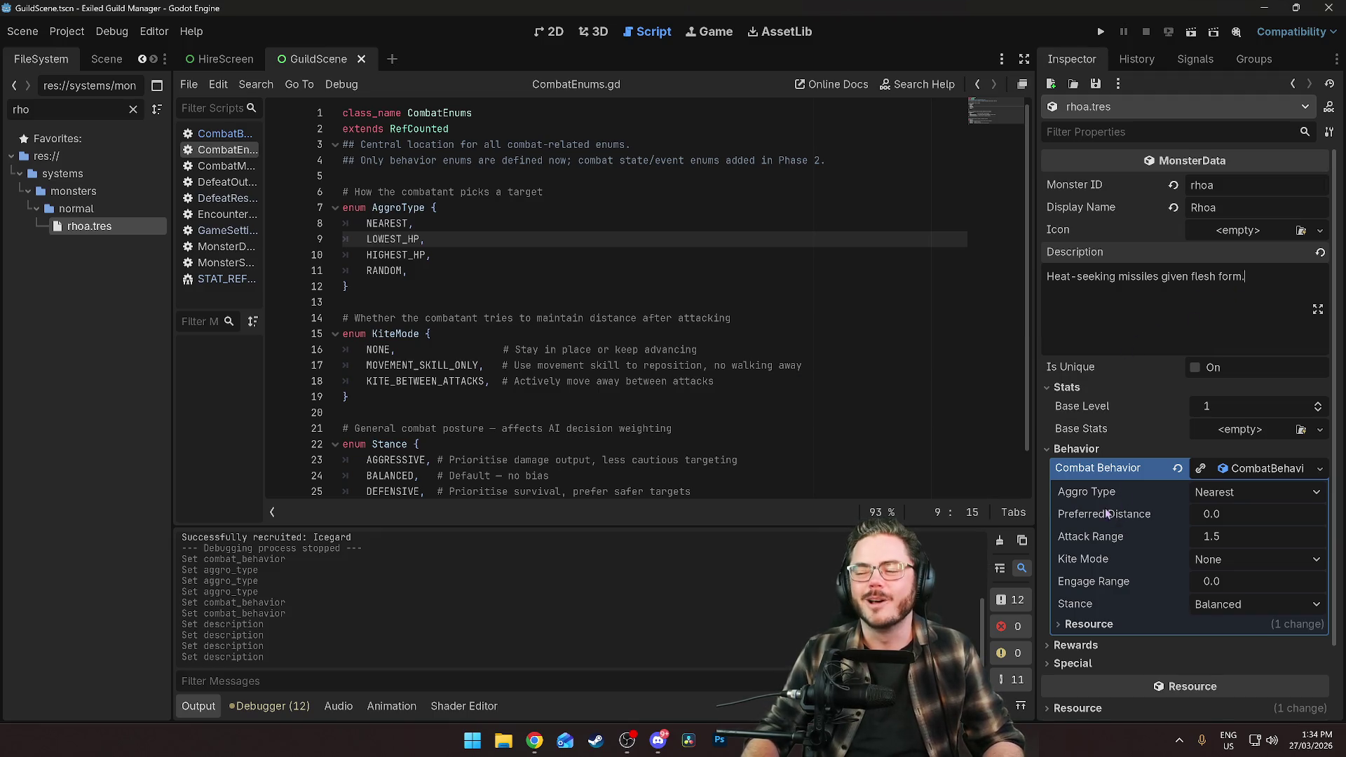
pyautogui.scroll(-2, 1125, 510)
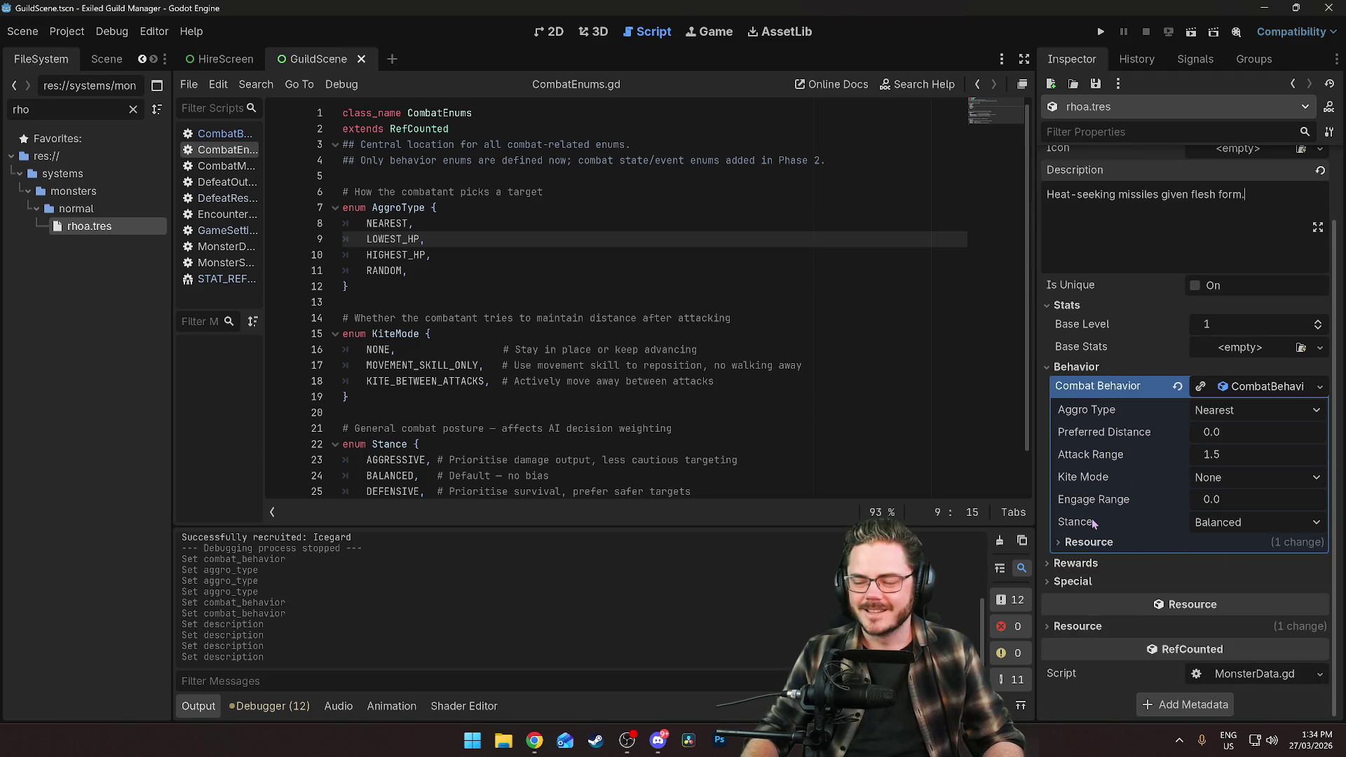
# Revert rhoa's Combat Behavior to <empty> and save GuildScene.tscn.
pyautogui.click(1236, 411)
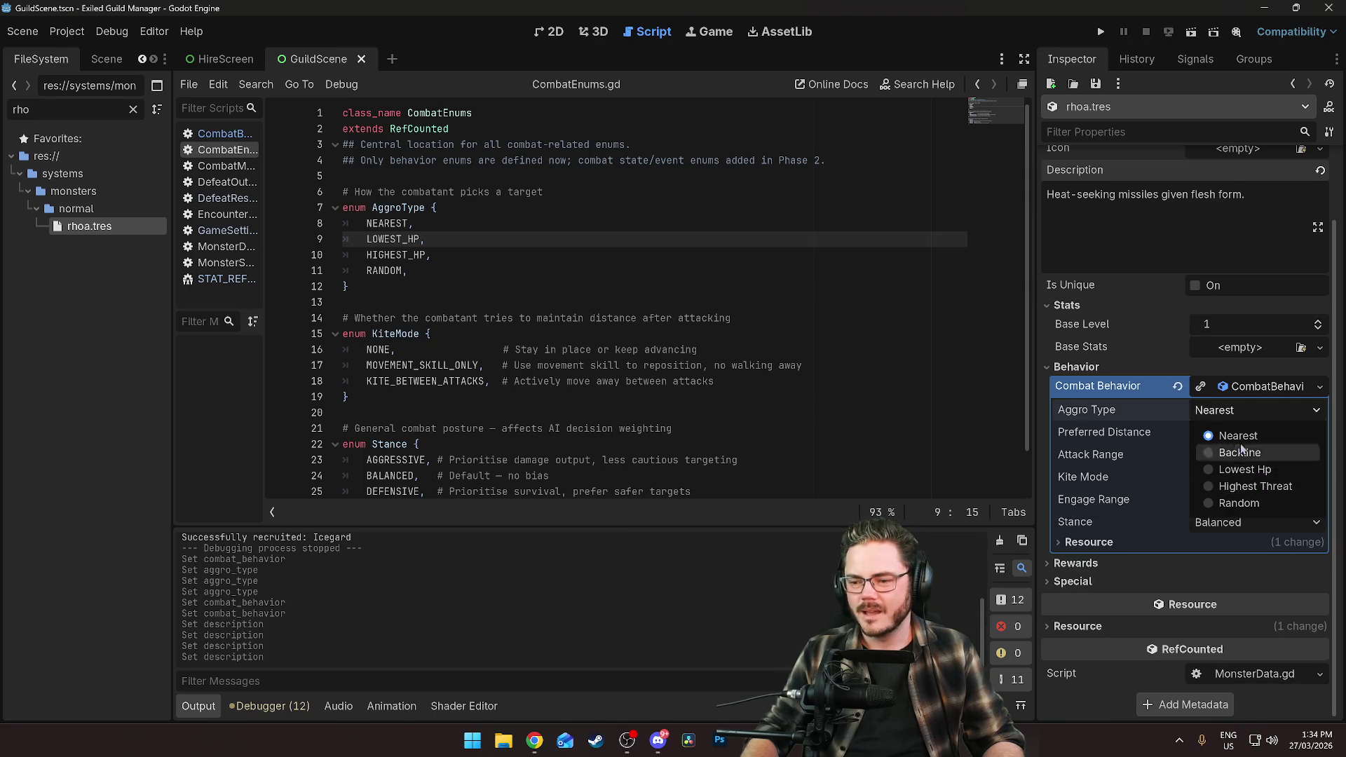
pyautogui.click(1224, 411)
pyautogui.click(1269, 388)
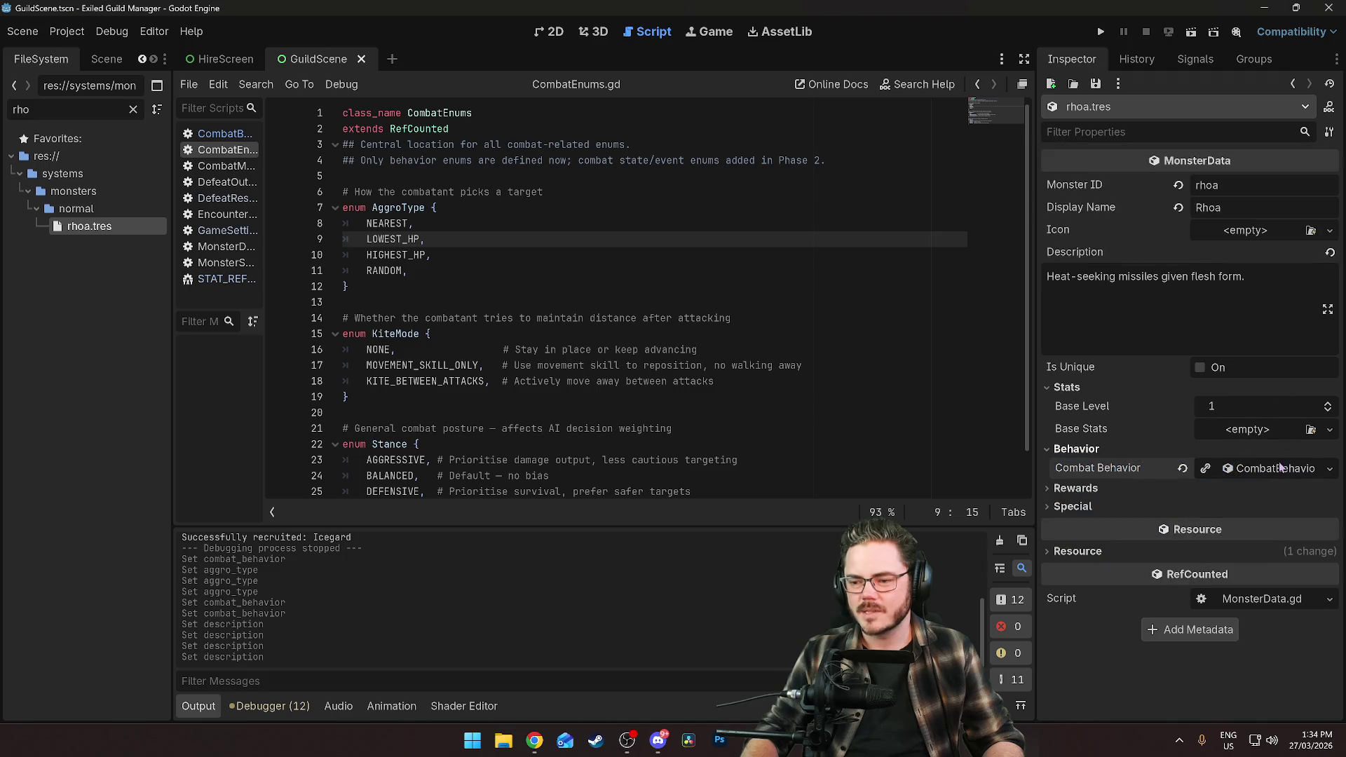
pyautogui.click(1262, 468)
pyautogui.click(1174, 468)
pyautogui.click(1255, 468)
pyautogui.click(1246, 513)
pyautogui.click(1246, 494)
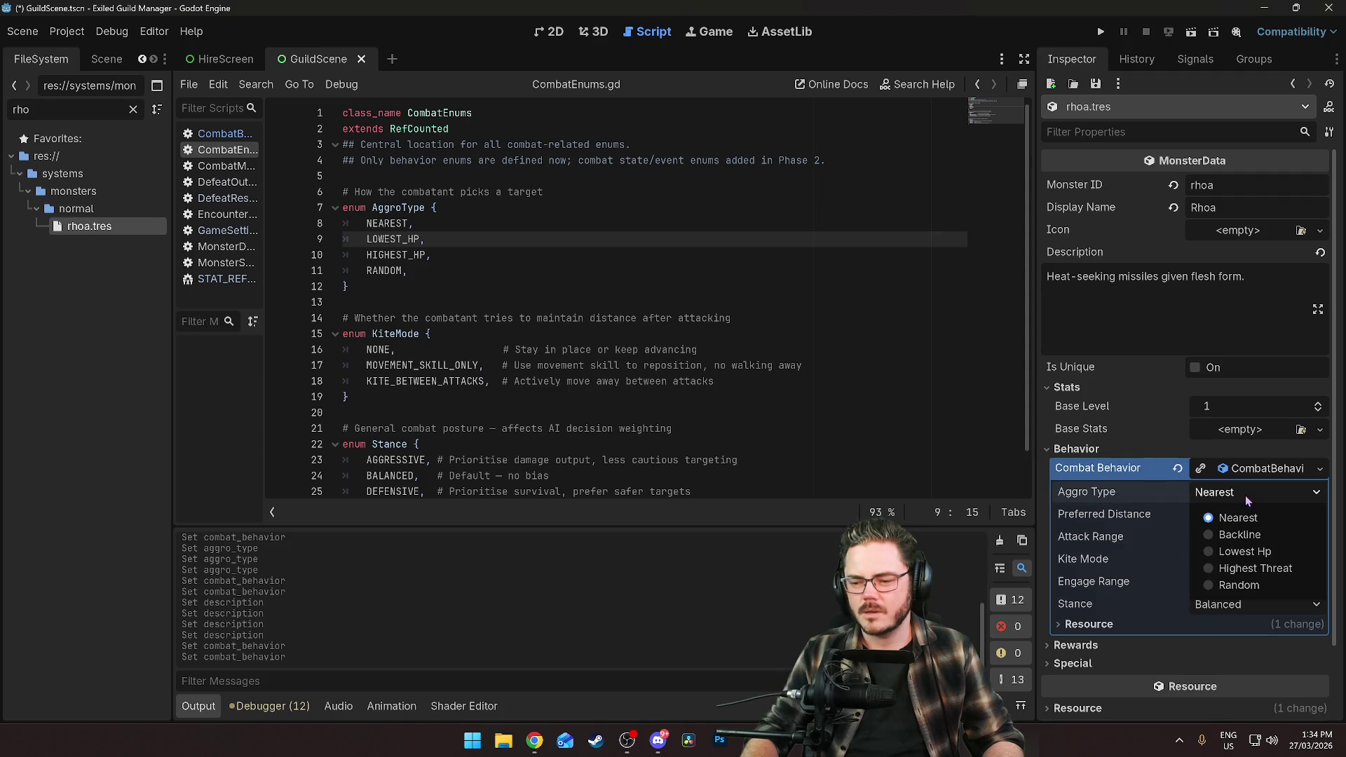
pyautogui.click(1245, 495)
pyautogui.click(1178, 468)
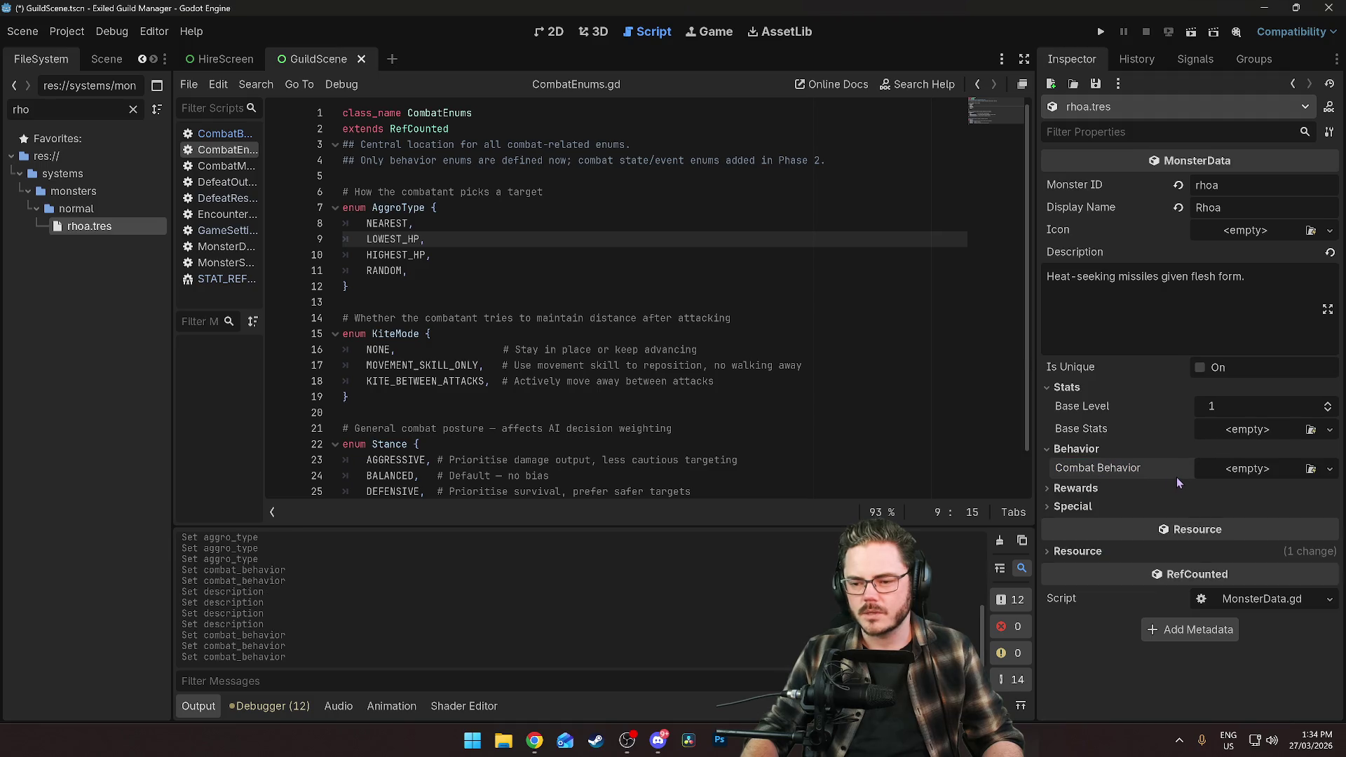
pyautogui.hotkey('ctrl', 's')
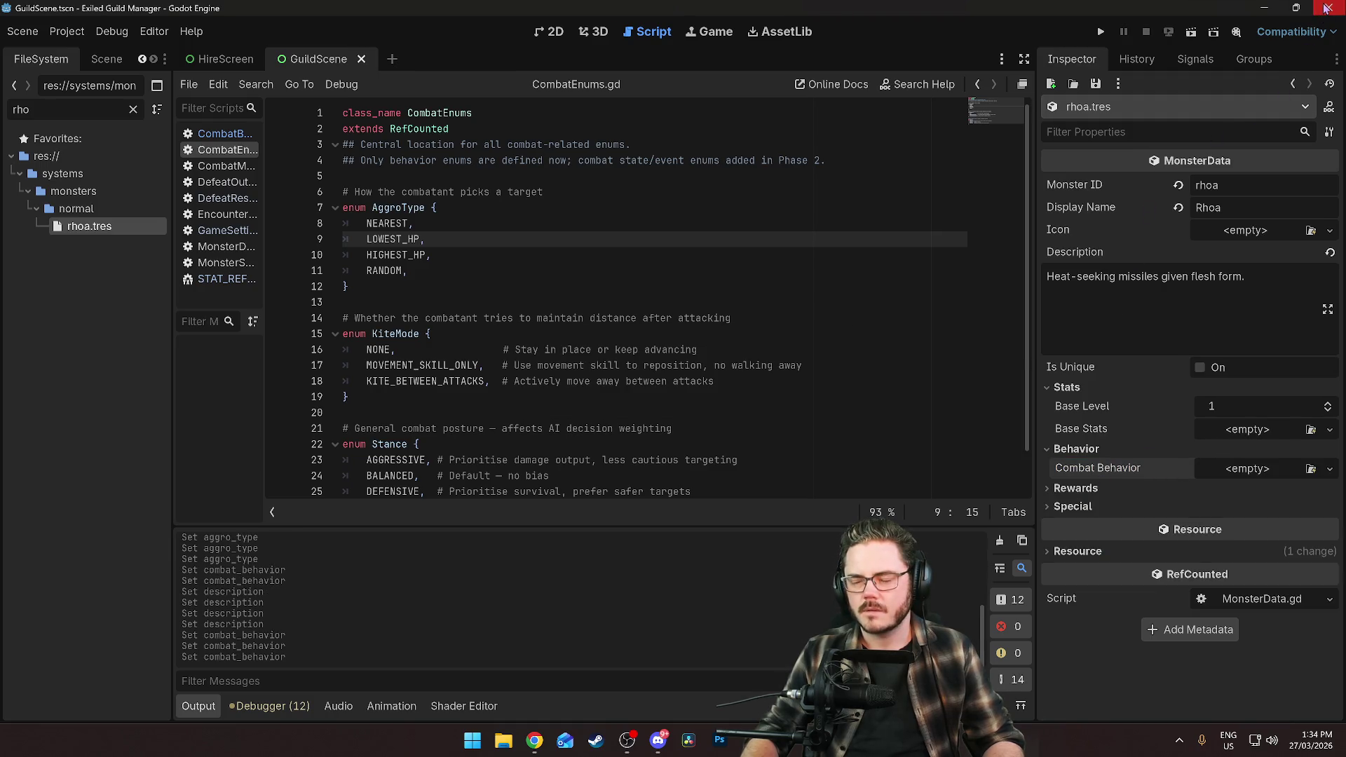
# Close Godot and reopen the Exiled Guild Manager project from the Project Manager.
pyautogui.click(1328, 8)
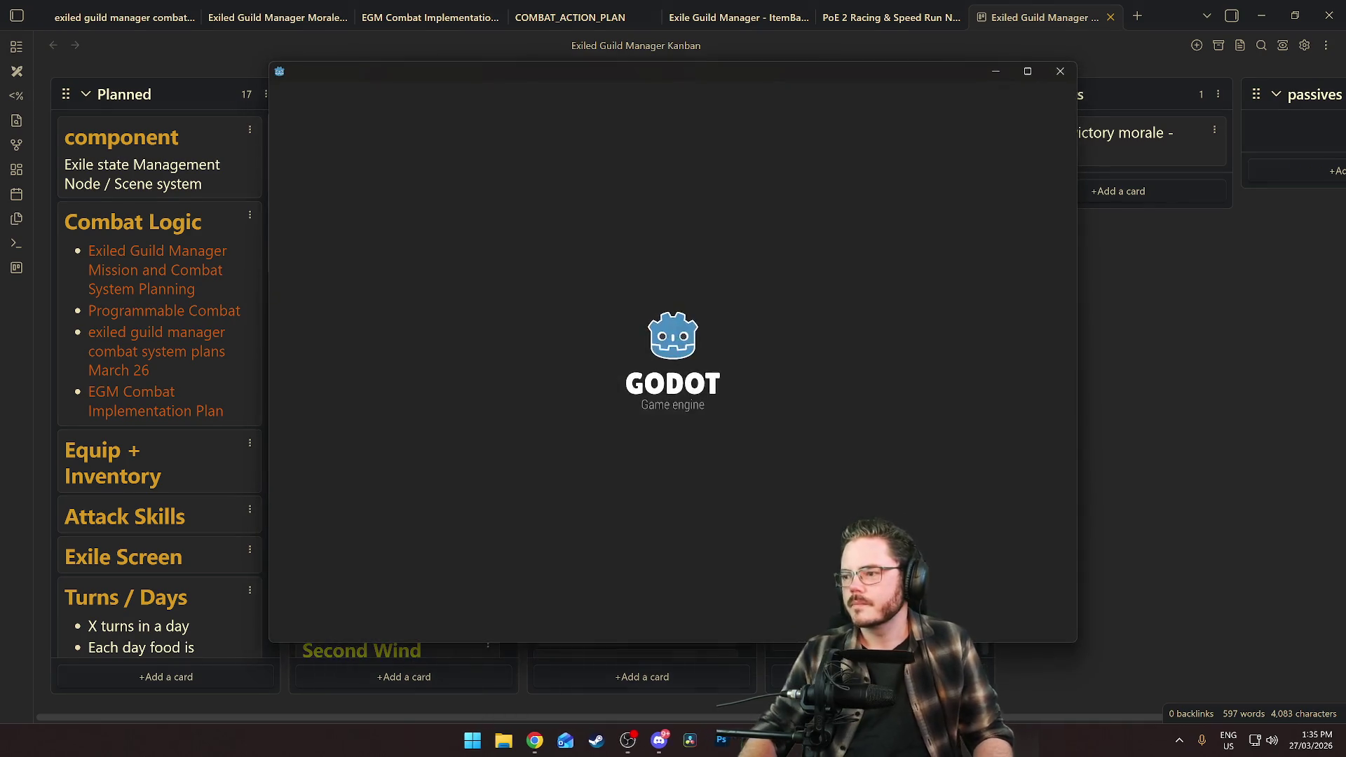
pyautogui.doubleClick(419, 185)
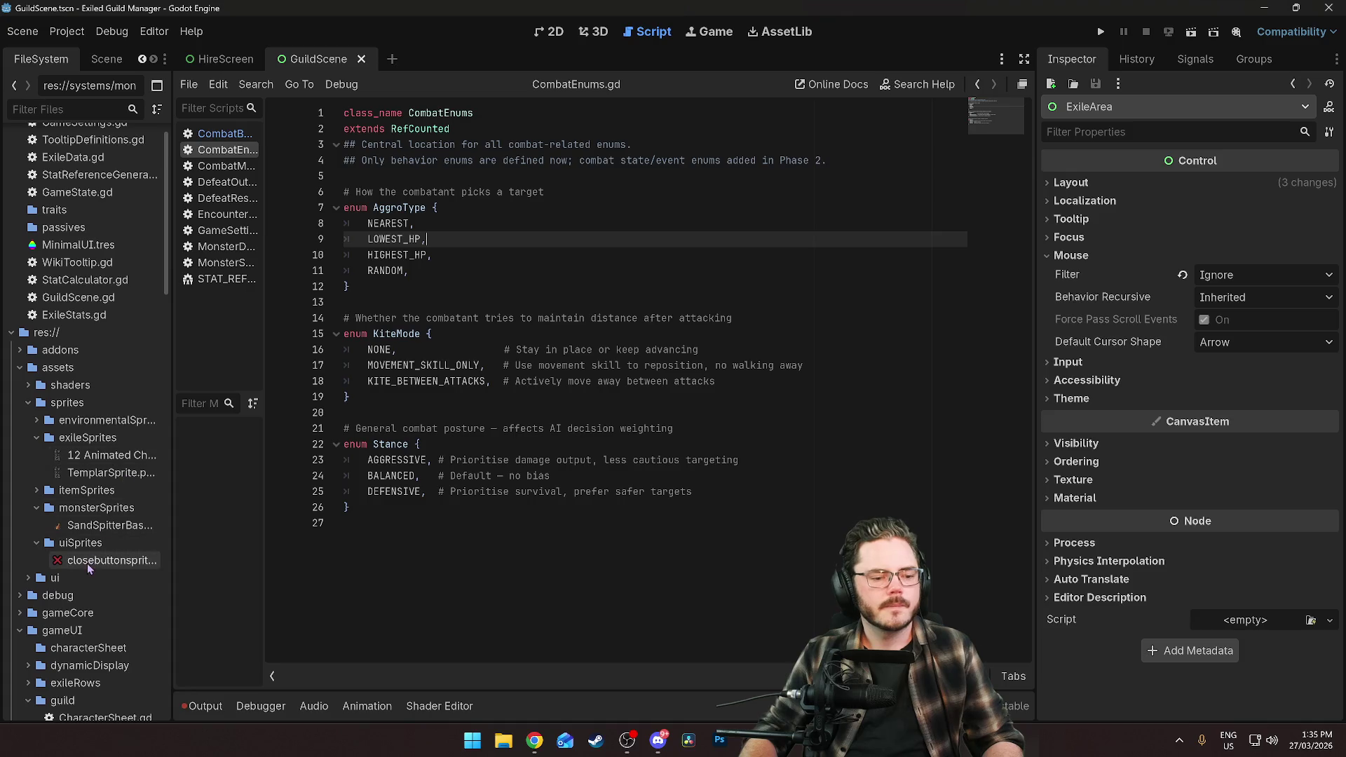
# Filter to rhoa.tres and give it new ExileStats base stats and a new CombatBehavior.
pyautogui.write('rho')
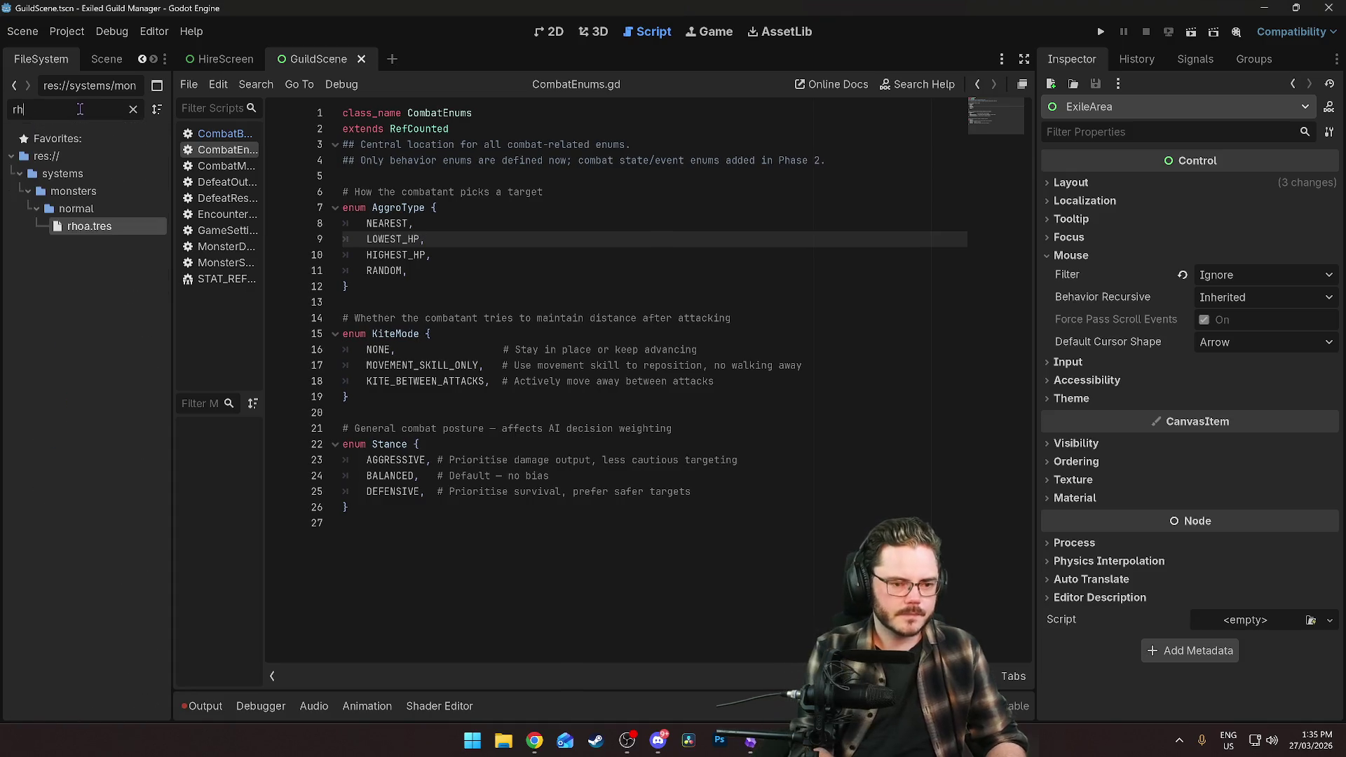
pyautogui.click(115, 226)
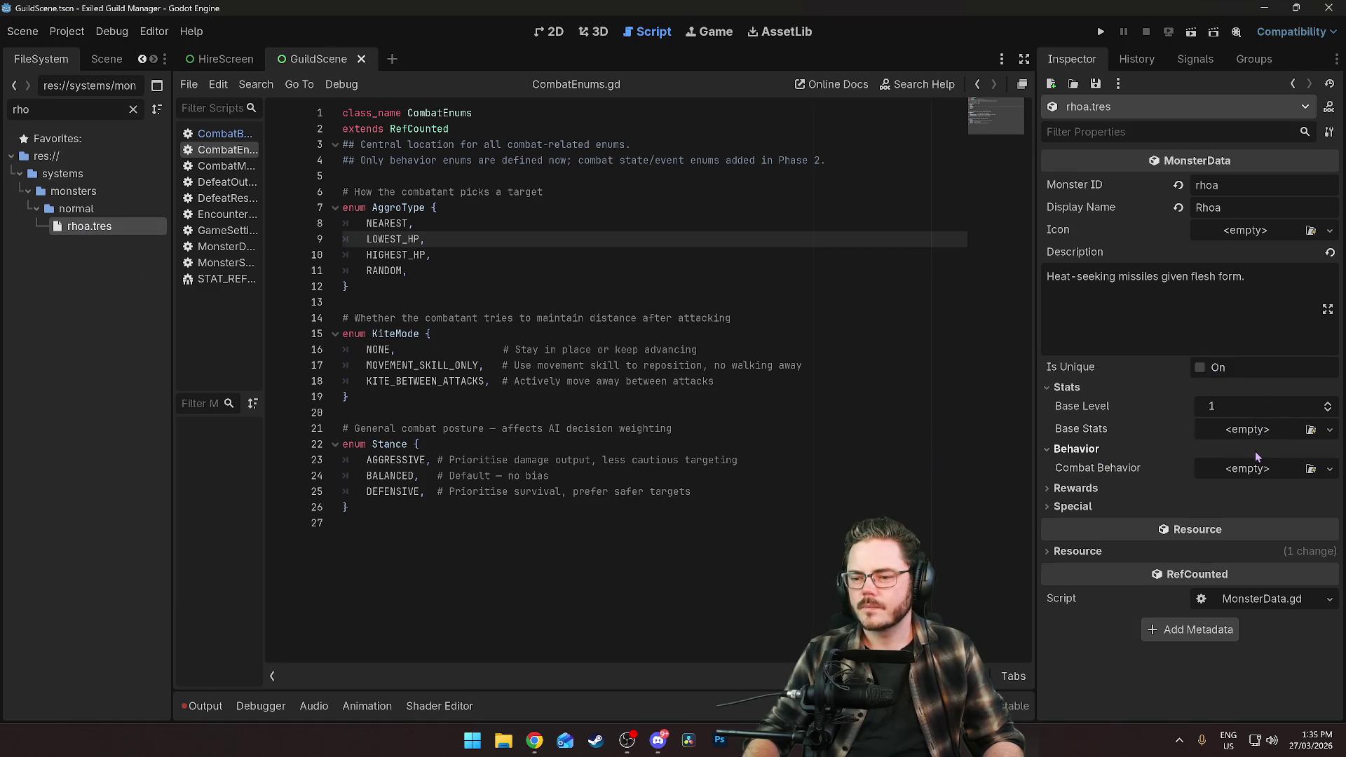
pyautogui.click(1252, 431)
pyautogui.click(1255, 470)
pyautogui.click(1254, 471)
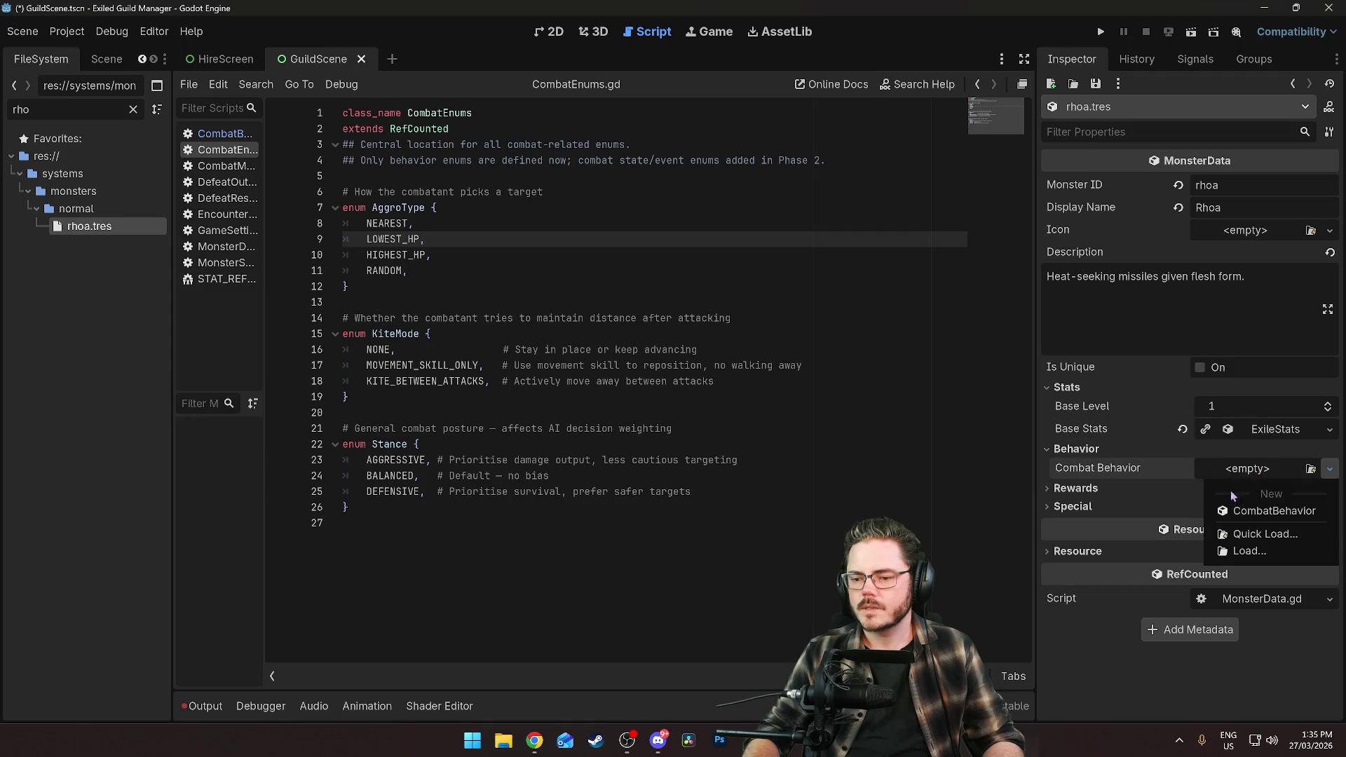
pyautogui.click(1264, 507)
# Set the combat behavior's aggro type to Lowest Hp and clear the file filter.
pyautogui.click(1243, 493)
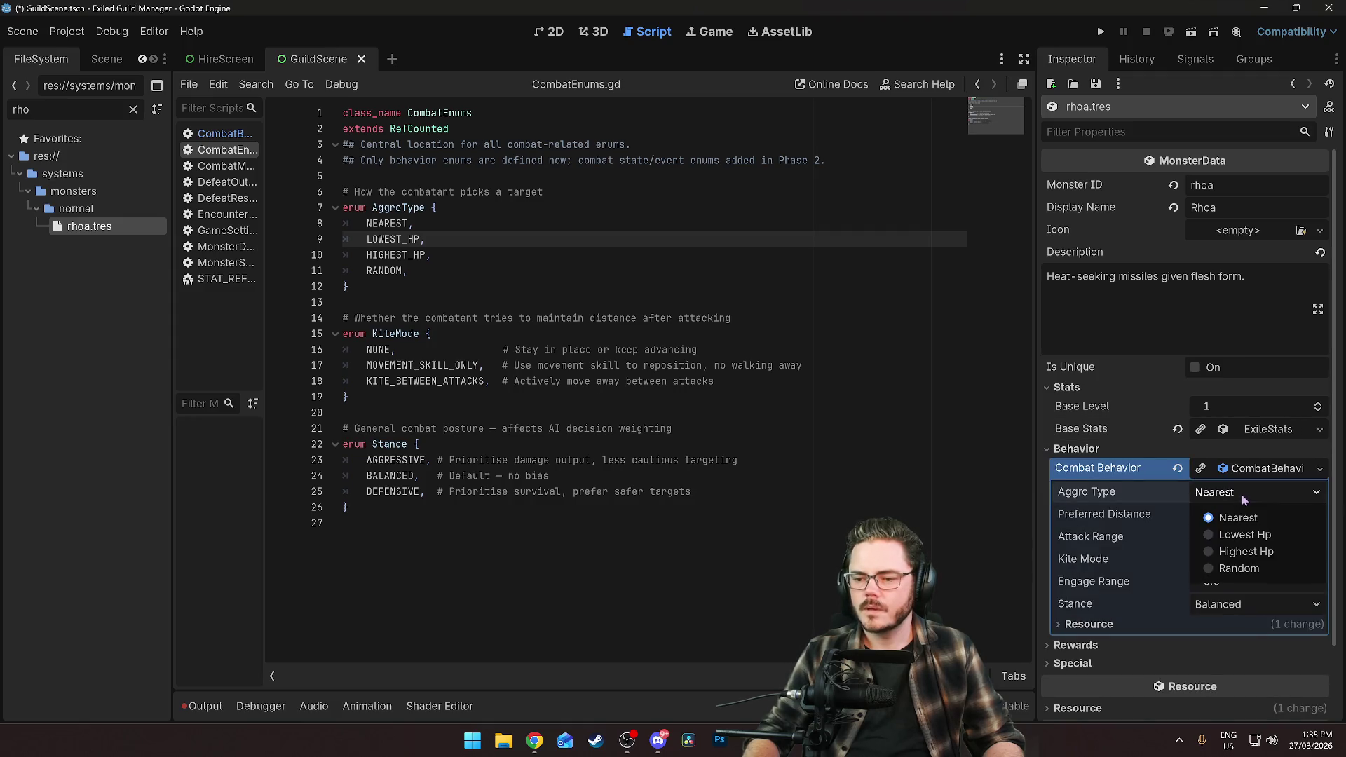
pyautogui.click(1241, 535)
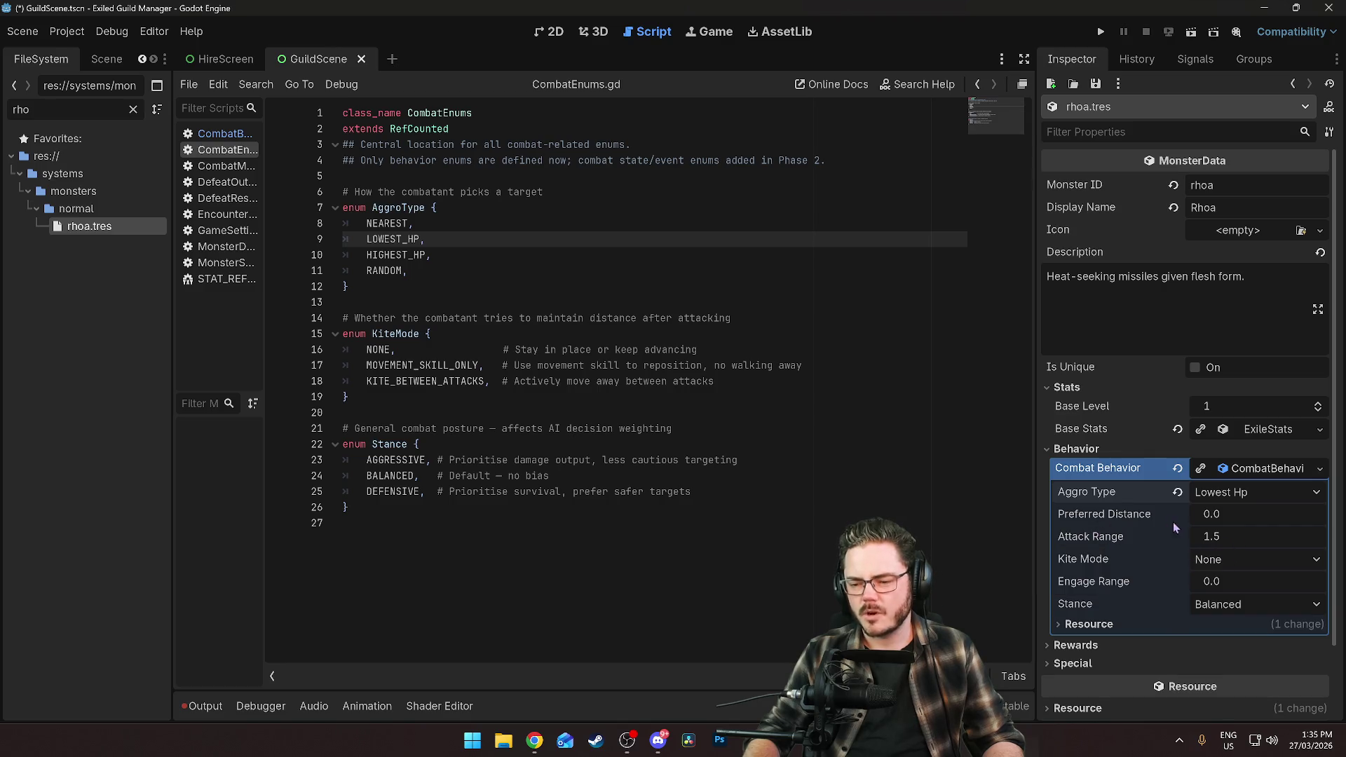
pyautogui.click(133, 109)
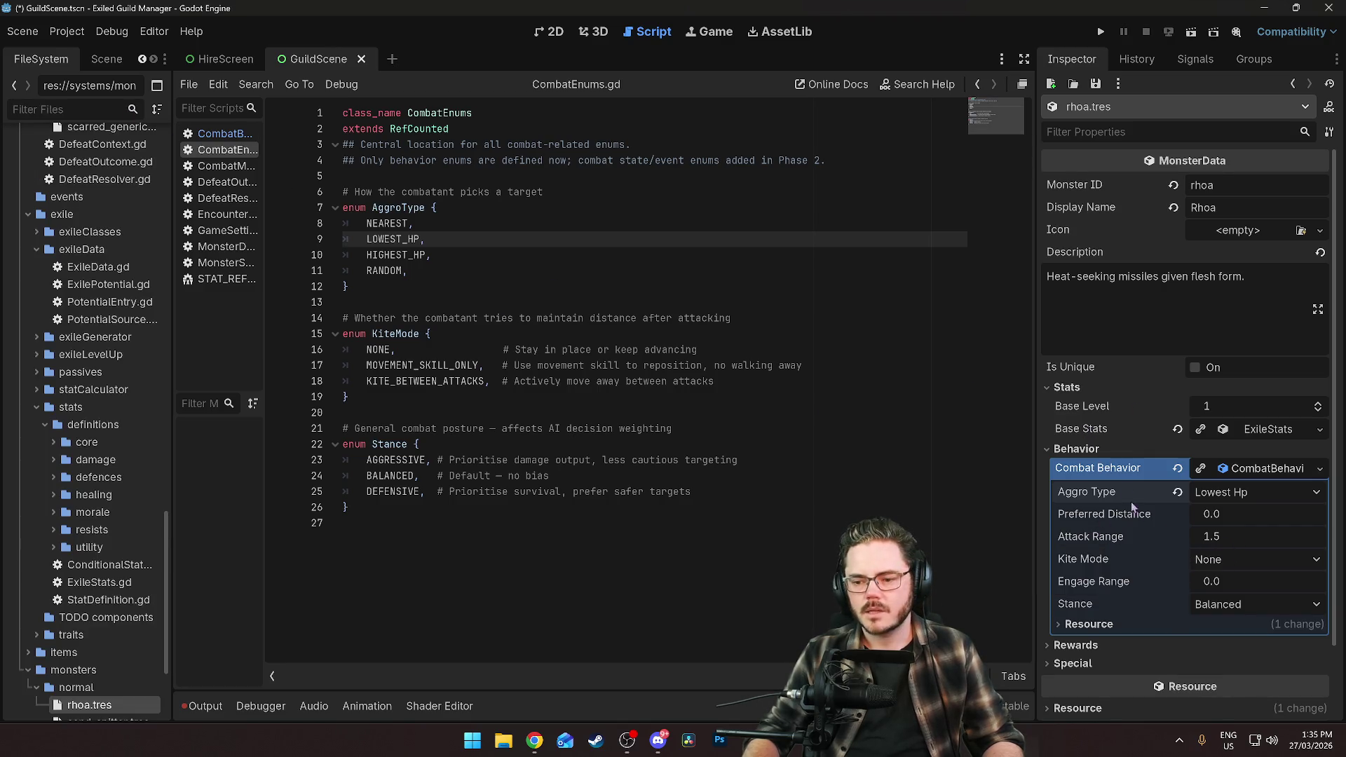
pyautogui.scroll(-3, 1132, 506)
# Keep kite mode at None and set the combat stance to Aggressive.
pyautogui.click(1222, 477)
pyautogui.click(1222, 477)
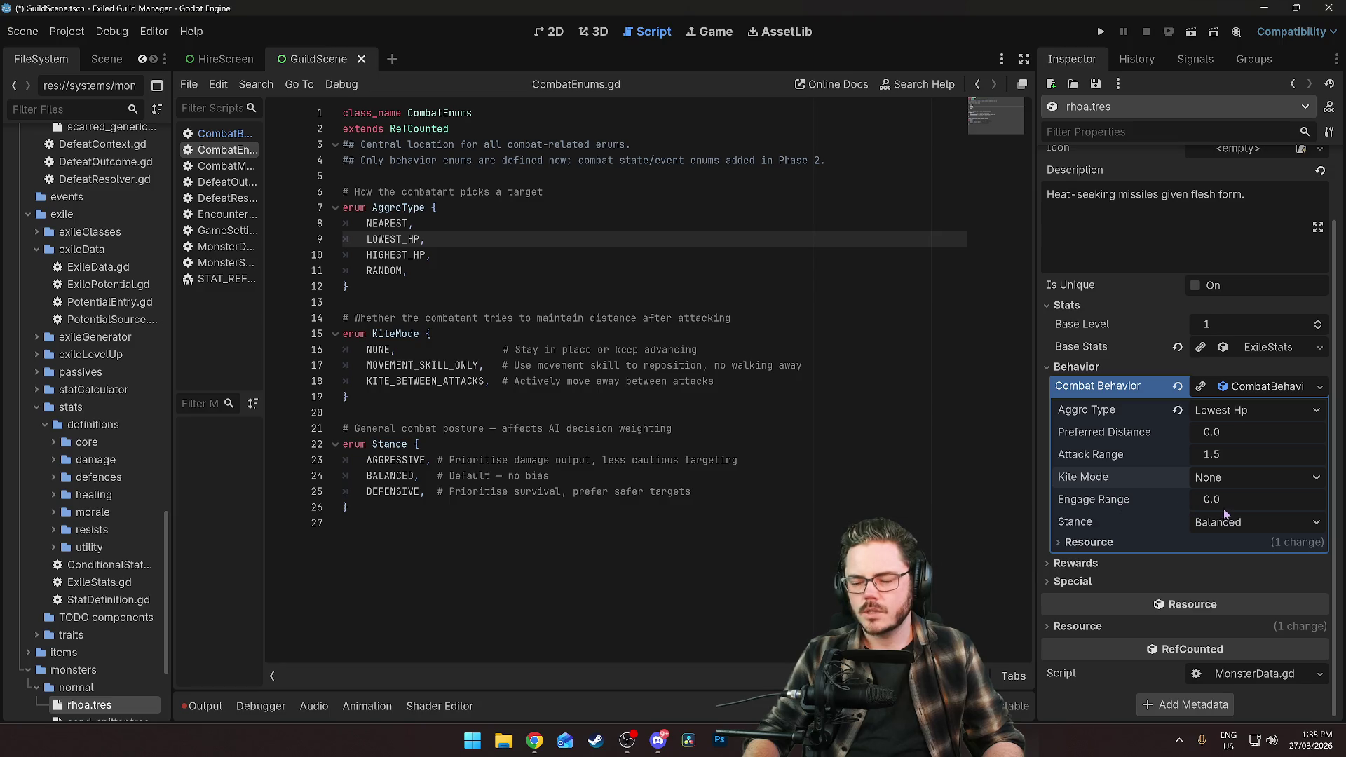
pyautogui.click(1255, 523)
pyautogui.click(1235, 543)
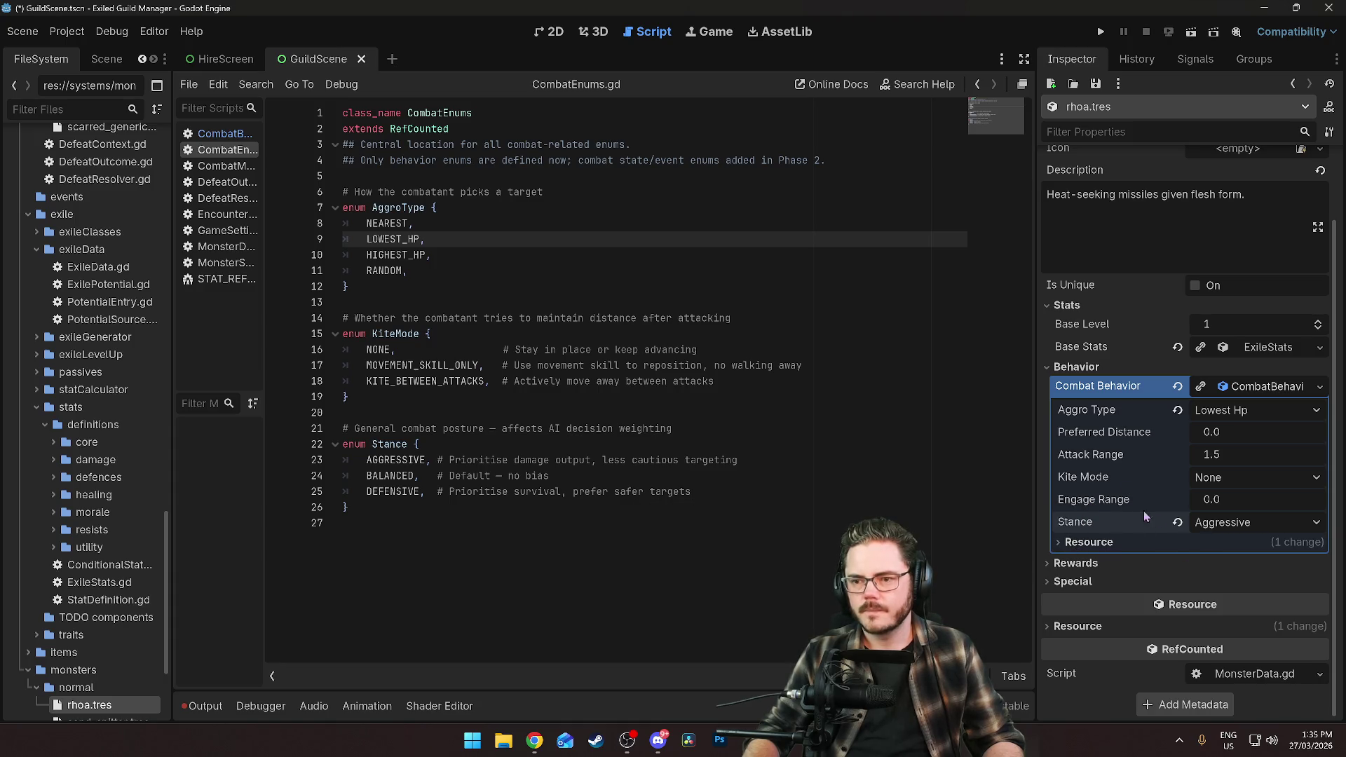
# Set the Rewards Experience Value to 15.
pyautogui.click(1076, 565)
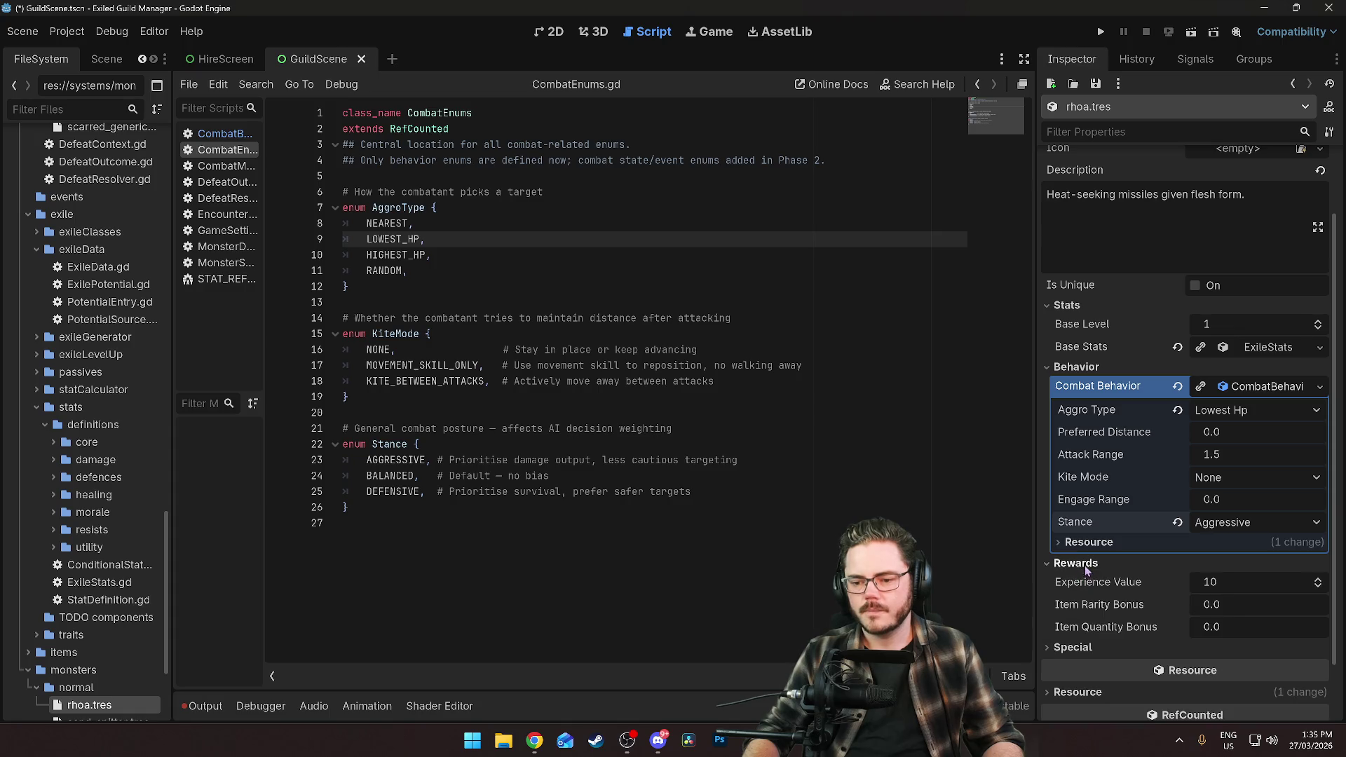
pyautogui.click(1235, 583)
pyautogui.write('15')
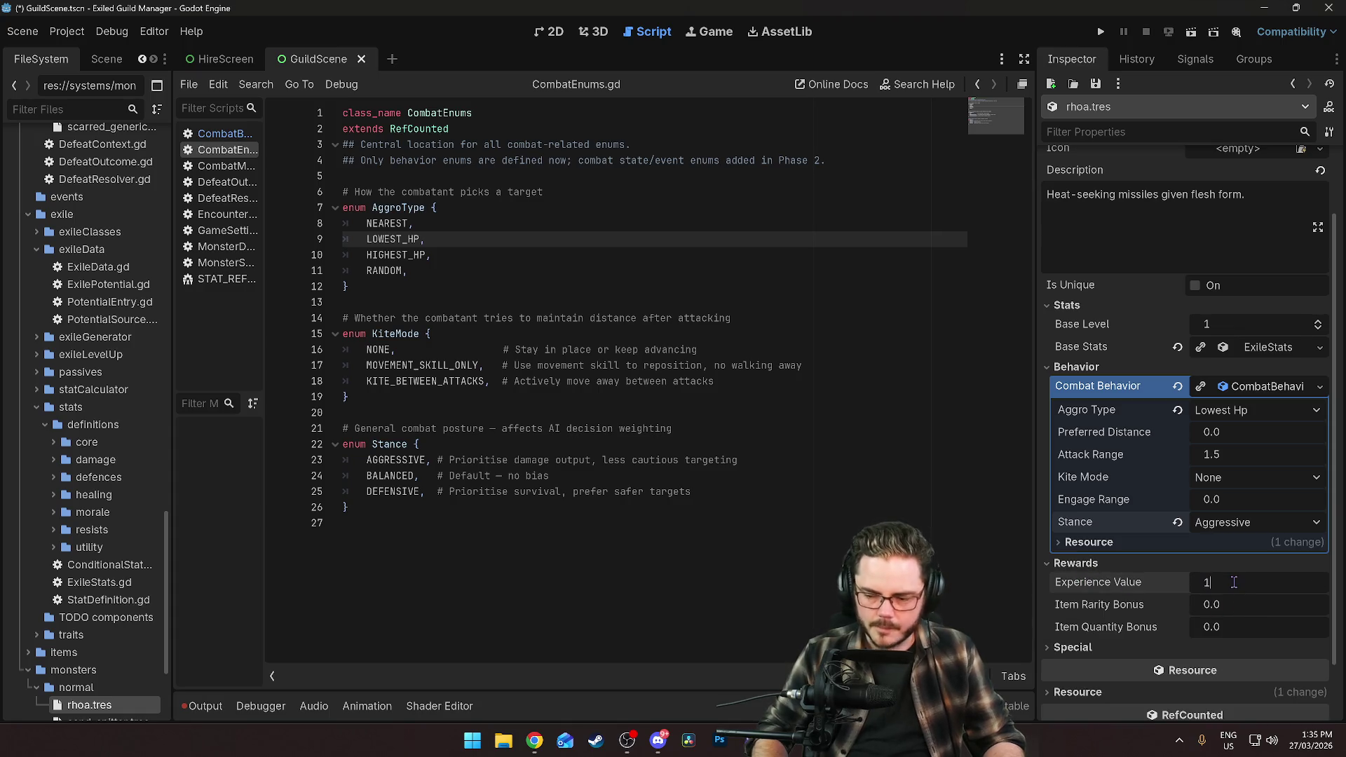
pyautogui.press('Return')
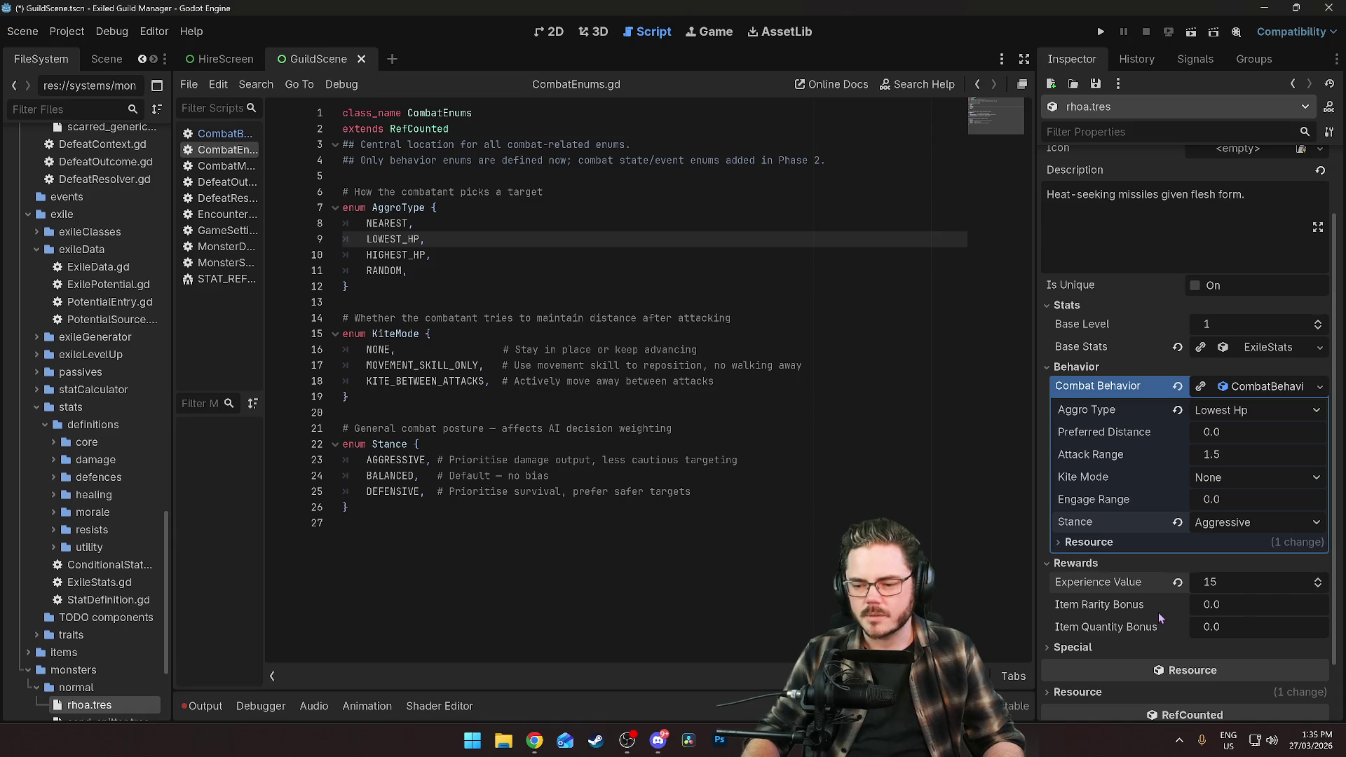
pyautogui.click(1223, 581)
pyautogui.press('Return')
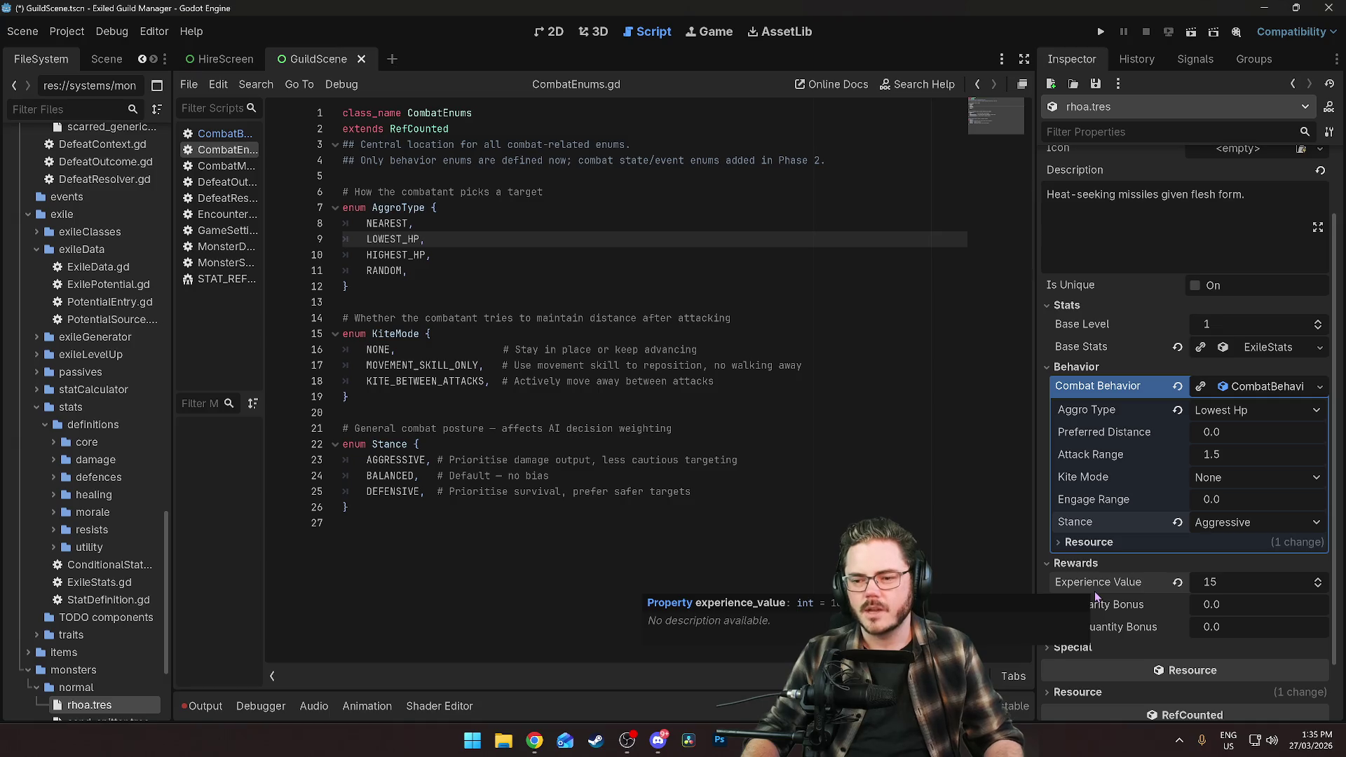
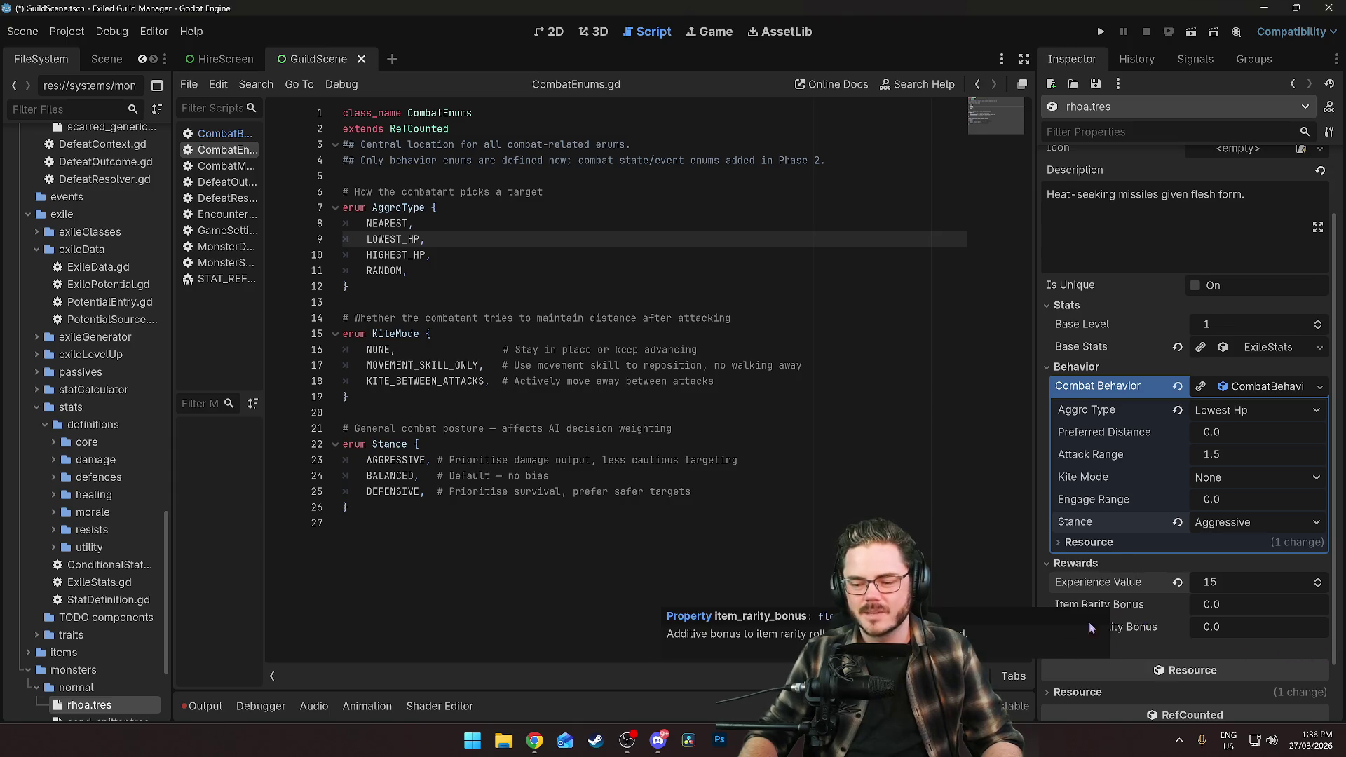
# Expand the Rhoa's Base Stats > Core Stats and compare them with the zombie monster's core stats.
pyautogui.scroll(-2, 1088, 622)
pyautogui.click(1076, 584)
pyautogui.click(1078, 583)
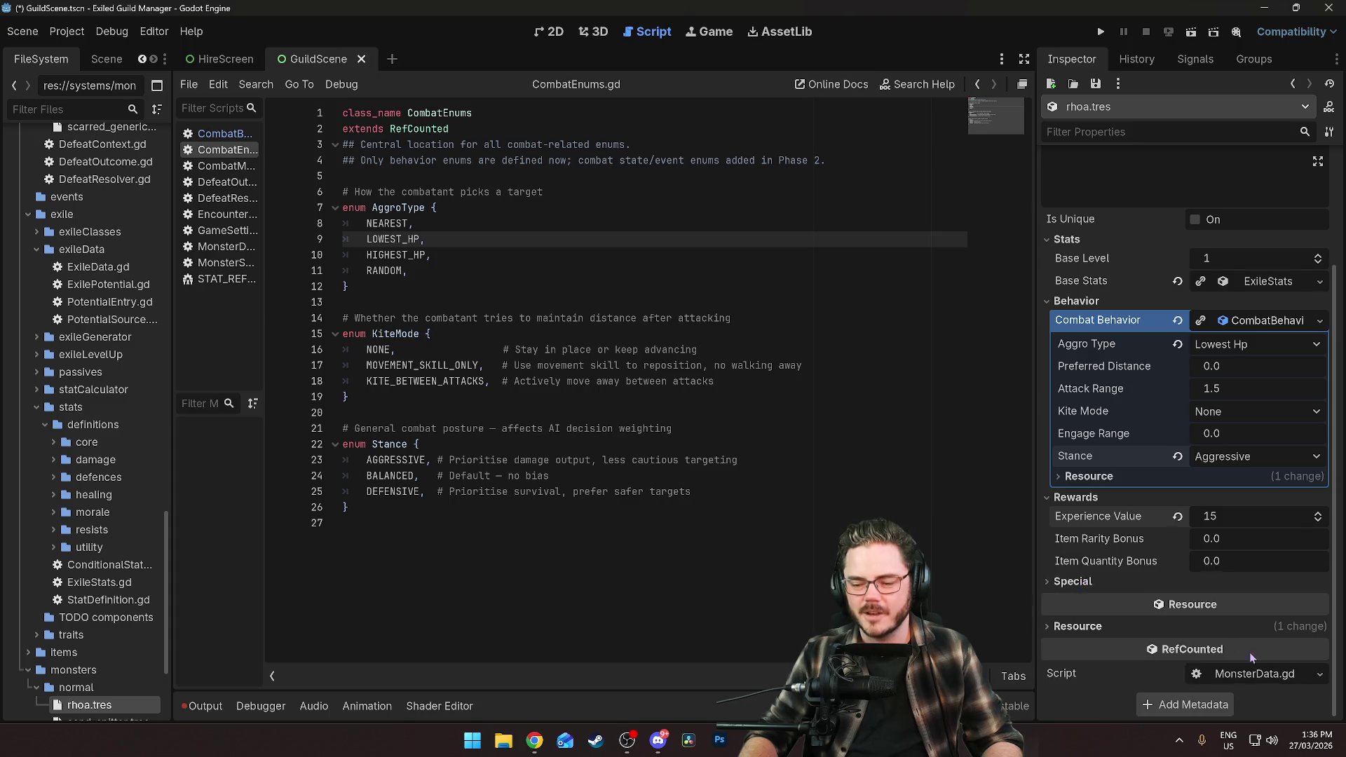
pyautogui.scroll(4, 1111, 576)
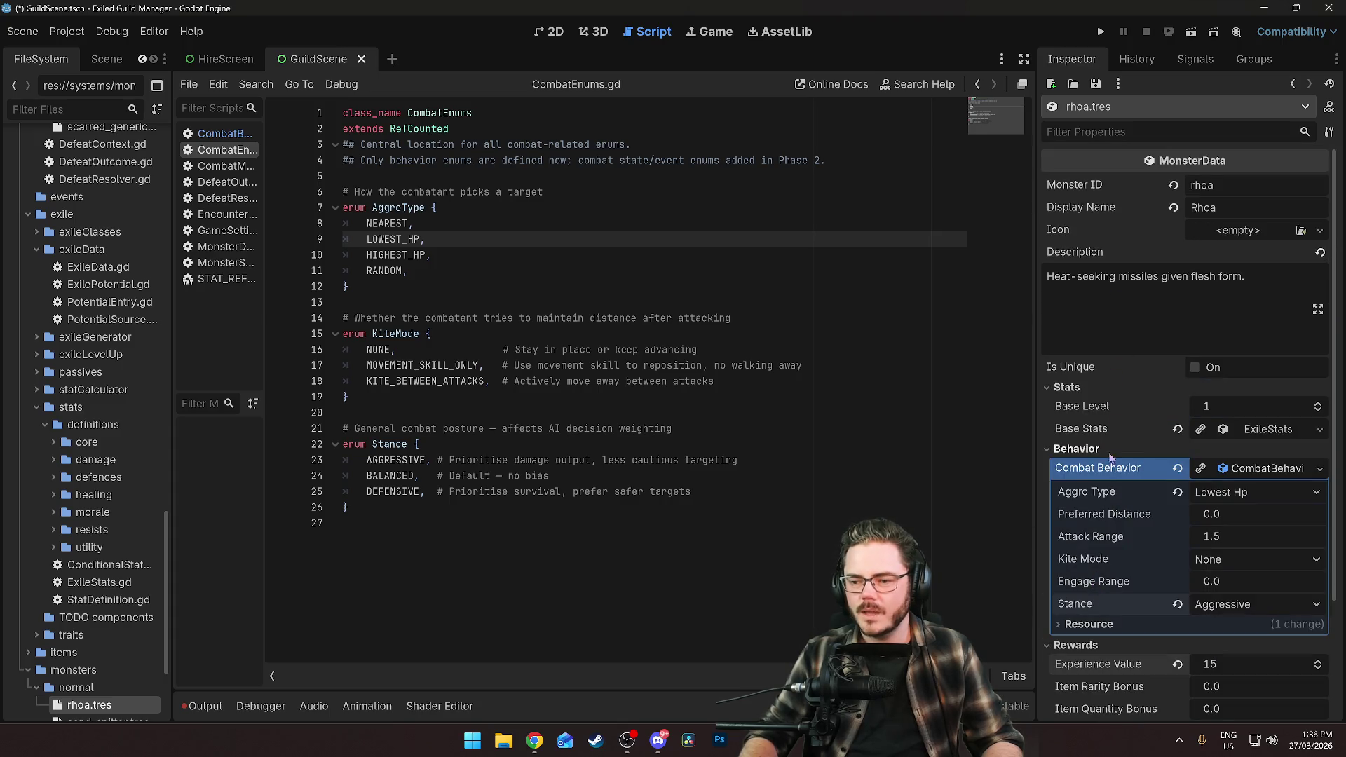
pyautogui.click(1226, 430)
pyautogui.click(1122, 450)
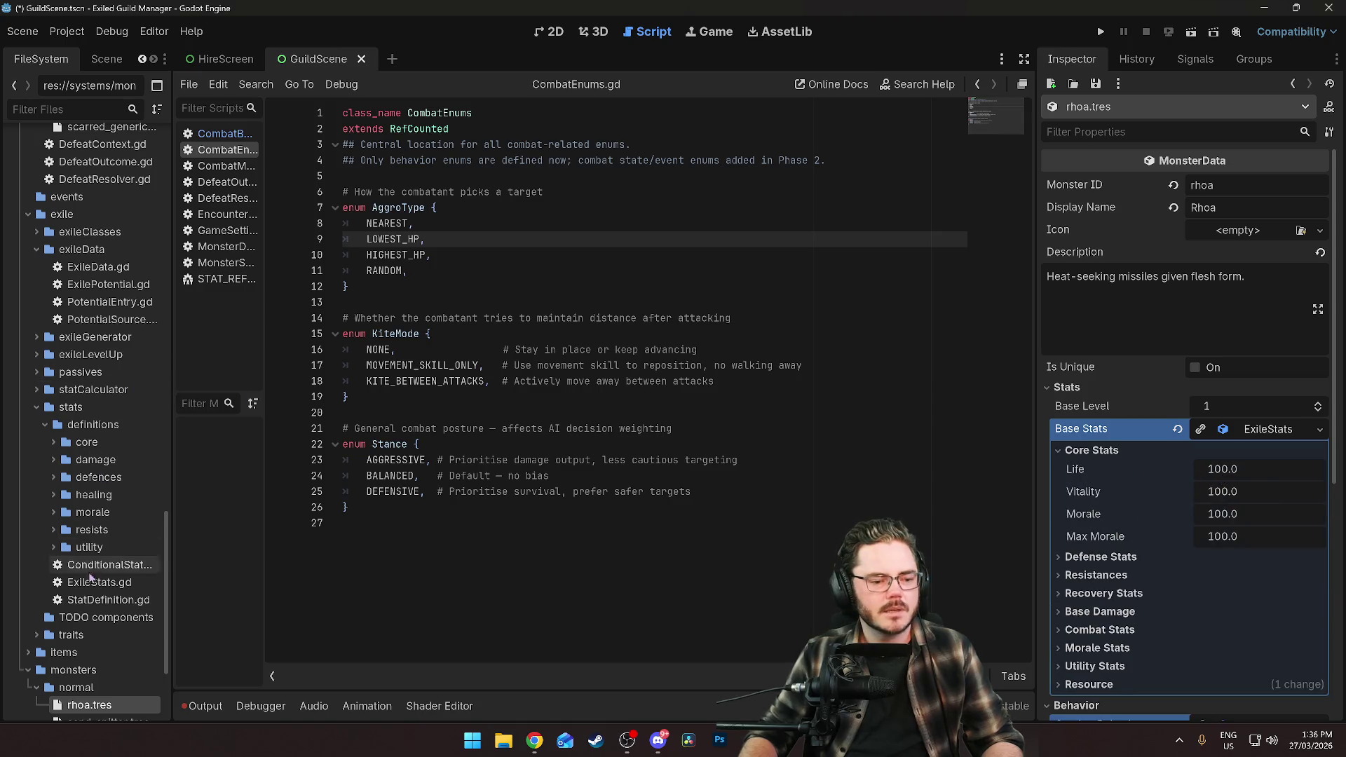
pyautogui.scroll(-5, 109, 583)
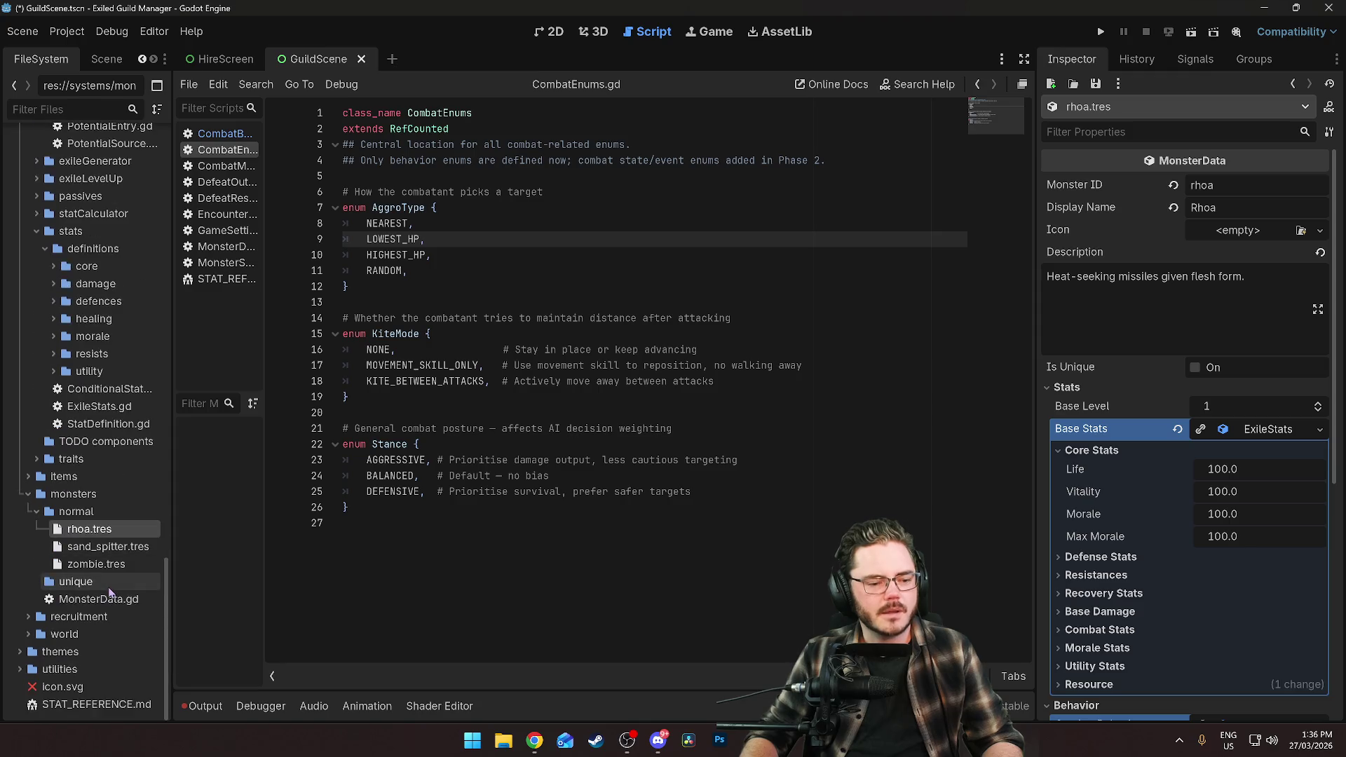
pyautogui.click(105, 565)
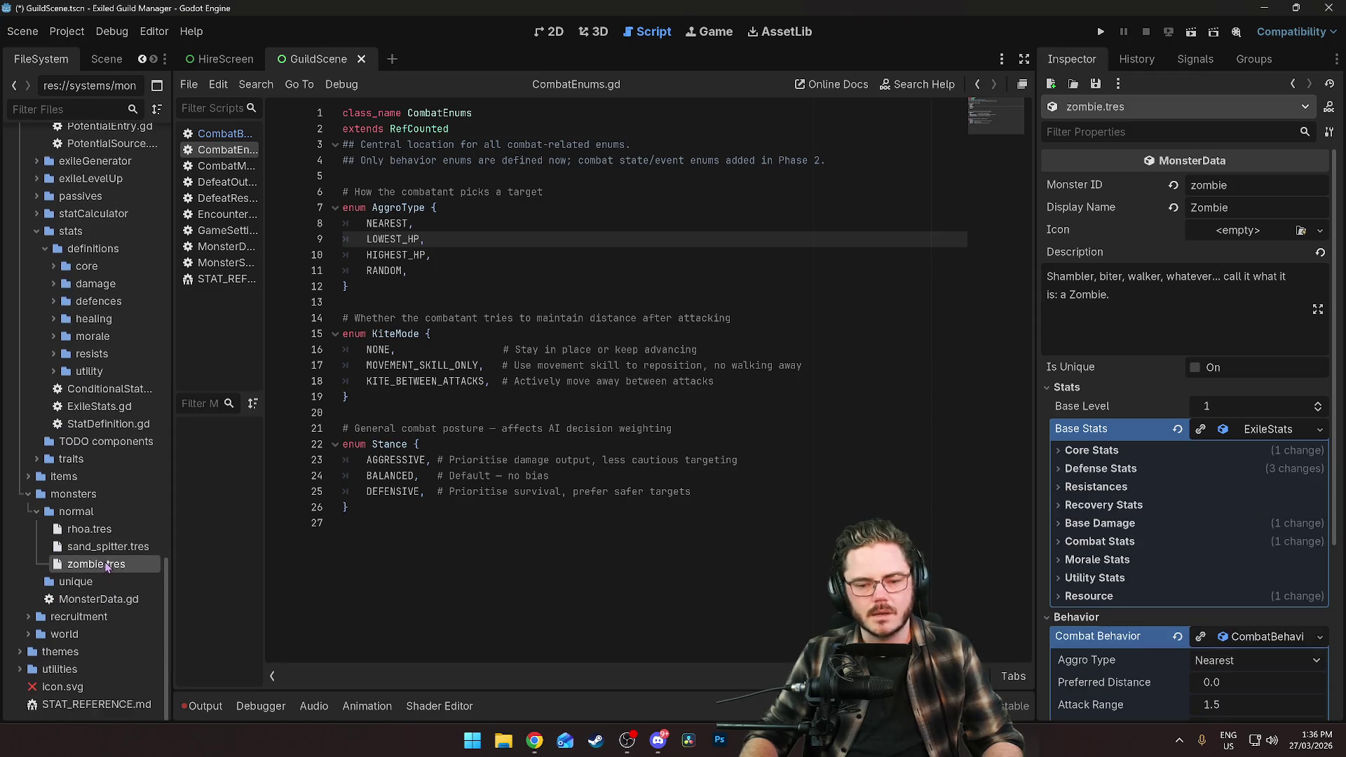
pyautogui.click(1092, 451)
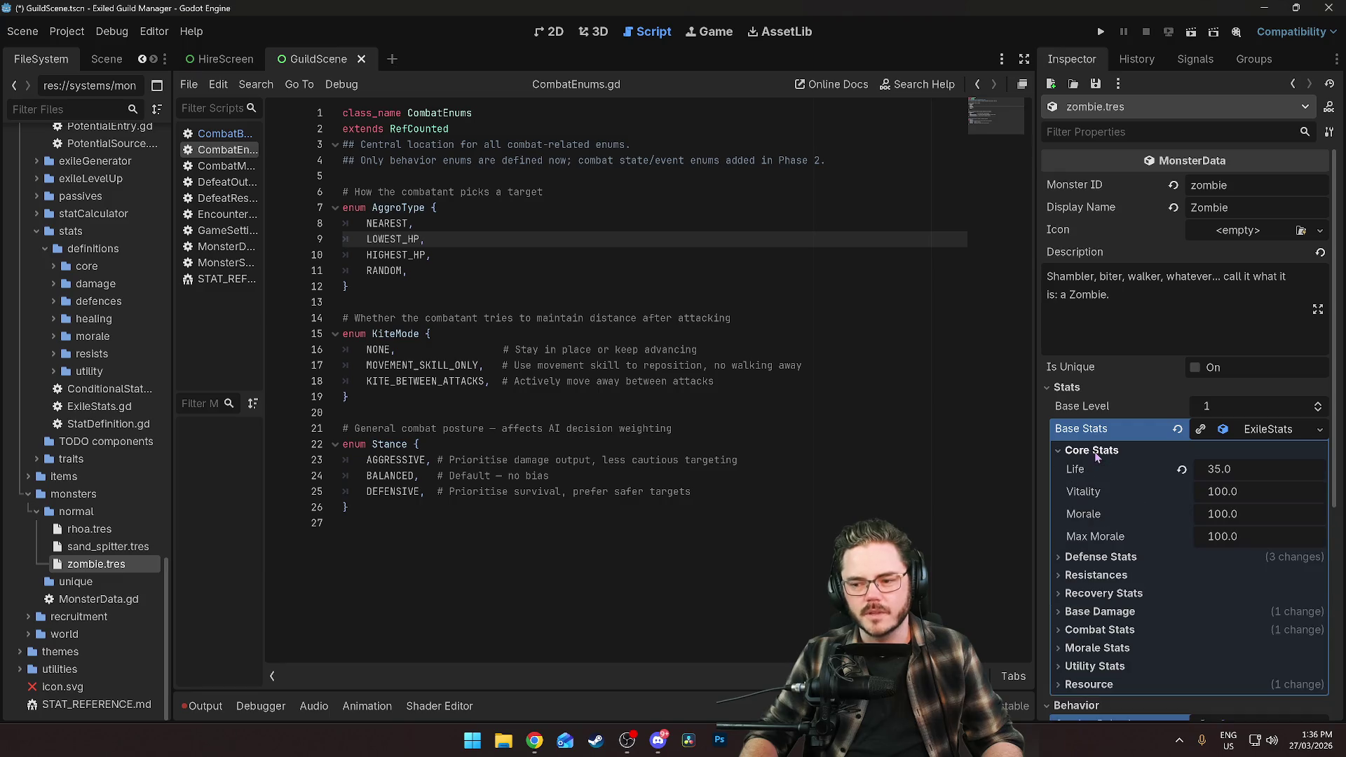
pyautogui.click(112, 536)
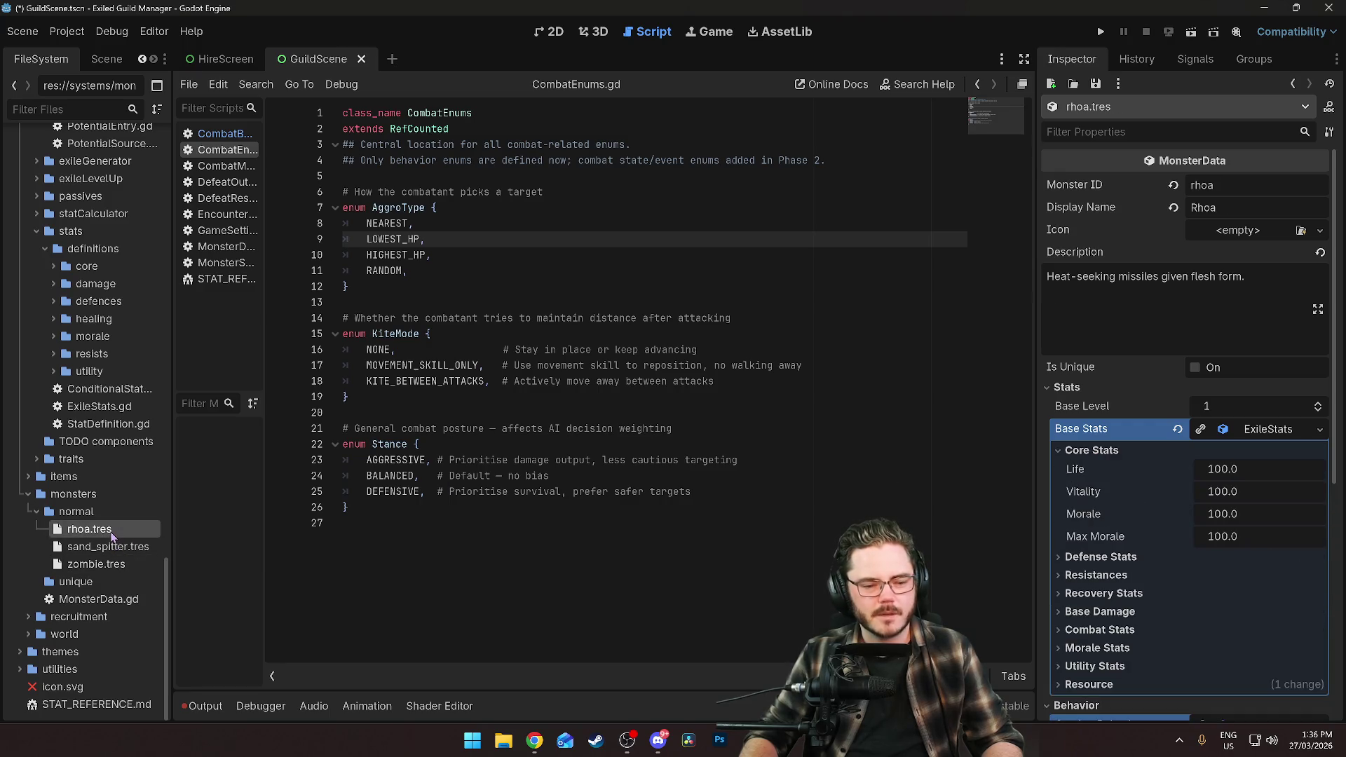
# Set the Rhoa's Life to 30, expand its Defense Stats, and open the sand spitter for comparison.
pyautogui.click(1228, 474)
pyautogui.write('30')
pyautogui.press('Return')
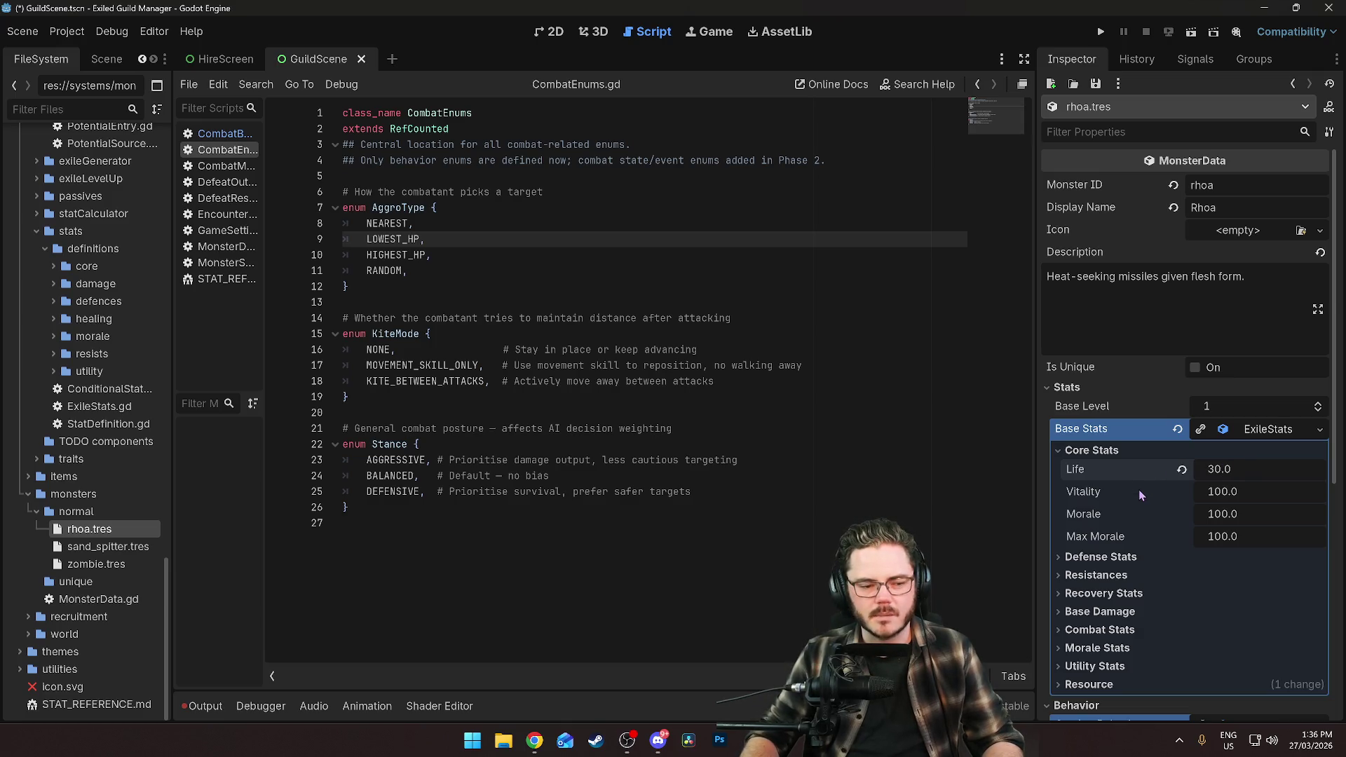
pyautogui.click(1091, 559)
pyautogui.scroll(-2, 1136, 586)
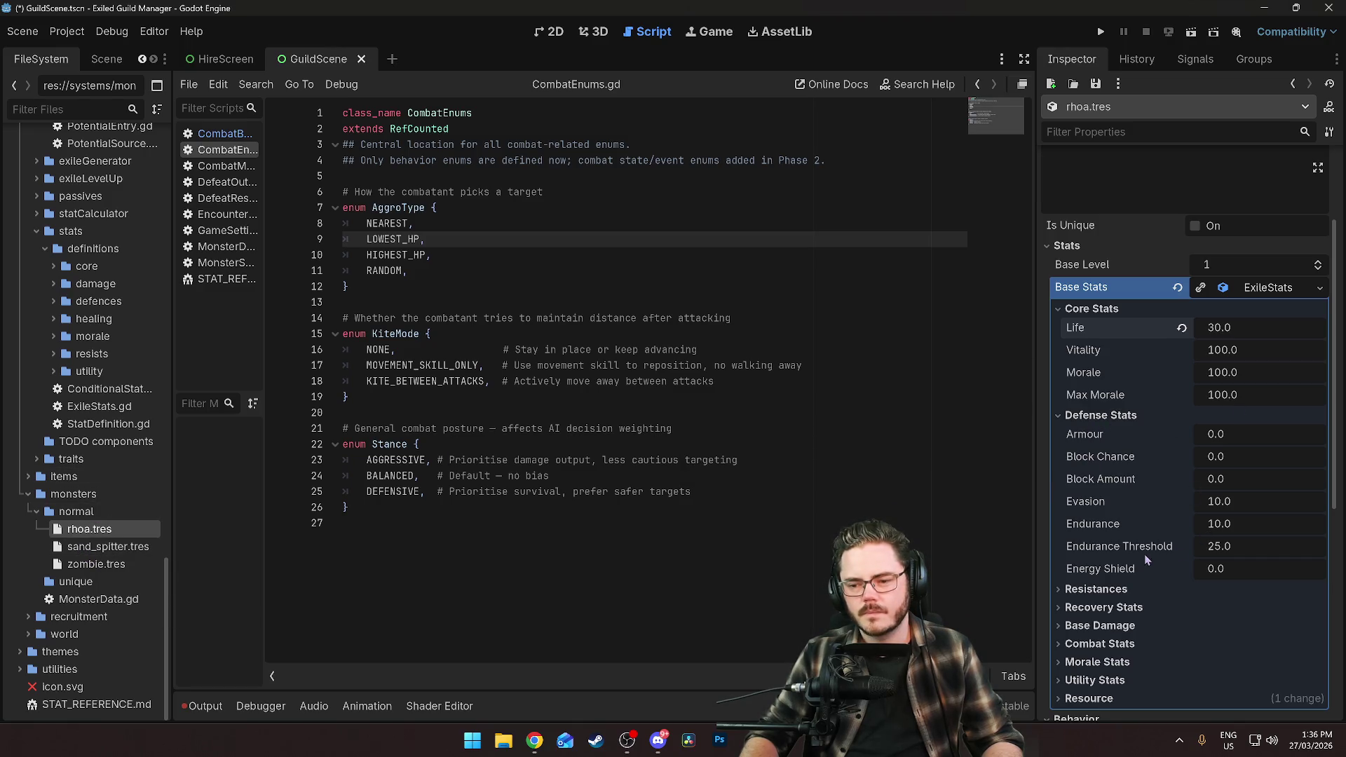
pyautogui.click(108, 548)
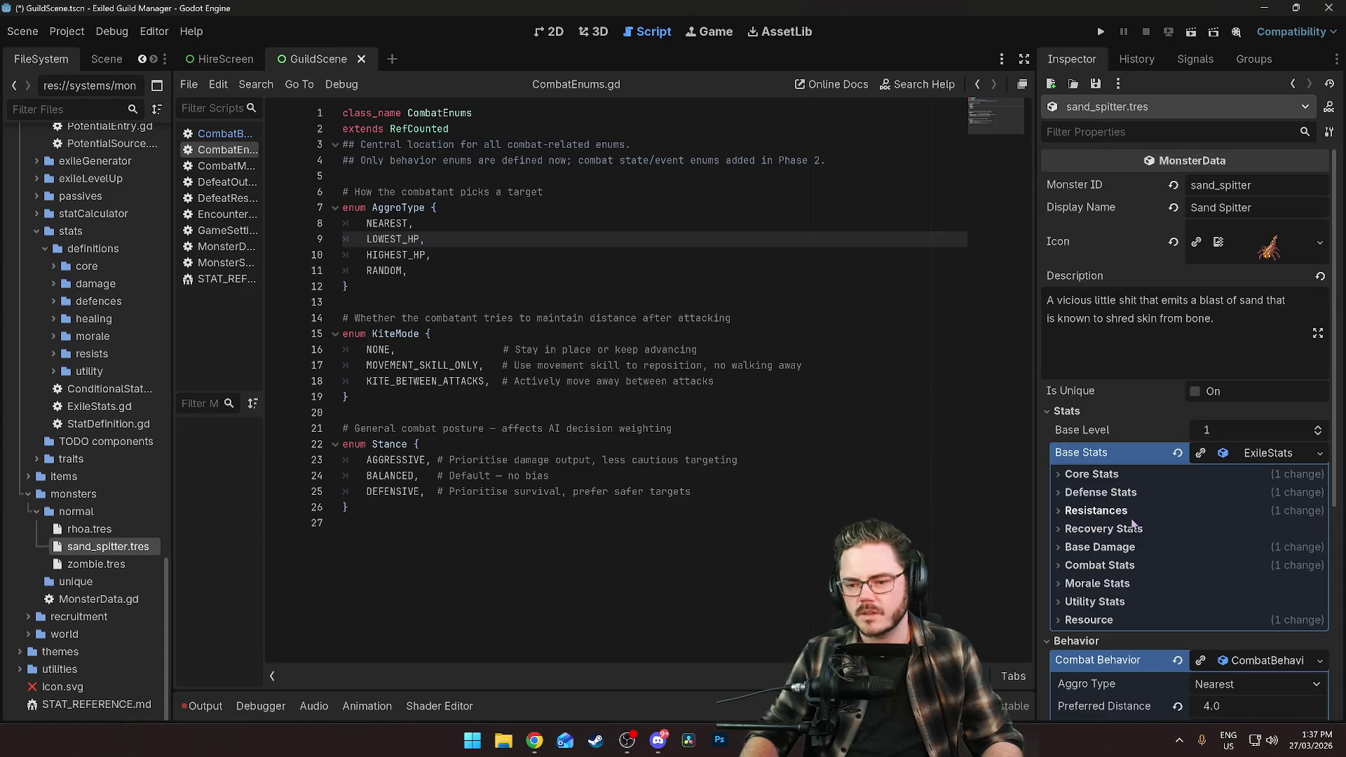
# Review the sand spitter's defense stats, then reselect rhoa.tres.
pyautogui.click(1101, 492)
pyautogui.scroll(-2, 1237, 519)
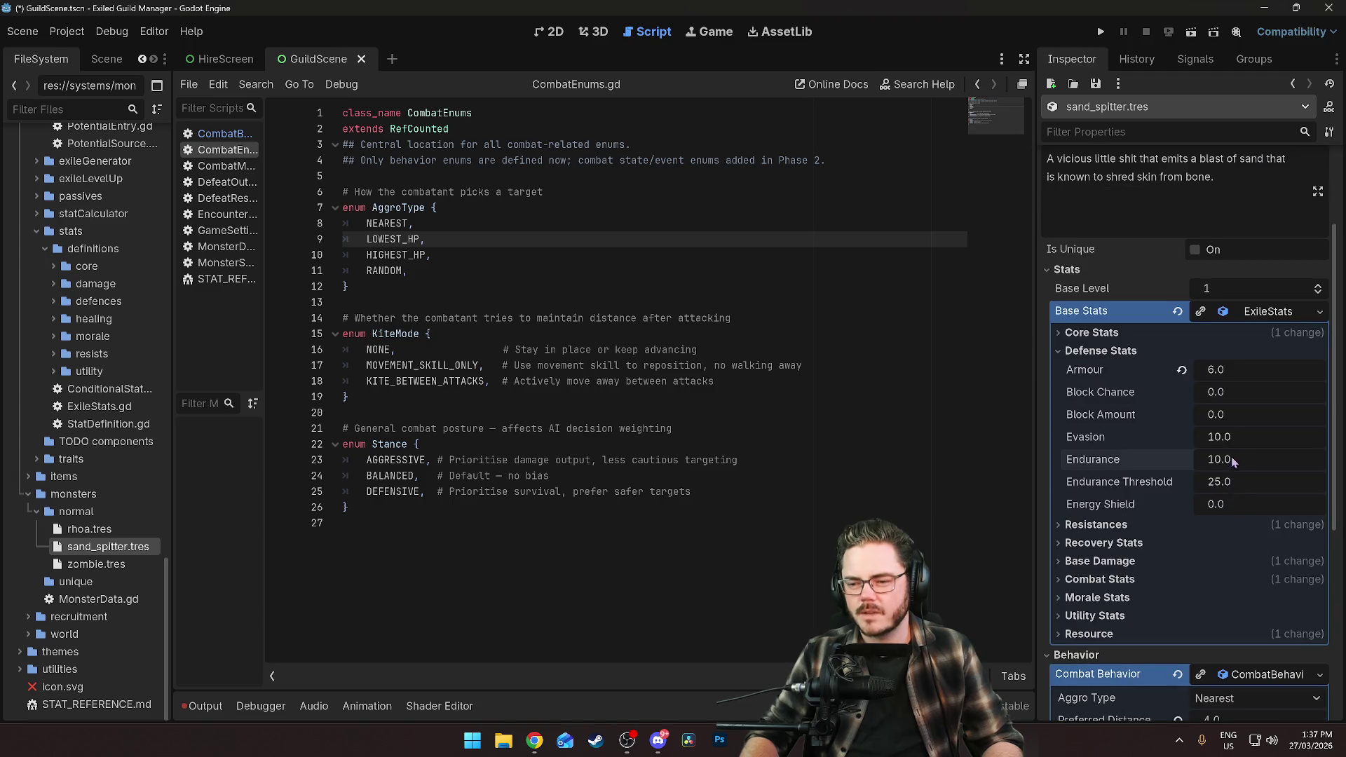
pyautogui.click(1181, 460)
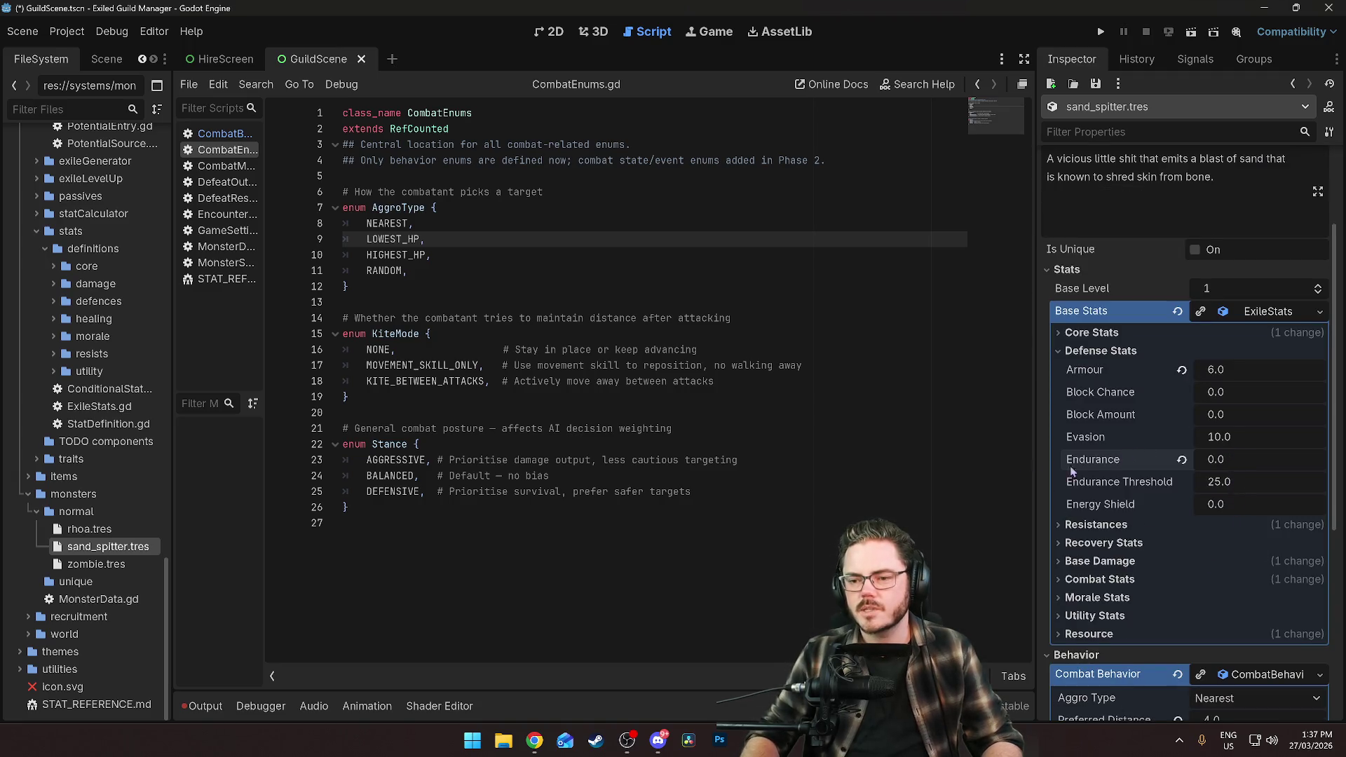
pyautogui.click(94, 531)
pyautogui.click(93, 531)
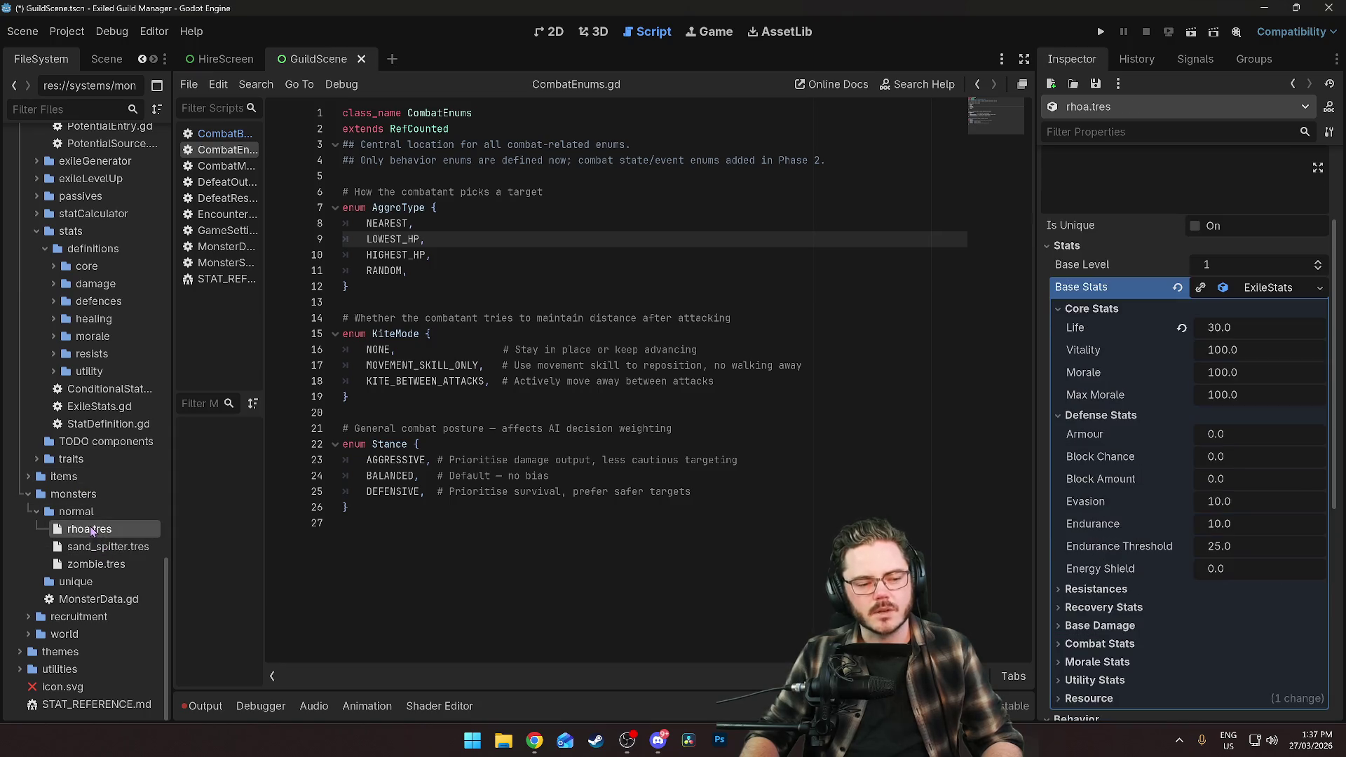
pyautogui.scroll(-3, 1164, 428)
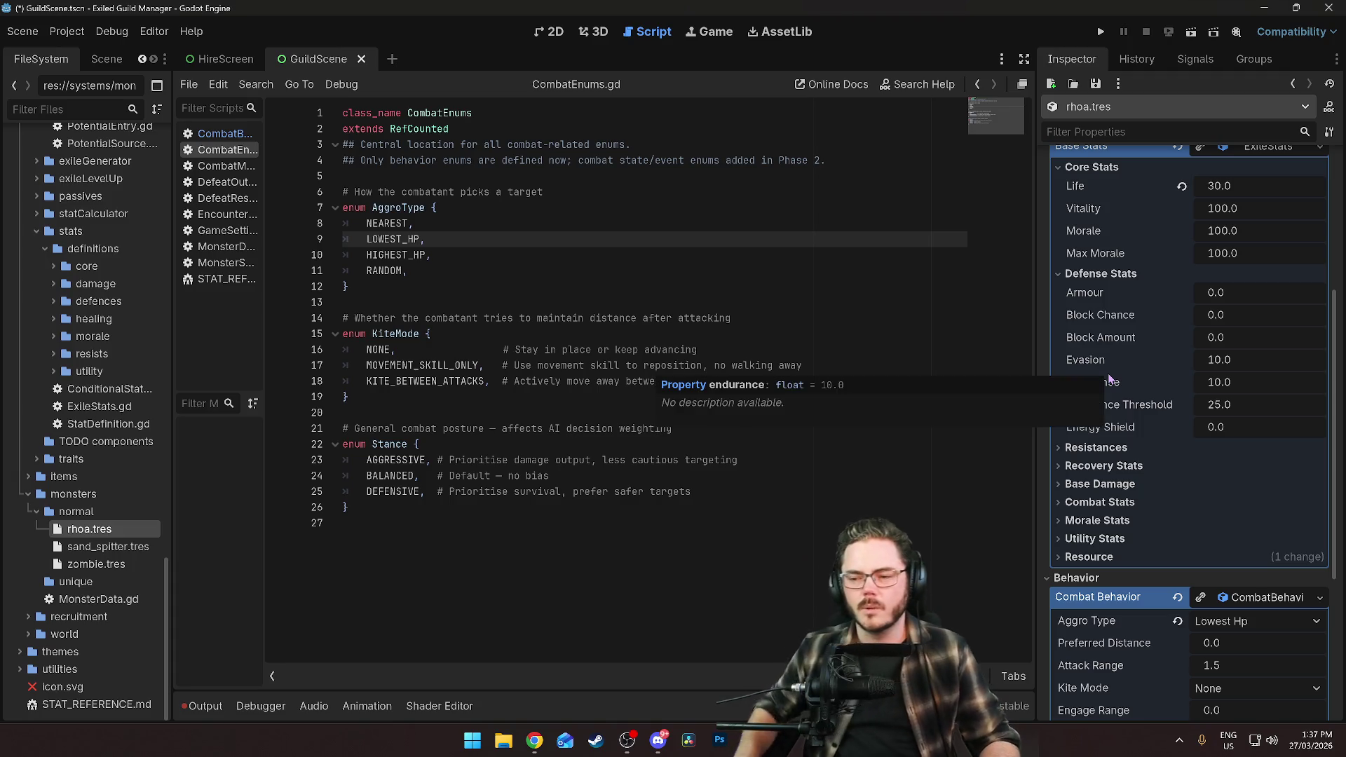
pyautogui.scroll(2, 1111, 393)
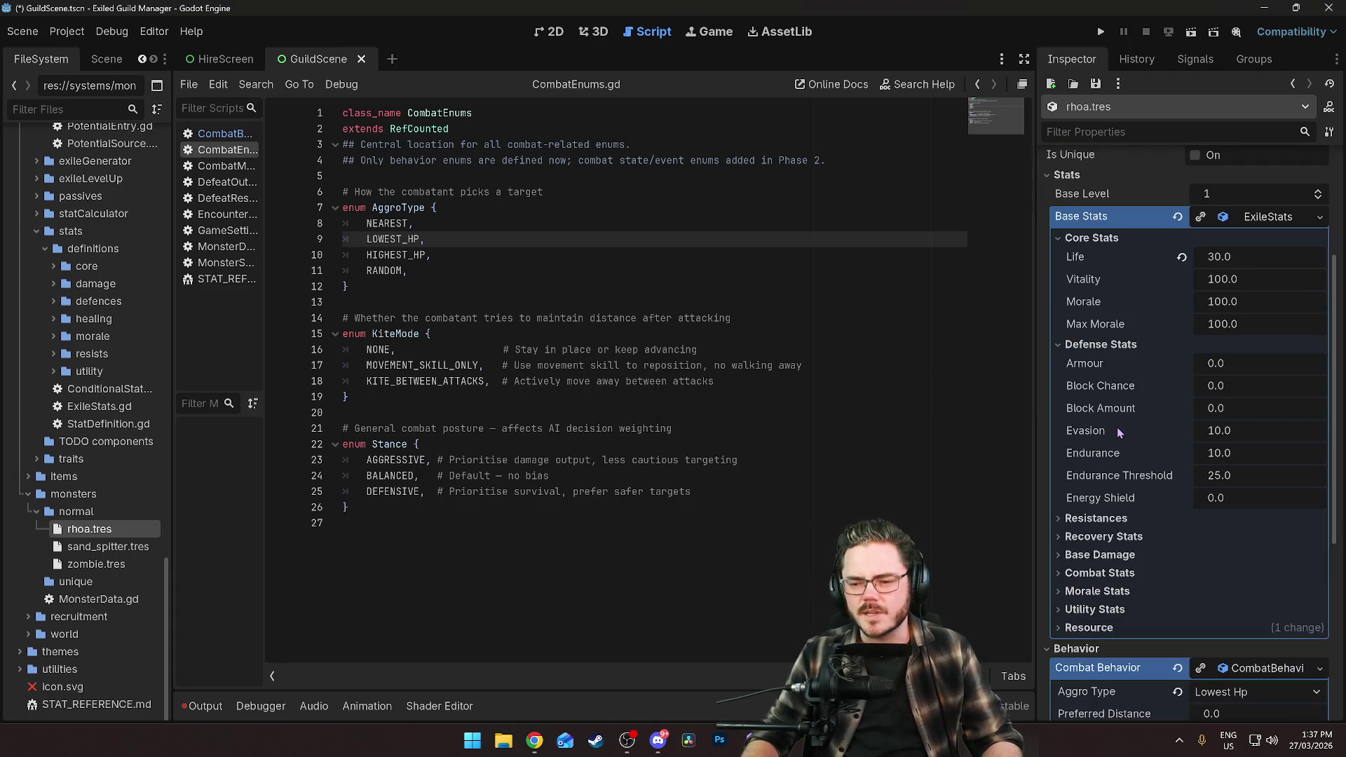
# Set the Rhoa's Armour to 10 and expand its Resistances, Recovery Stats and Base Damage.
pyautogui.click(1215, 363)
pyautogui.write('10')
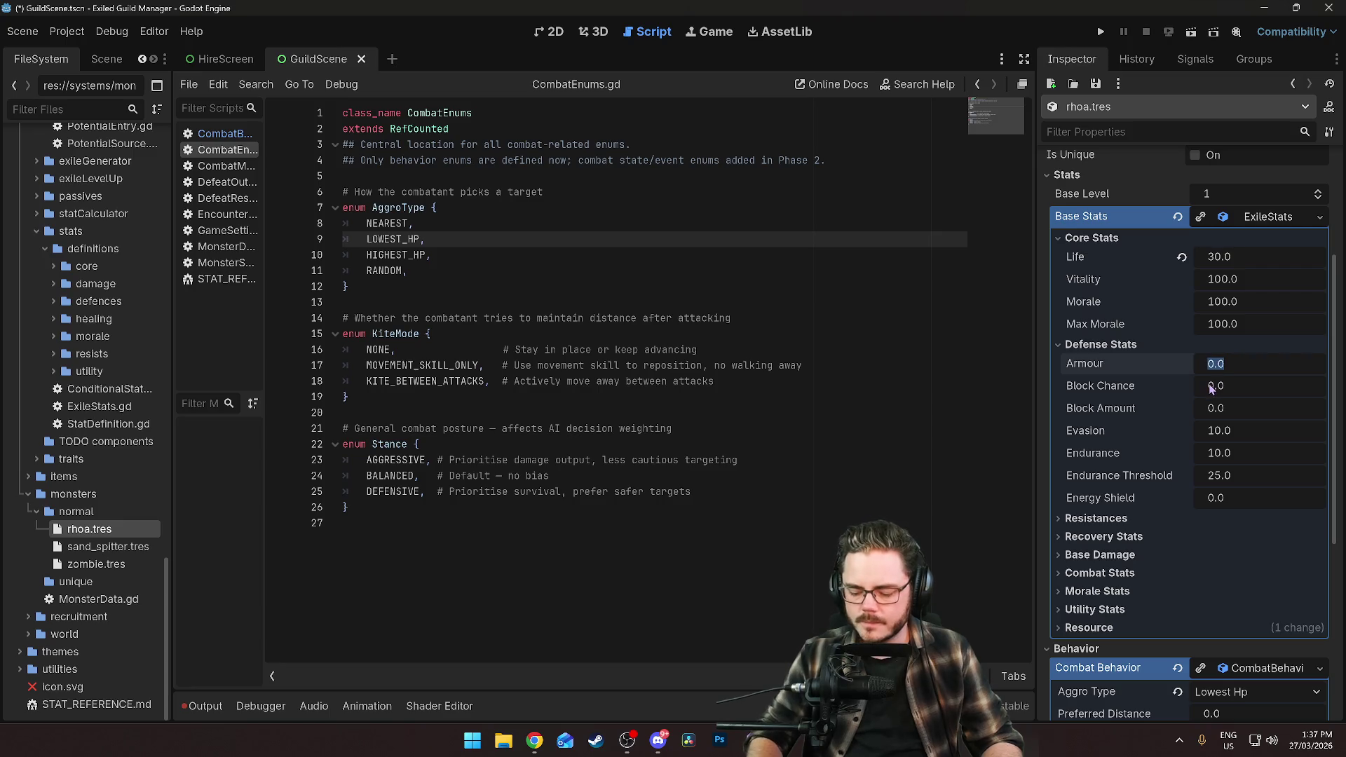
pyautogui.press('Return')
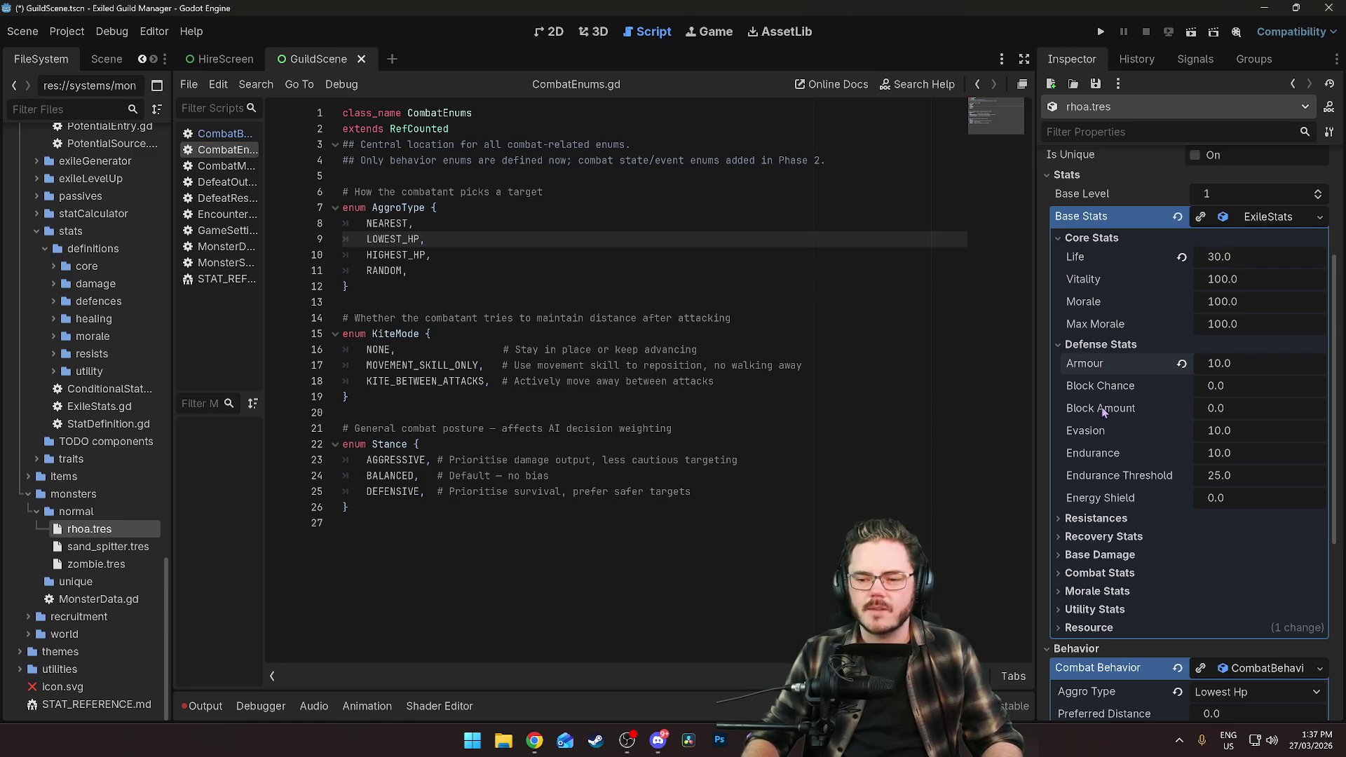
pyautogui.scroll(-4, 1103, 413)
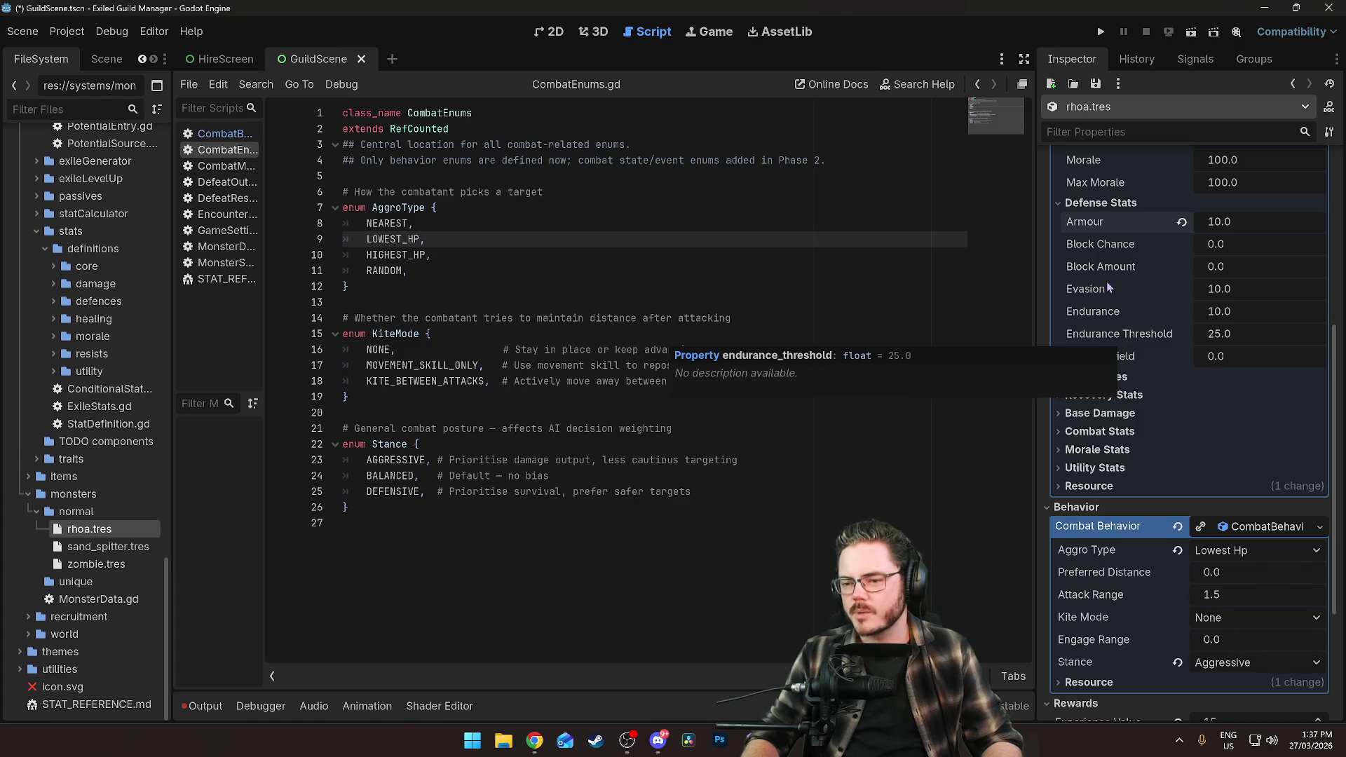
pyautogui.click(1100, 376)
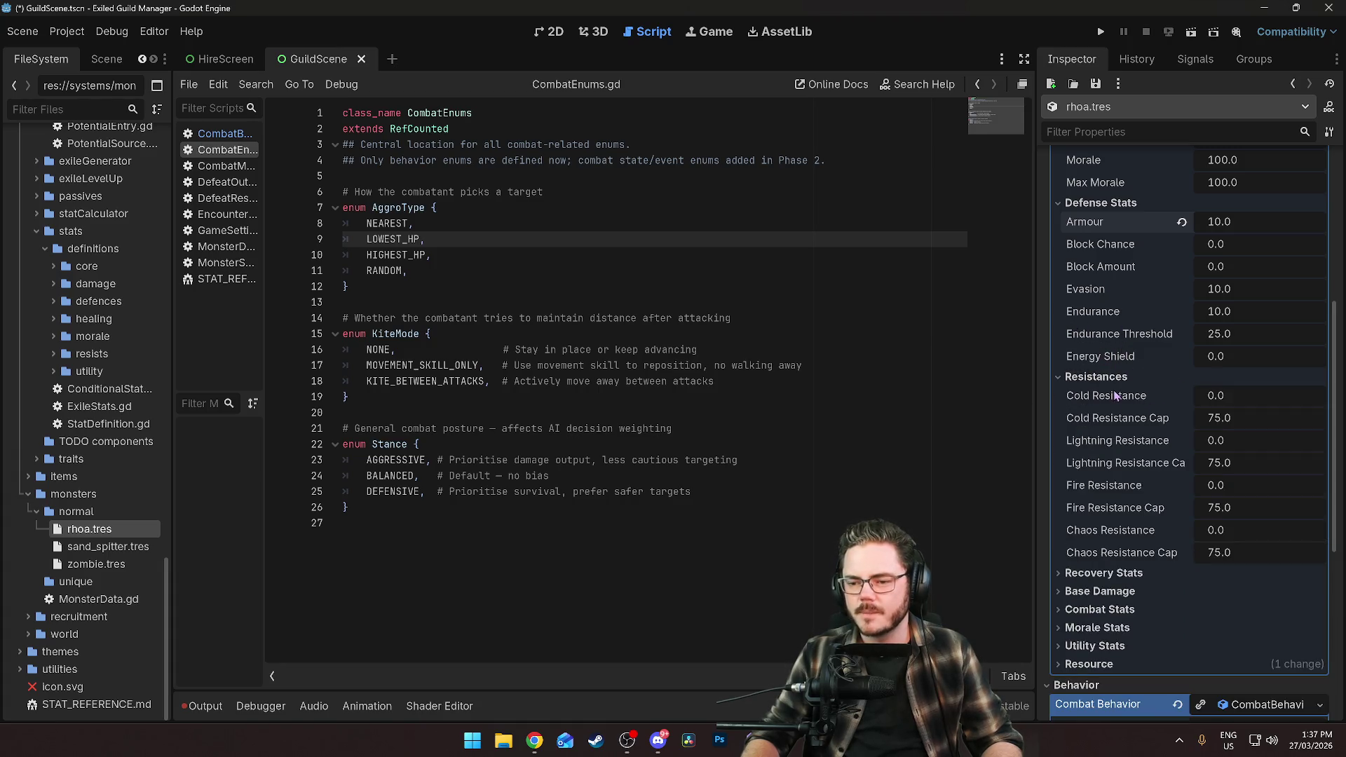
pyautogui.scroll(-4, 1116, 432)
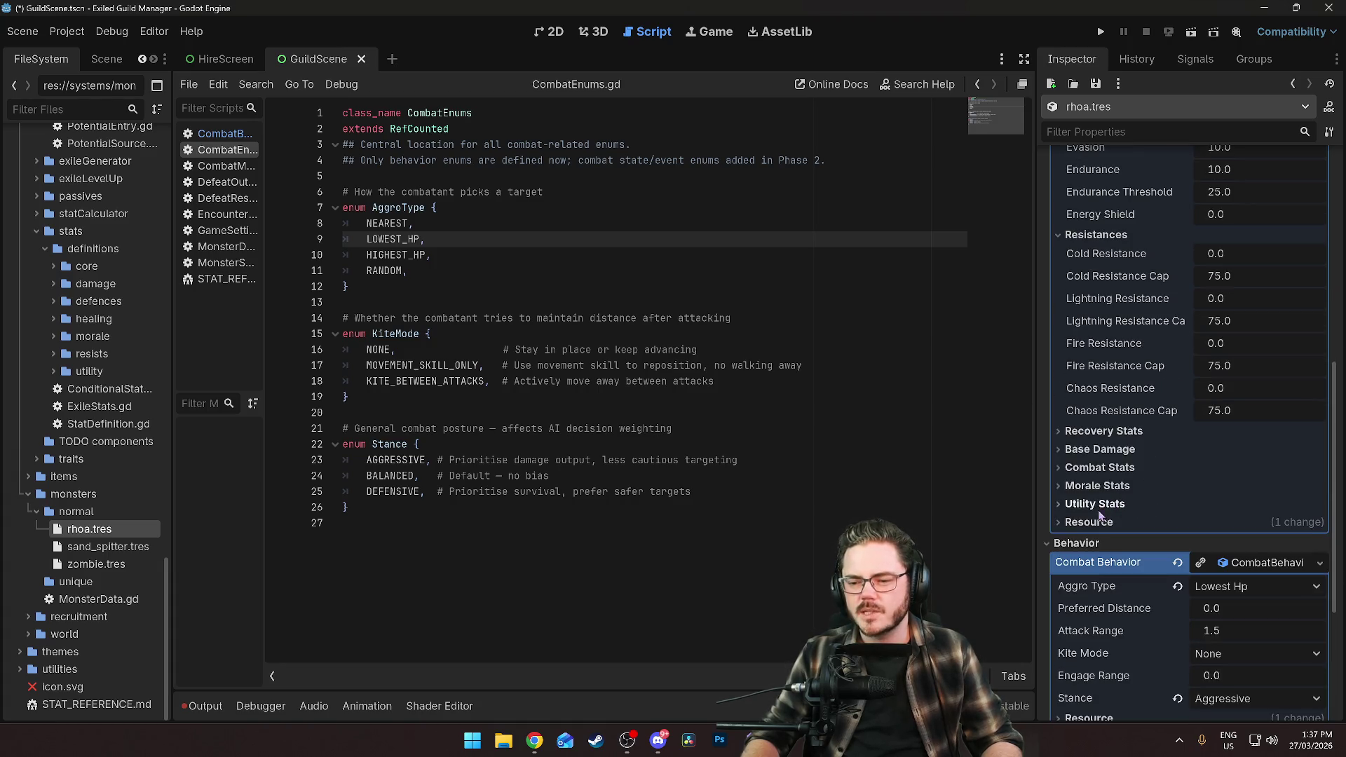
pyautogui.click(1112, 433)
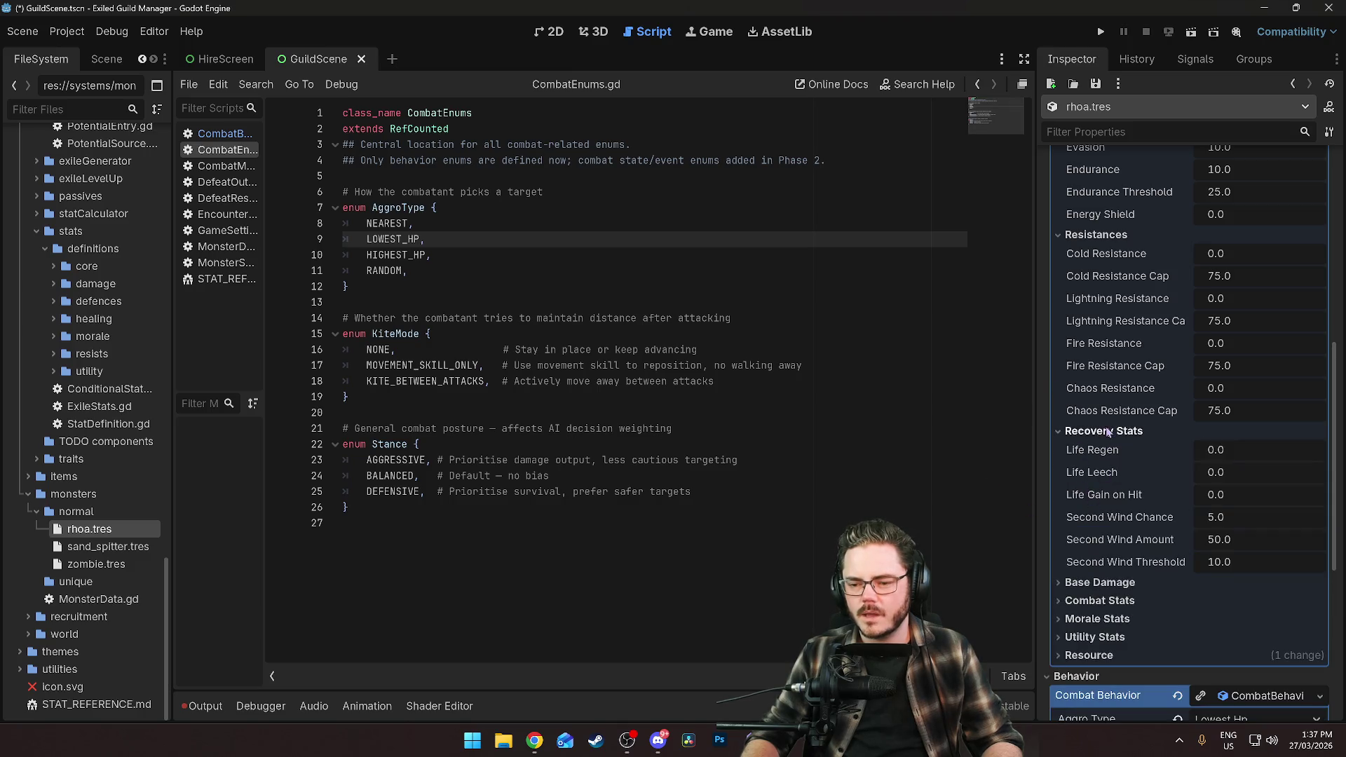
pyautogui.scroll(-5, 1095, 519)
pyautogui.click(1100, 370)
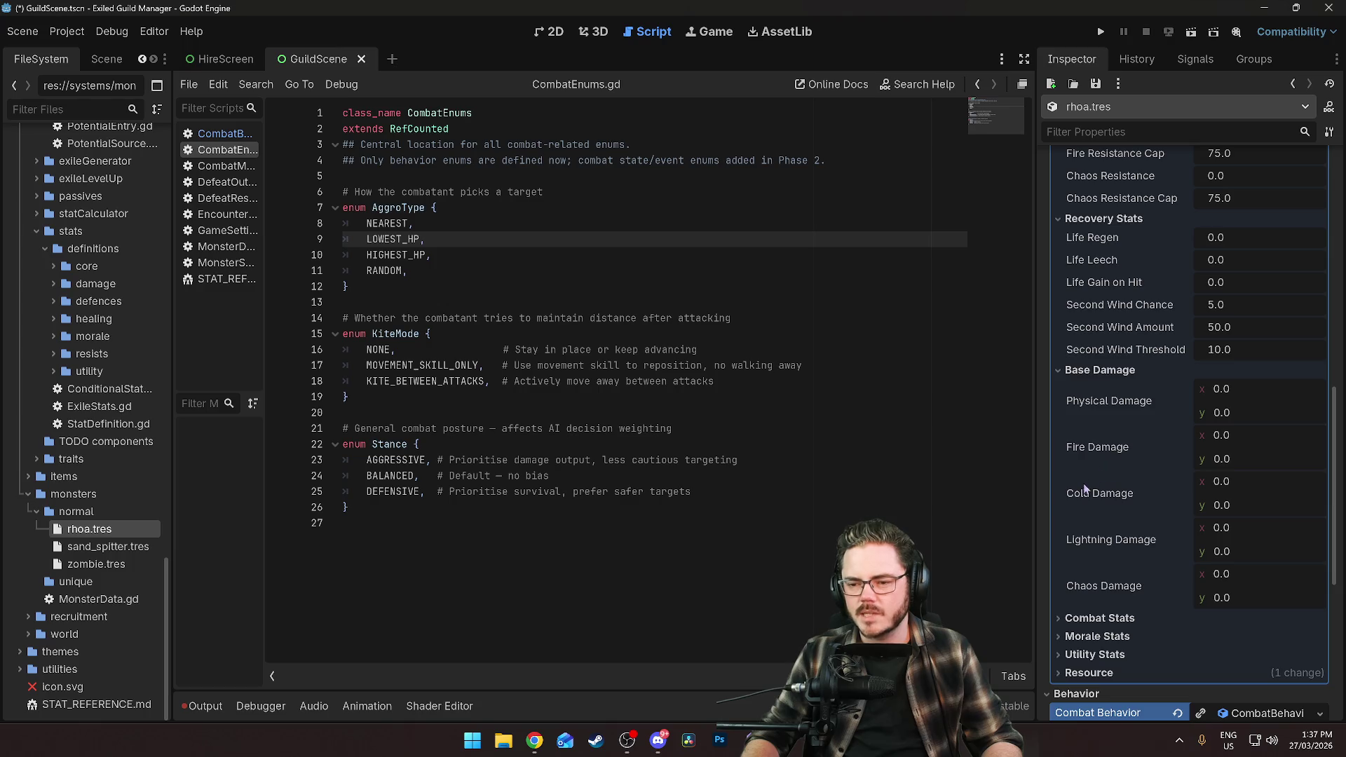
pyautogui.click(1230, 386)
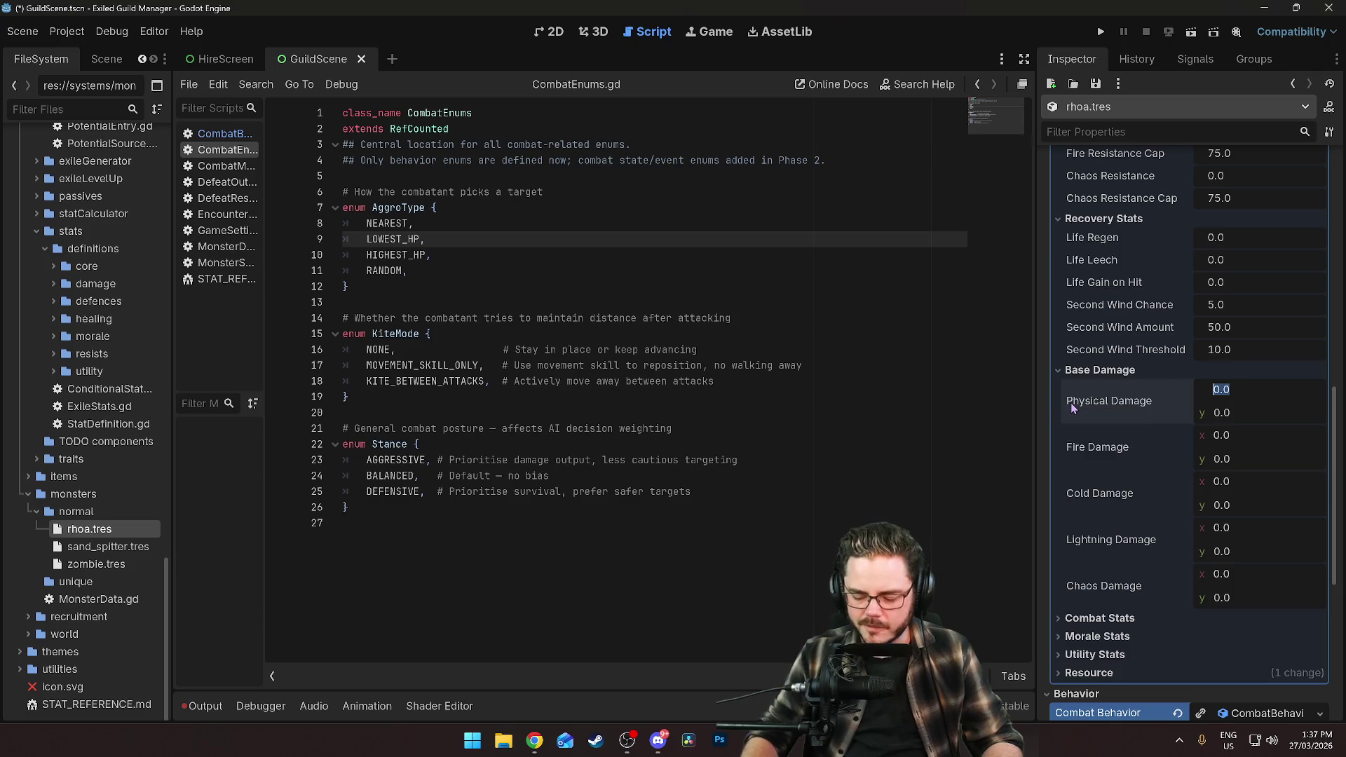
# Set the Rhoa's Physical Damage range to 6–12.
pyautogui.write('4')
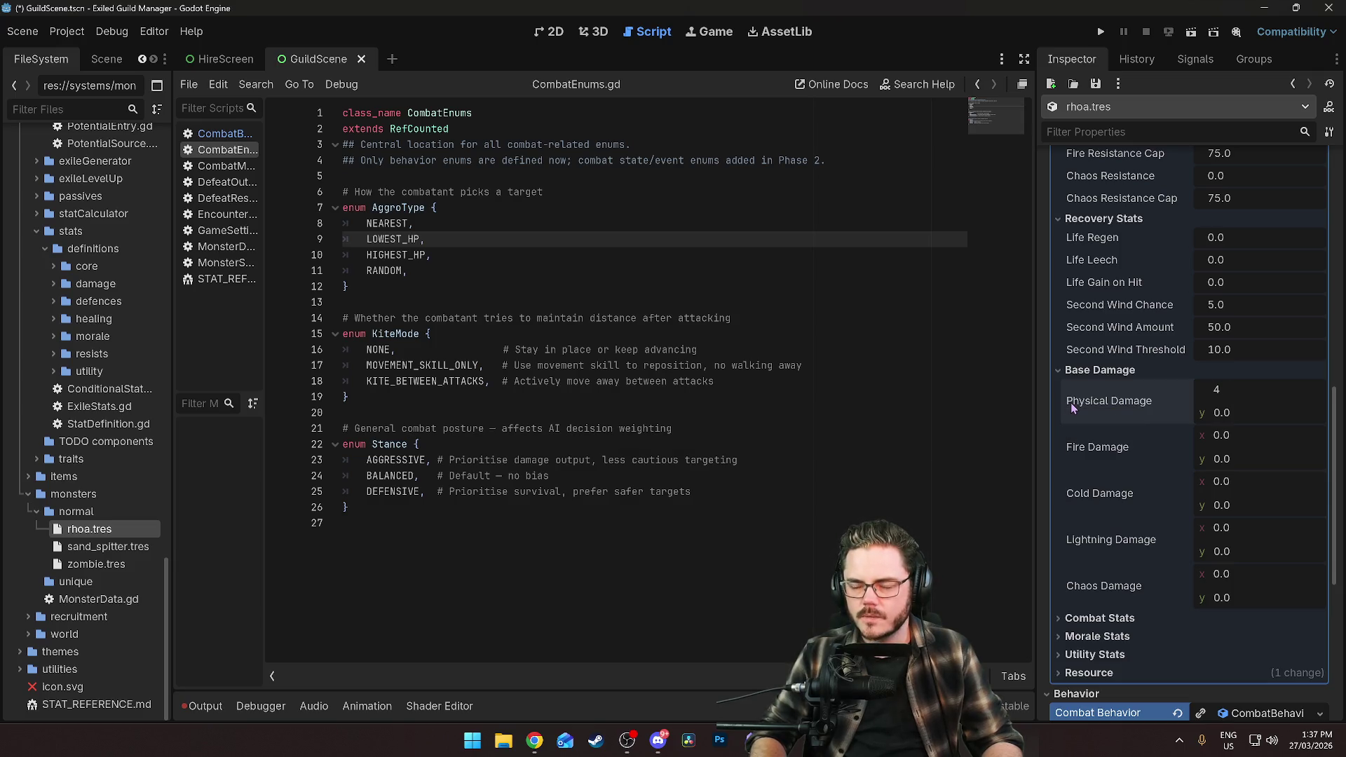
pyautogui.click(1226, 410)
pyautogui.write('12')
pyautogui.press('Return')
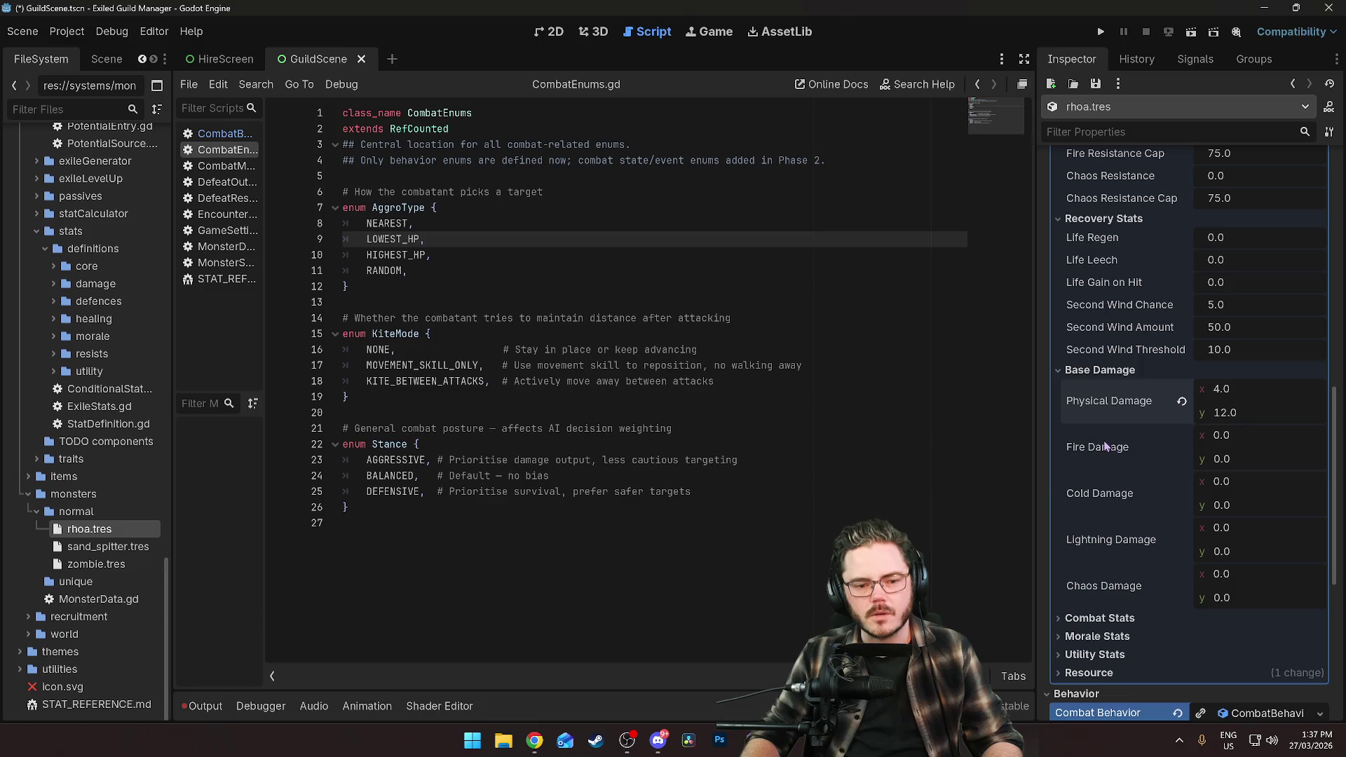
pyautogui.click(1222, 390)
pyautogui.write('6')
pyautogui.press('Return')
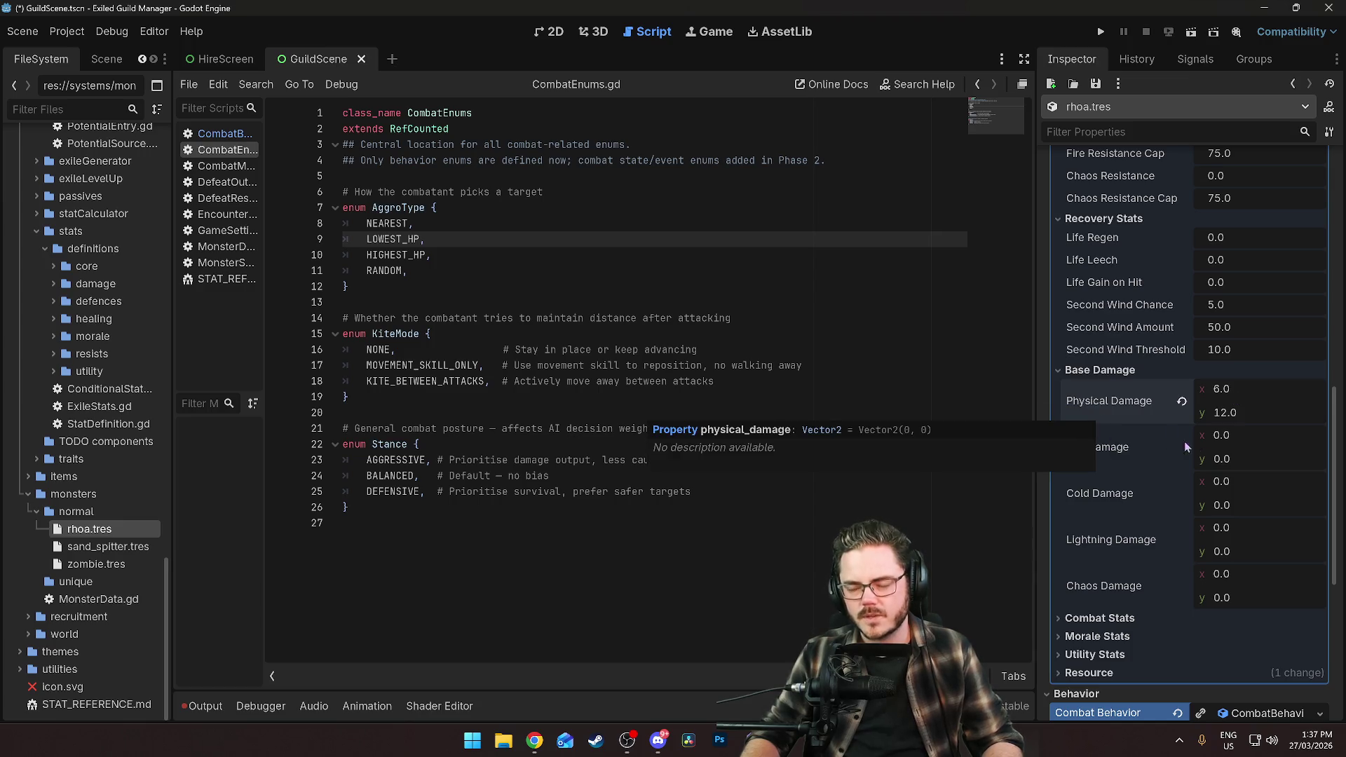
# Expand and review the Rhoa's Combat, Morale and Utility Stats sections.
pyautogui.scroll(-3, 1088, 420)
pyautogui.click(1092, 411)
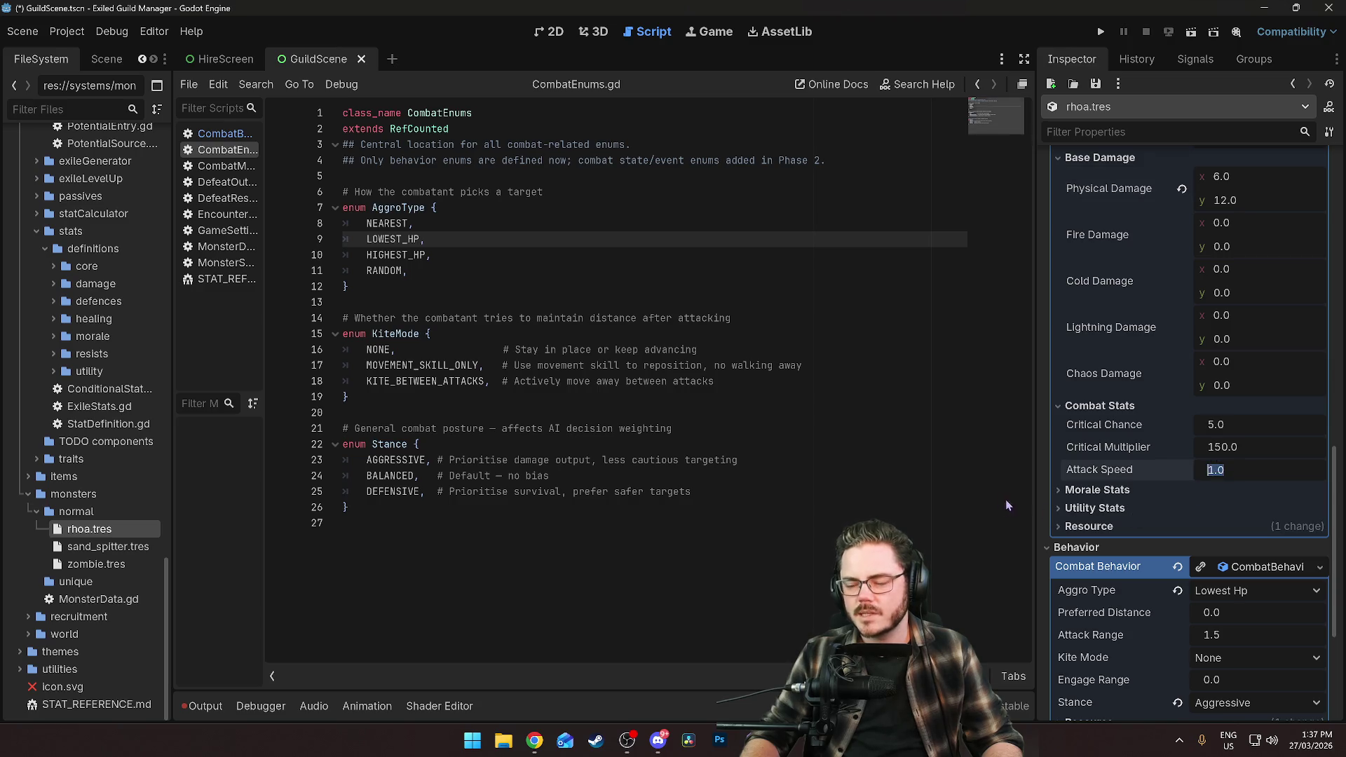
pyautogui.click(1106, 491)
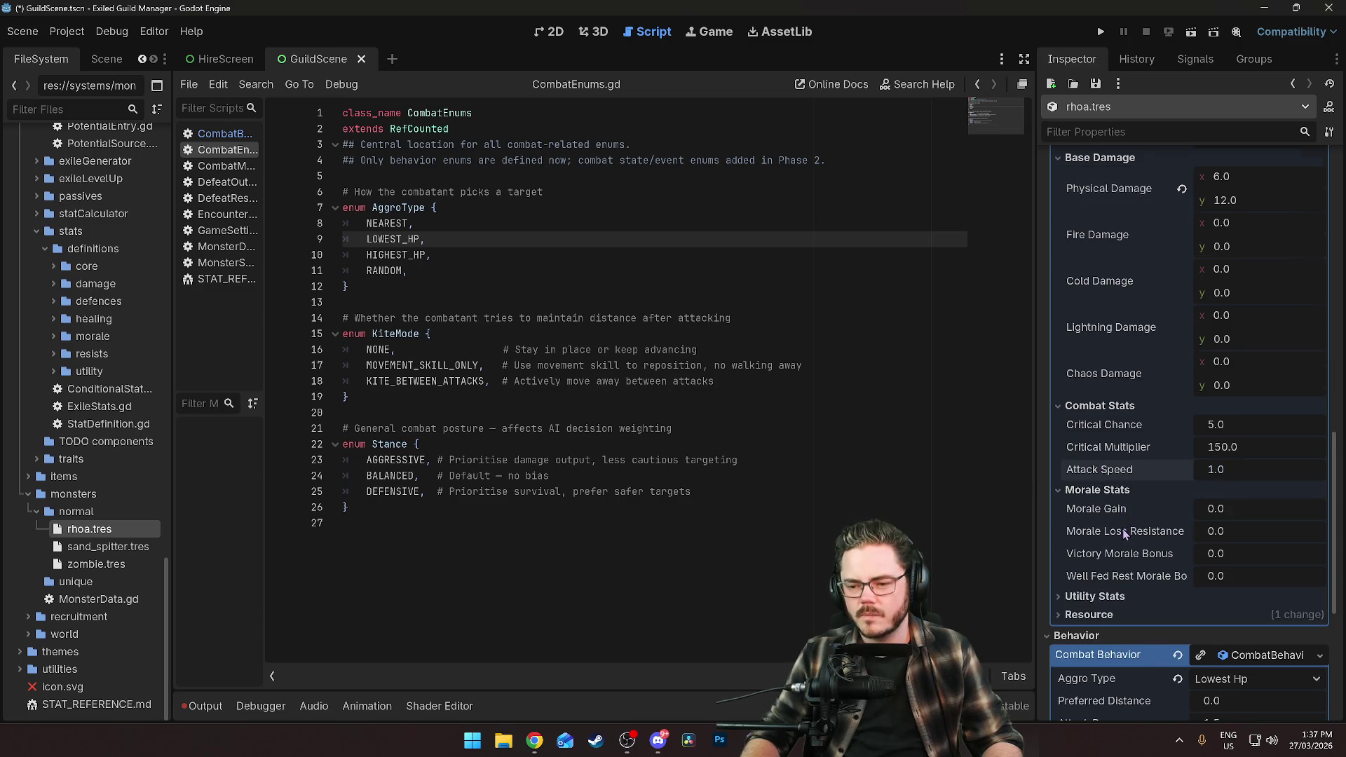
pyautogui.click(1098, 490)
pyautogui.scroll(-1, 1107, 443)
pyautogui.click(1103, 438)
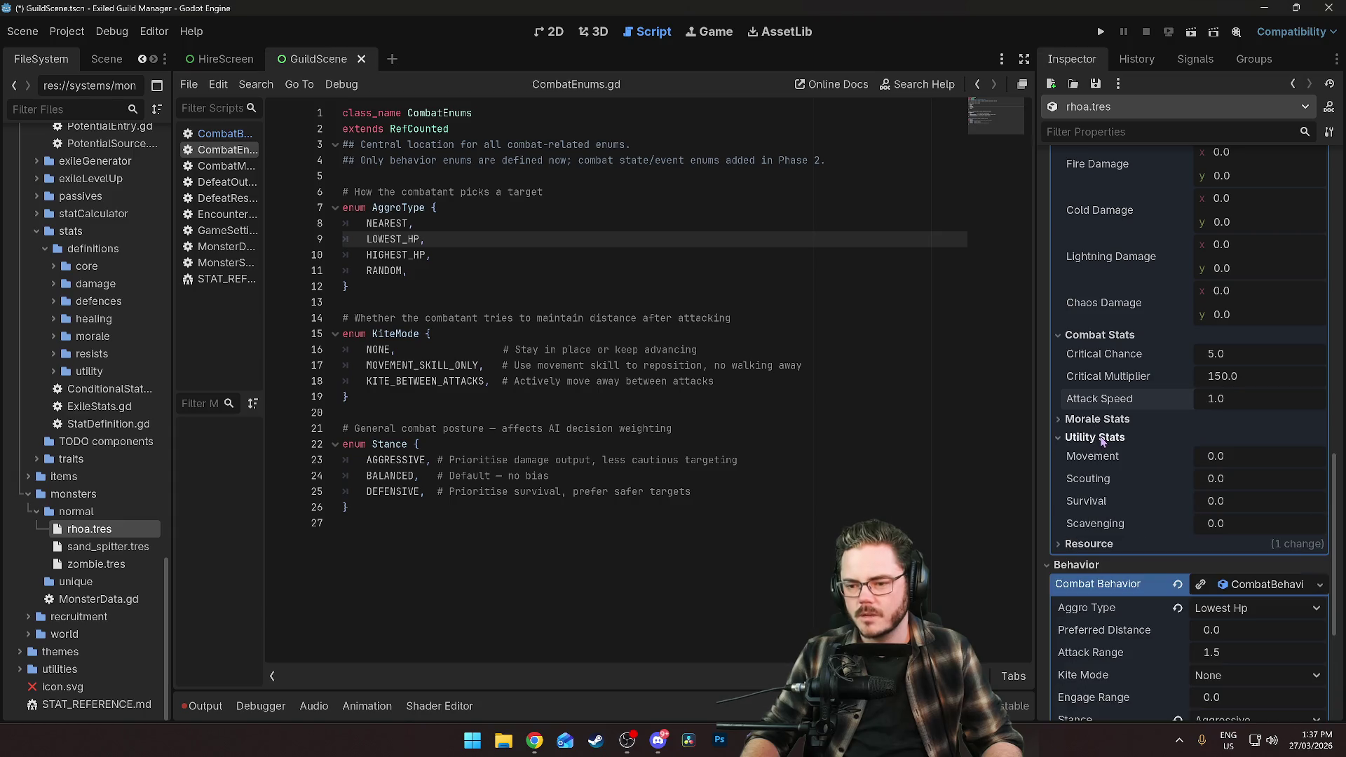
pyautogui.click(1103, 438)
pyautogui.scroll(-3, 1111, 509)
pyautogui.scroll(6, 1112, 507)
pyautogui.scroll(-6, 1122, 522)
pyautogui.scroll(4, 1134, 540)
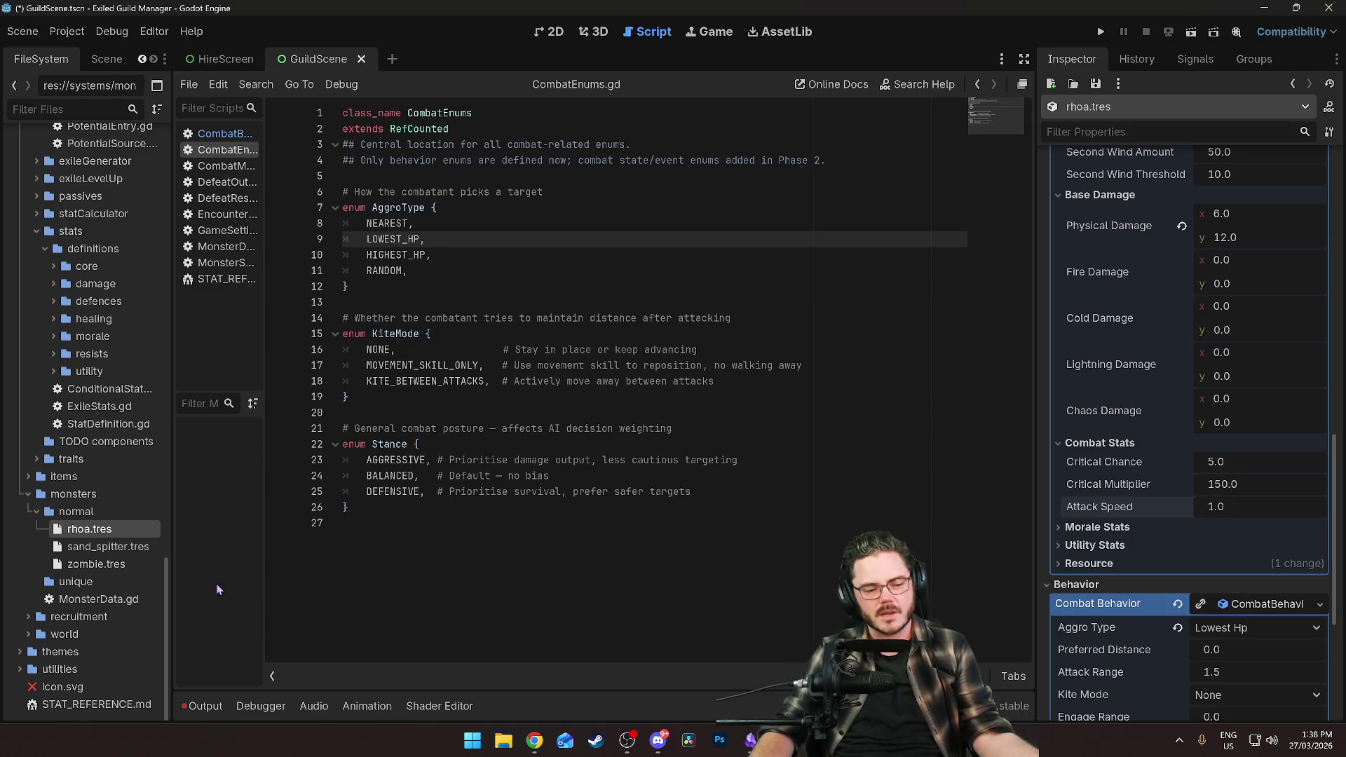
# Scroll the Inspector to the Rhoa's Behavior and Rewards, then switch to the Obsidian Kanban board.
pyautogui.moveTo(169, 594)
pyautogui.mouseDown()
pyautogui.moveTo(171, 295)
pyautogui.moveTo(189, 221)
pyautogui.moveTo(199, 639)
pyautogui.mouseUp()
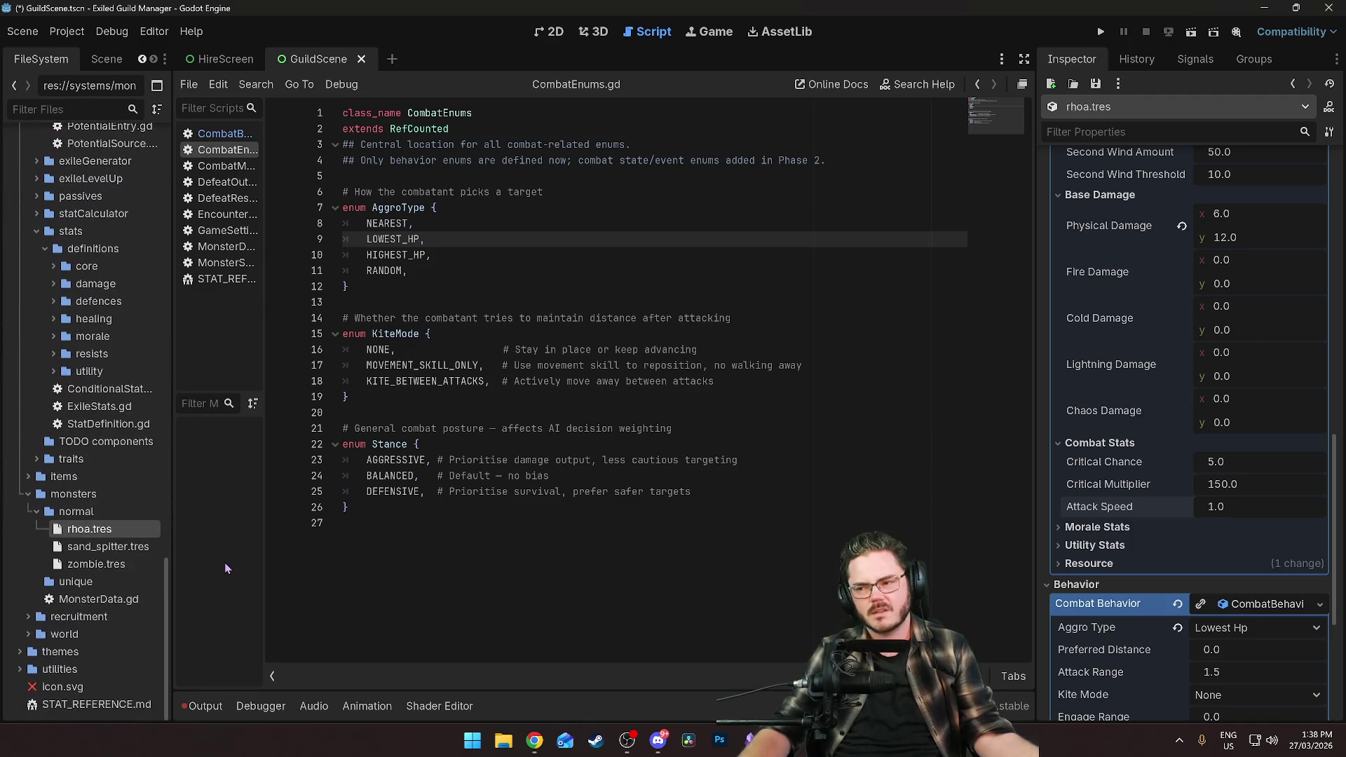
pyautogui.scroll(-5, 1150, 501)
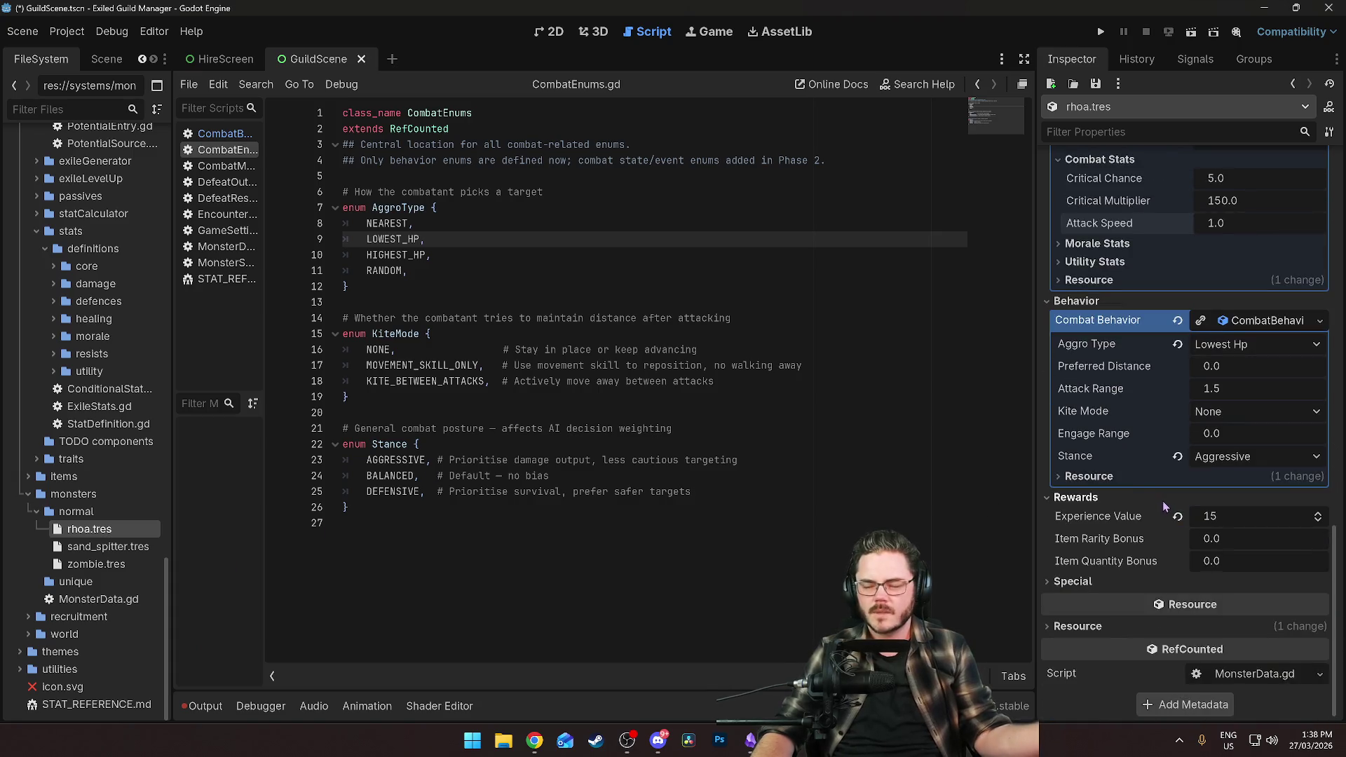
pyautogui.click(668, 364)
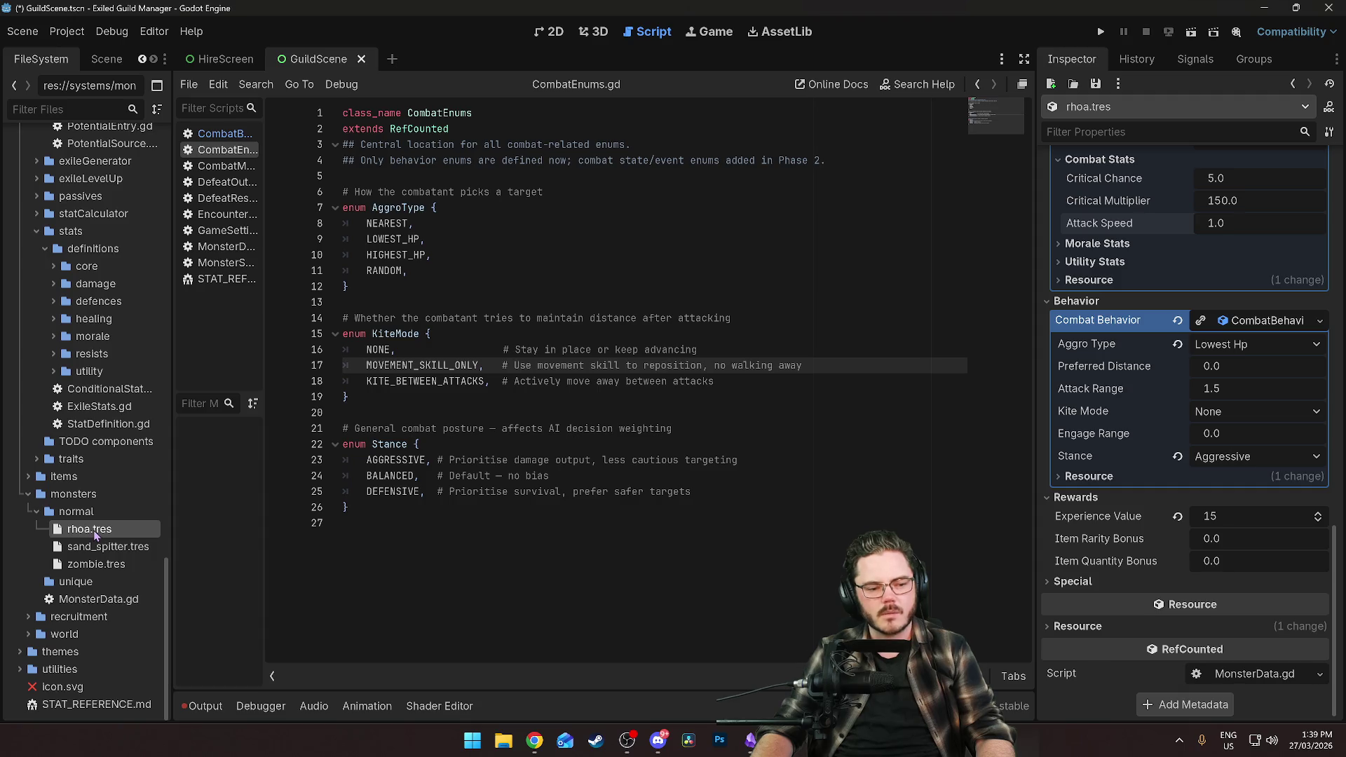
pyautogui.click(751, 740)
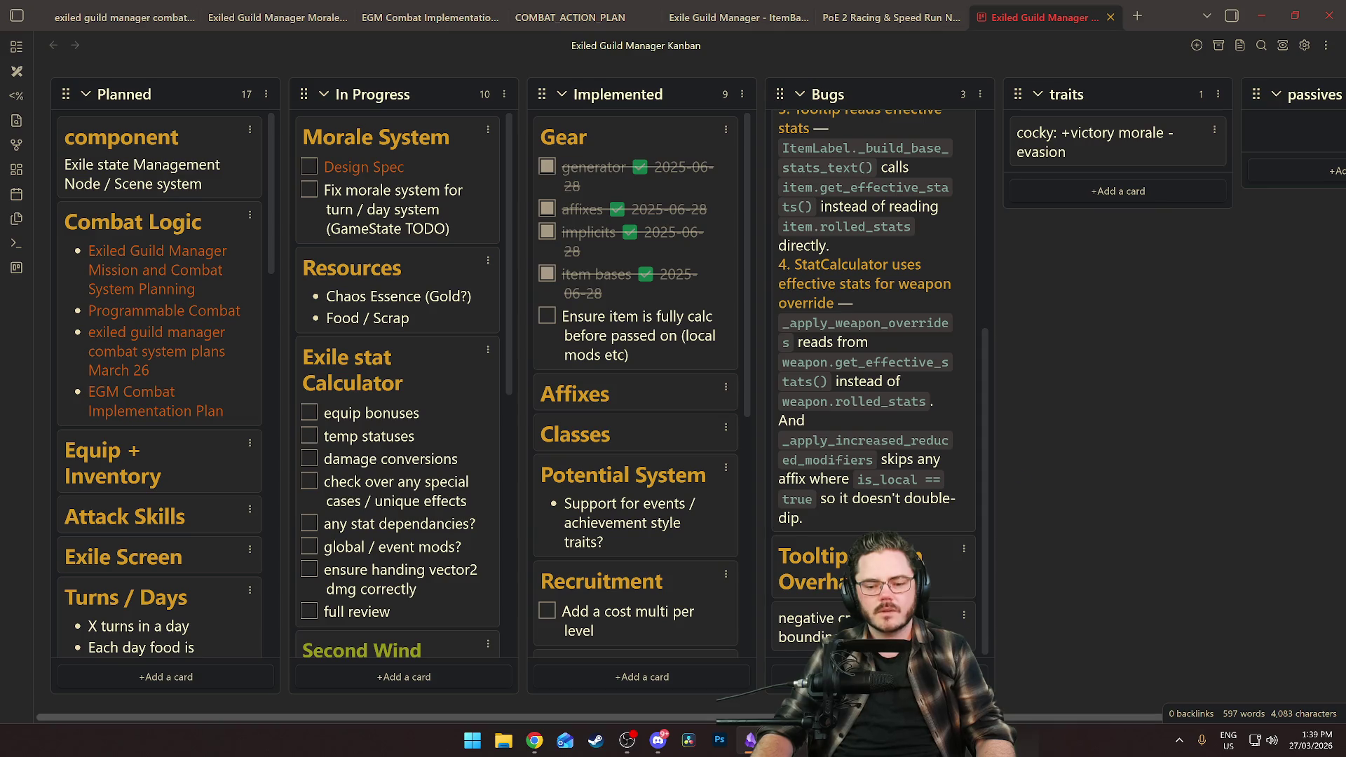
# Add an 'Ideas' list at the right end of the Kanban board.
pyautogui.hscroll(3, 1071, 697)
pyautogui.hscroll(-3, 1071, 697)
pyautogui.hscroll(-1, 798, 670)
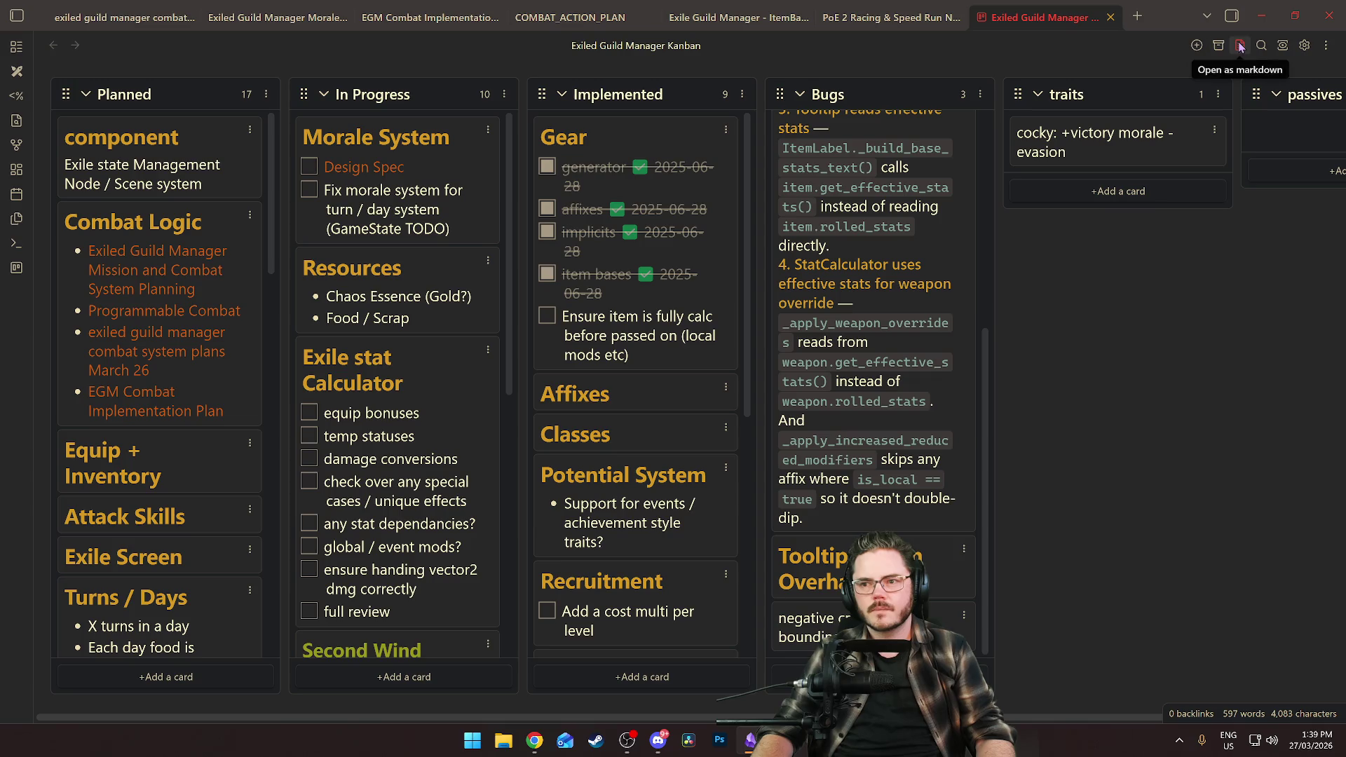
pyautogui.click(1197, 47)
pyautogui.write('IDeas')
pyautogui.press('Home')
pyautogui.press('Delete')
pyautogui.press('Delete')
pyautogui.write('Id')
pyautogui.press('Return')
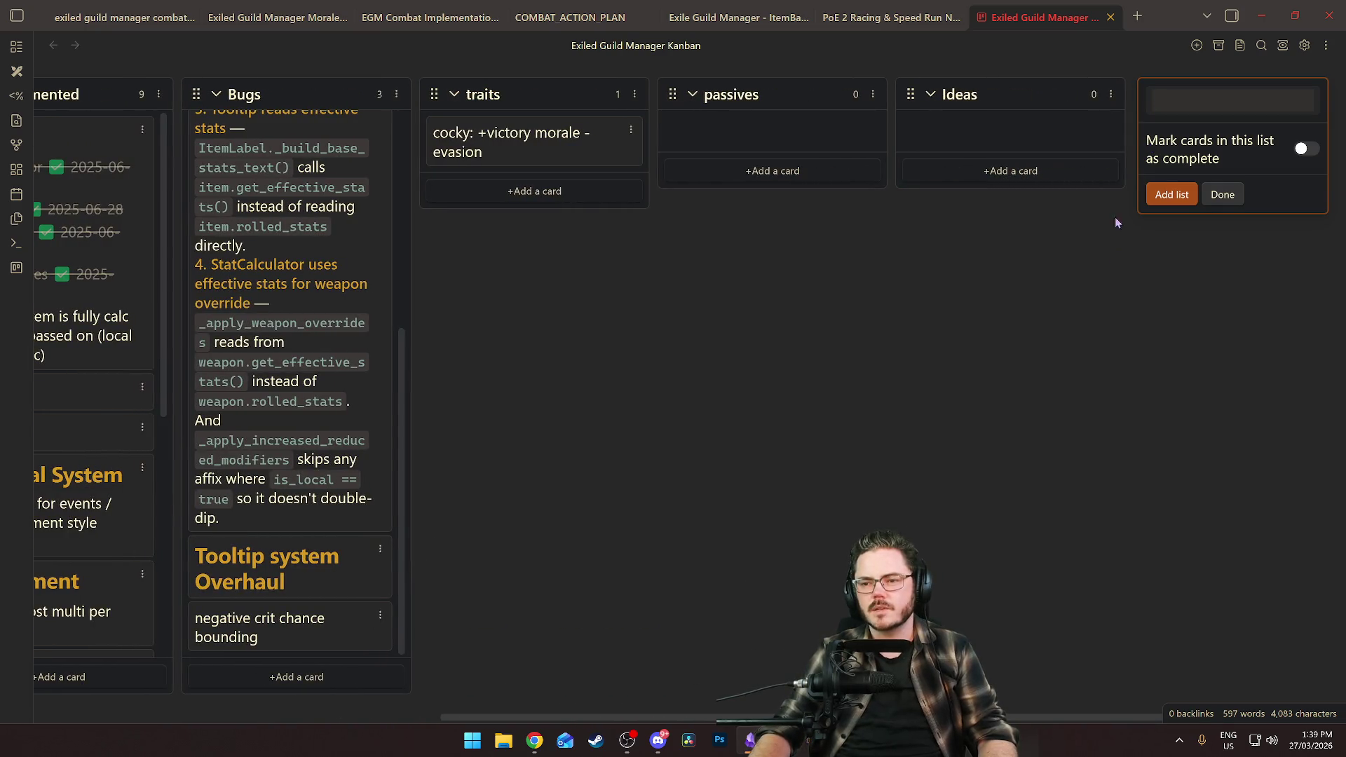
pyautogui.click(1114, 252)
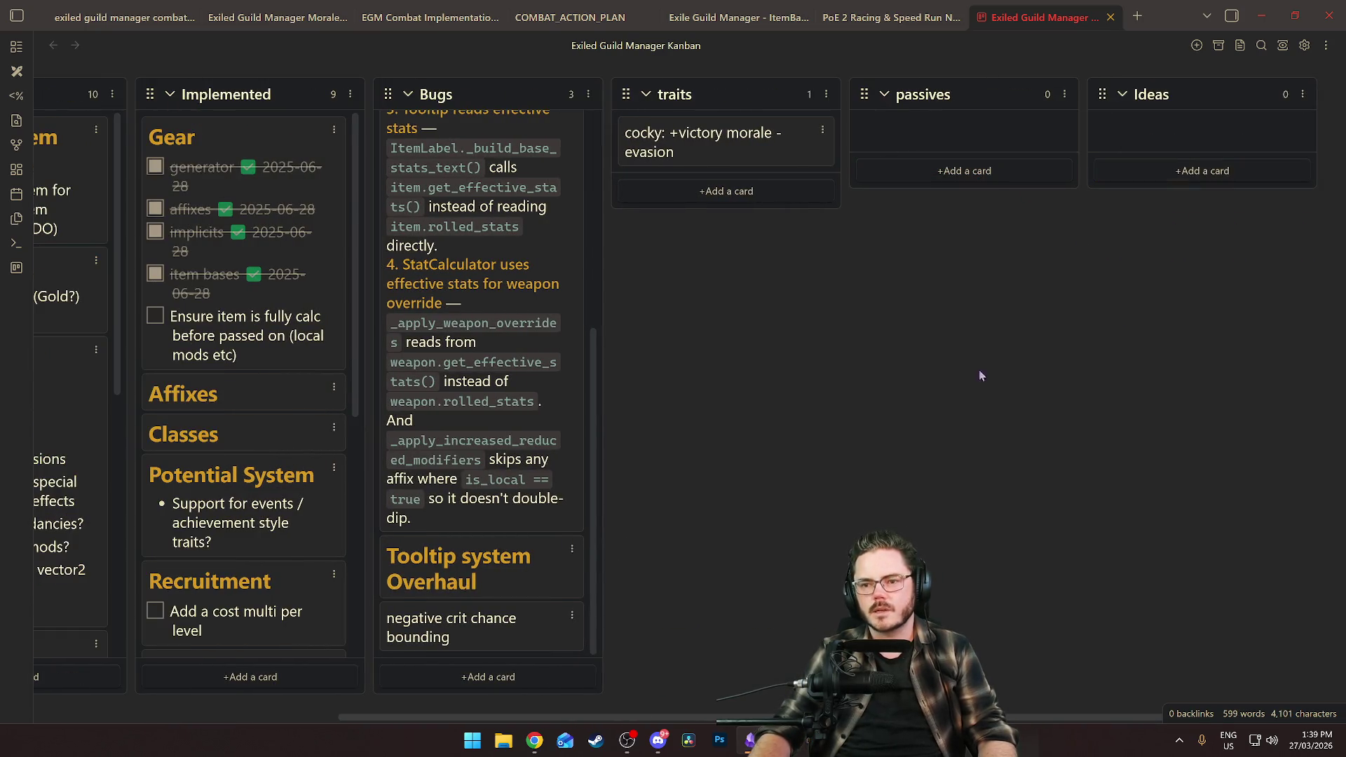
# Add a second 'Ideas' list and delete the stray untitled list.
pyautogui.click(1202, 45)
pyautogui.write('Ideas')
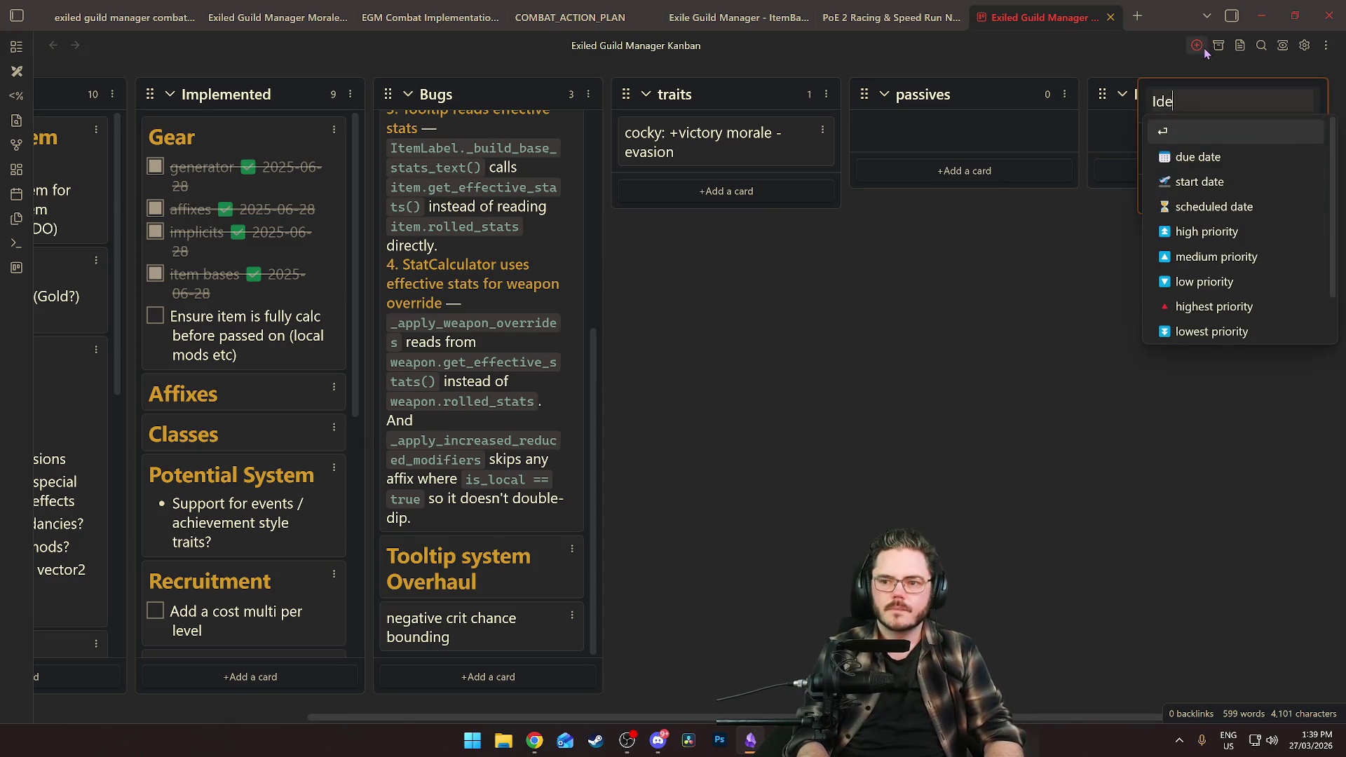
pyautogui.press('Return')
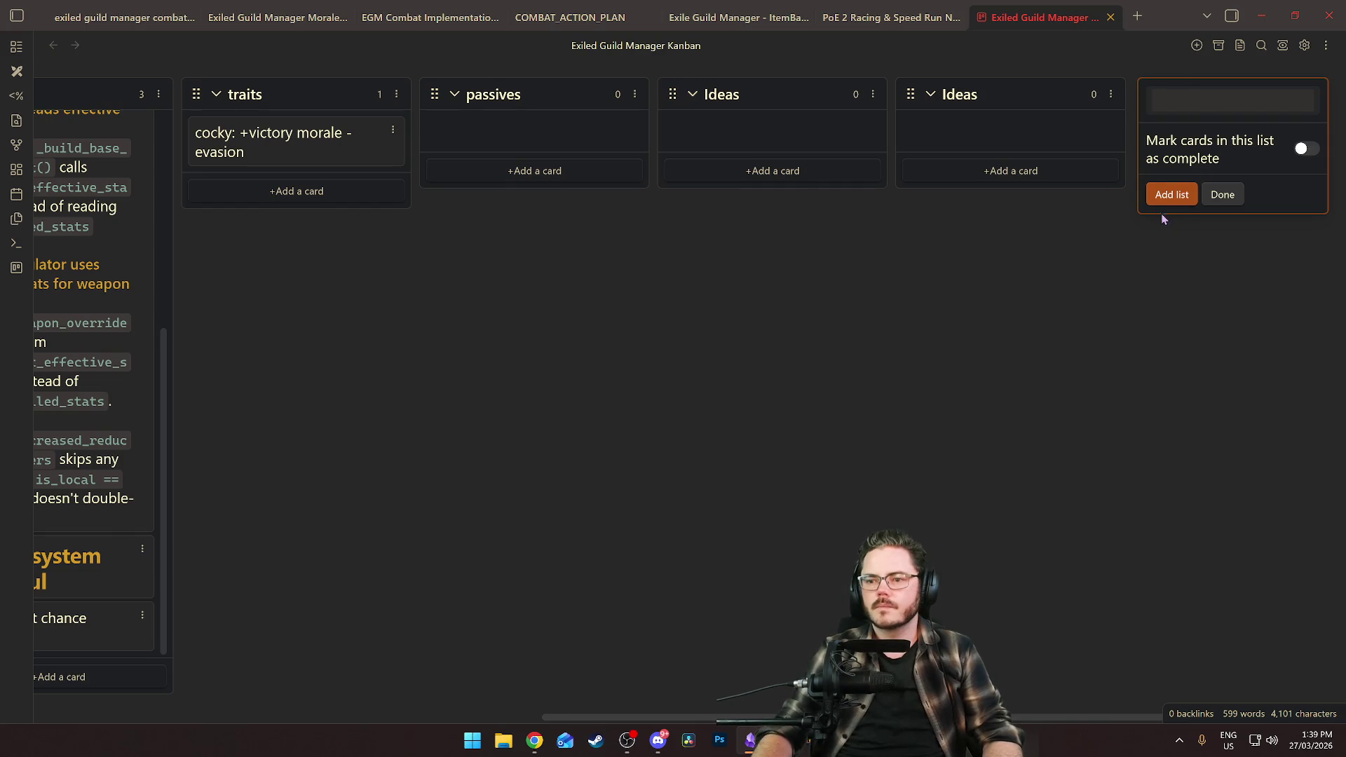
pyautogui.click(1163, 196)
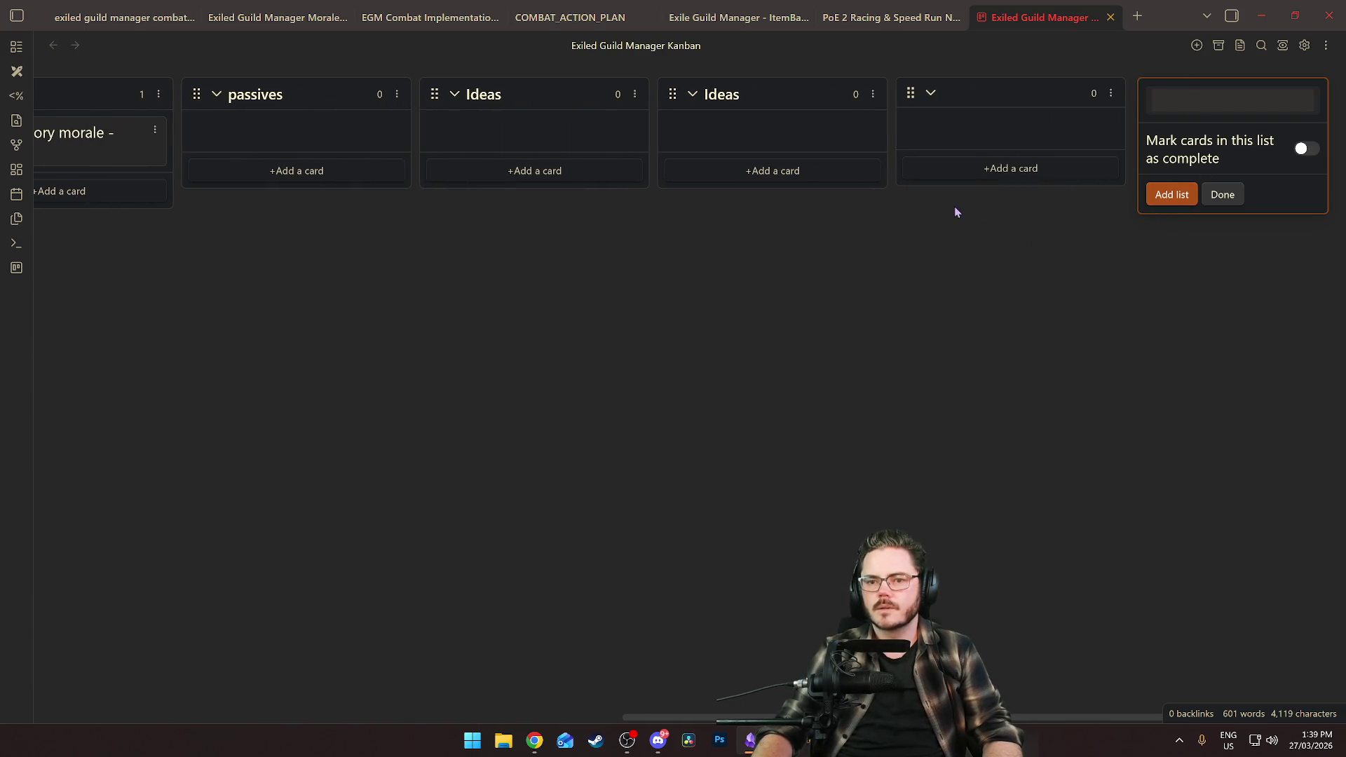
pyautogui.click(1229, 202)
pyautogui.click(1303, 93)
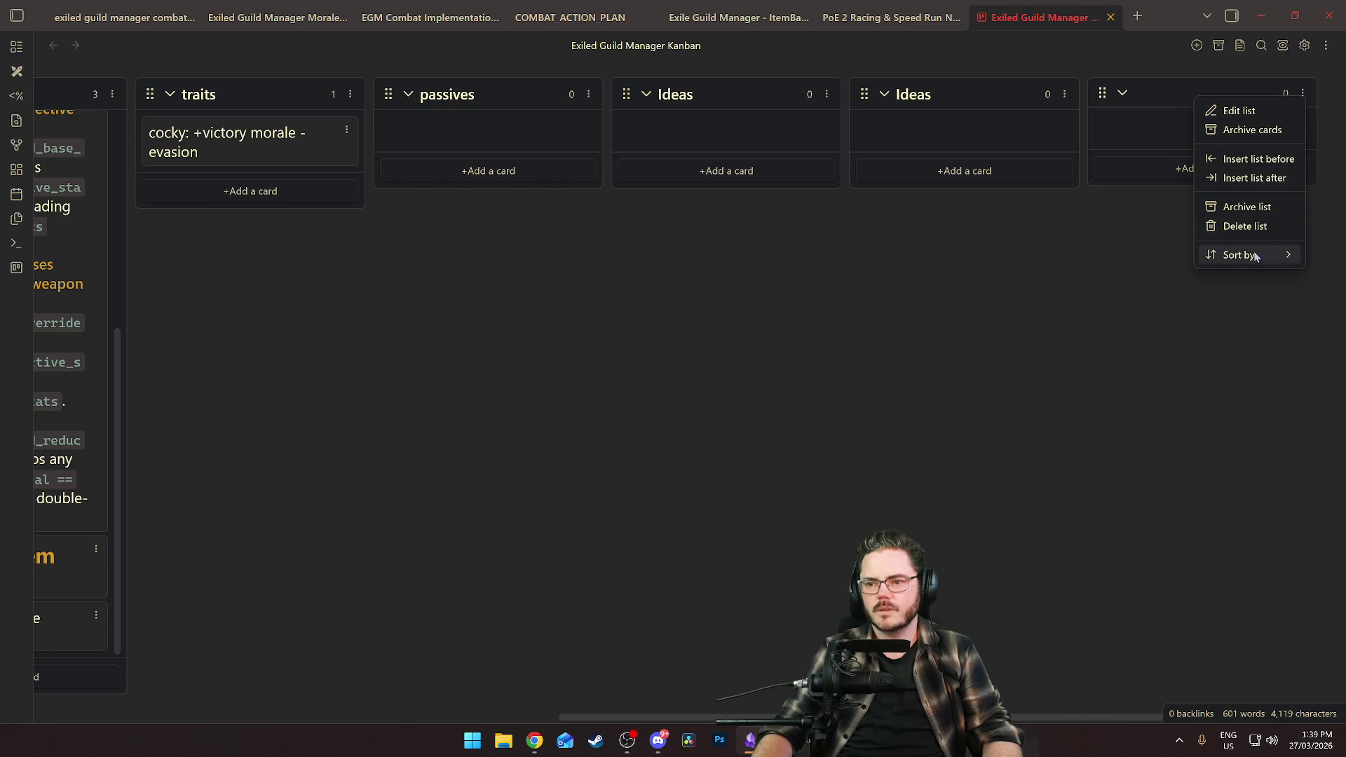
pyautogui.click(1246, 226)
# Add the card 'Rhoa Idea: Target prio for charges so they dont all target the same thing.' to Ideas.
pyautogui.click(1187, 172)
pyautogui.write('Rho')
pyautogui.write('a ')
pyautogui.write('Idea: Ta')
pyautogui.write('rget')
pyautogui.write('p')
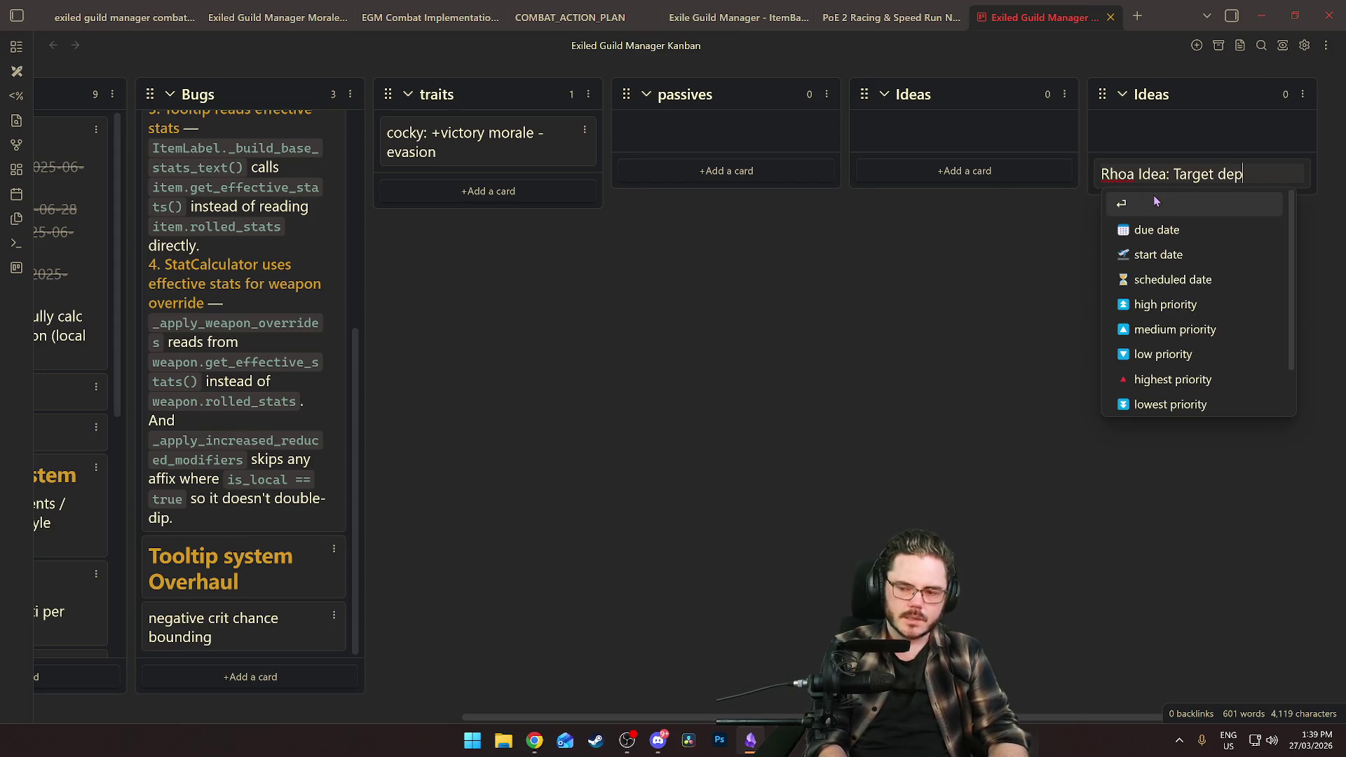
pyautogui.write('rio after')
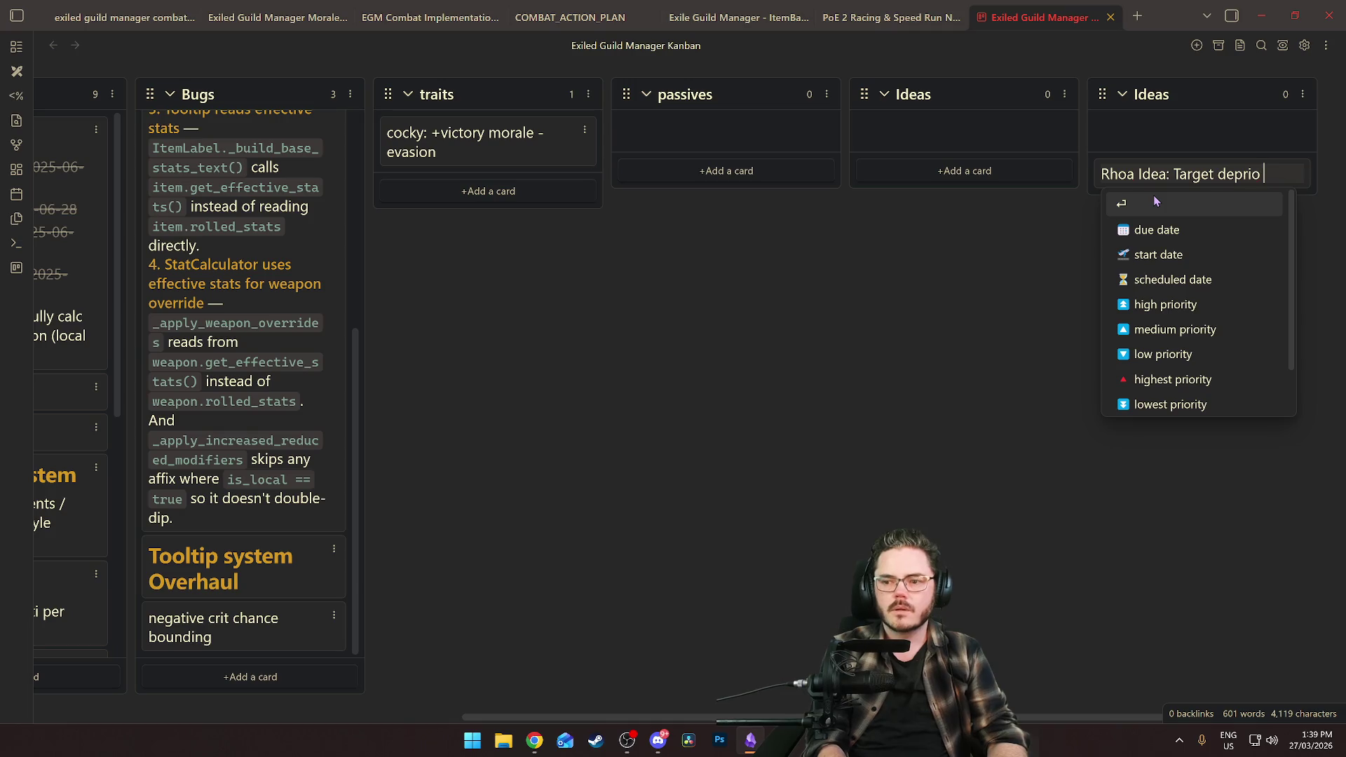
pyautogui.press('BackSpace')
pyautogui.press('BackSpace')
pyautogui.press('BackSpace')
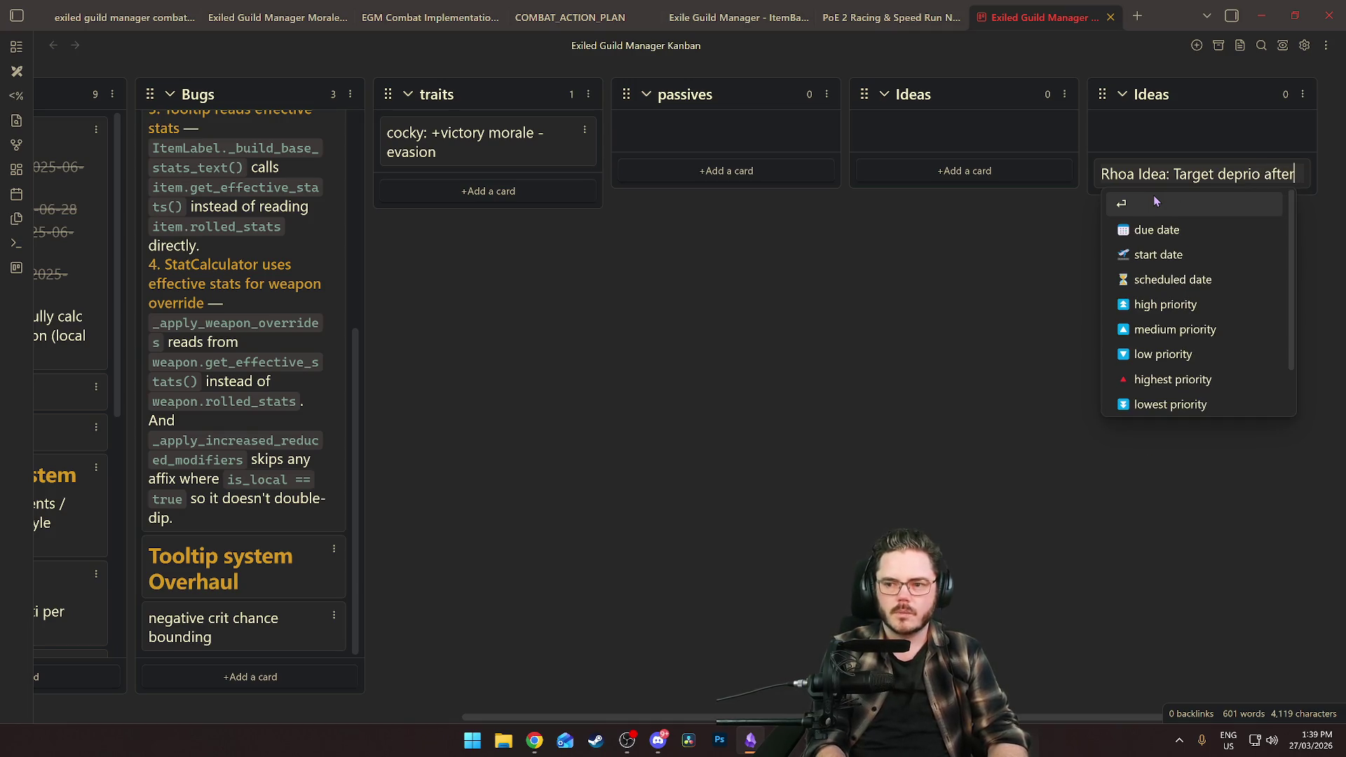
pyautogui.write('for charges so the')
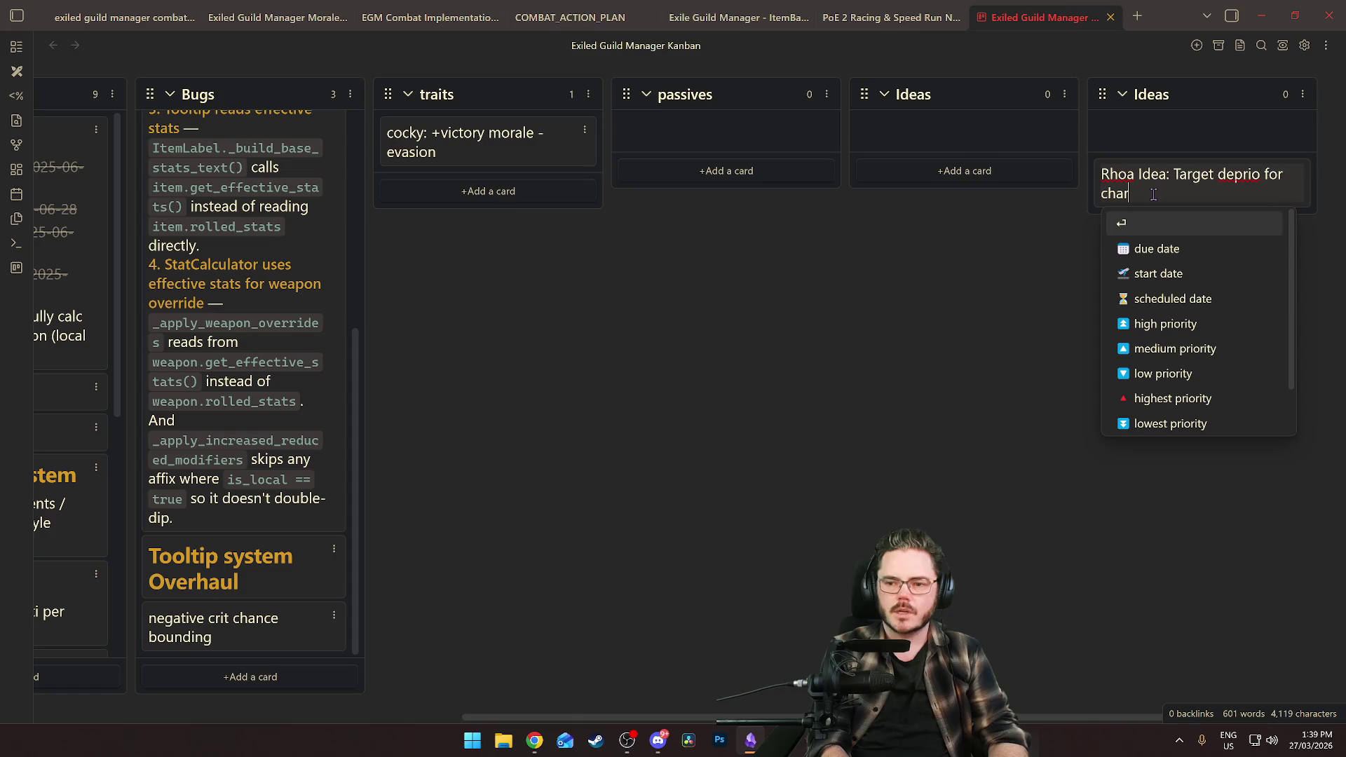
pyautogui.write('y don')
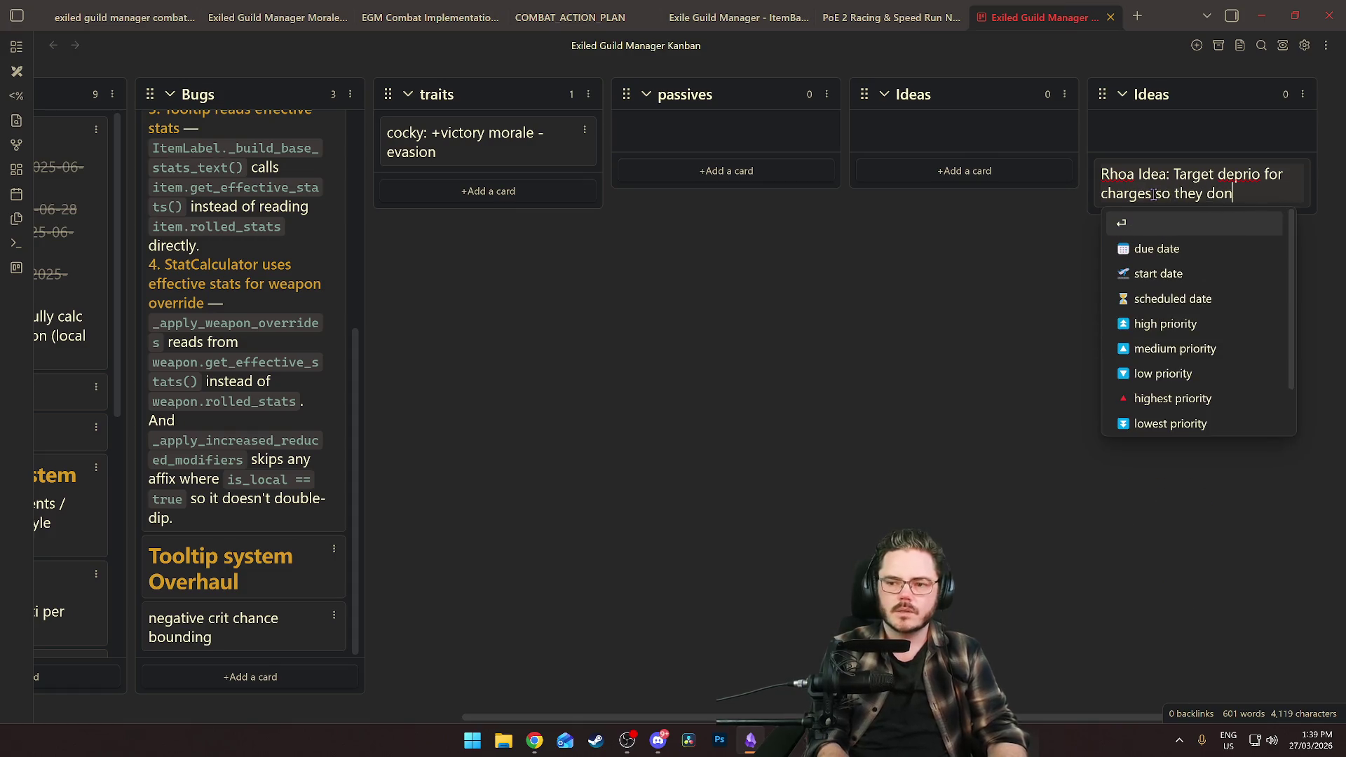
pyautogui.write('t all target th')
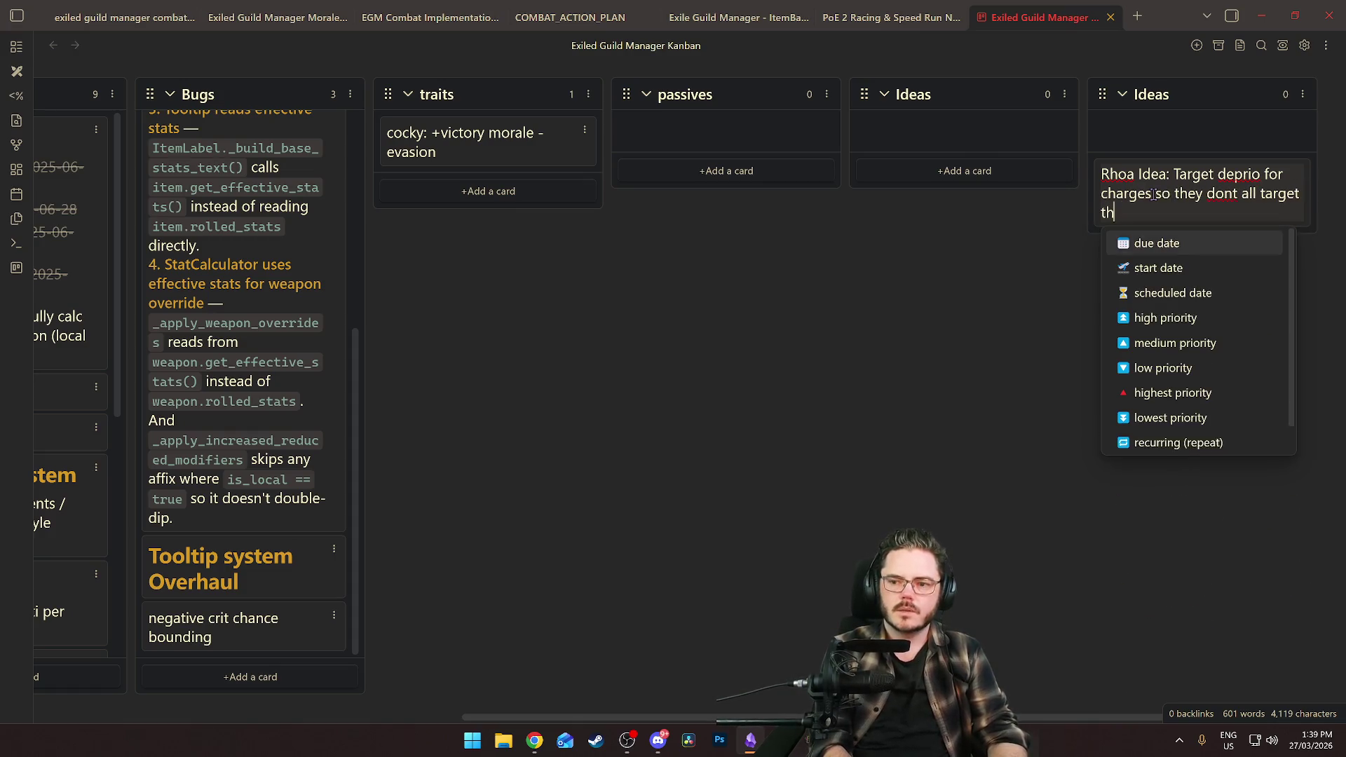
pyautogui.write('e same thing.')
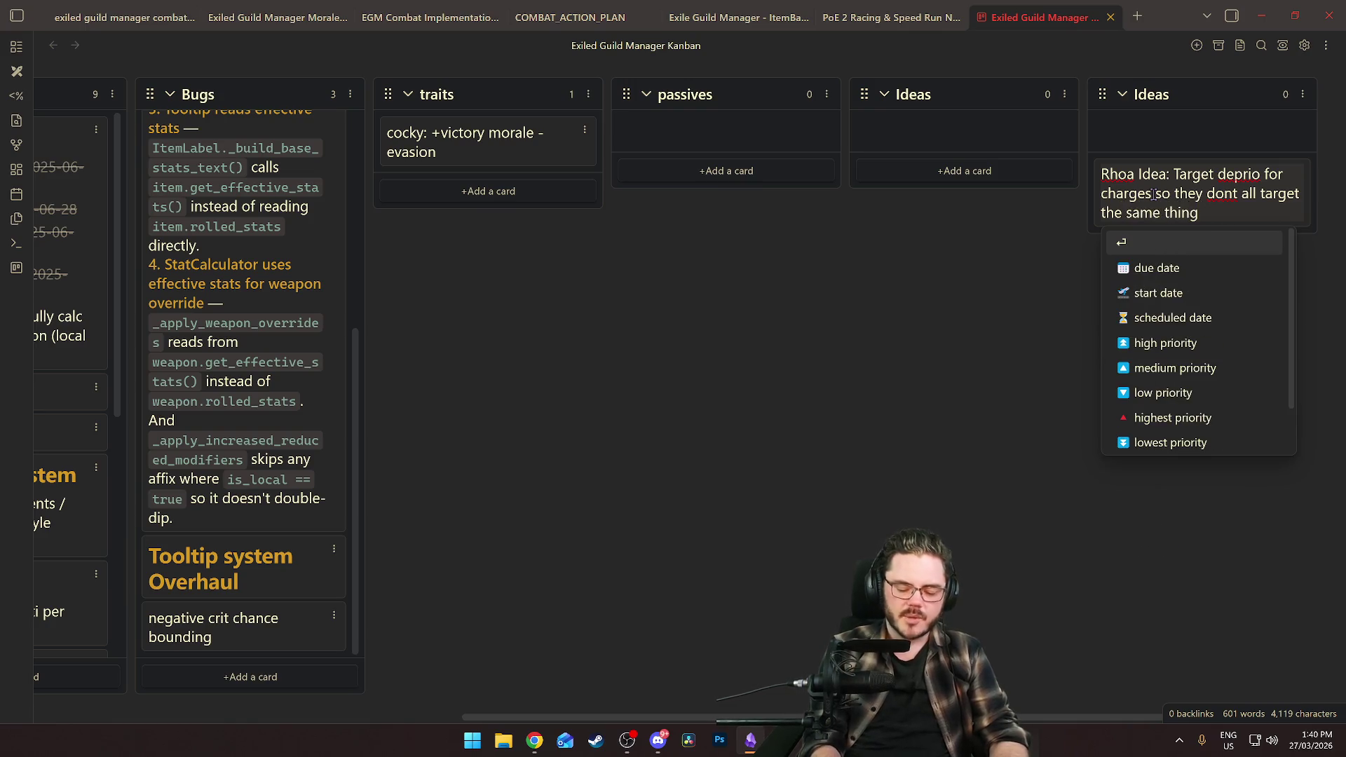
pyautogui.press('Return')
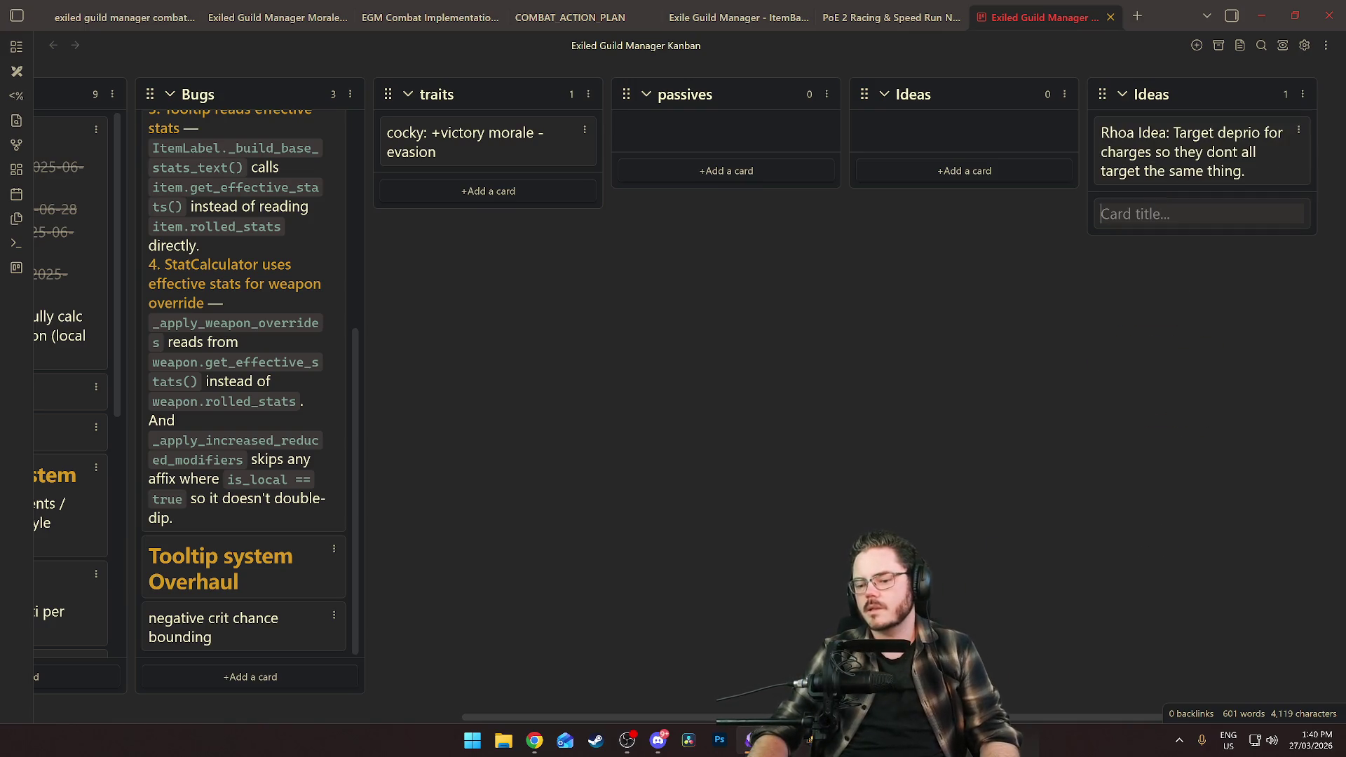
pyautogui.press('Escape')
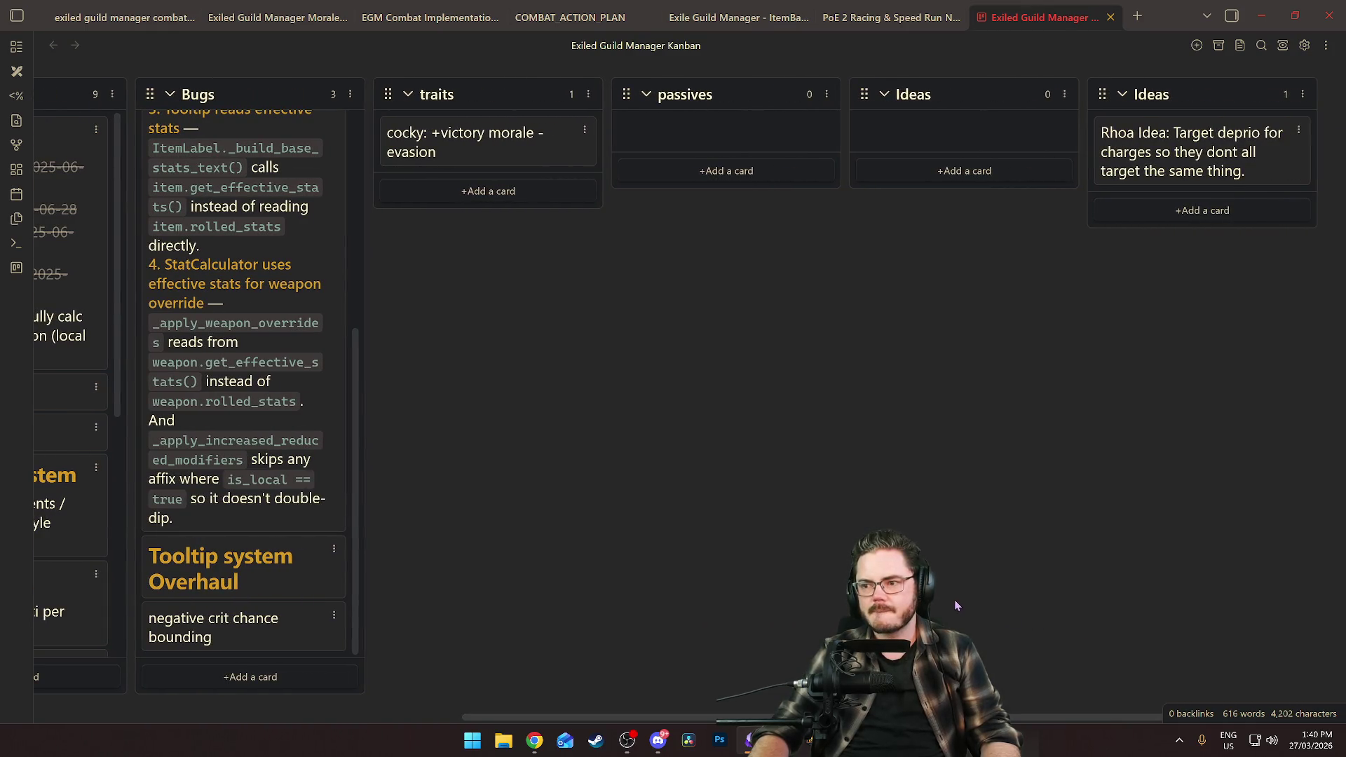
# Scroll the board back left and return to Godot with Alt+Tab.
pyautogui.hscroll(-8, 957, 561)
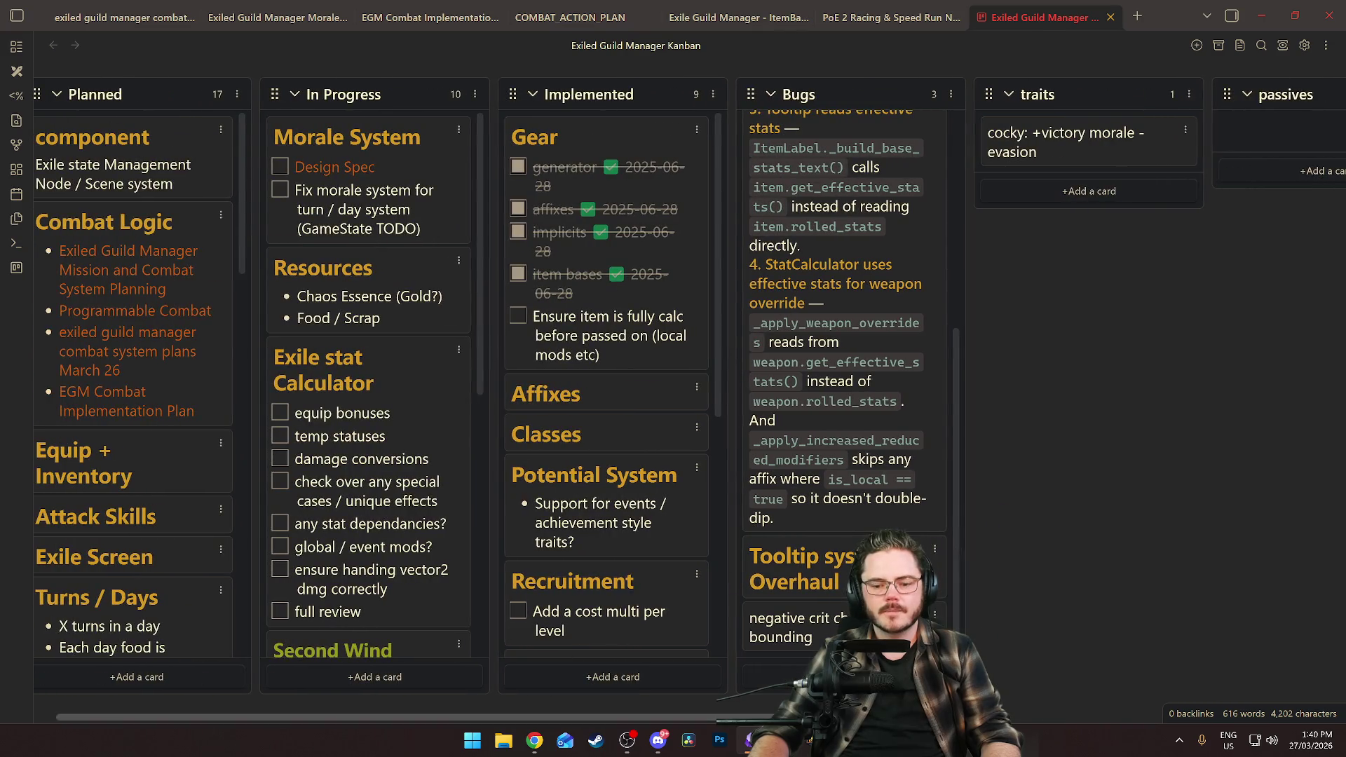
pyautogui.hscroll(-1, 960, 534)
pyautogui.hotkey('alt', 'Tab')
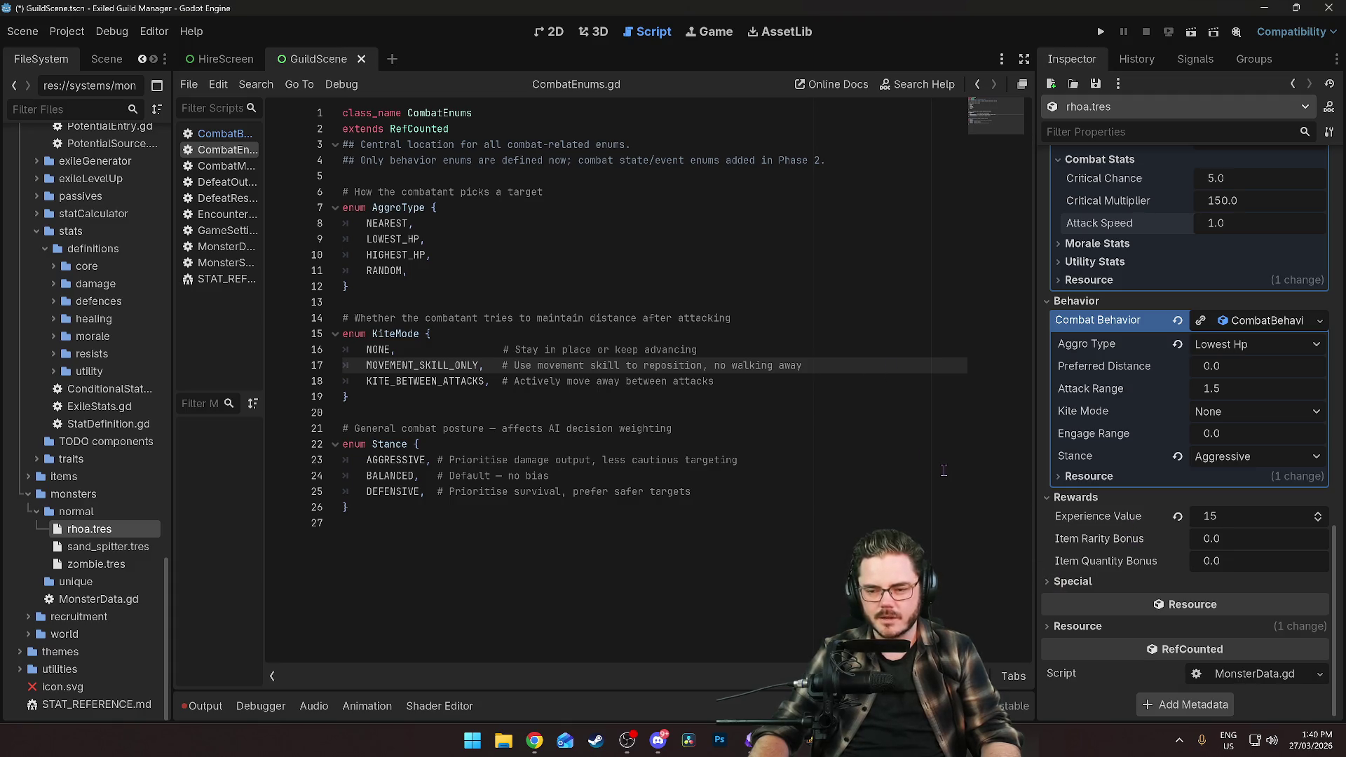
pyautogui.scroll(10, 1132, 460)
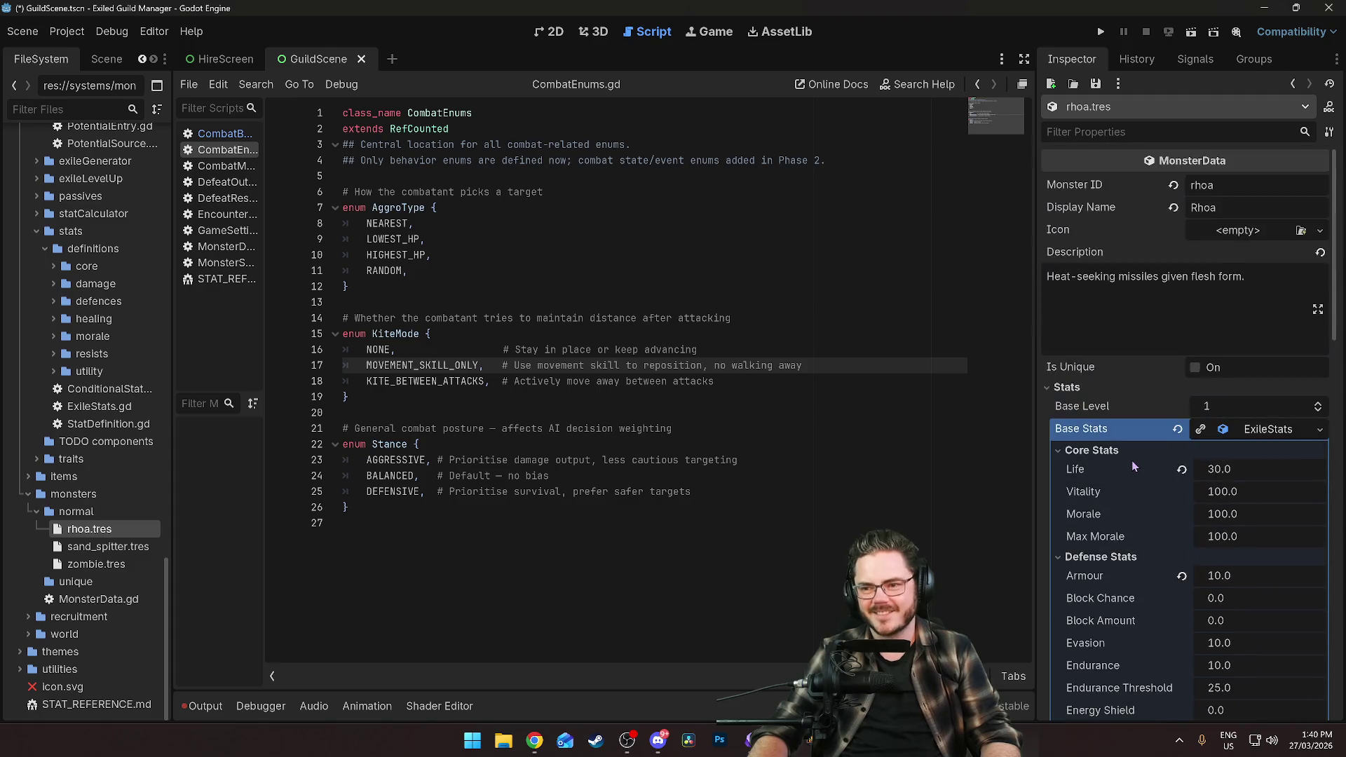
pyautogui.scroll(-10, 1132, 465)
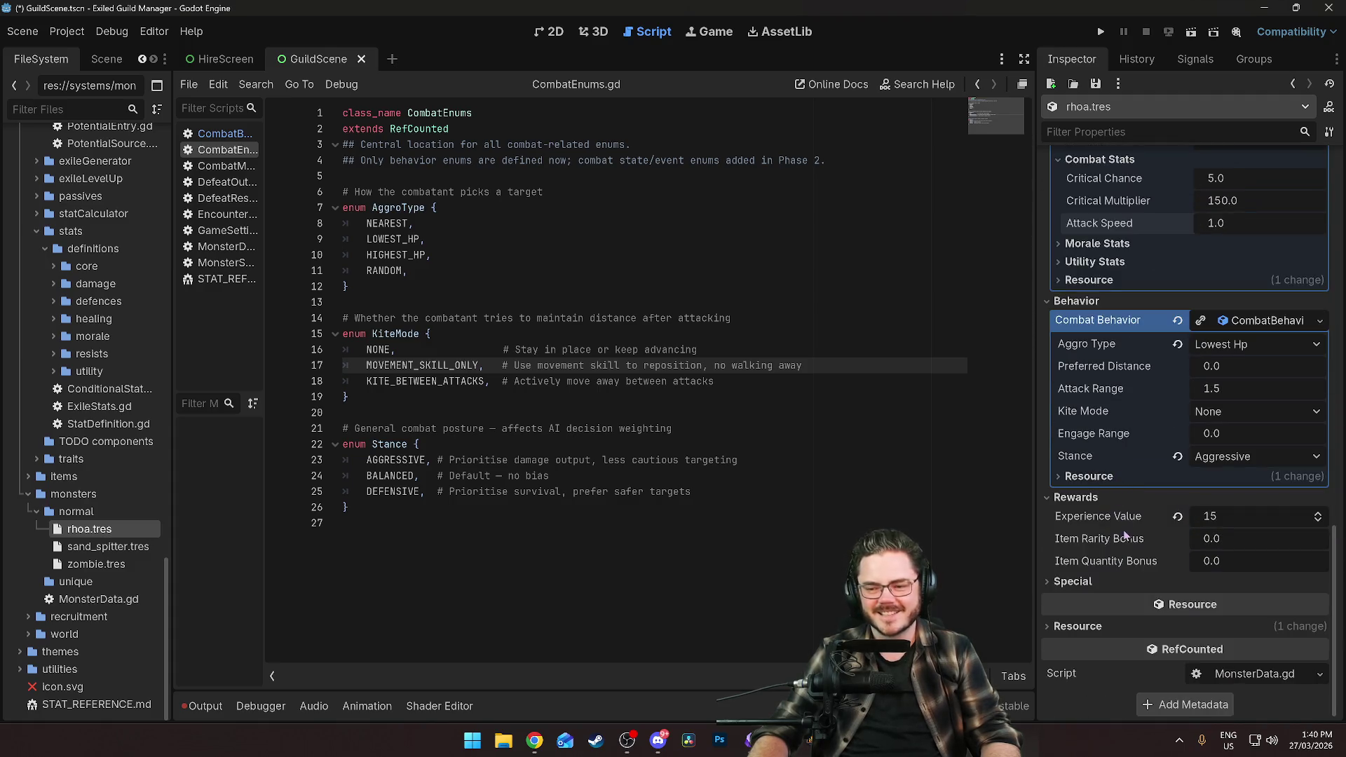
pyautogui.click(98, 565)
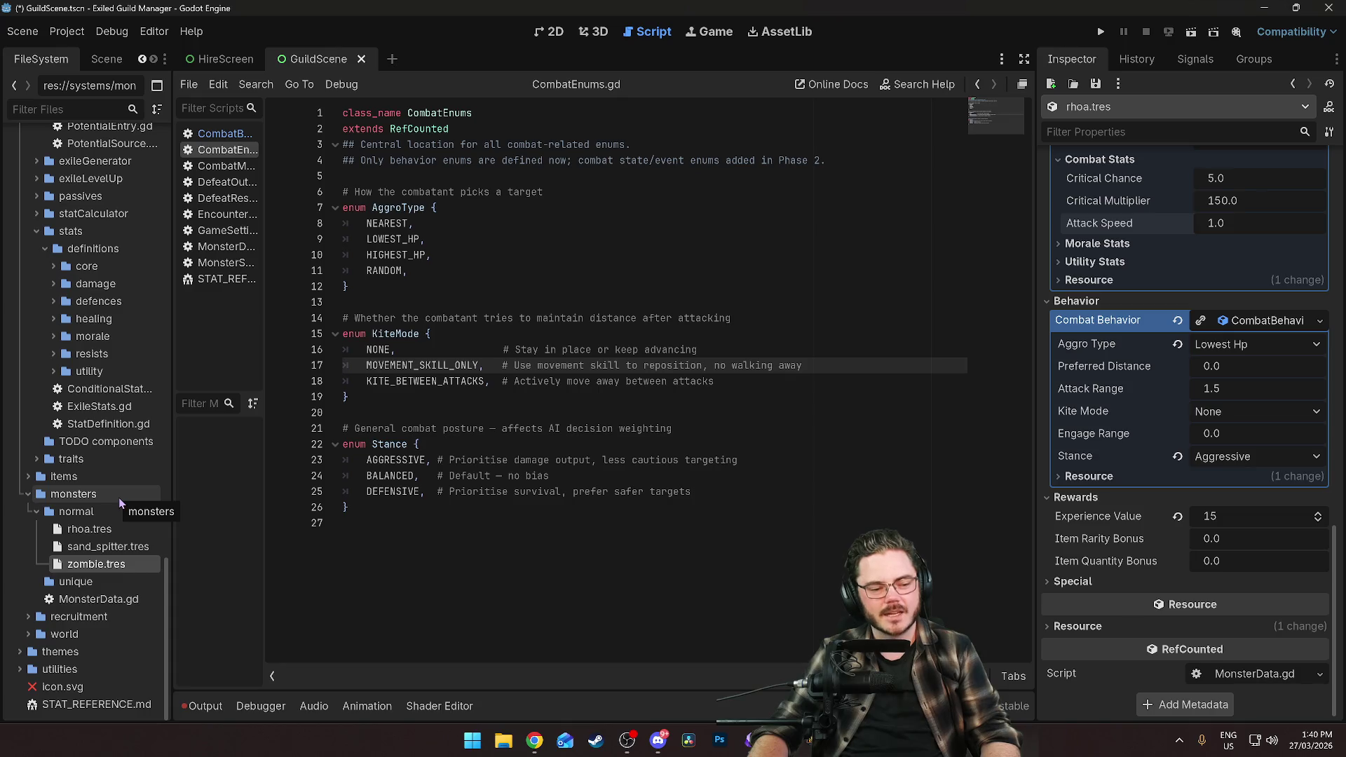
pyautogui.click(507, 578)
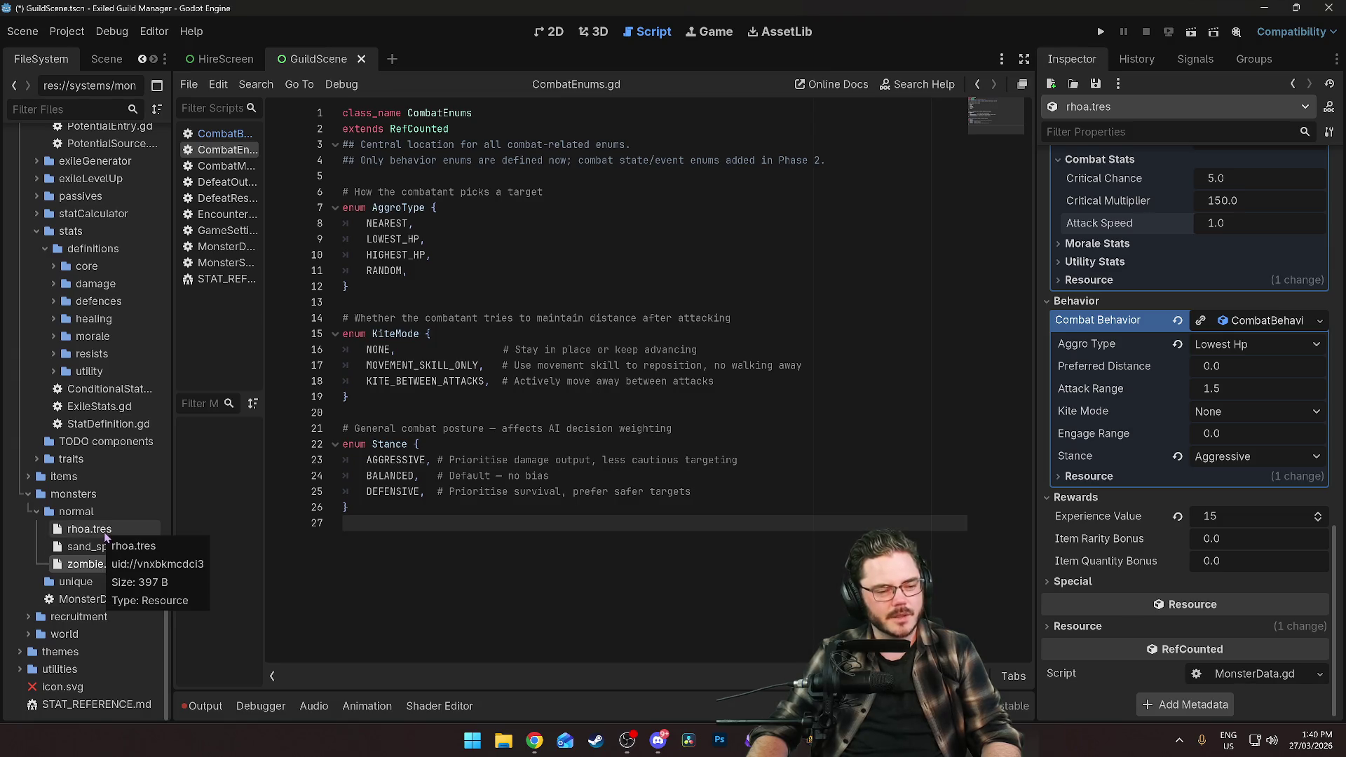
# Create a blank MonsterData resource in monsters/unique, saved as grandaddy_crab.tres, and expand the folder.
pyautogui.rightClick(101, 584)
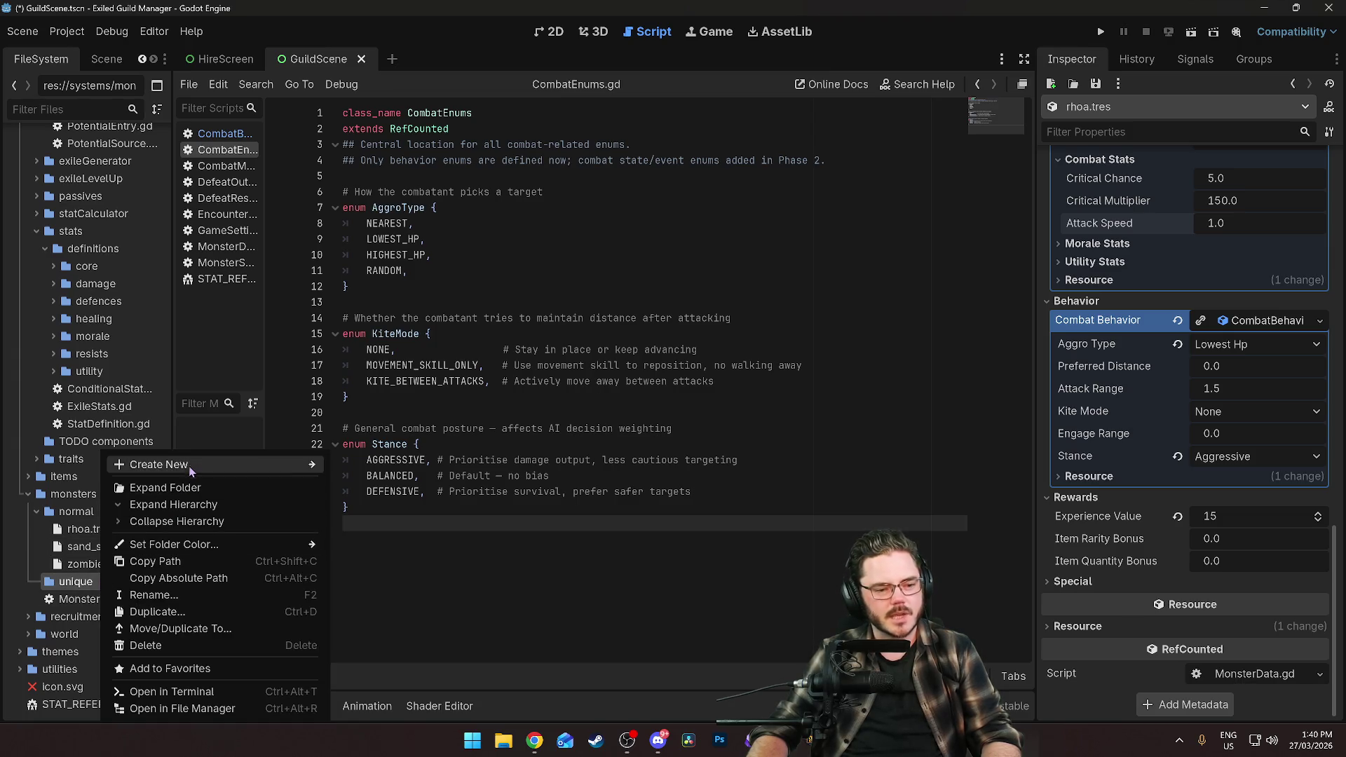
pyautogui.moveTo(190, 467)
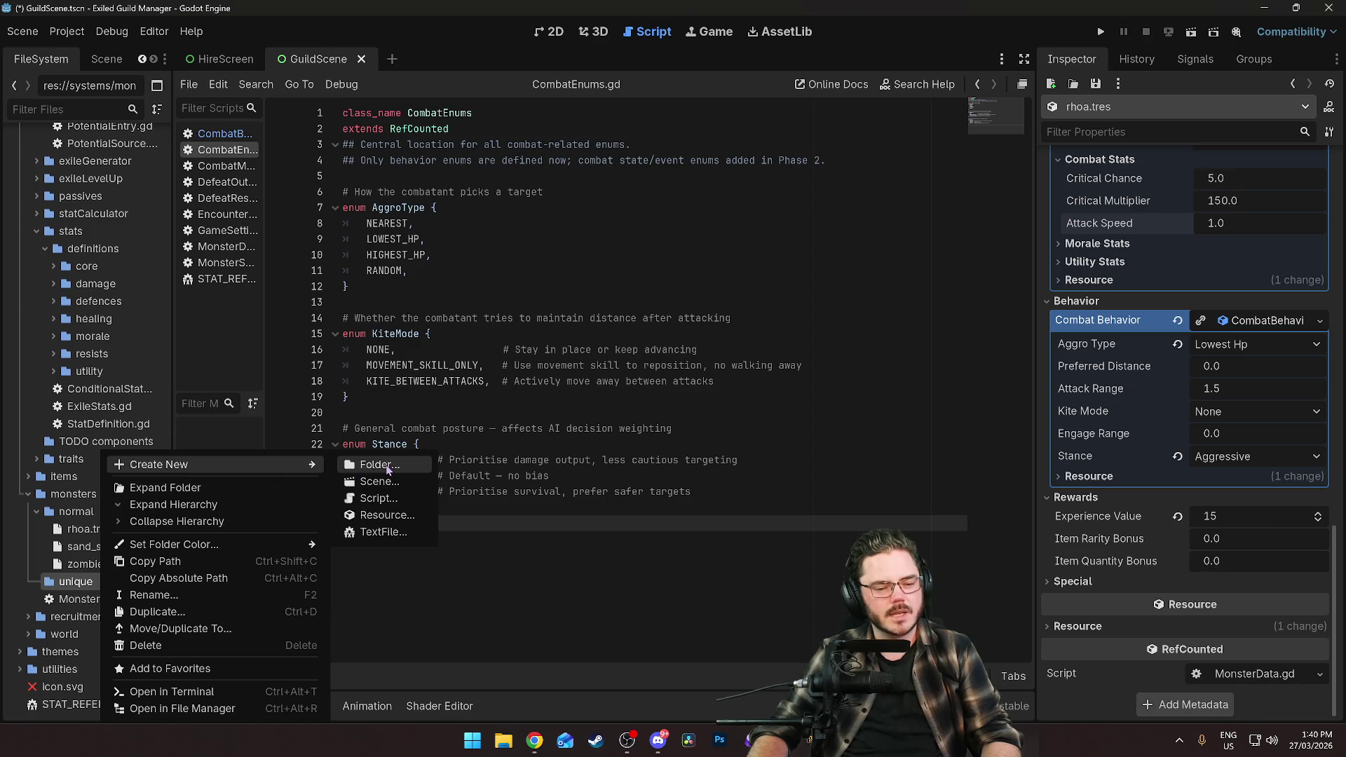
pyautogui.click(389, 516)
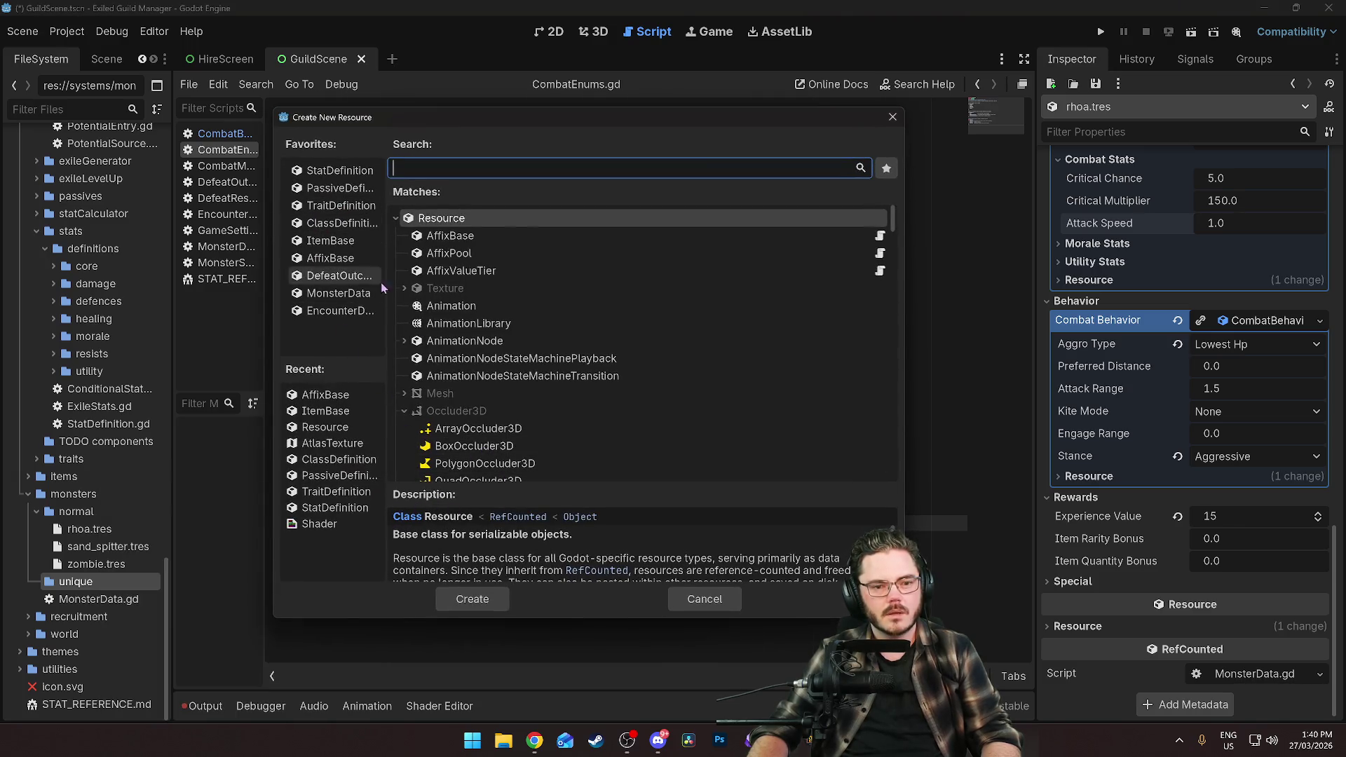
pyautogui.doubleClick(340, 294)
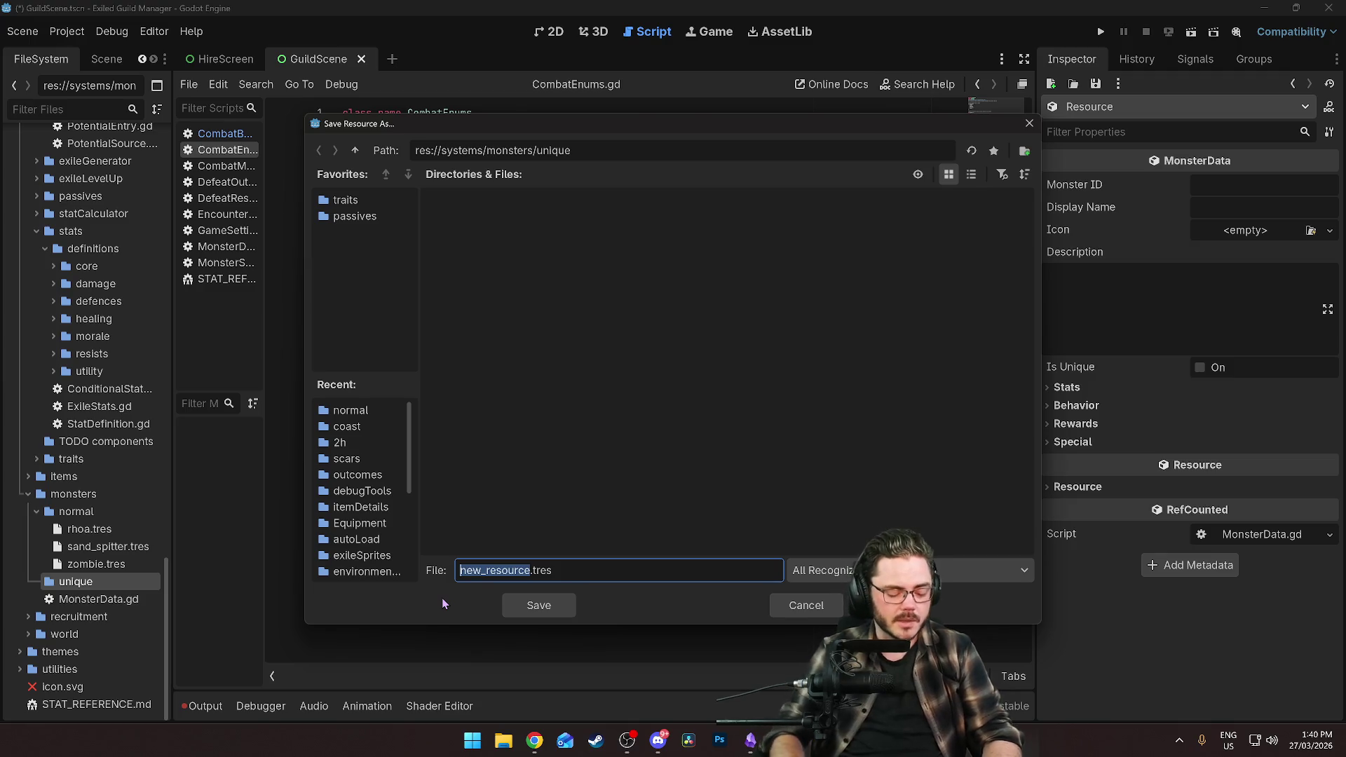
pyautogui.write('grandadd')
pyautogui.write('y_orc')
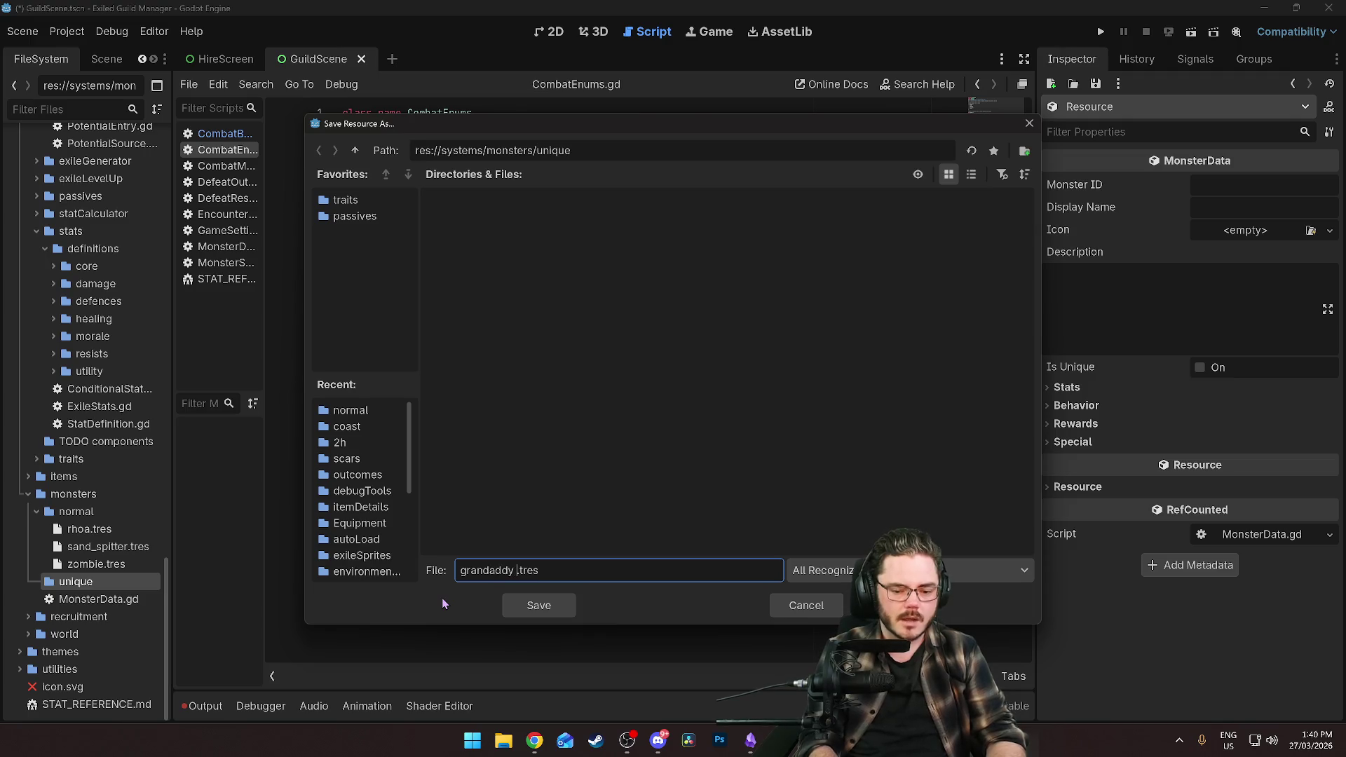
pyautogui.press('Return')
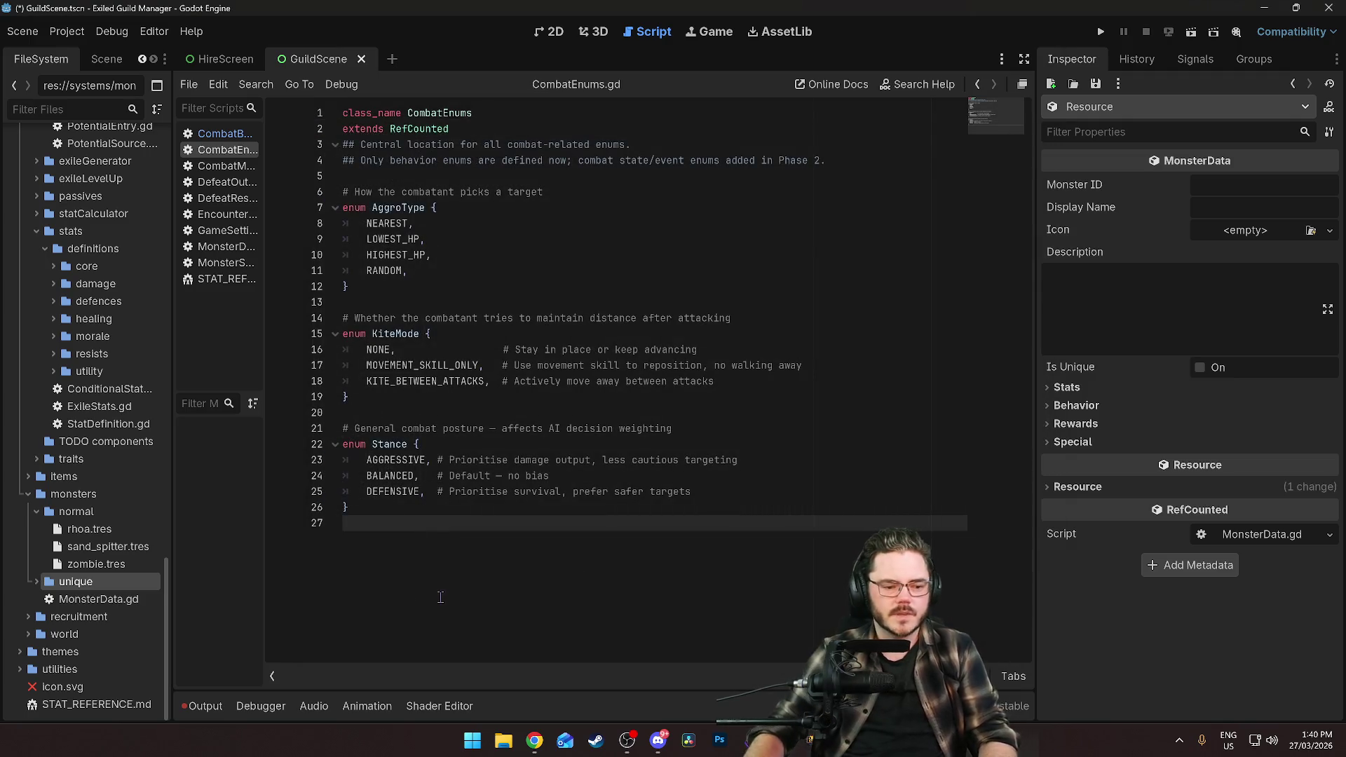
pyautogui.click(39, 587)
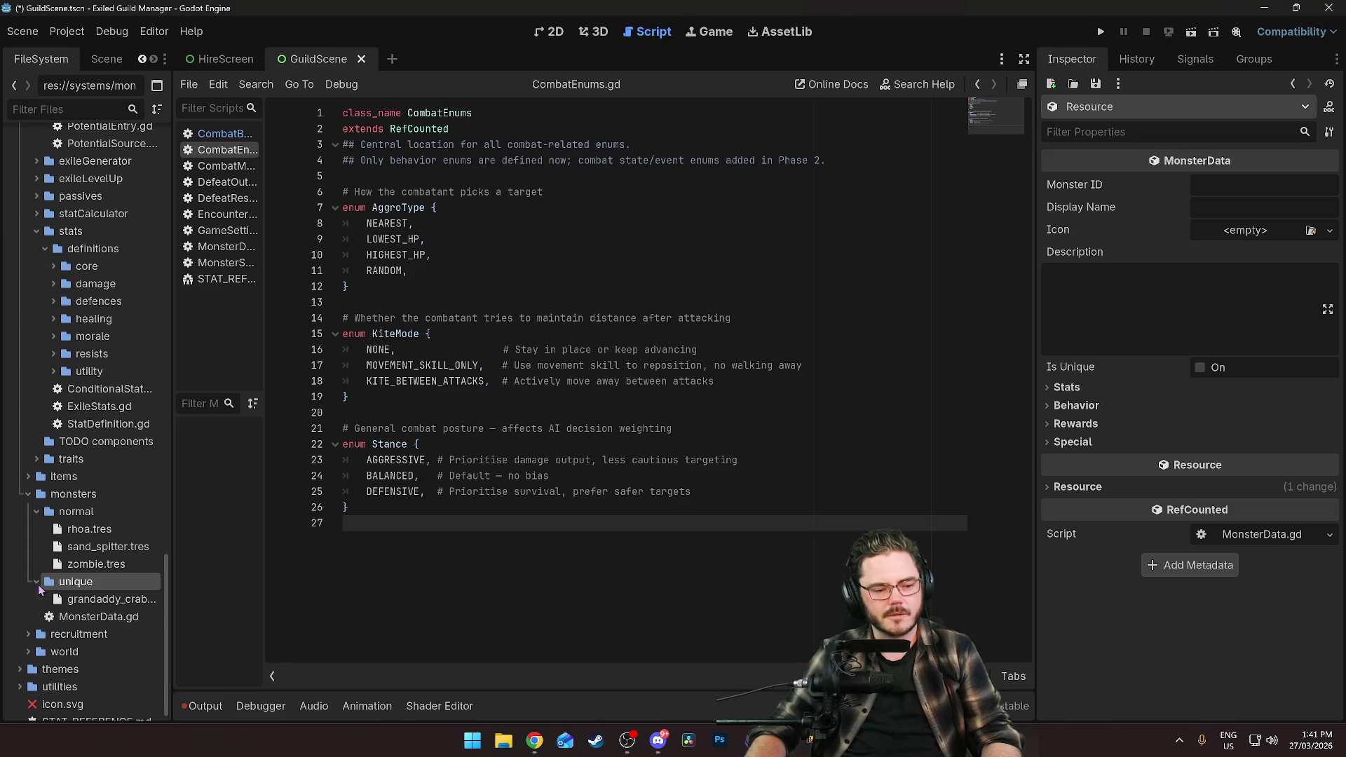
# Set grandaddy_crab's Monster ID to grandaddy_crab and Display Name to Grandaddy Crab.
pyautogui.click(70, 598)
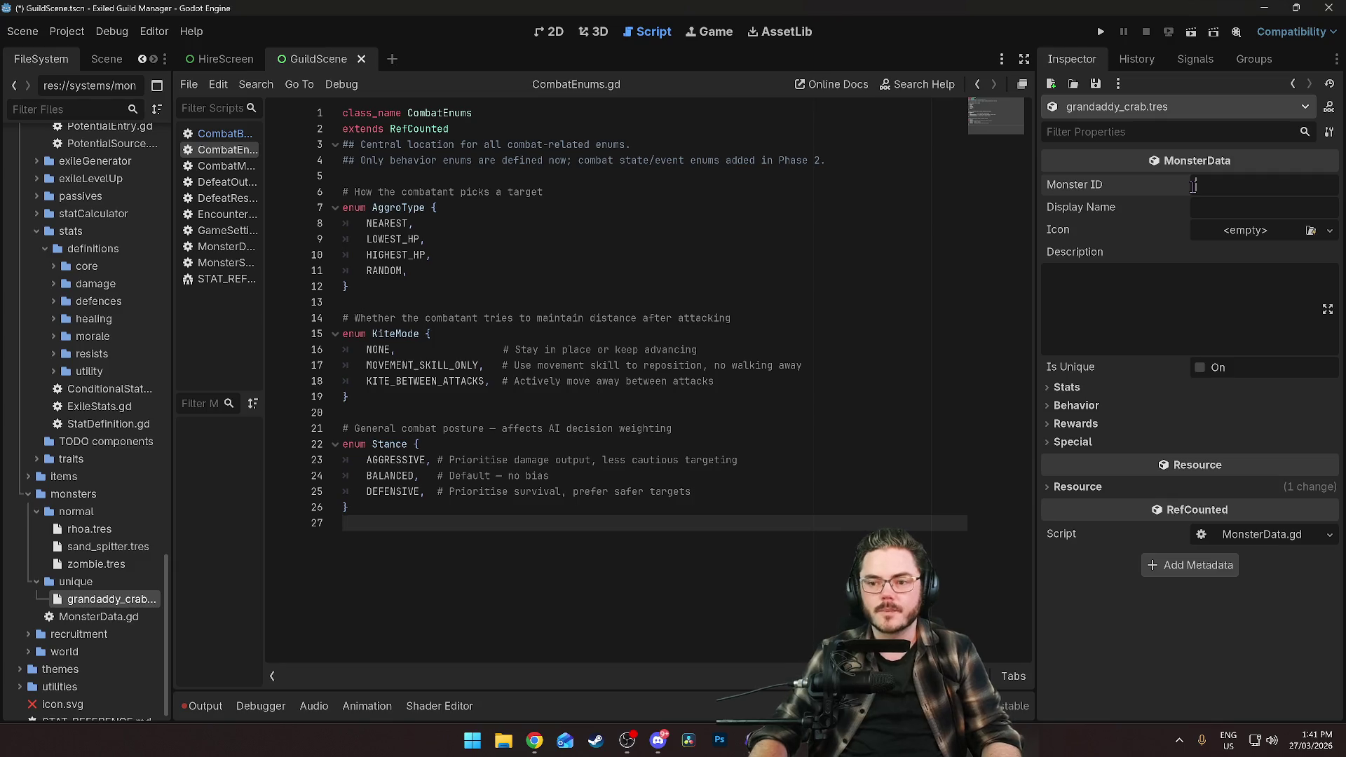
pyautogui.write('grand')
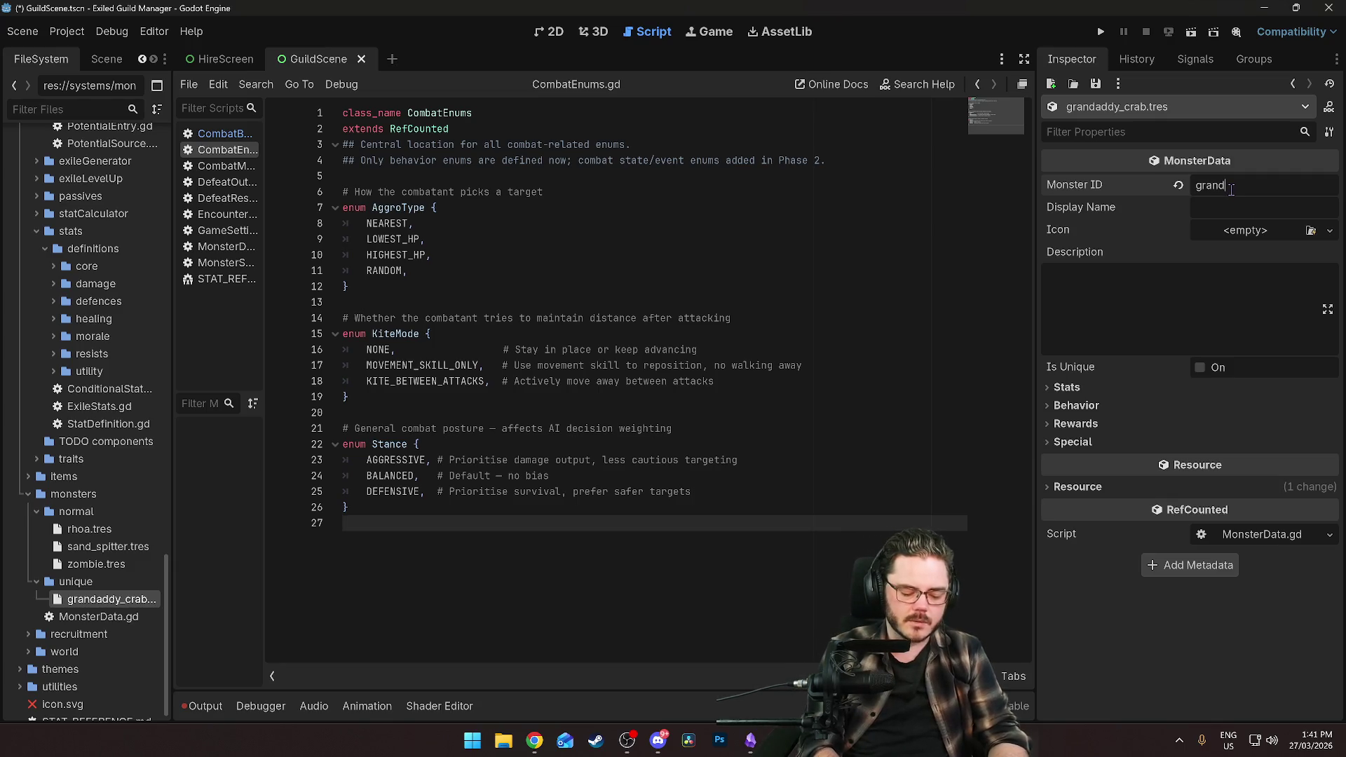
pyautogui.write('addy_crab')
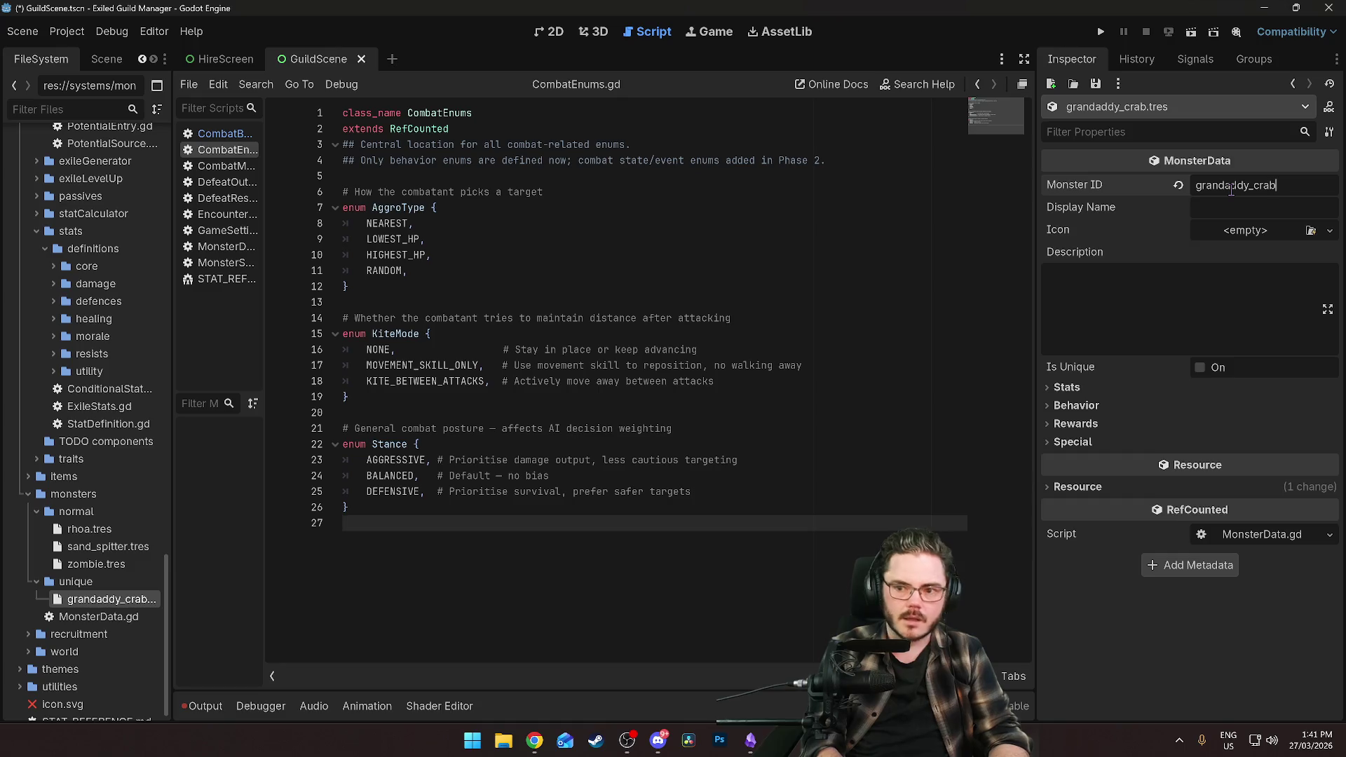
pyautogui.click(1229, 209)
pyautogui.write('Gra')
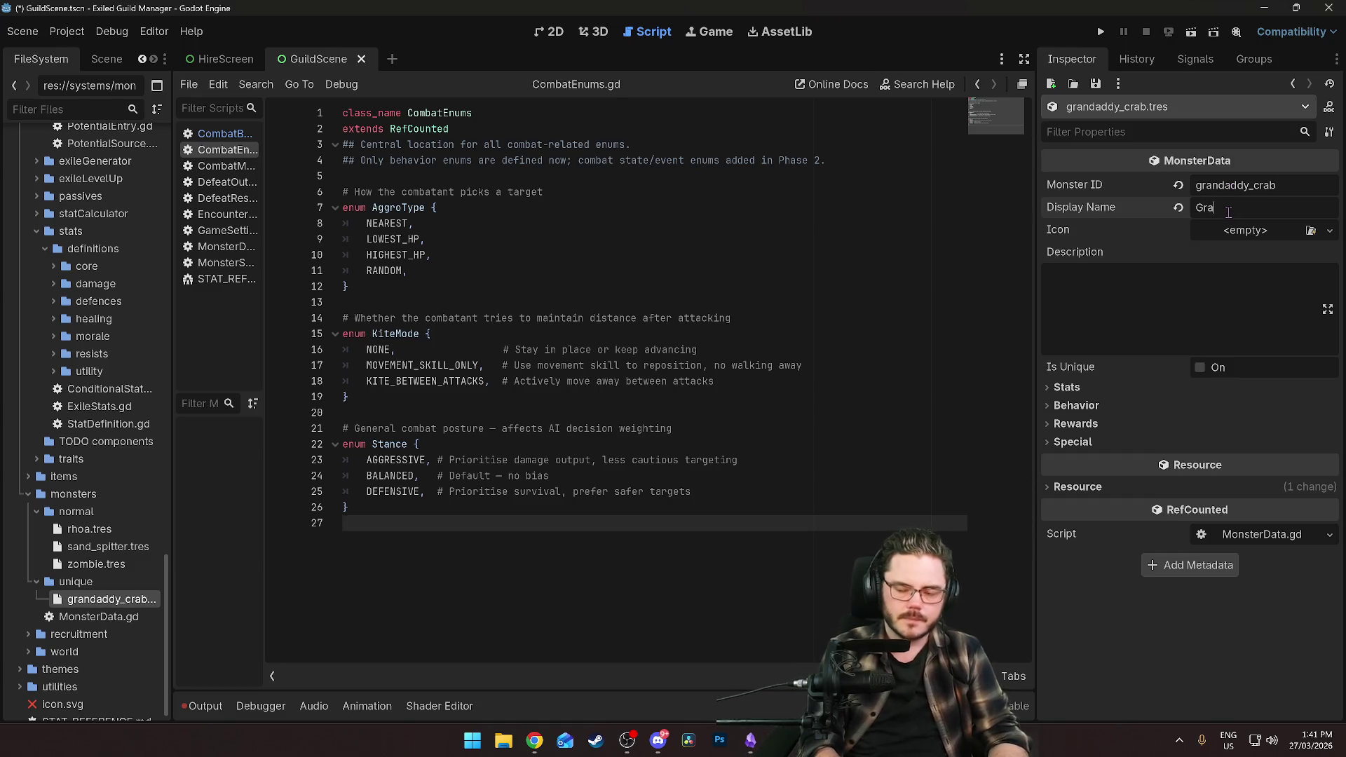
pyautogui.write('ndaddy Crab')
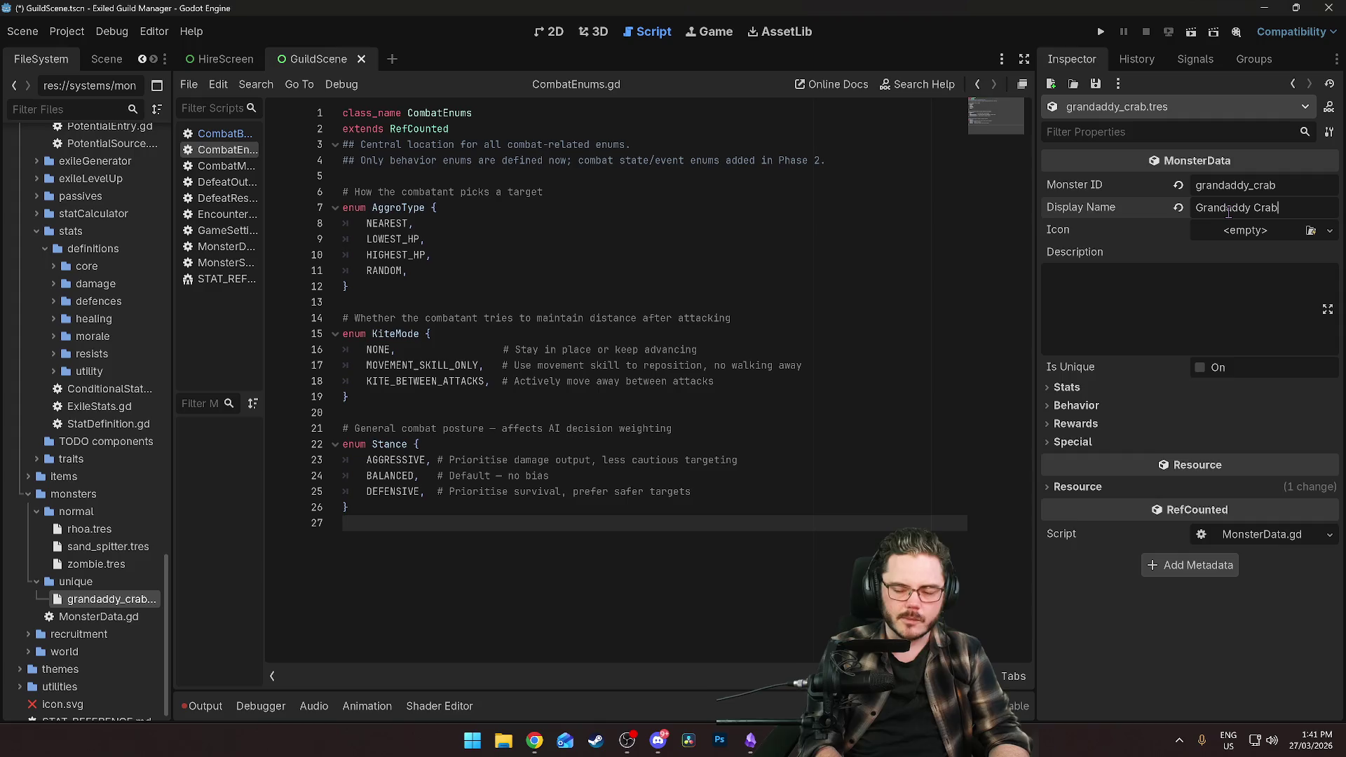
pyautogui.click(1150, 308)
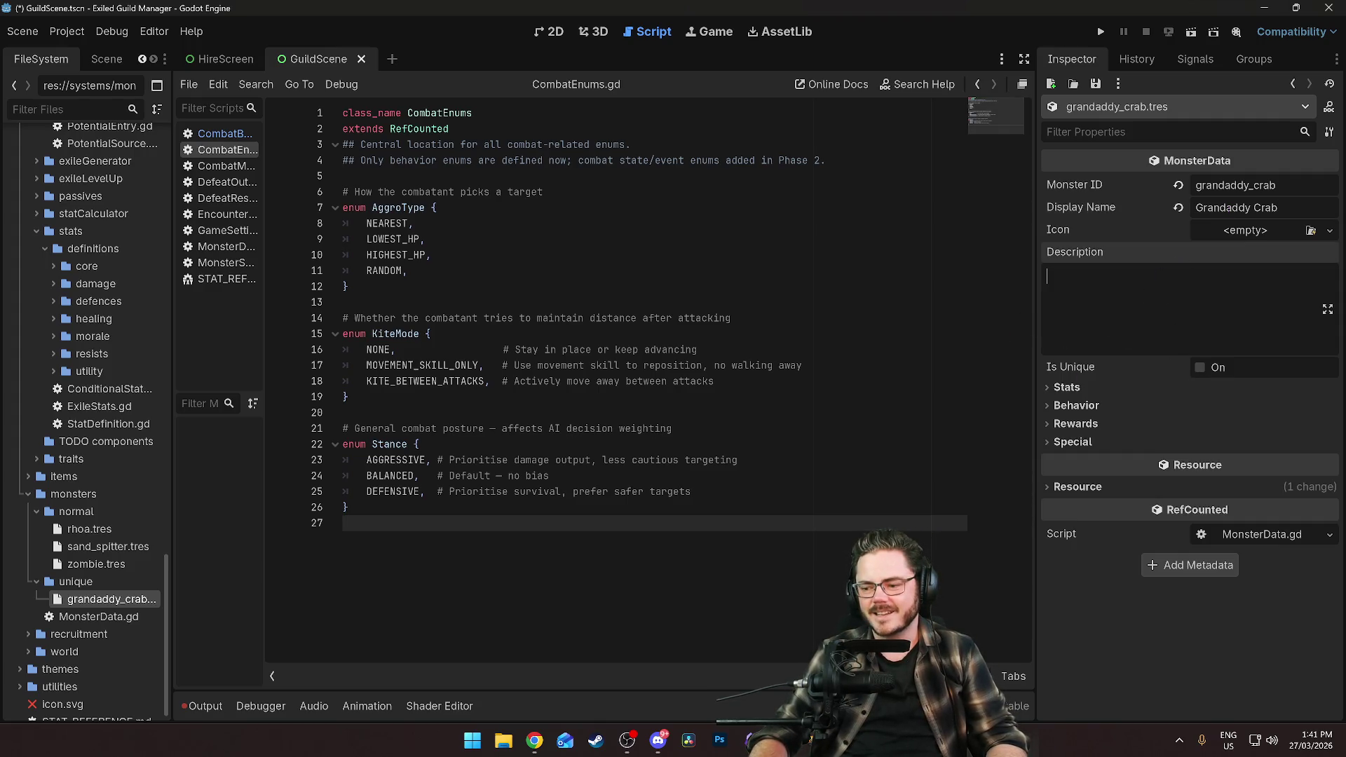
# Begin the description 'The crustacean pr…', then switch away from Godot to the browser.
pyautogui.press('super')
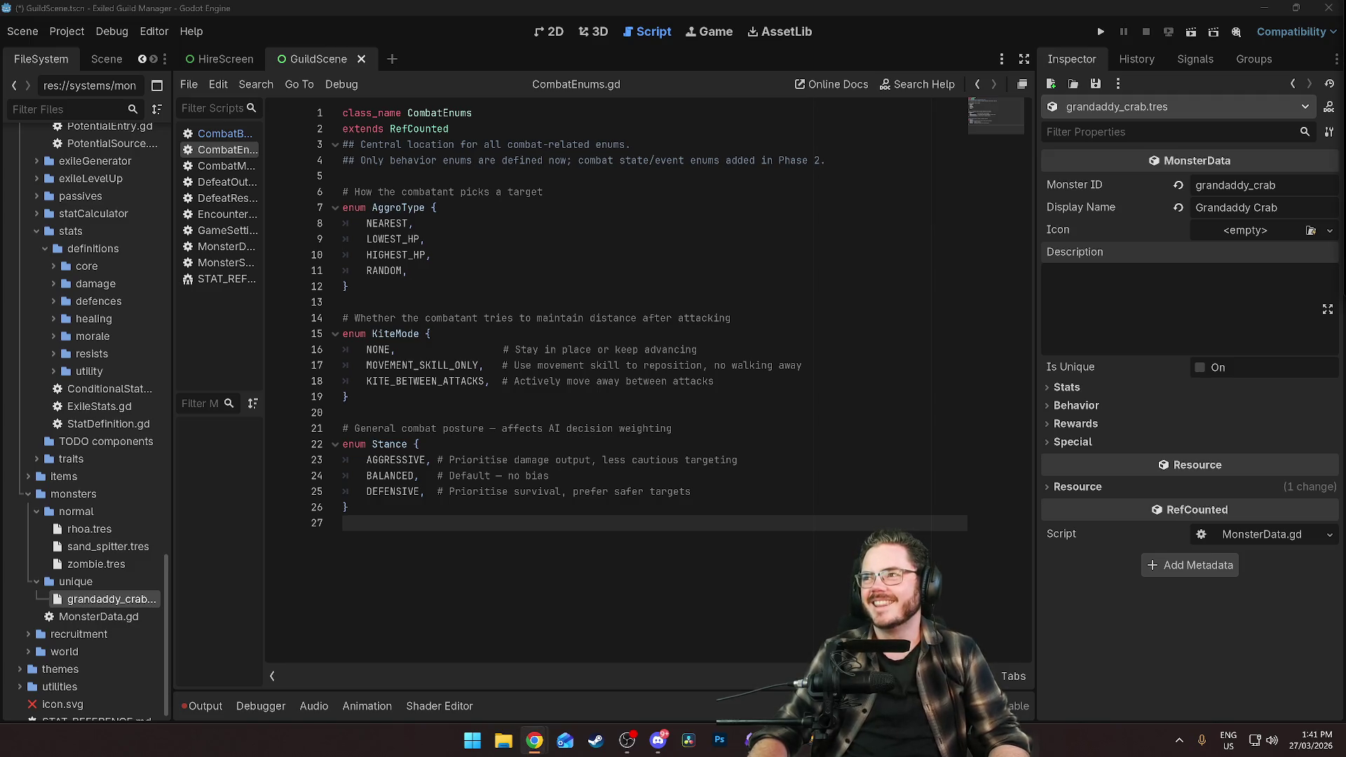
pyautogui.click(1115, 287)
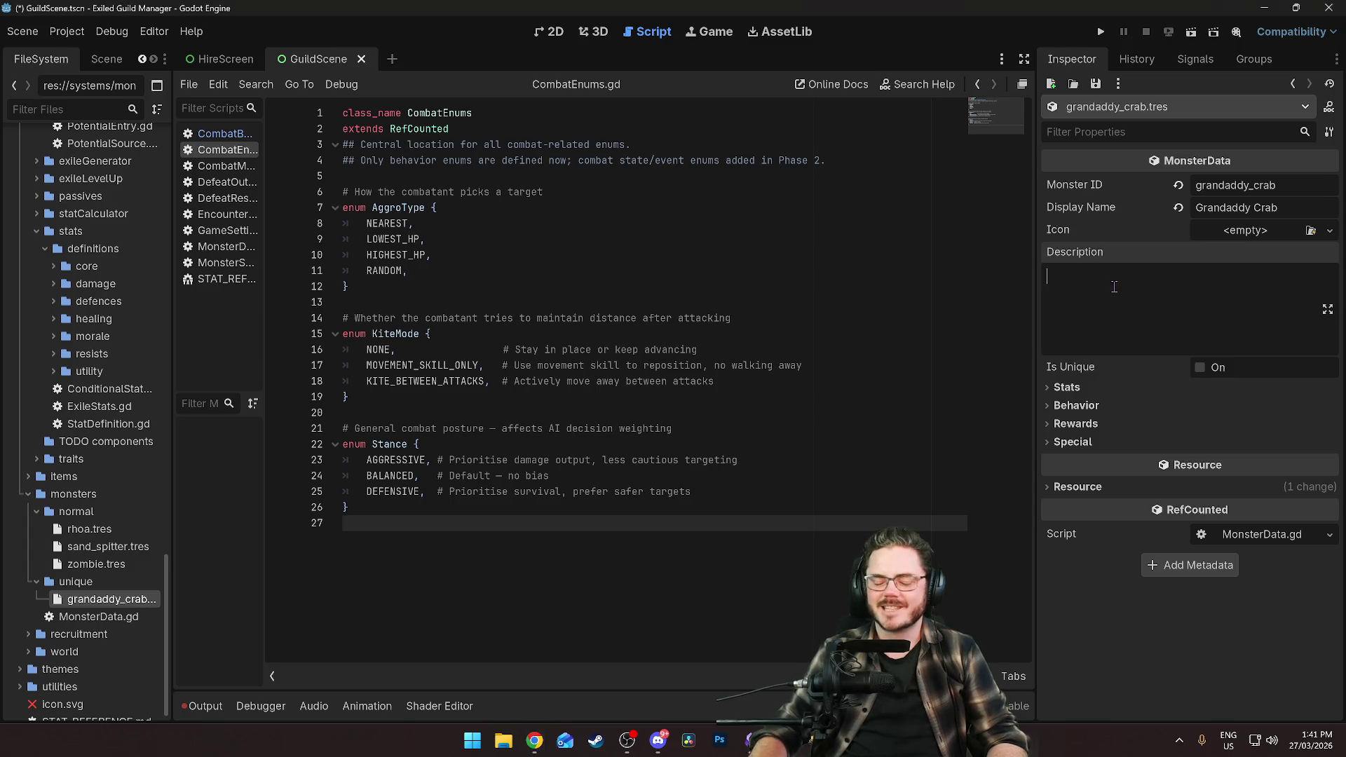
pyautogui.write('The crustacean')
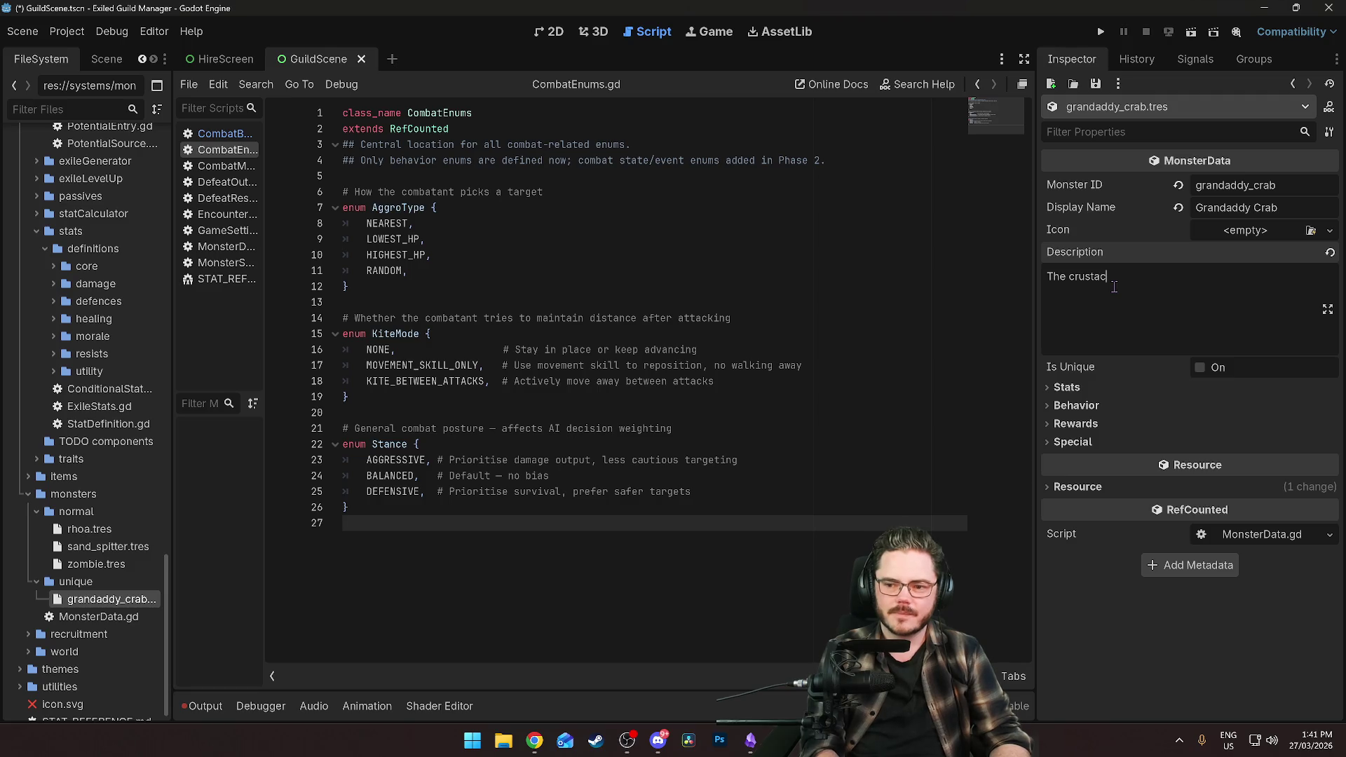
pyautogui.write(' primarch.')
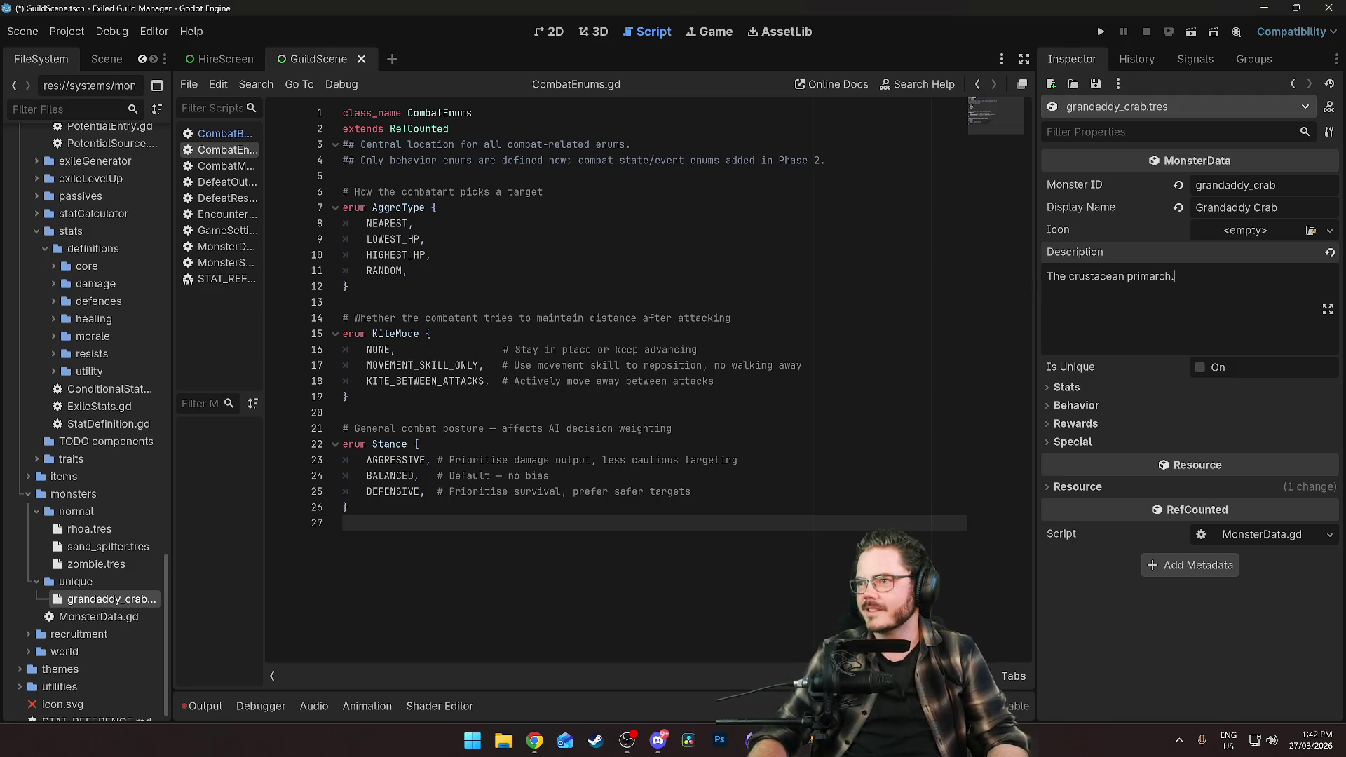
pyautogui.hotkey('alt', 'Tab')
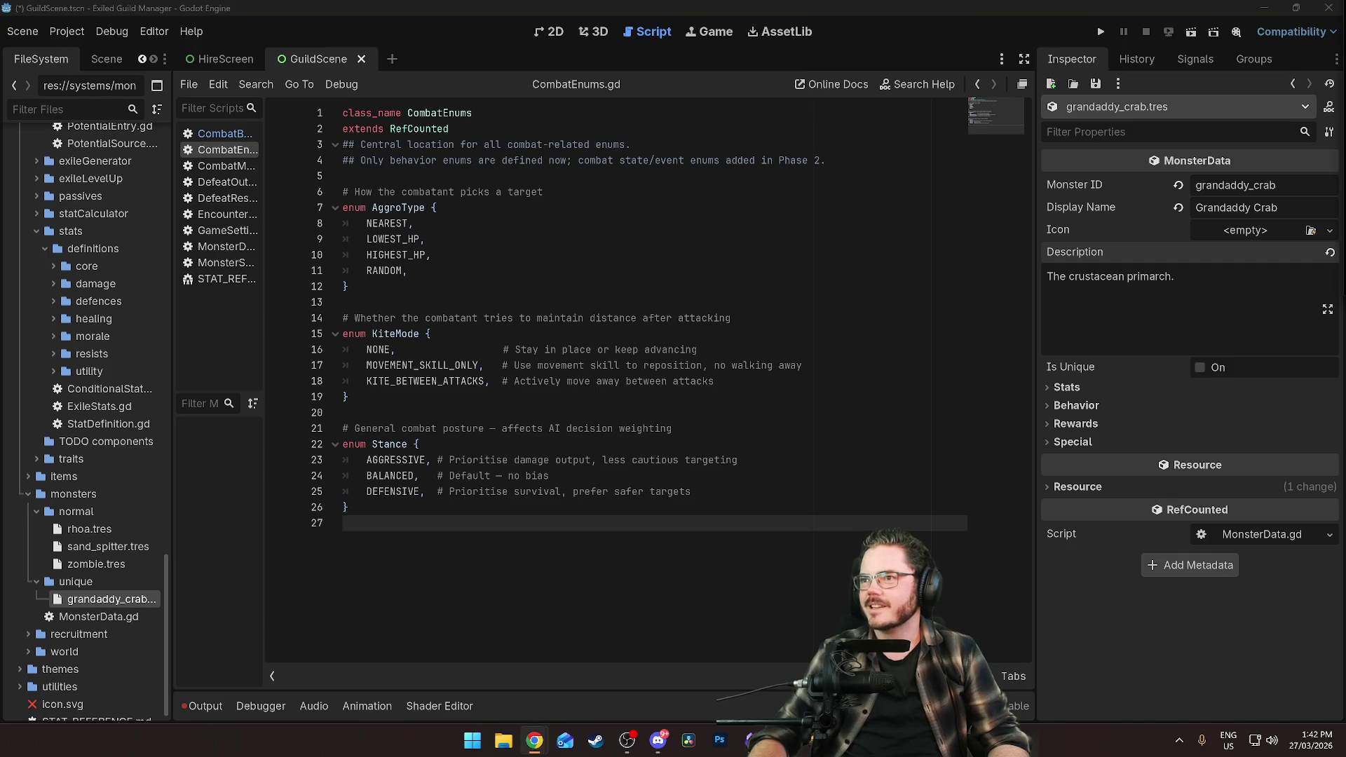